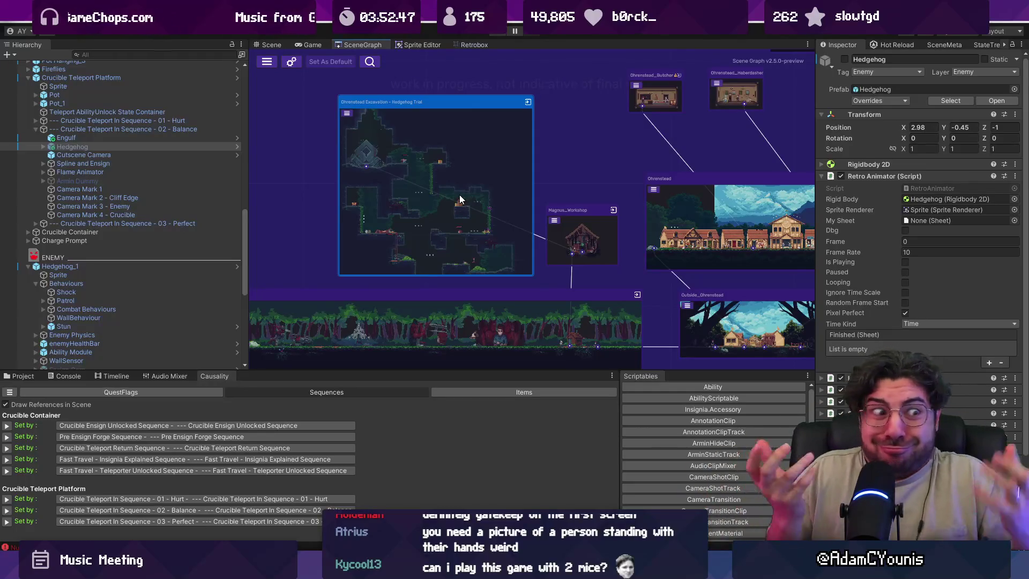
Open the Pillo's Landing Site scene from its node in the SceneGraph.
{"action": "scroll", "coordinate": [468, 161], "scroll_direction": "down", "scroll_amount": 2}
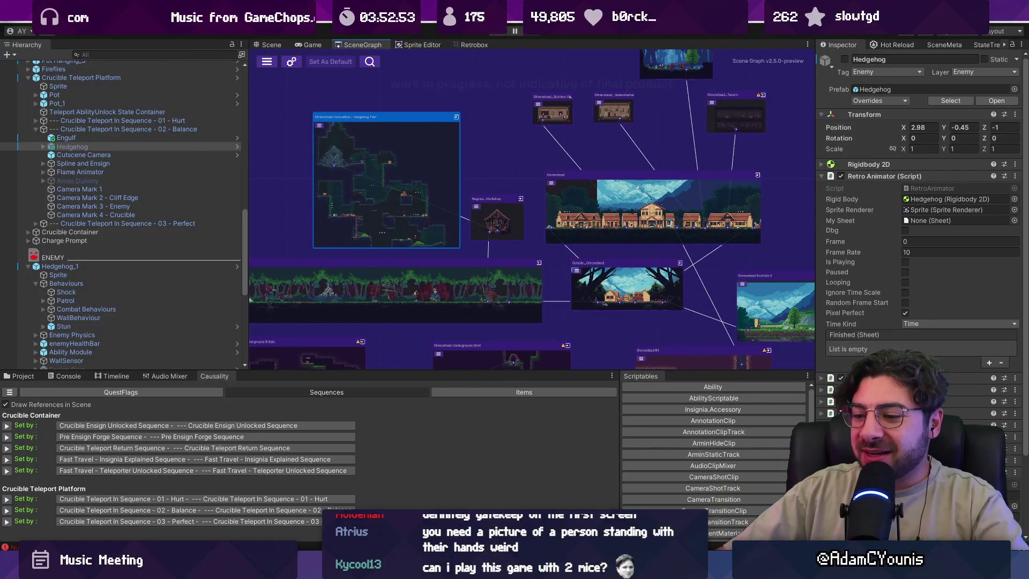
{"action": "scroll", "coordinate": [663, 229], "scroll_direction": "up", "scroll_amount": 5}
{"action": "scroll", "coordinate": [480, 193], "scroll_direction": "up", "scroll_amount": 2}
{"action": "scroll", "coordinate": [383, 204], "scroll_direction": "down", "scroll_amount": 5}
{"action": "scroll", "coordinate": [468, 189], "scroll_direction": "up", "scroll_amount": 4}
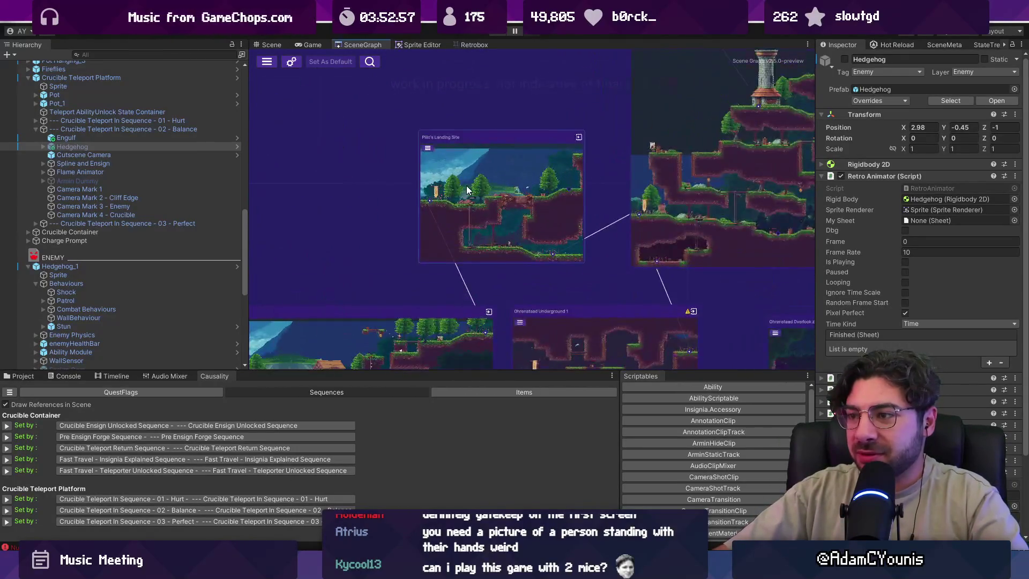
{"action": "scroll", "coordinate": [466, 185], "scroll_direction": "down", "scroll_amount": 3}
{"action": "double_click", "coordinate": [471, 170]}
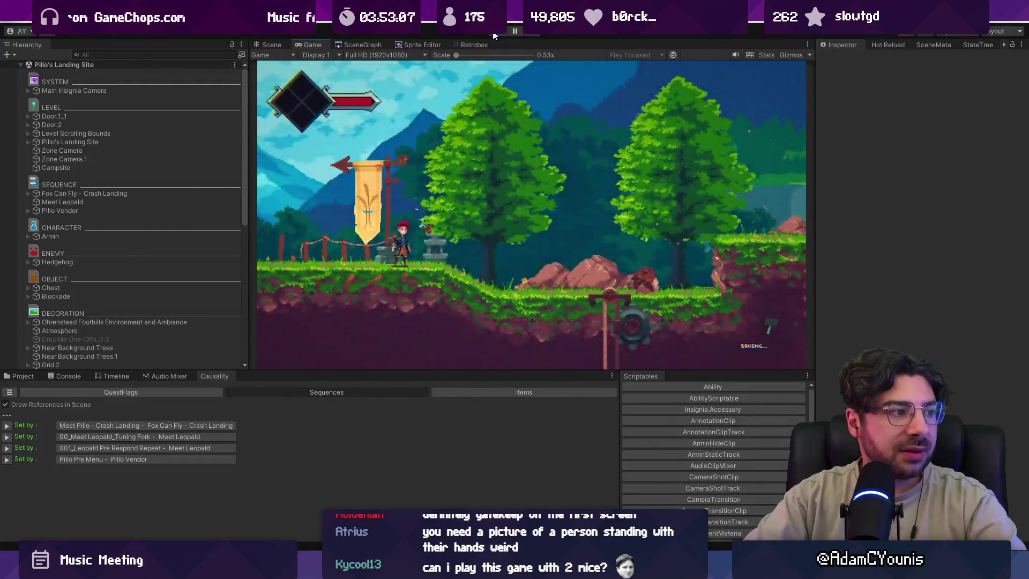
Run right, slash the hedgehog for a Quill Cluster, then jump onto the higher ledge.
{"action": "key", "text": "Right"}
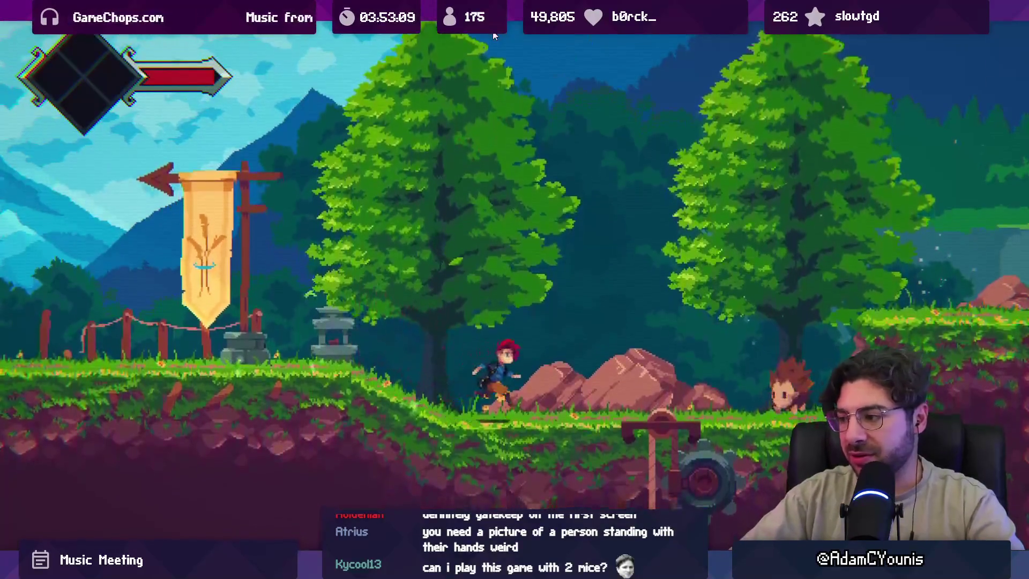
{"action": "key", "text": "x"}
{"action": "key", "text": "x"}
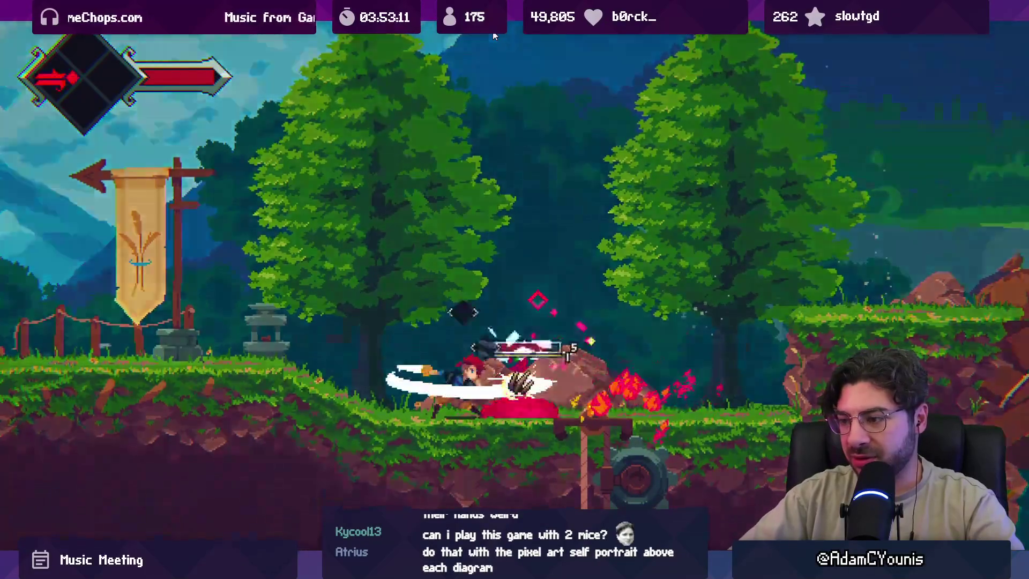
{"action": "key", "text": "Left"}
{"action": "key", "text": "x"}
{"action": "key", "text": "Right"}
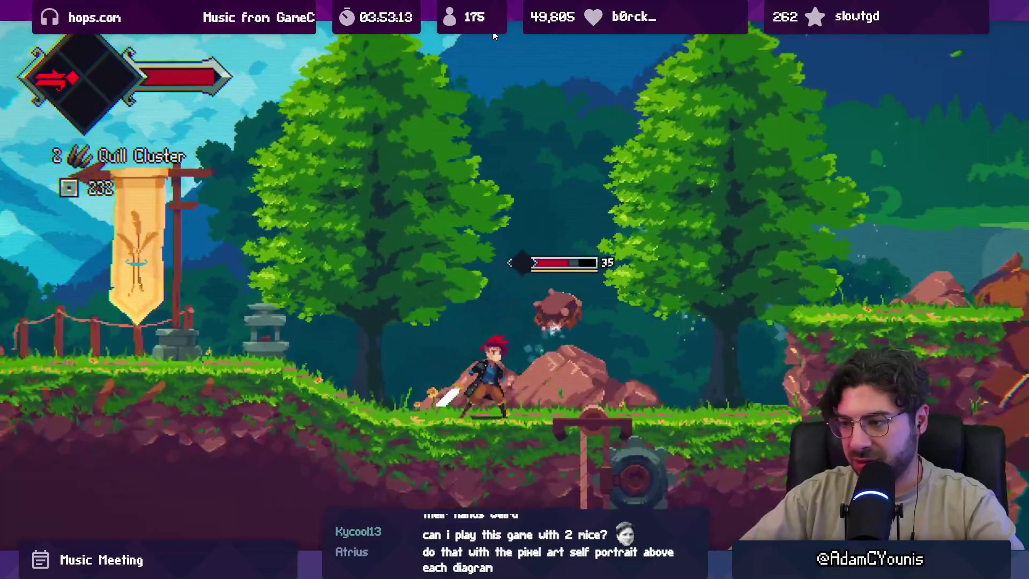
{"action": "key", "text": "x"}
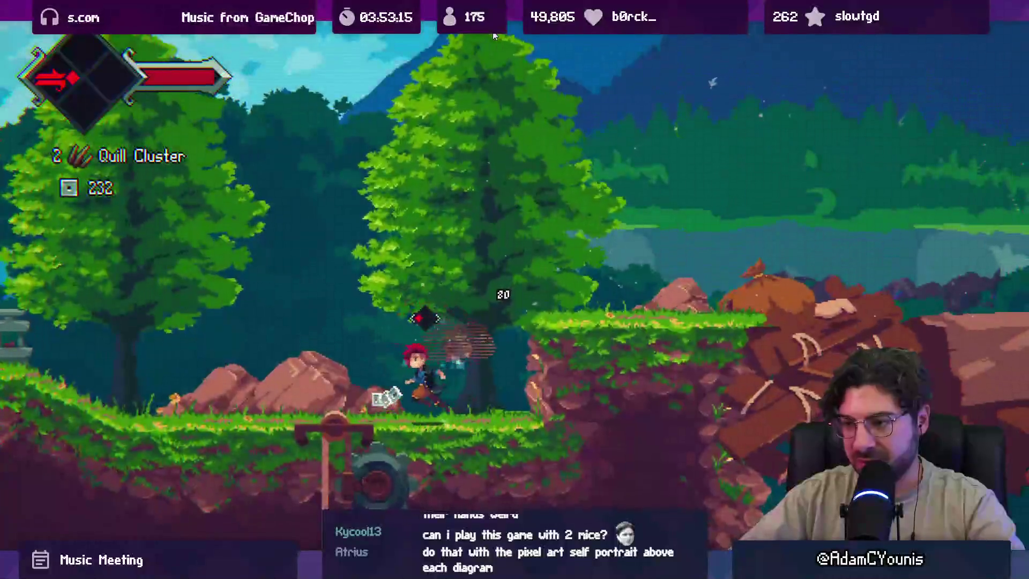
{"action": "key", "text": "Right"}
{"action": "key", "text": "space"}
Restore the editor layout, stop Play mode, and switch to Fork.
{"action": "key", "text": "shift+space"}
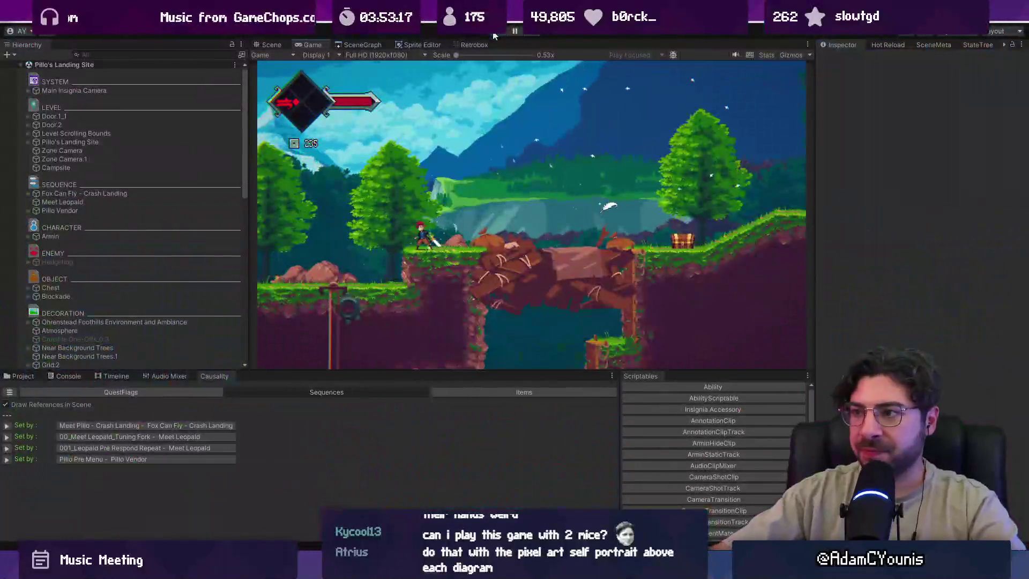
{"action": "key", "text": "ctrl+p"}
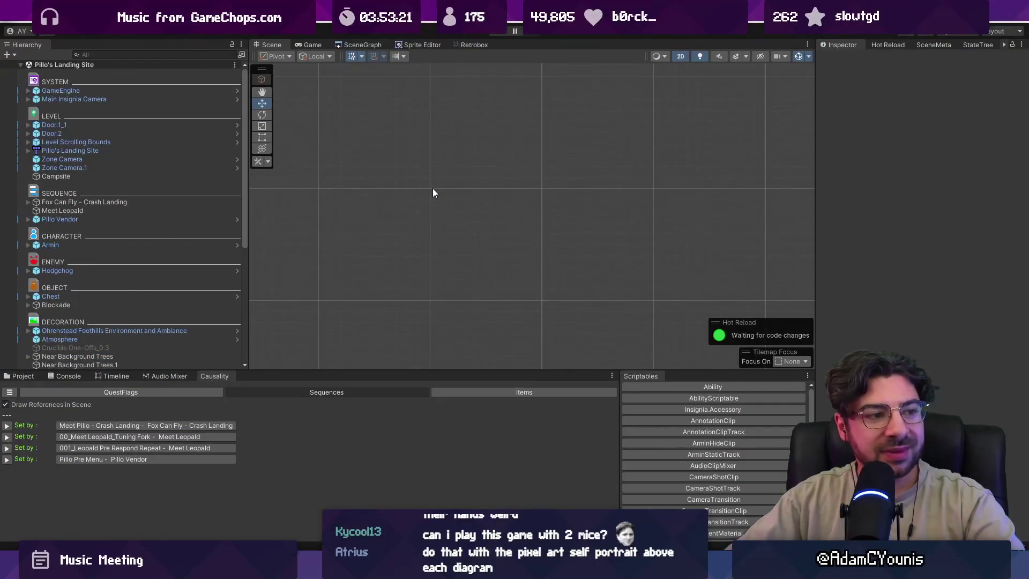
{"action": "key", "text": "alt+Tab"}
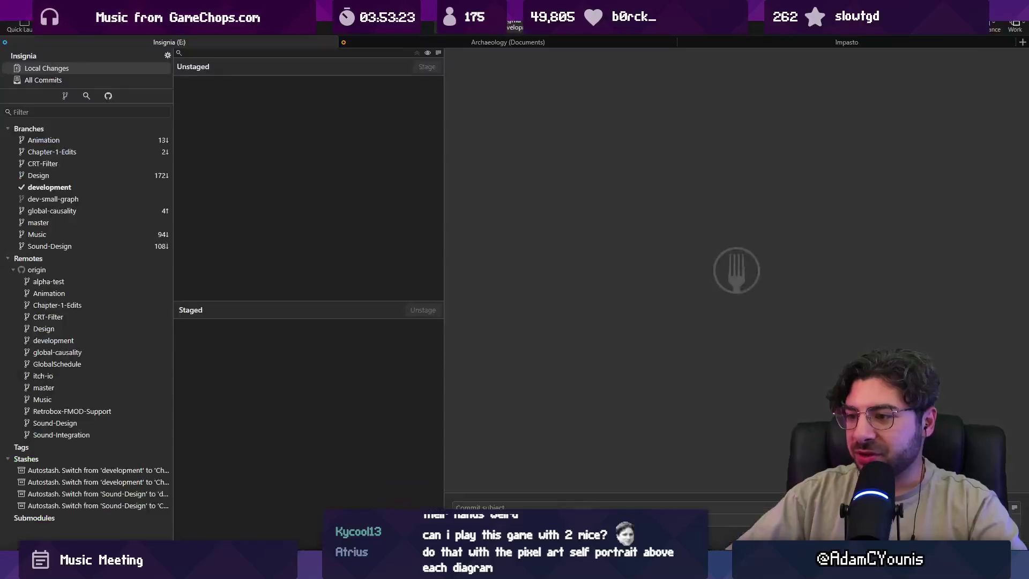
Stage all 17 changes, begin a 'Hedd' commit subject, and bring up Patrol.cs in VS Code.
{"action": "left_click", "coordinate": [416, 53]}
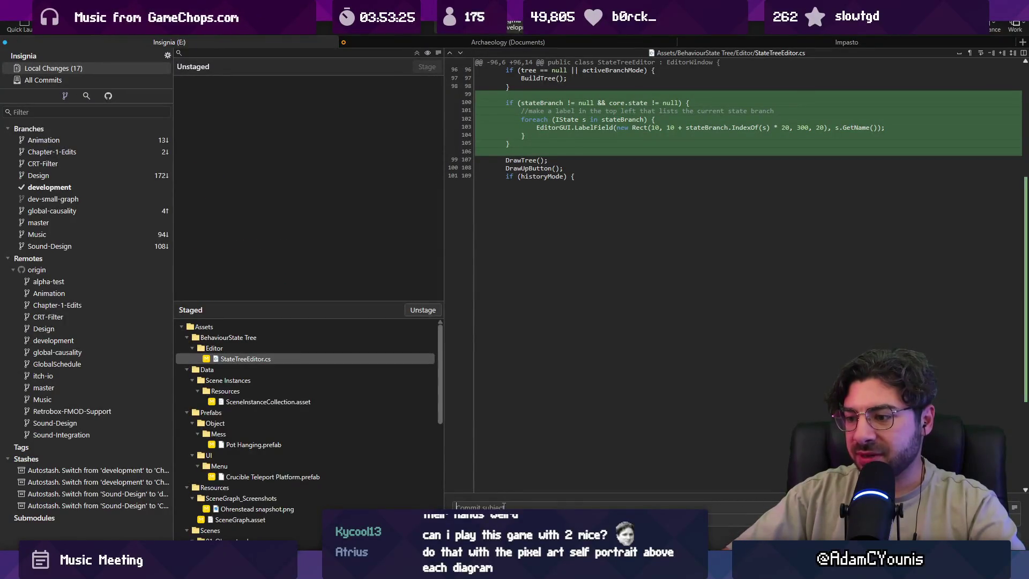
{"action": "type", "text": "Hedd"}
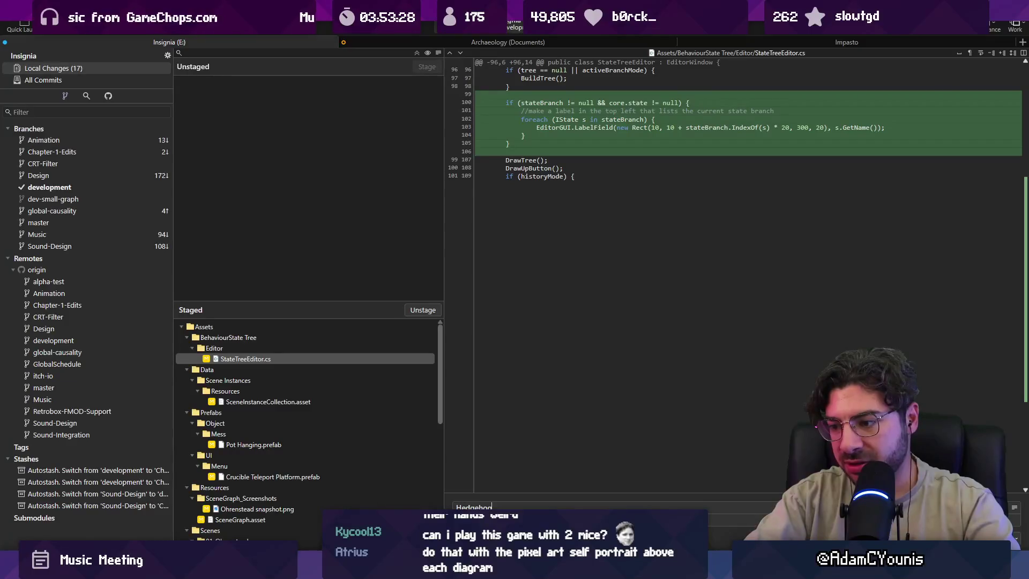
{"action": "key", "text": "alt+Tab"}
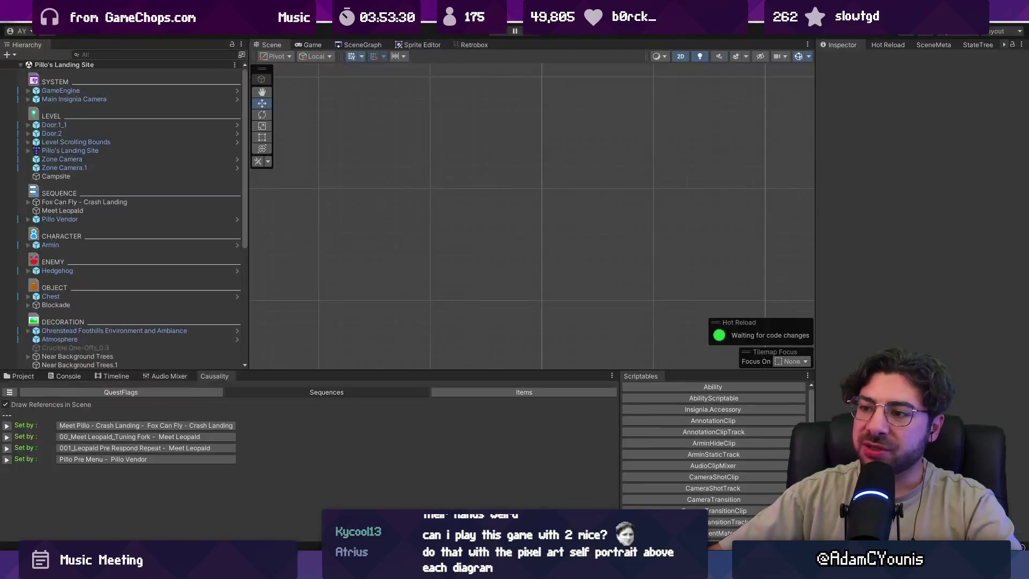
{"action": "key", "text": "alt+Tab"}
{"action": "scroll", "coordinate": [438, 289], "scroll_direction": "up", "scroll_amount": 5}
{"action": "scroll", "coordinate": [438, 290], "scroll_direction": "up", "scroll_amount": 5}
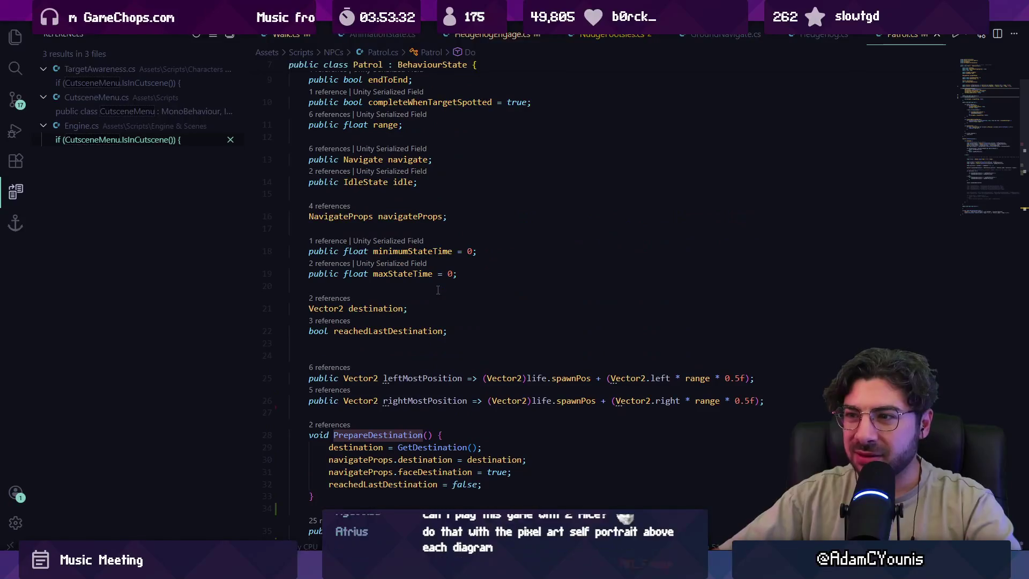
{"action": "scroll", "coordinate": [437, 284], "scroll_direction": "up", "scroll_amount": 2}
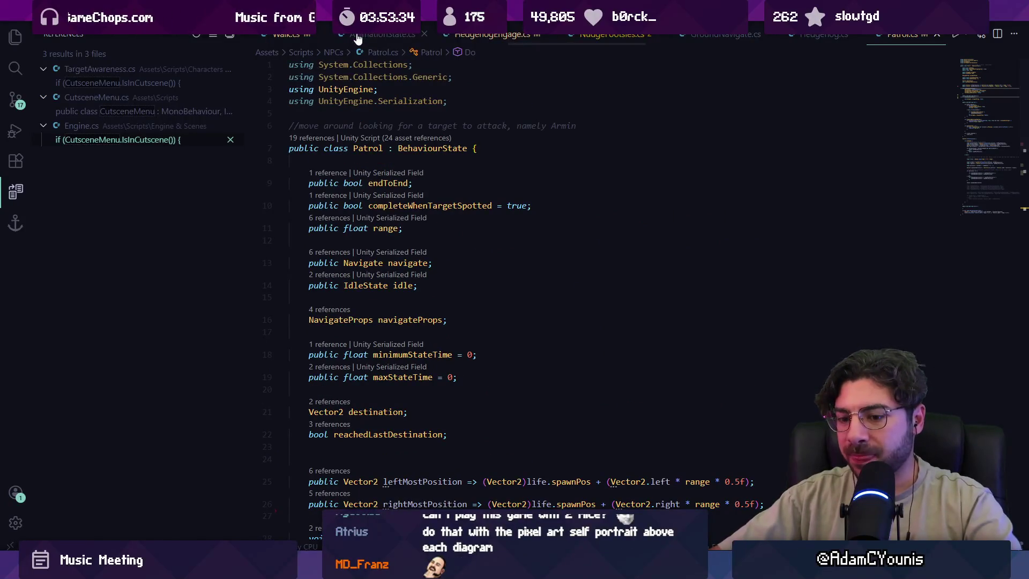
{"action": "key", "text": "ctrl+p"}
{"action": "type", "text": "hedgehog"}
{"action": "key", "text": "Return"}
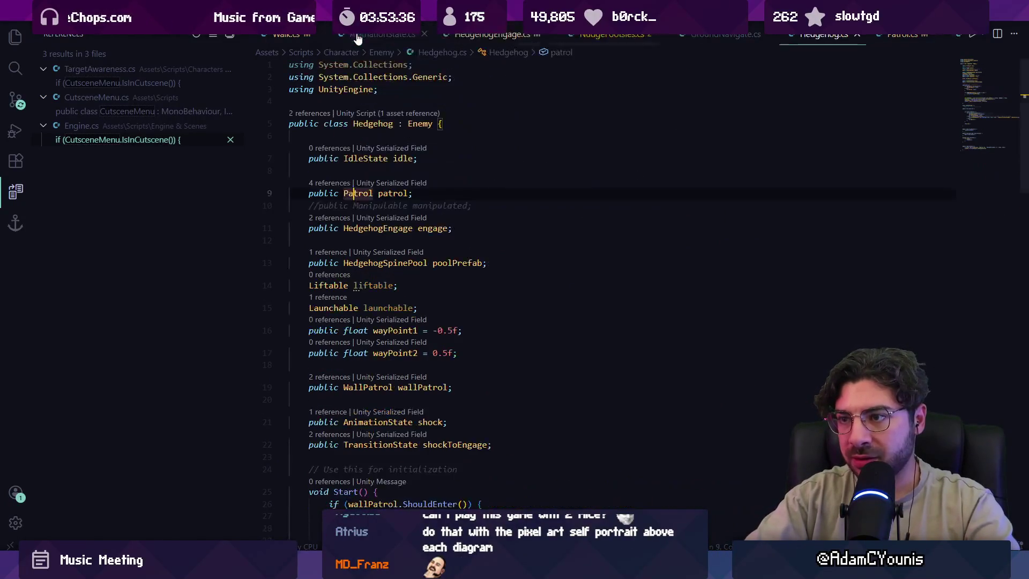
{"action": "scroll", "coordinate": [455, 275], "scroll_direction": "down", "scroll_amount": 5}
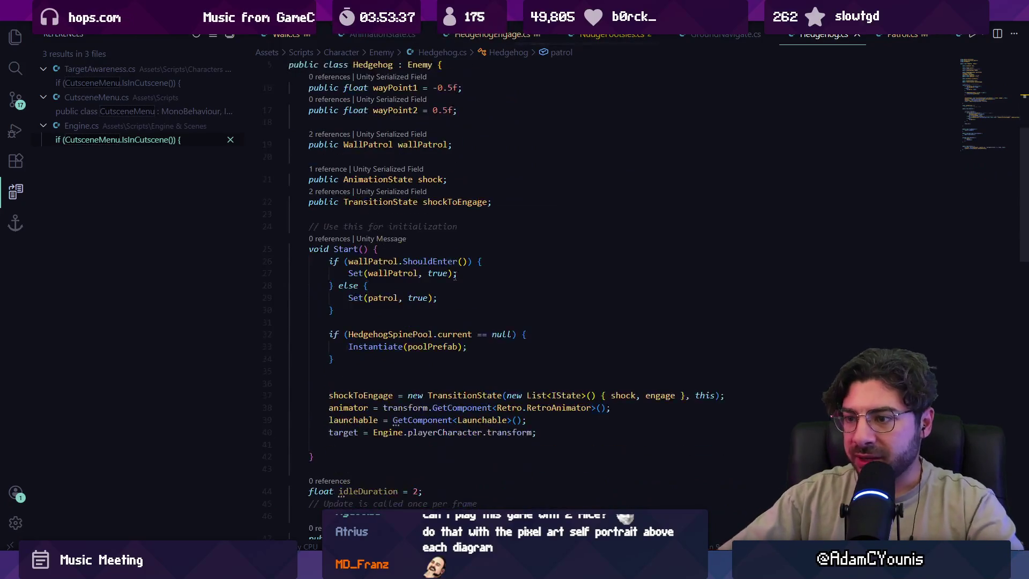
{"action": "double_click", "coordinate": [382, 297]}
{"action": "scroll", "coordinate": [435, 236], "scroll_direction": "up", "scroll_amount": 4}
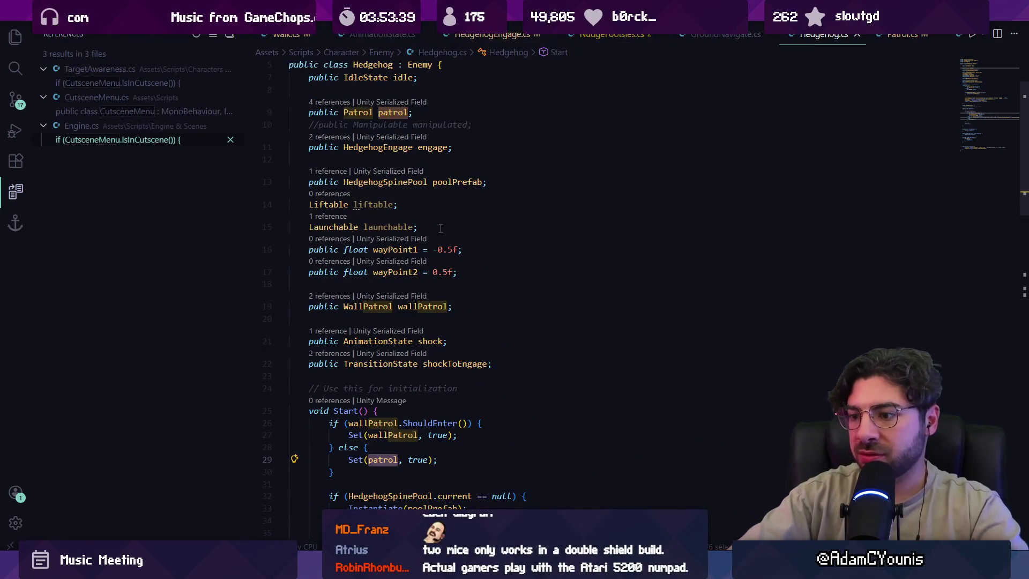
{"action": "scroll", "coordinate": [440, 228], "scroll_direction": "down", "scroll_amount": 5}
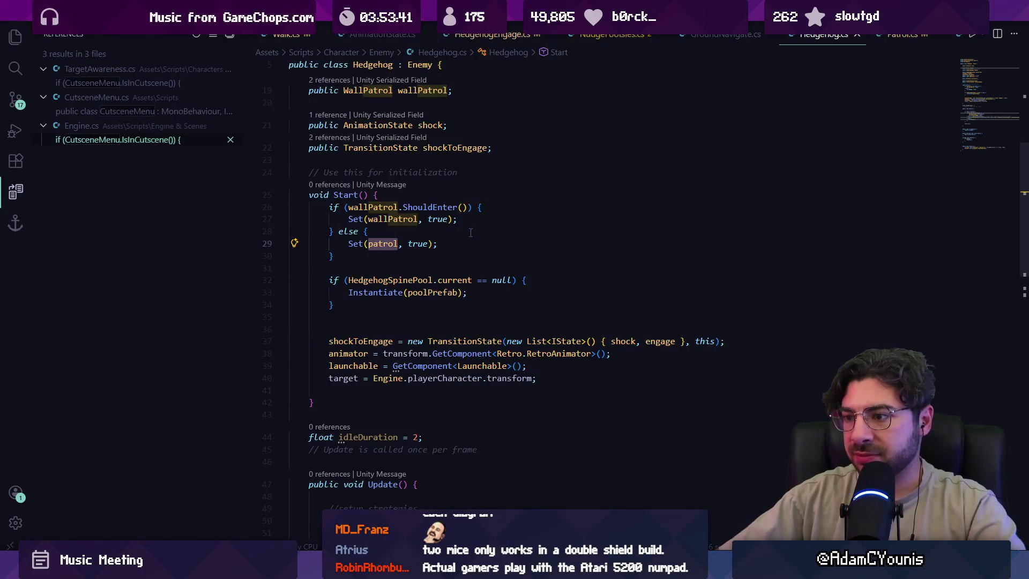
{"action": "scroll", "coordinate": [469, 241], "scroll_direction": "down", "scroll_amount": 3}
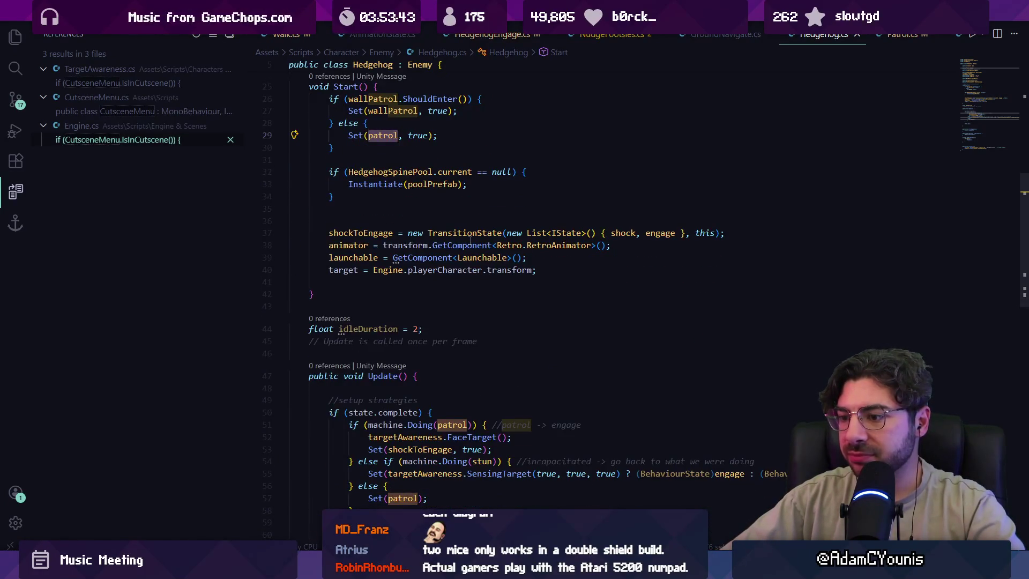
{"action": "scroll", "coordinate": [470, 241], "scroll_direction": "down", "scroll_amount": 2}
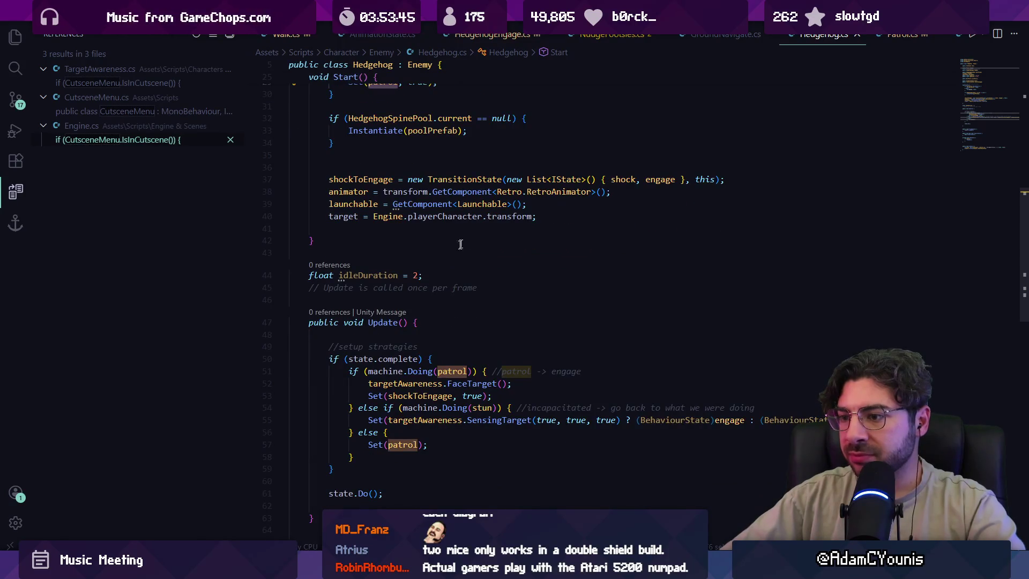
{"action": "scroll", "coordinate": [460, 244], "scroll_direction": "up", "scroll_amount": 5}
{"action": "left_click", "coordinate": [359, 274], "text": "ctrl"}
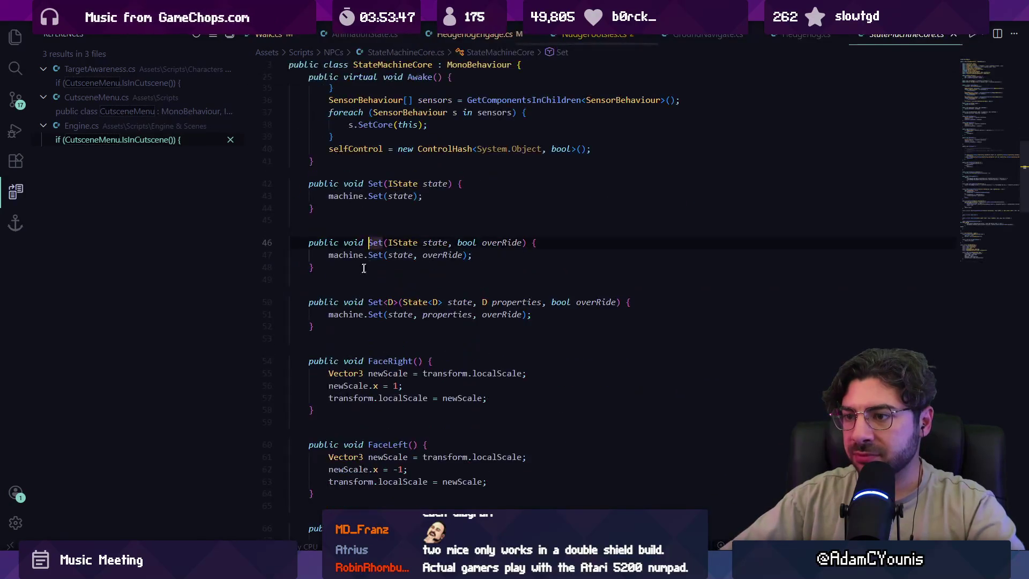
{"action": "key", "text": "alt+Left"}
{"action": "left_click", "coordinate": [378, 269], "text": "ctrl"}
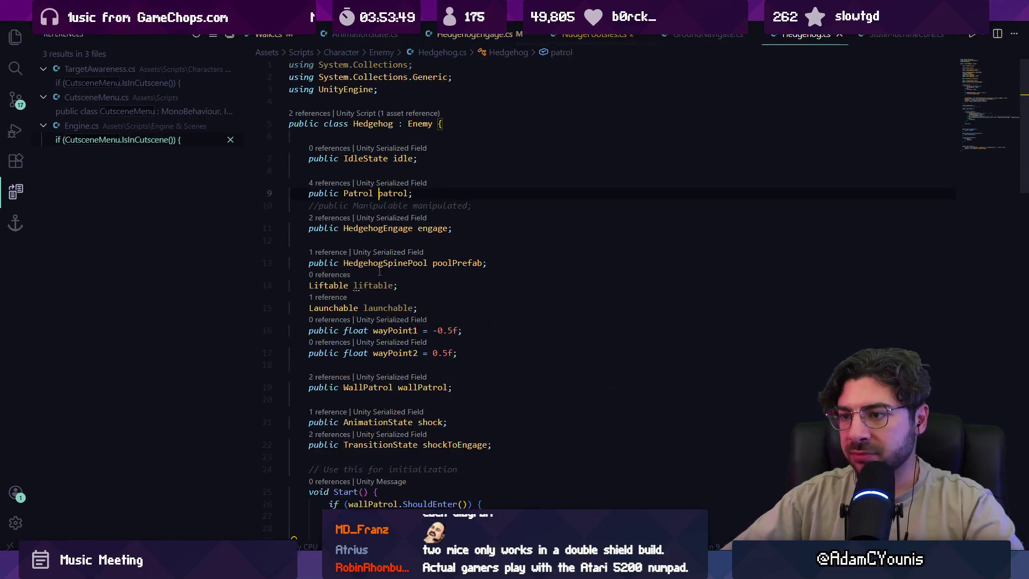
{"action": "left_click", "coordinate": [354, 196], "text": "ctrl"}
{"action": "scroll", "coordinate": [449, 250], "scroll_direction": "down", "scroll_amount": 5}
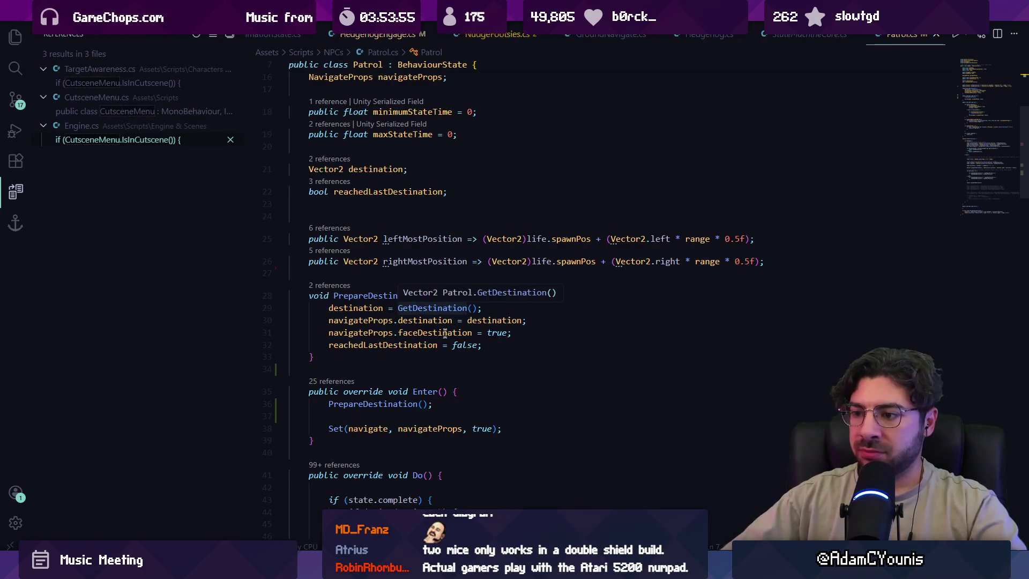
{"action": "scroll", "coordinate": [423, 335], "scroll_direction": "up", "scroll_amount": 5}
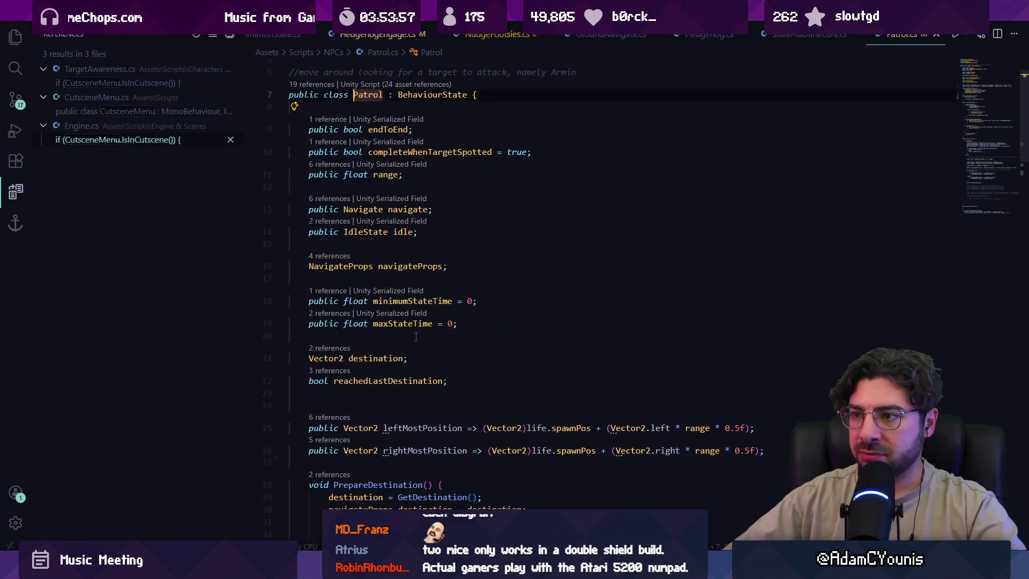
{"action": "scroll", "coordinate": [415, 337], "scroll_direction": "down", "scroll_amount": 5}
Add an if (state == null) block in Enter() that calls Set(idle).
{"action": "left_click", "coordinate": [393, 334]}
{"action": "type", "text": "if"}
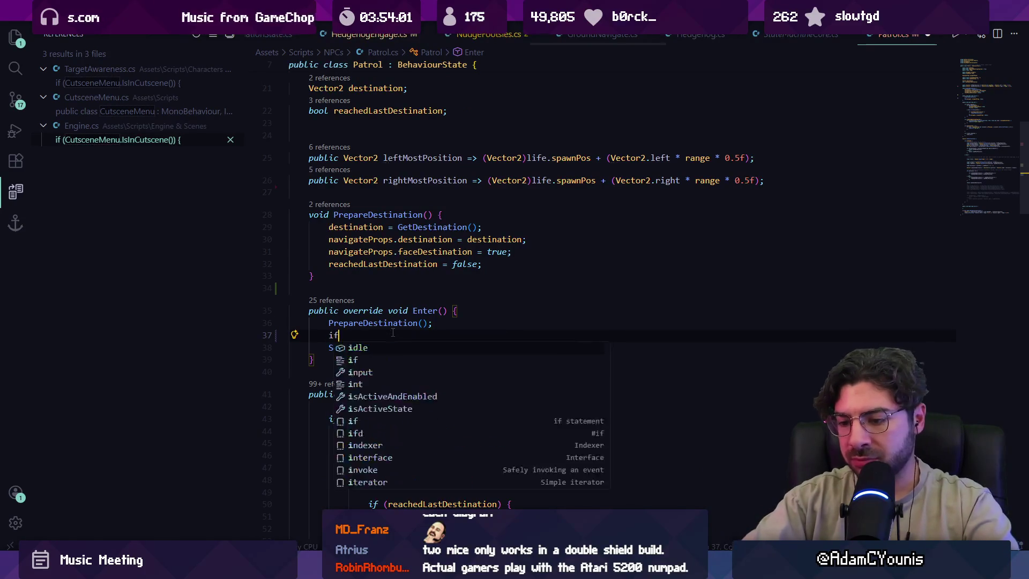
{"action": "type", "text": "(state == null"}
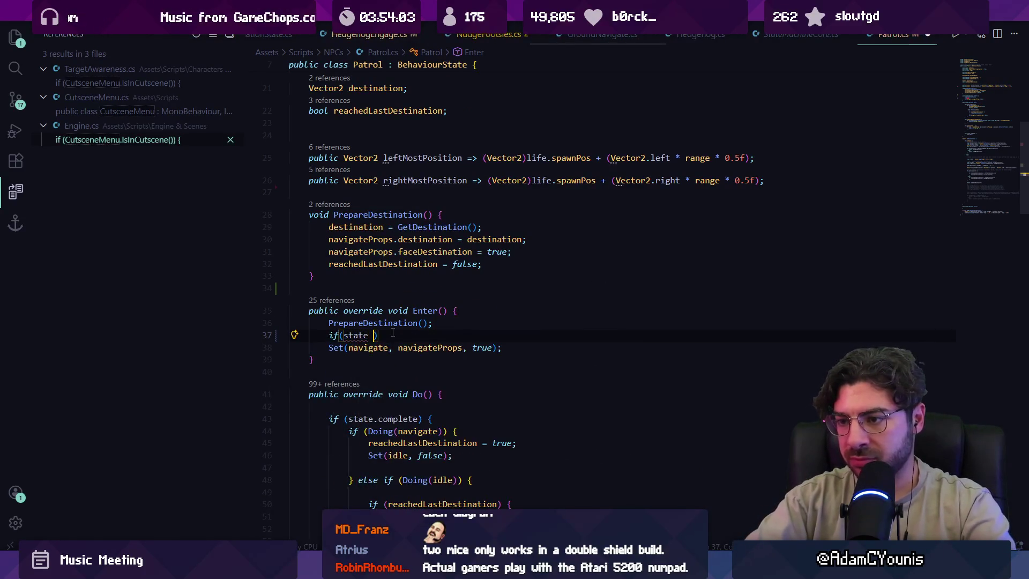
{"action": "key", "text": "Escape"}
{"action": "type", "text": ") {"}
{"action": "key", "text": "Return"}
{"action": "type", "text": "set"}
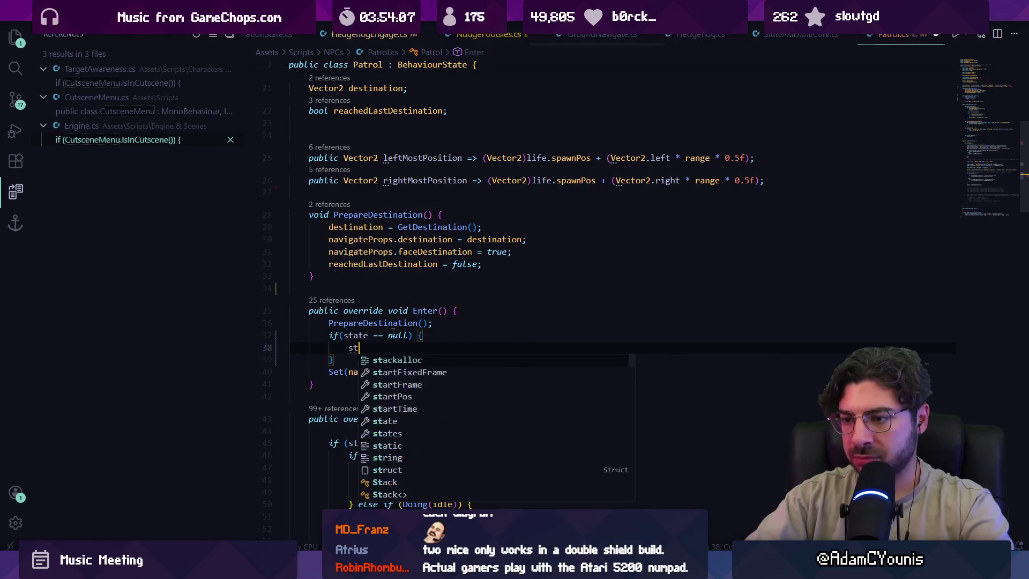
{"action": "key", "text": "Tab"}
{"action": "type", "text": "()"}
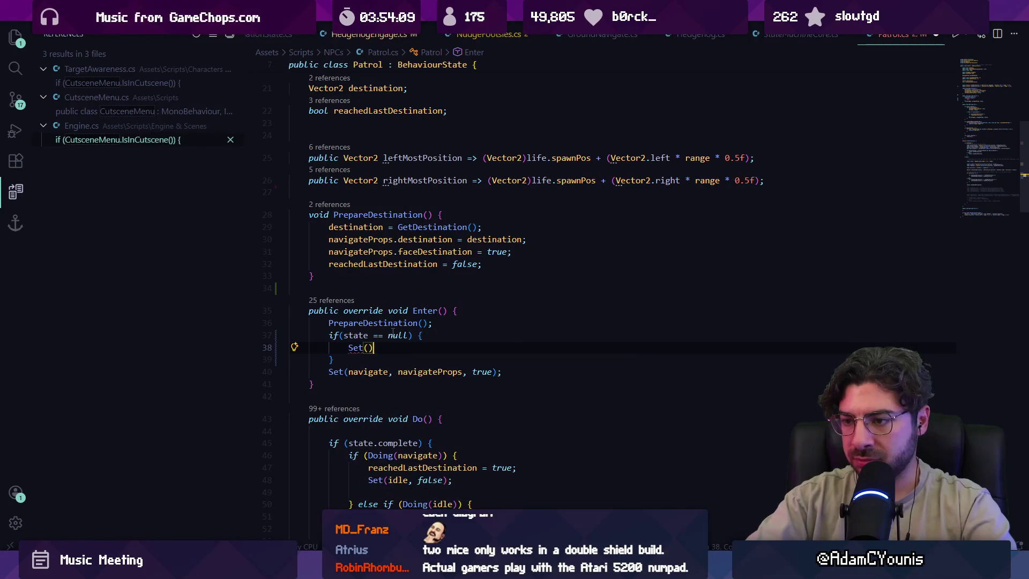
{"action": "type", "text": "idle)"}
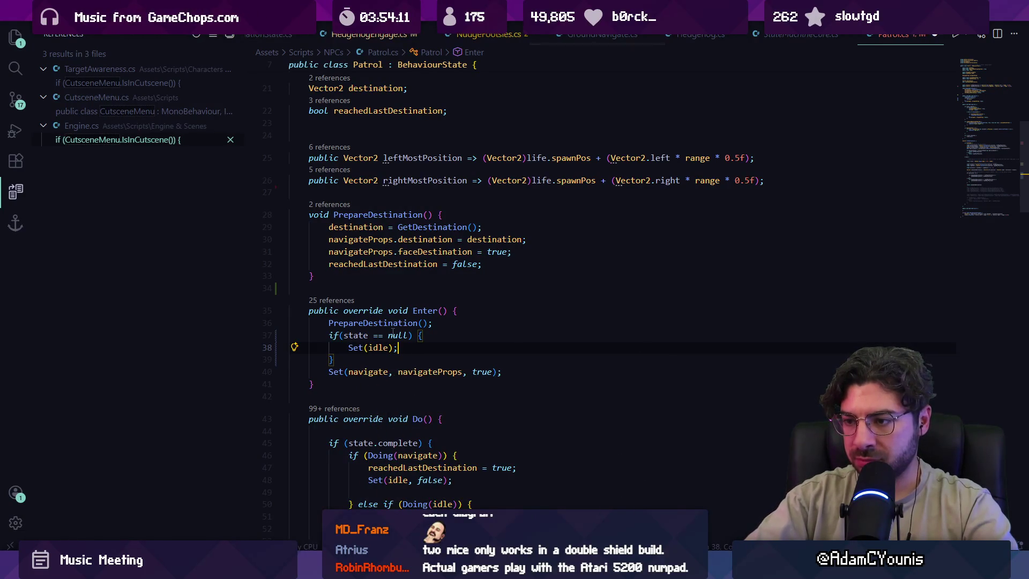
Wrap Set(navigate, navigateProps, true) in an else block and save Patrol.cs.
{"action": "key", "text": "Down"}
{"action": "type", "text": "else{"}
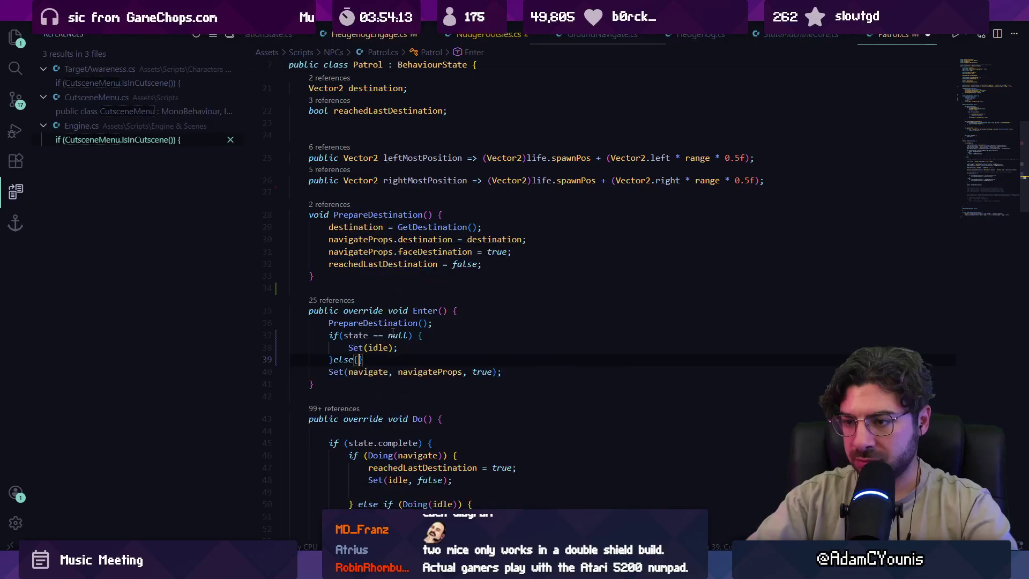
{"action": "key", "text": "Delete"}
{"action": "key", "text": "Down"}
{"action": "key", "text": "End"}
{"action": "key", "text": "Return"}
{"action": "type", "text": "}"}
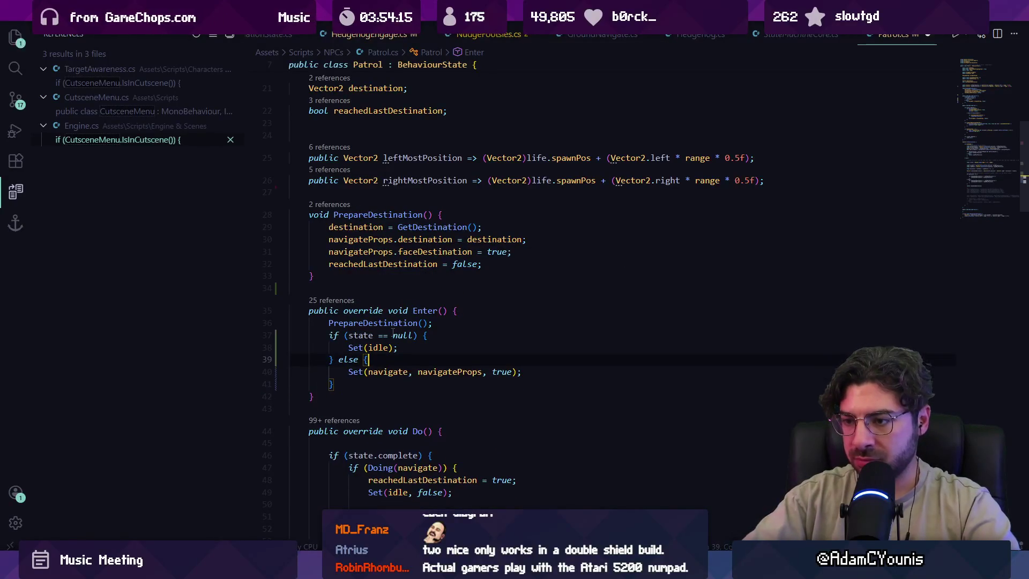
{"action": "key", "text": "ctrl+s"}
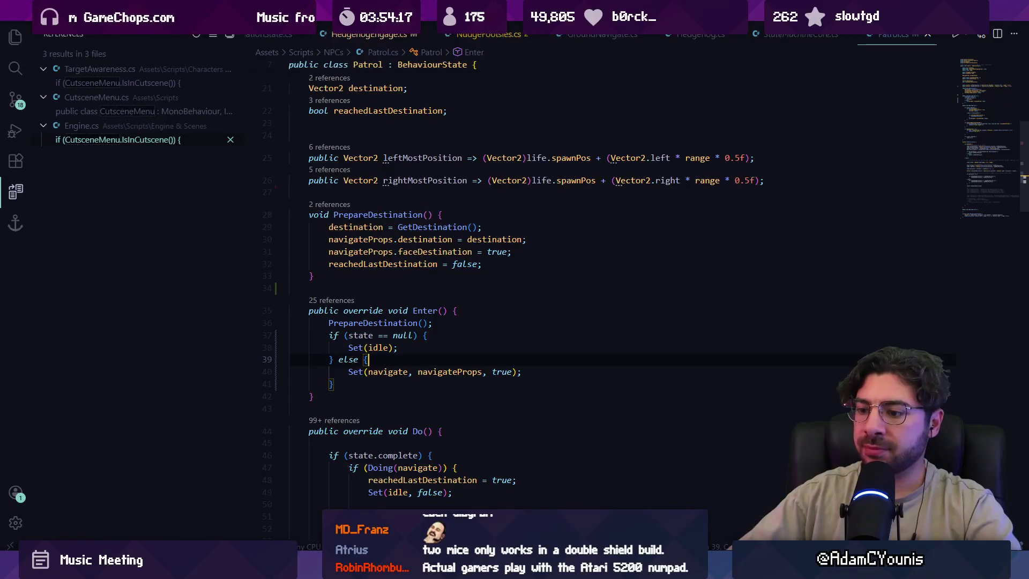
{"action": "key", "text": "alt+Tab"}
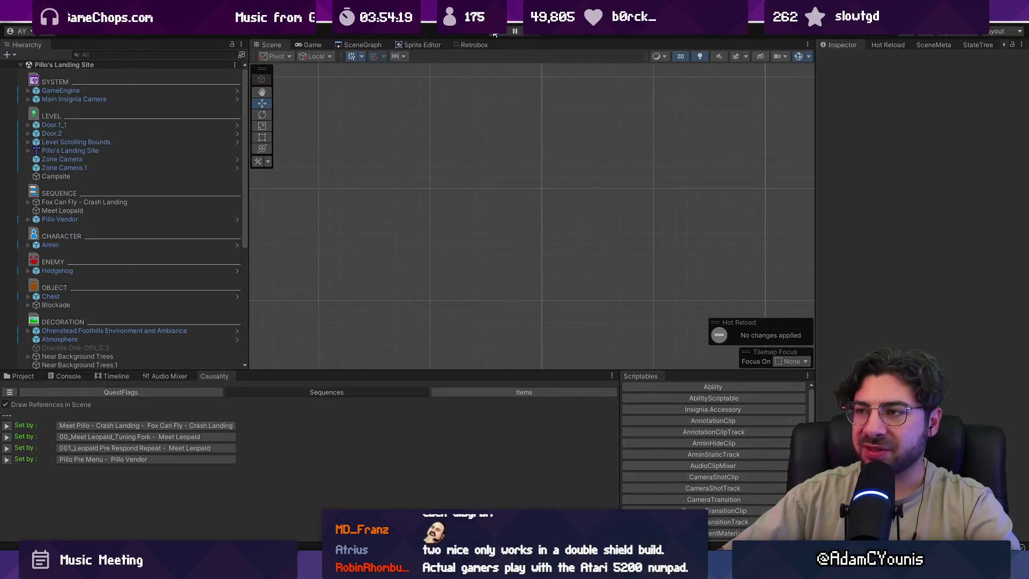
Briefly playtest the patrol change, stop the game, and switch to Fork.
{"action": "left_click", "coordinate": [515, 30]}
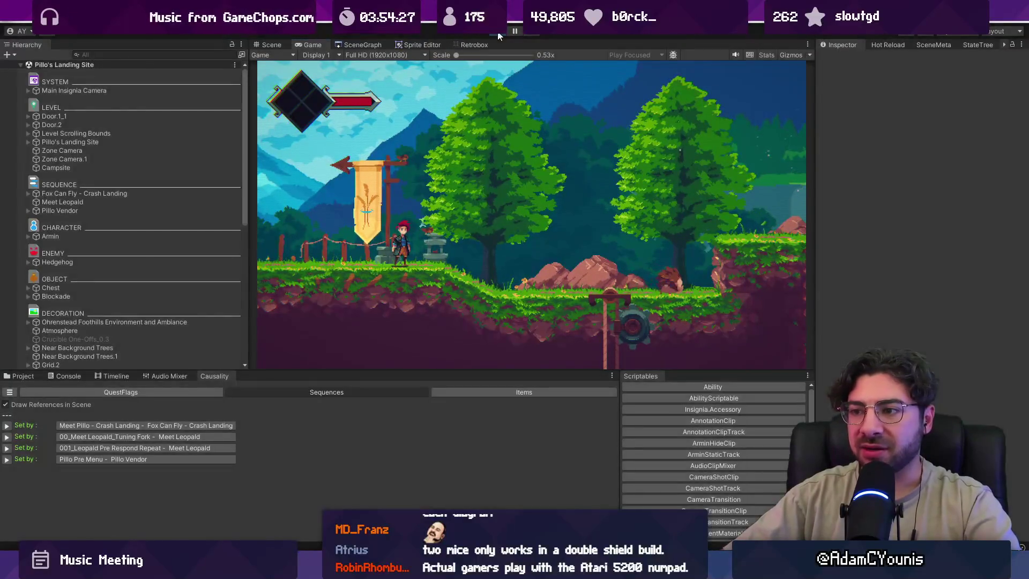
{"action": "left_click", "coordinate": [498, 35]}
{"action": "key", "text": "alt+Tab"}
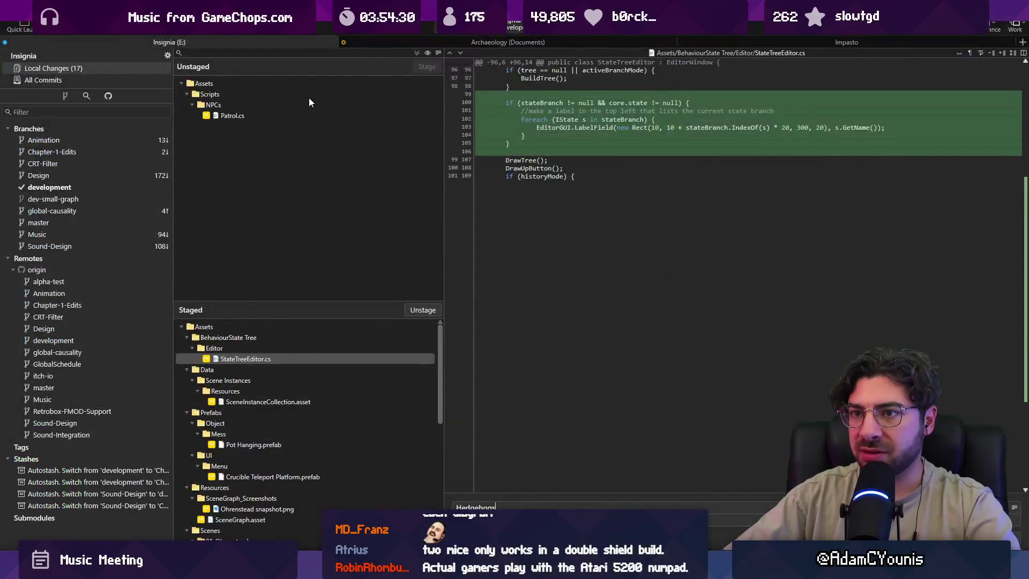
Stage Patrol.cs, commit it with the hedgehog spawn fix message, and push to the remote.
{"action": "left_click", "coordinate": [413, 50]}
{"action": "left_click", "coordinate": [521, 506]}
{"action": "type", "text": "now behave correctly on spawn, instead of sliding around"}
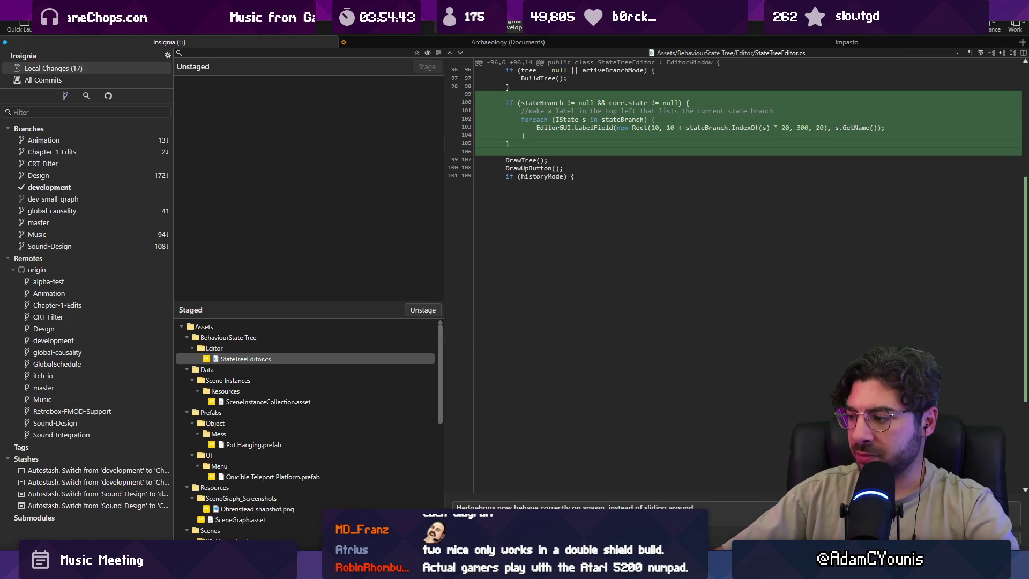
{"action": "key", "text": "ctrl+Return"}
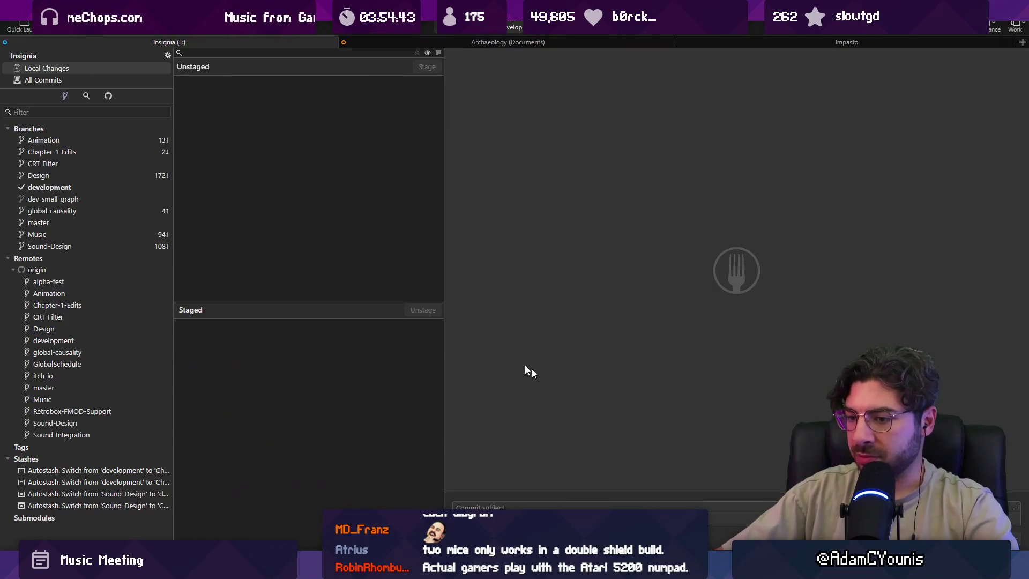
{"action": "key", "text": "ctrl+shift+p"}
{"action": "left_click", "coordinate": [584, 311]}
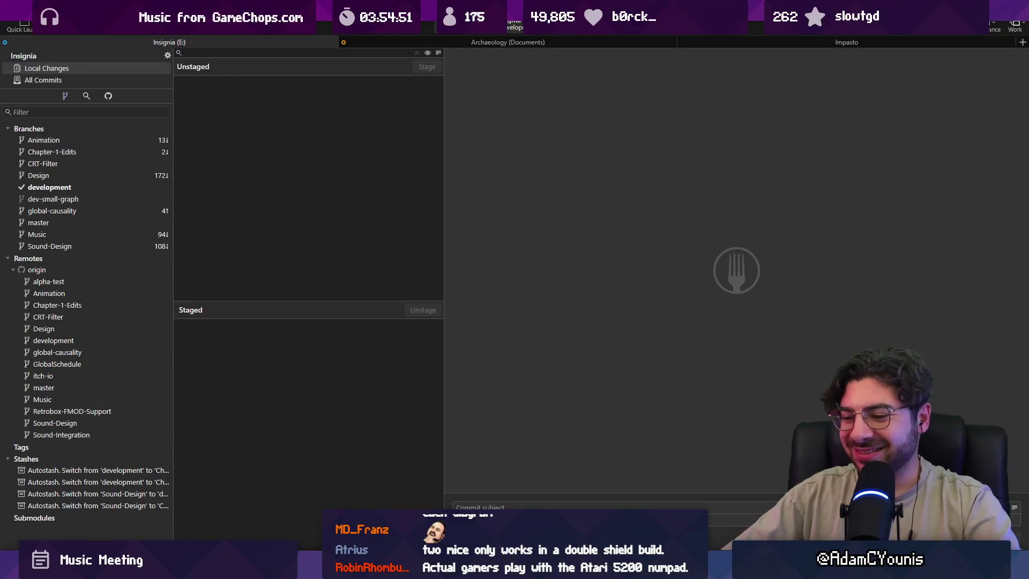
Move through the taskbar windows to reach the Discord alpha-test forum.
{"action": "mouse_move", "coordinate": [326, 569]}
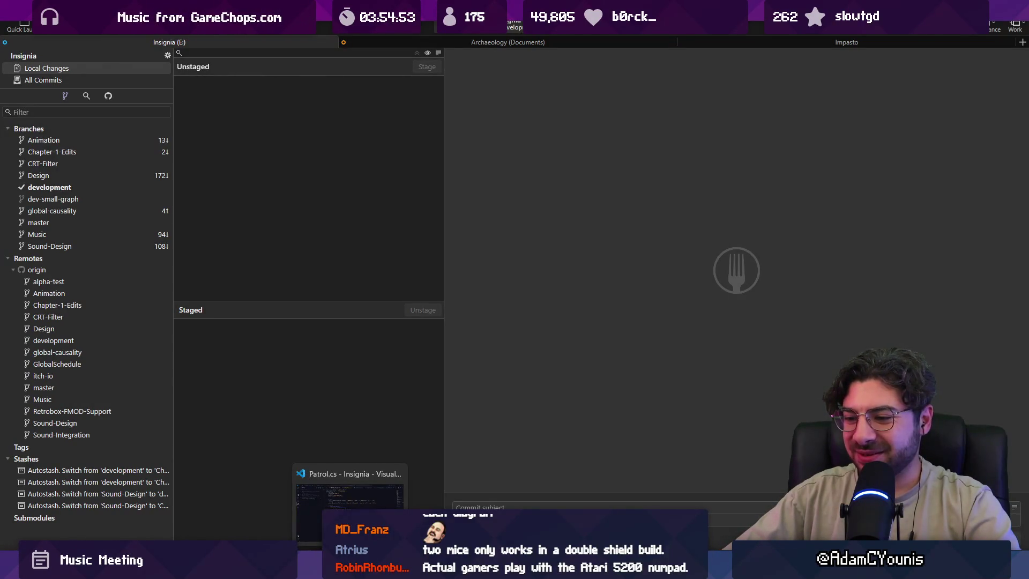
{"action": "left_click", "coordinate": [350, 504]}
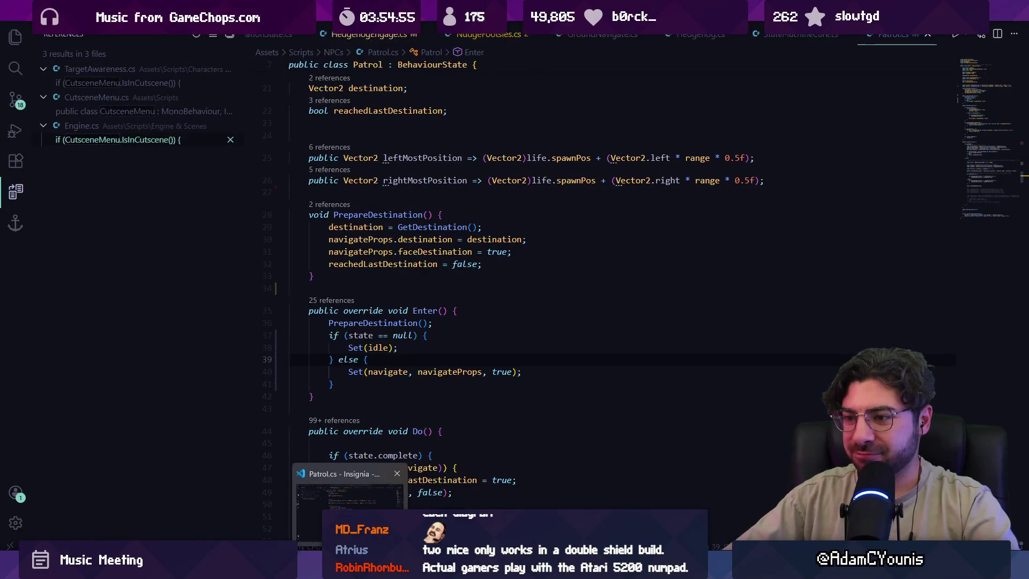
{"action": "left_click", "coordinate": [564, 569]}
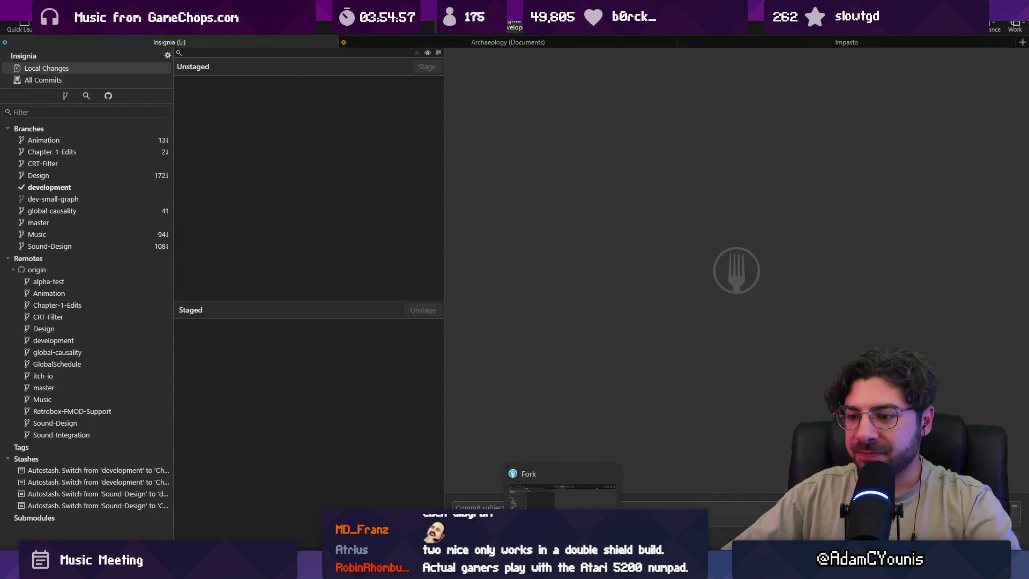
{"action": "left_click", "coordinate": [590, 569]}
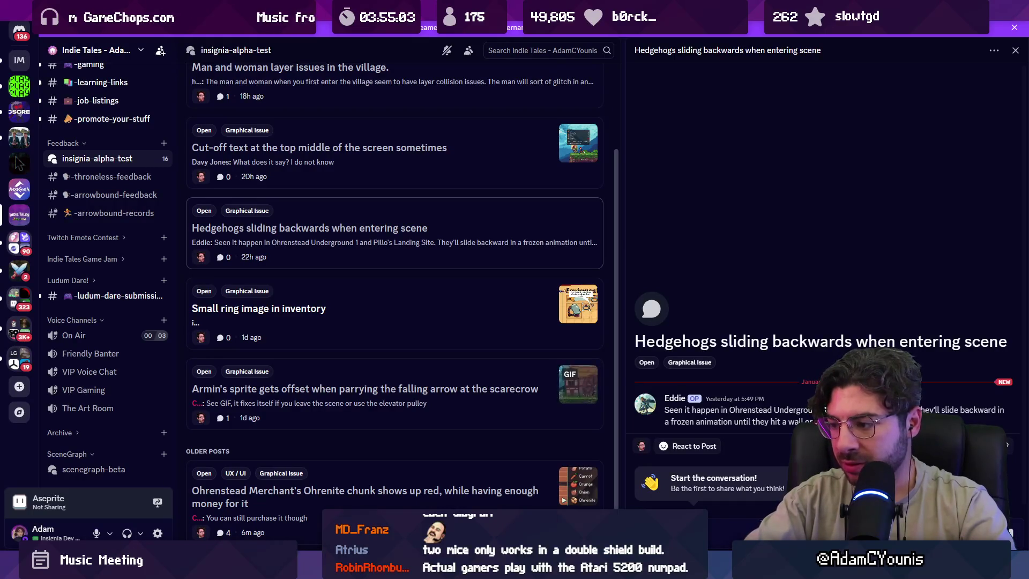
Reply '0.8.4-a closing for now' on the hedgehog post, then close the post.
{"action": "type", "text": "0."}
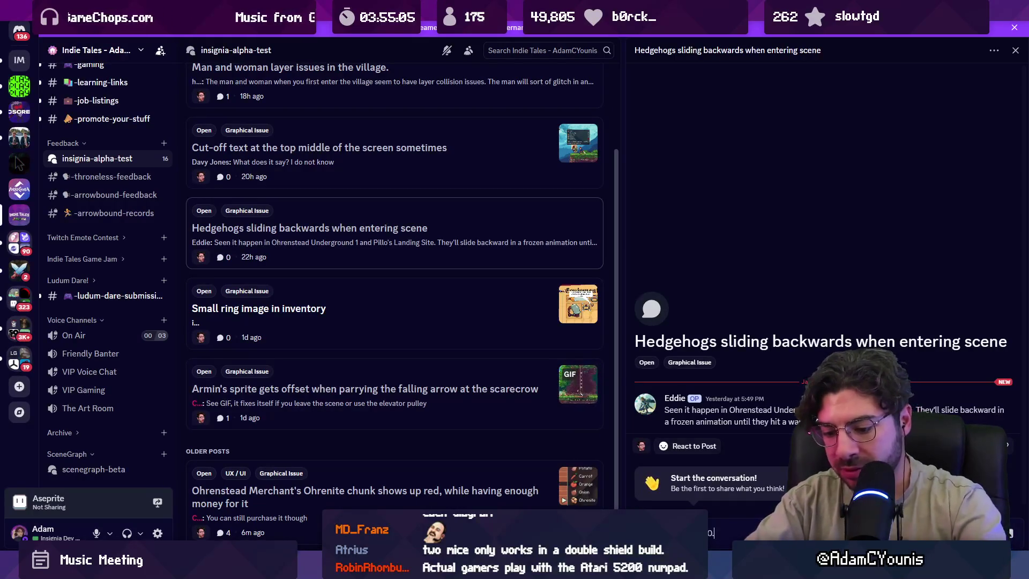
{"action": "type", "text": "8.4-a"}
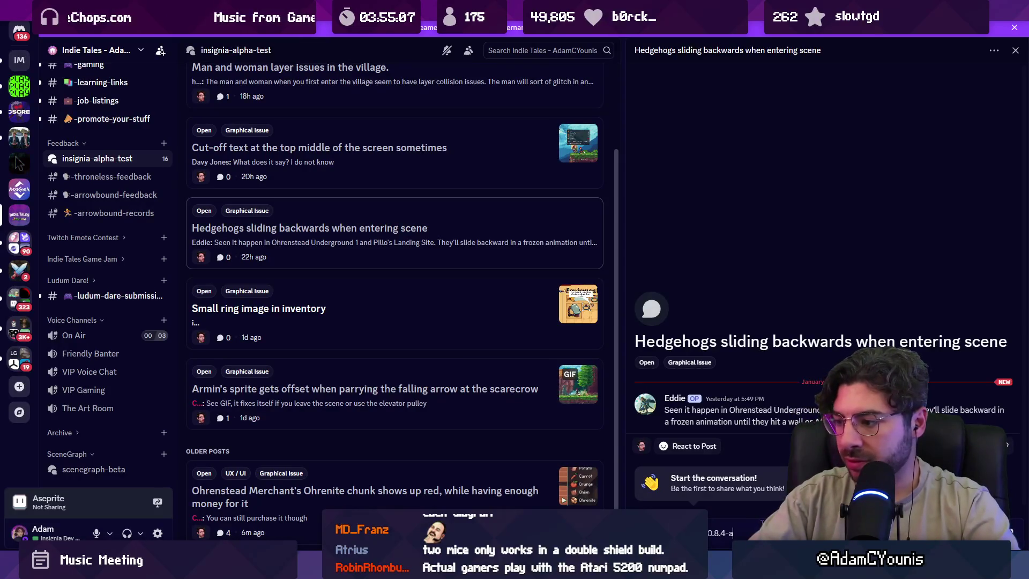
{"action": "type", "text": ", closing for now"}
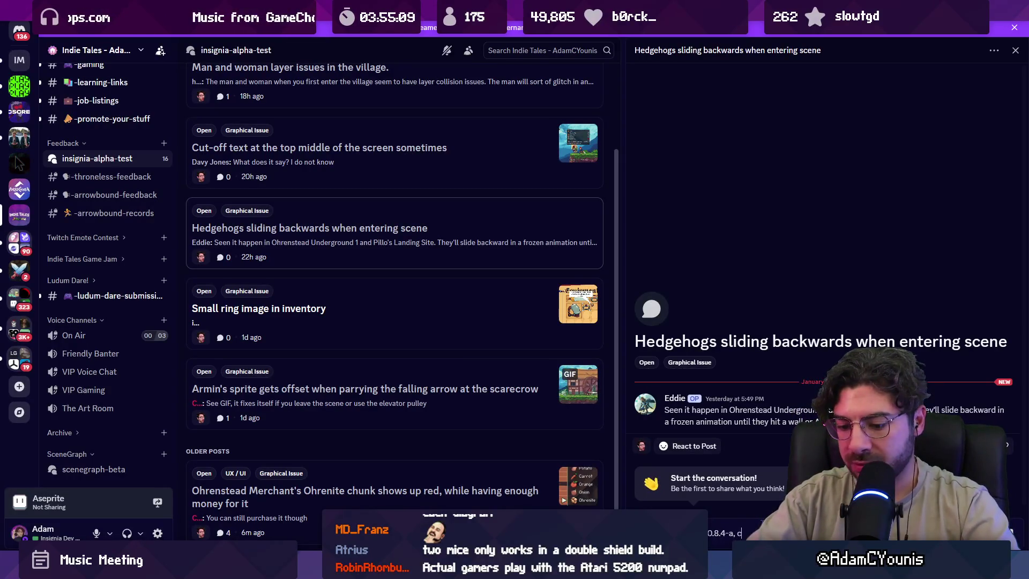
{"action": "key", "text": "Return"}
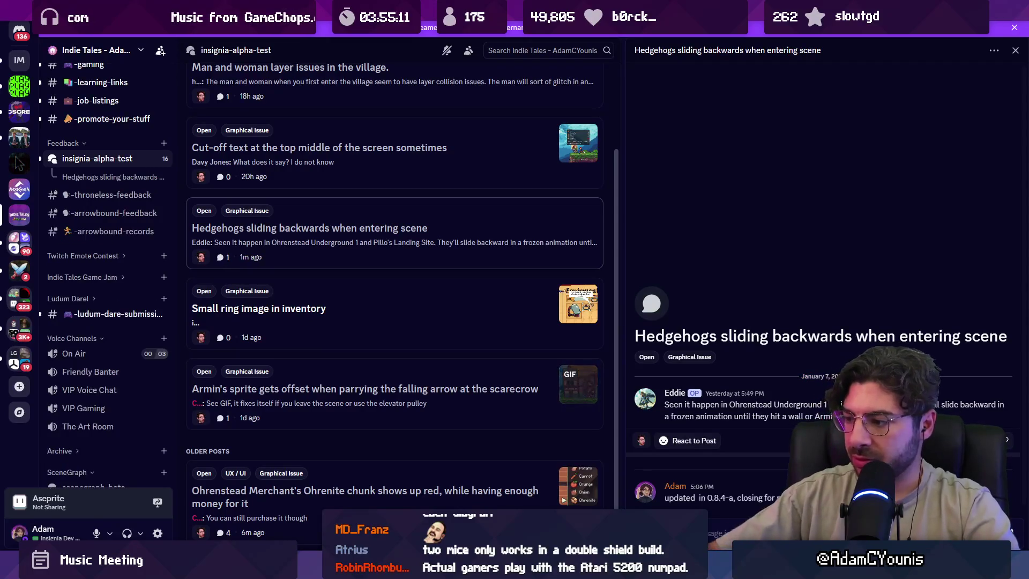
{"action": "right_click", "coordinate": [384, 223]}
{"action": "mouse_move", "coordinate": [443, 343]}
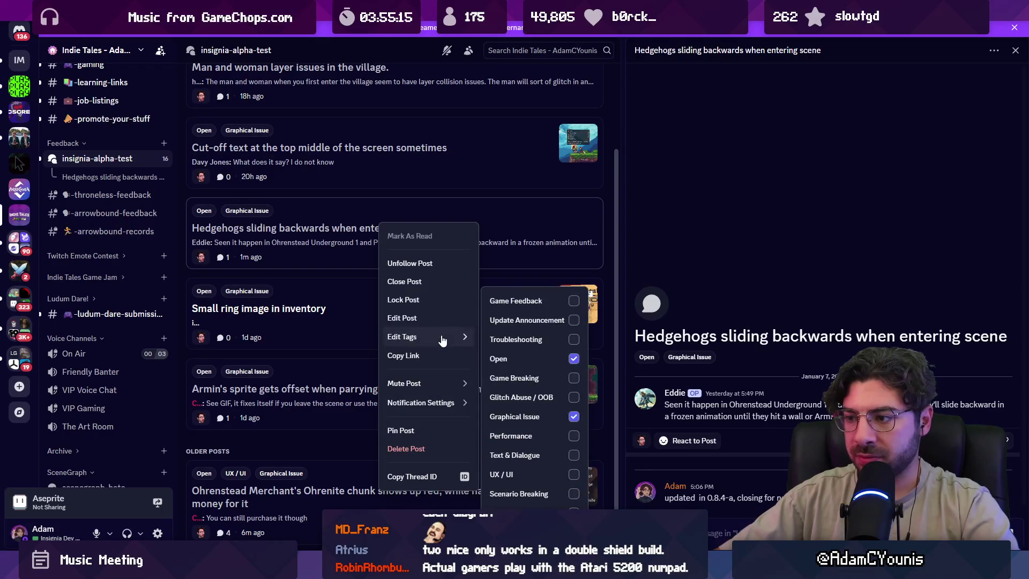
{"action": "left_click", "coordinate": [436, 281]}
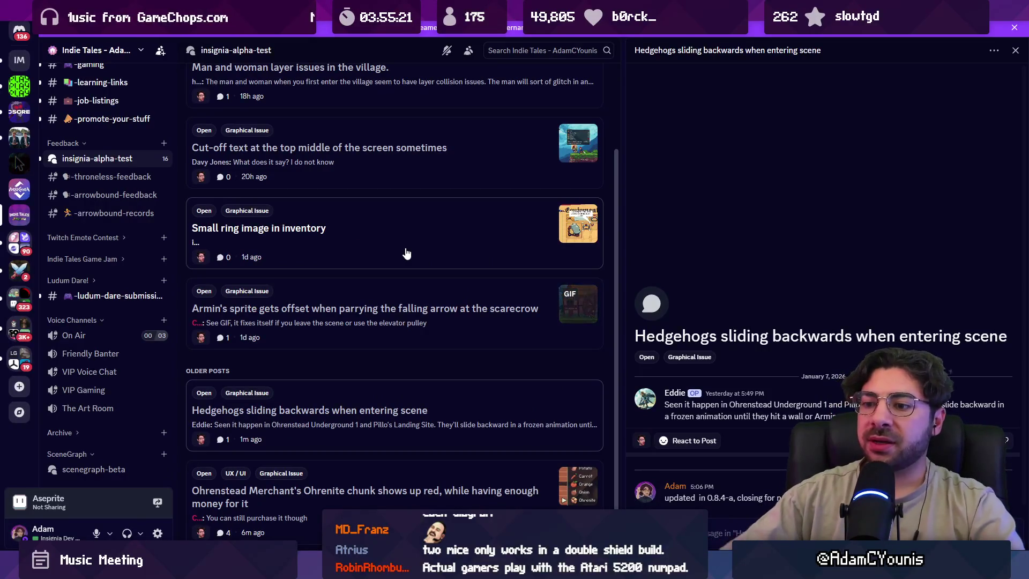
{"action": "scroll", "coordinate": [406, 253], "scroll_direction": "up", "scroll_amount": 3}
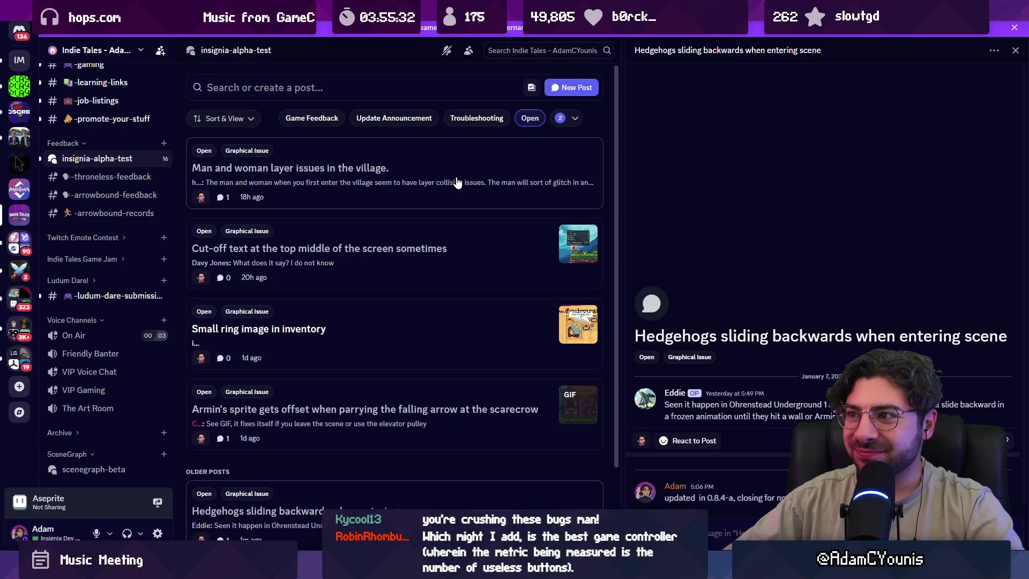
Filter the forum to Scenario Breaking posts and open the Map and Walter disappears threads.
{"action": "left_click", "coordinate": [557, 118]}
{"action": "left_click", "coordinate": [507, 211]}
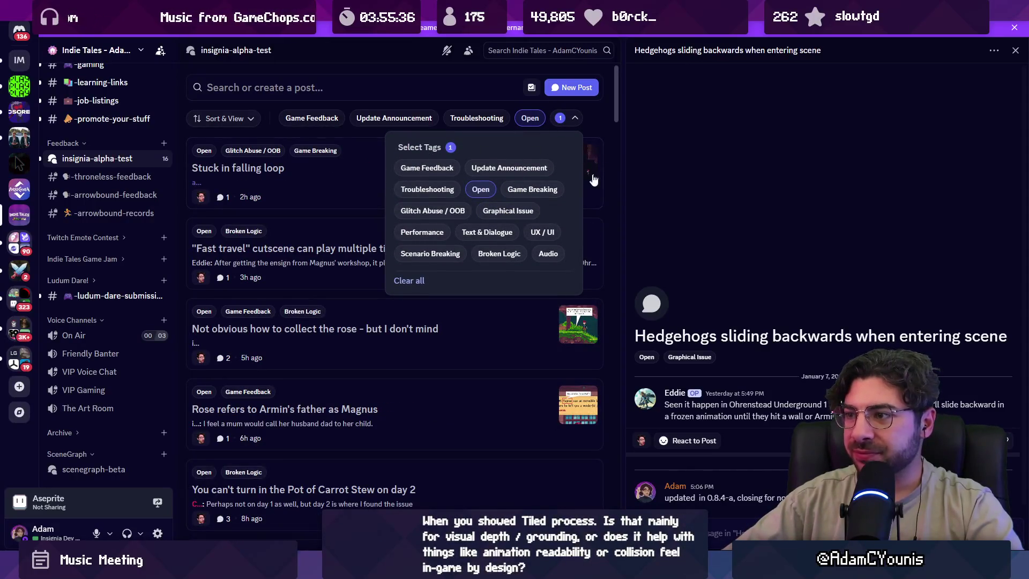
{"action": "left_click", "coordinate": [525, 190]}
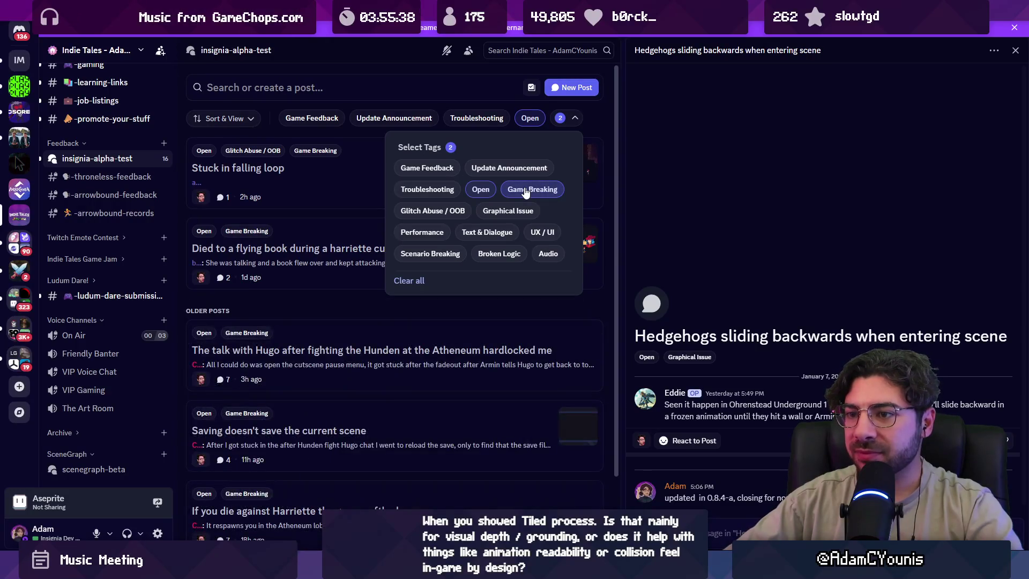
{"action": "left_click", "coordinate": [525, 190]}
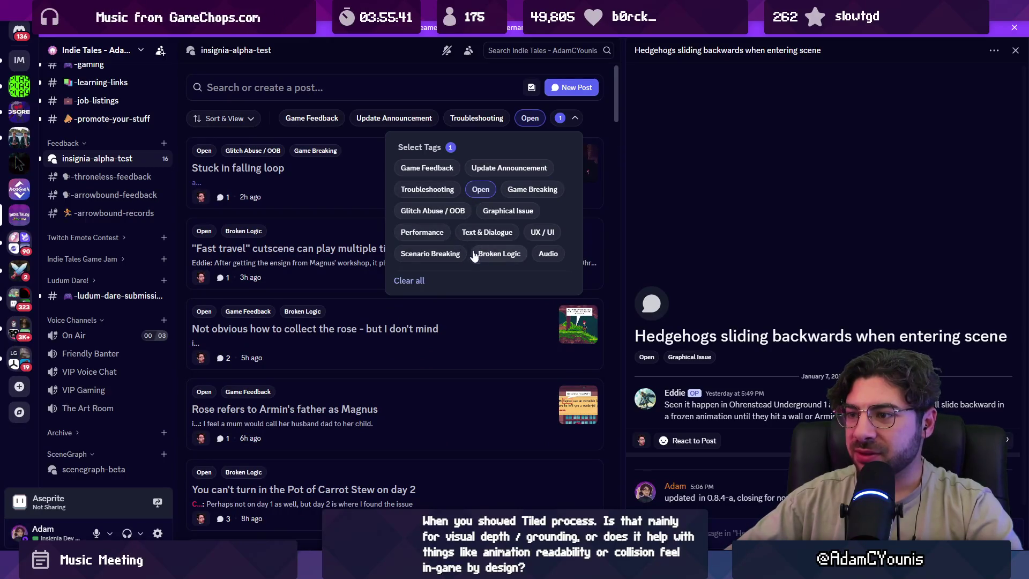
{"action": "left_click", "coordinate": [452, 254]}
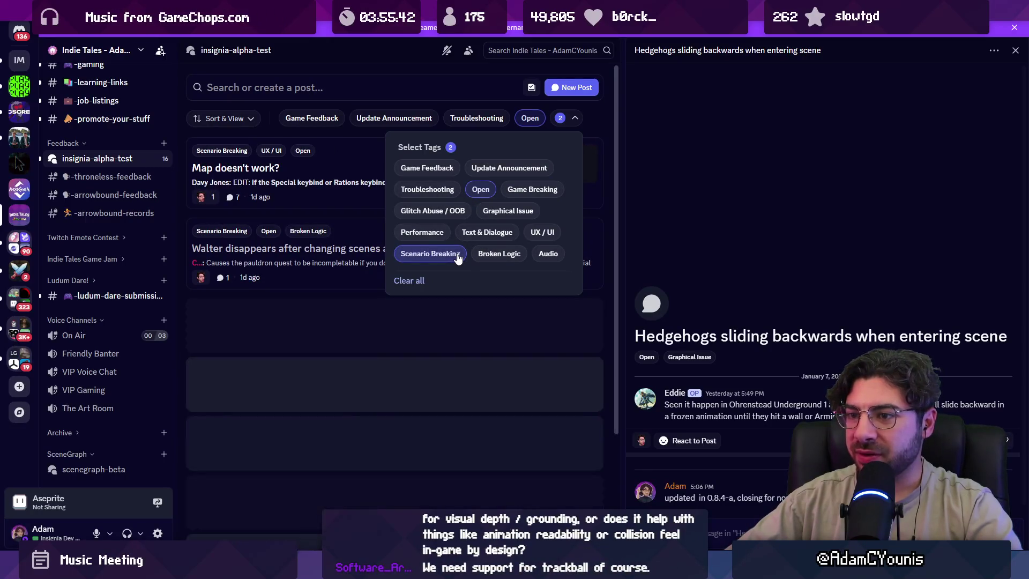
{"action": "left_click", "coordinate": [602, 296]}
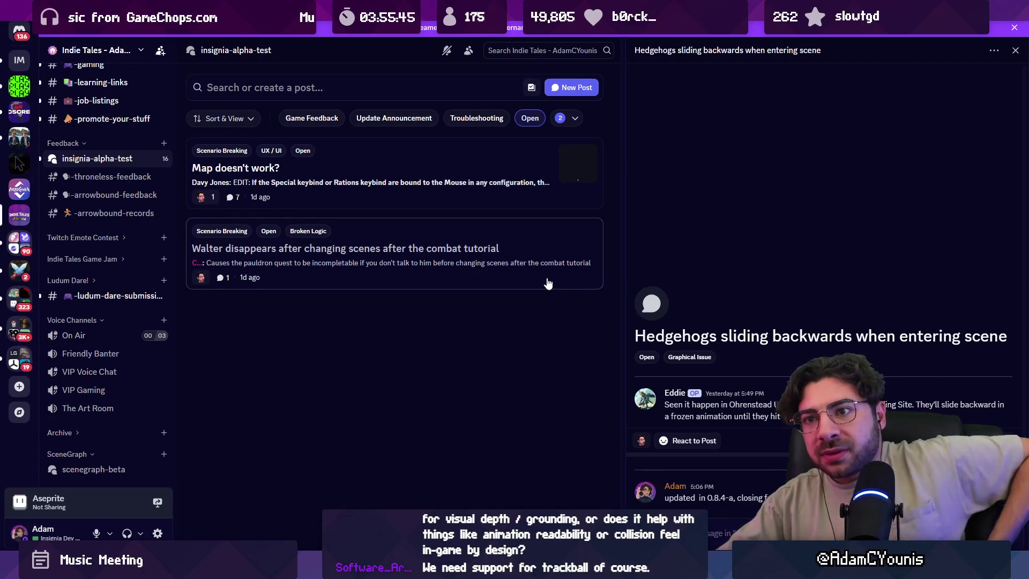
{"action": "left_click", "coordinate": [420, 202]}
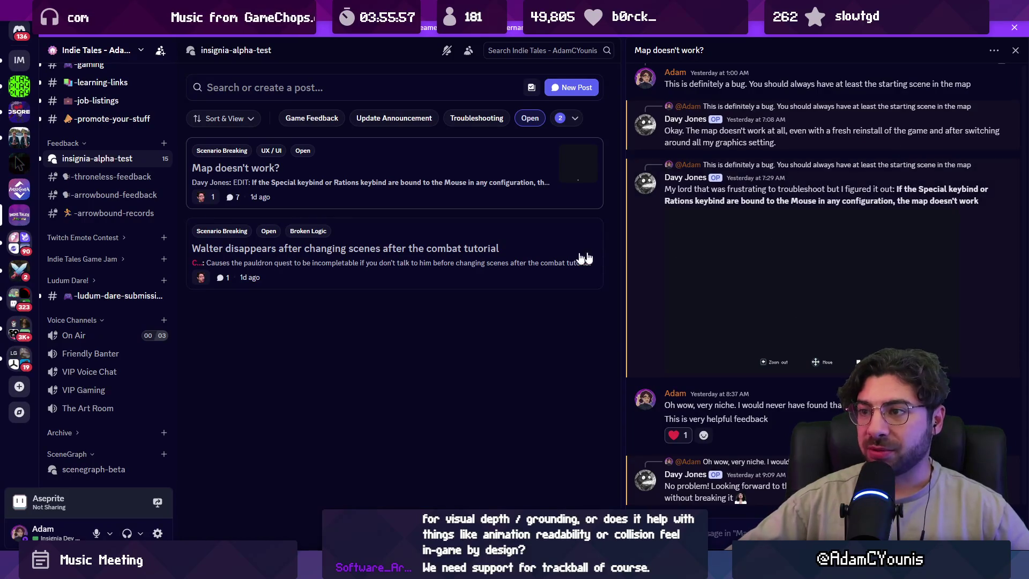
{"action": "left_click", "coordinate": [430, 260]}
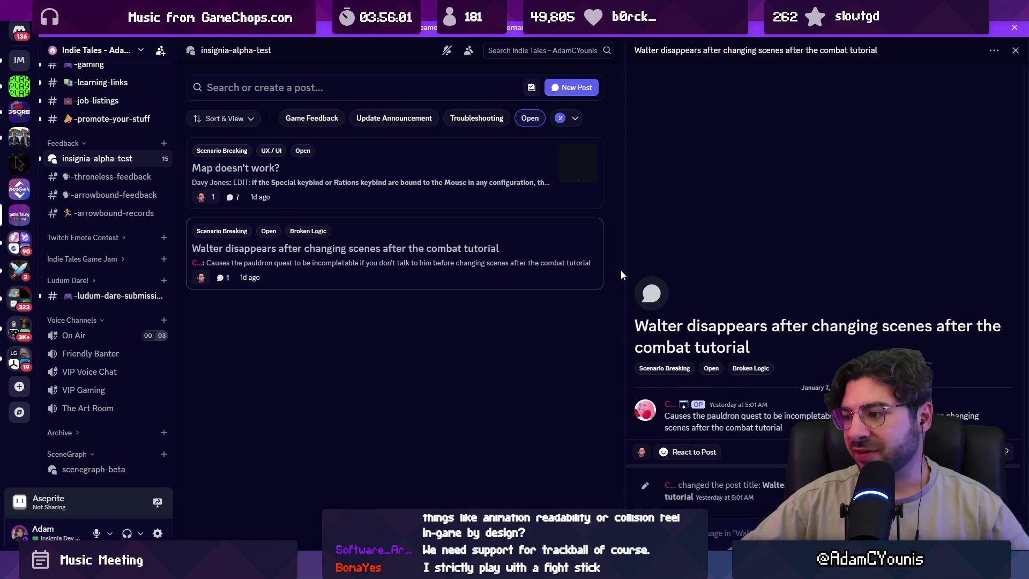
Open the Ohrenstead Foothills 2 scene from the scene graph in Unity.
{"action": "key", "text": "alt+Tab"}
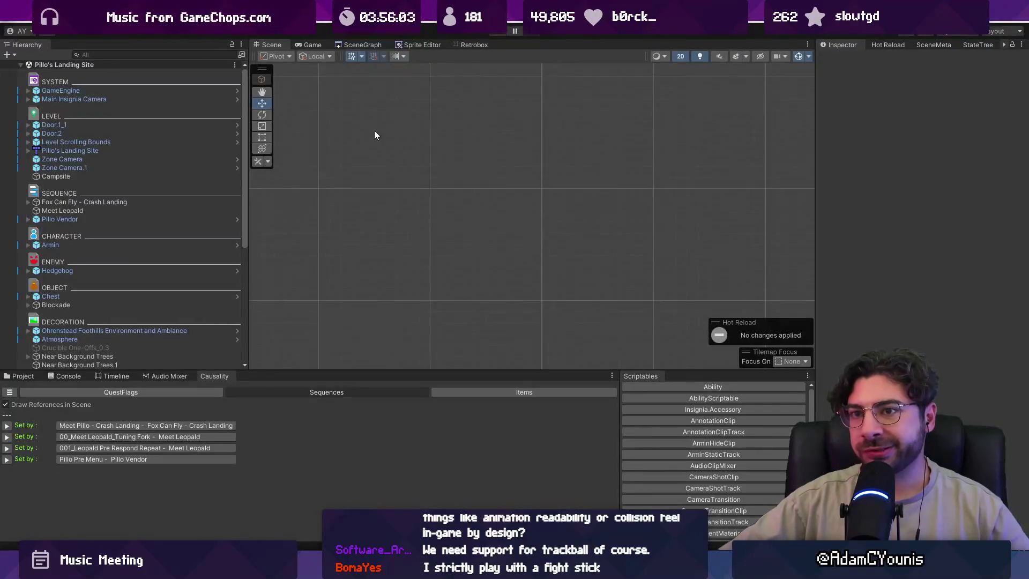
{"action": "left_click", "coordinate": [366, 45]}
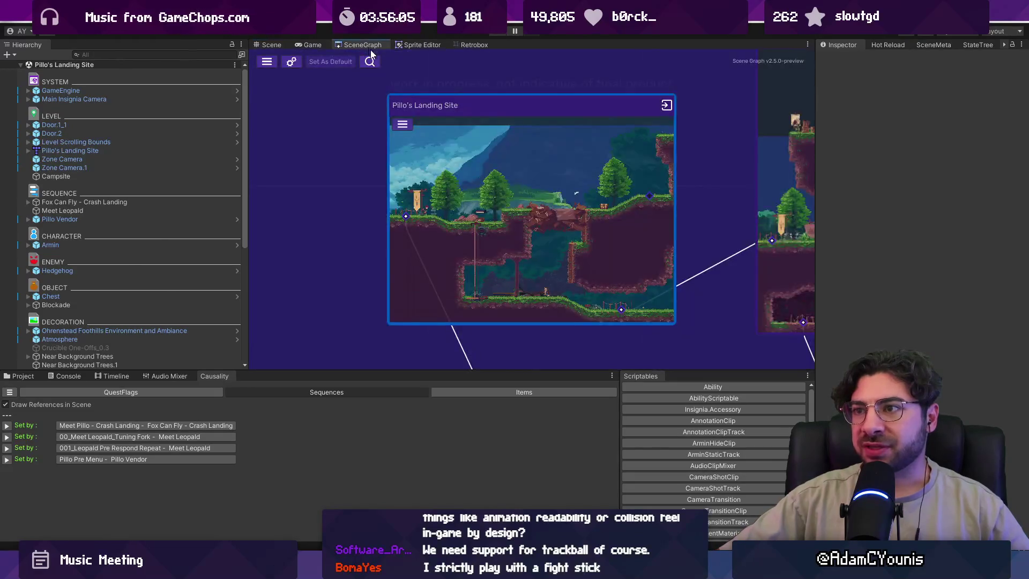
{"action": "scroll", "coordinate": [294, 247], "scroll_direction": "up", "scroll_amount": 3}
{"action": "double_click", "coordinate": [580, 236]}
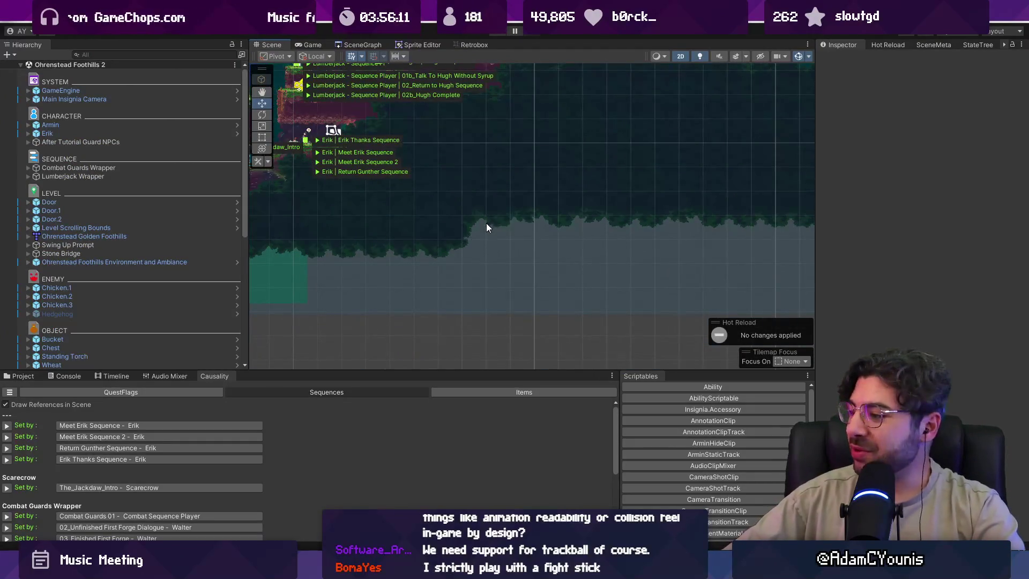
Select After Tutorial Guard NPCs, widen the Inspector, and select the second Condition row.
{"action": "scroll", "coordinate": [397, 248], "scroll_direction": "up", "scroll_amount": 5}
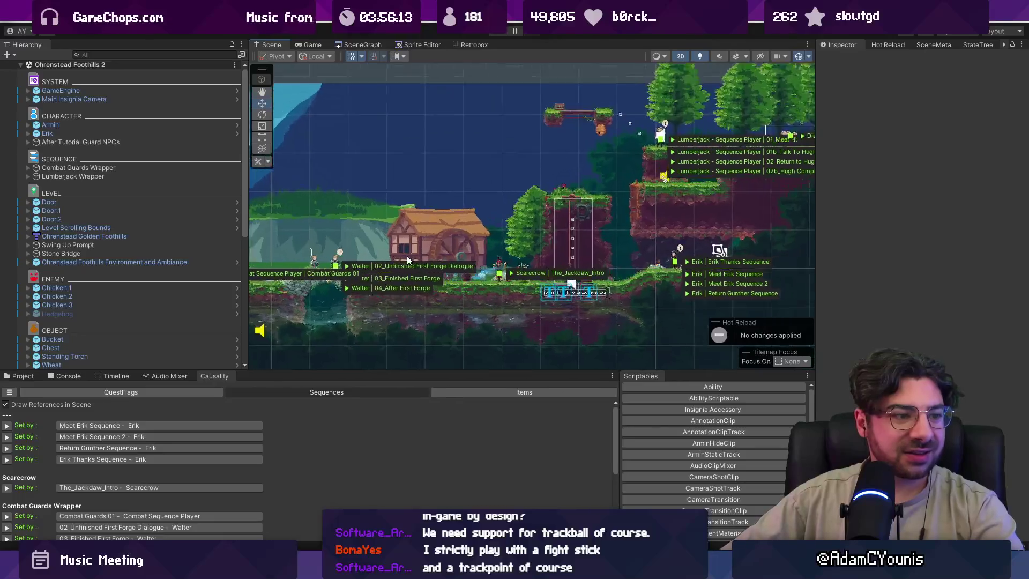
{"action": "scroll", "coordinate": [469, 264], "scroll_direction": "up", "scroll_amount": 3}
{"action": "left_click_drag", "start_coordinate": [418, 199], "coordinate": [576, 309]}
{"action": "left_click", "coordinate": [108, 143]}
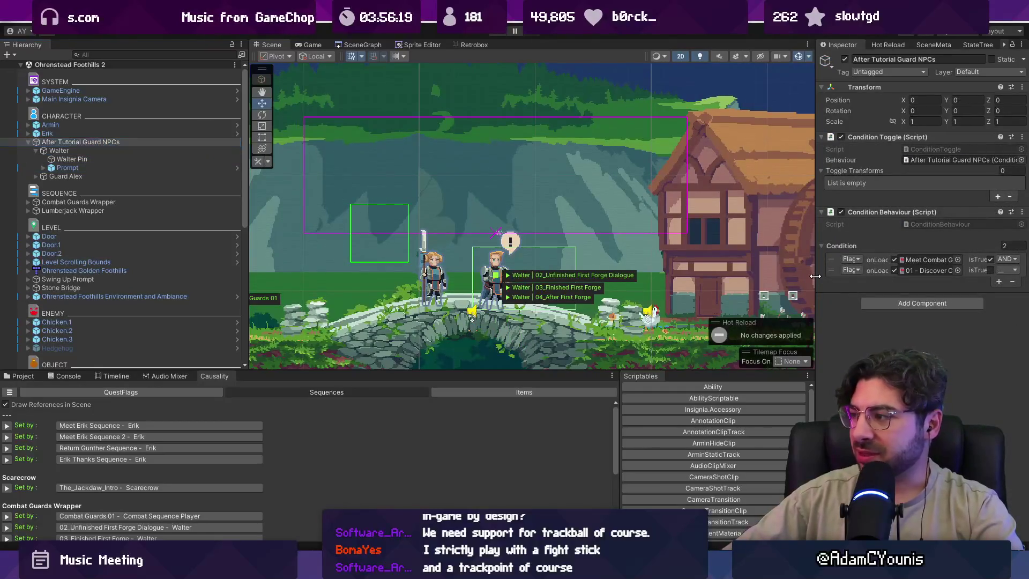
{"action": "left_click_drag", "start_coordinate": [815, 268], "coordinate": [602, 267]}
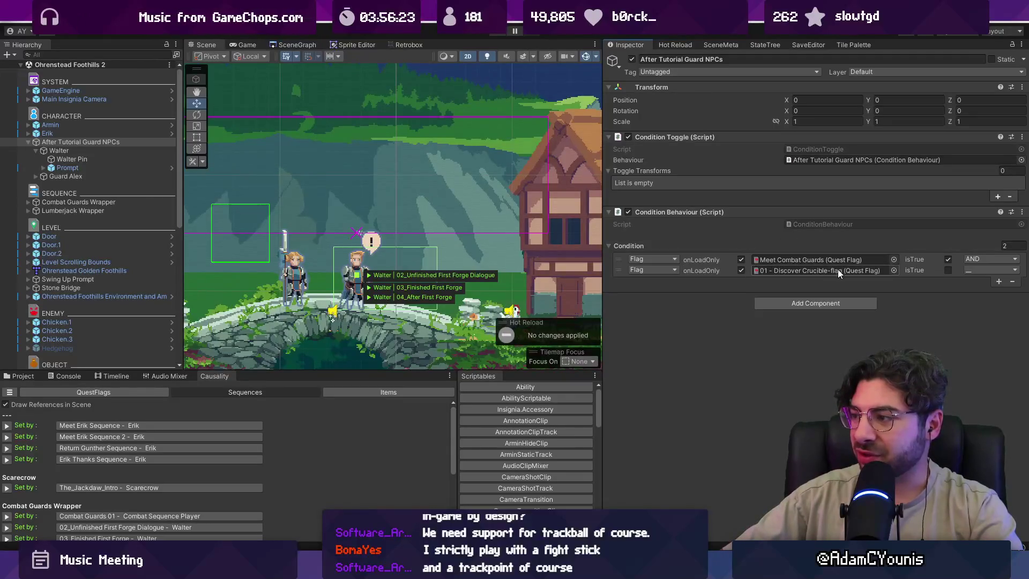
{"action": "left_click", "coordinate": [710, 271]}
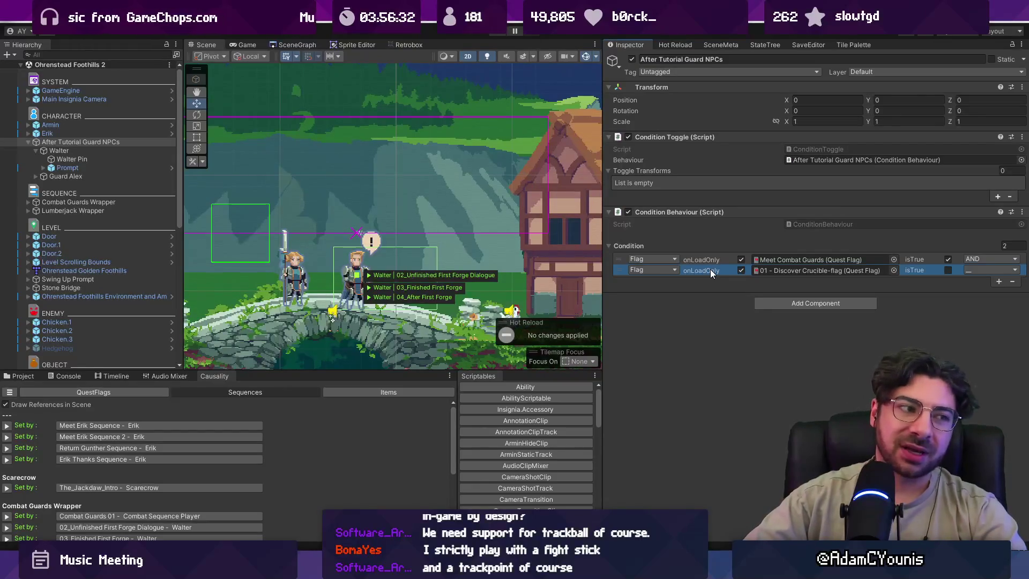
Set the second condition's flag to Scale Ability Unlocked and save the scene.
{"action": "left_click", "coordinate": [893, 270]}
{"action": "type", "text": "scaler"}
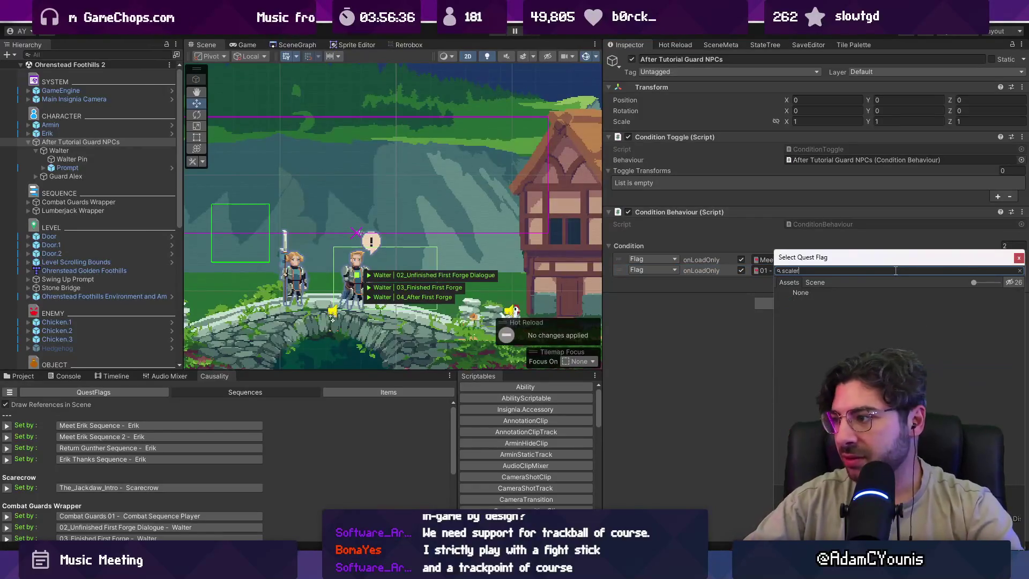
{"action": "key", "text": "Down"}
{"action": "key", "text": "Down"}
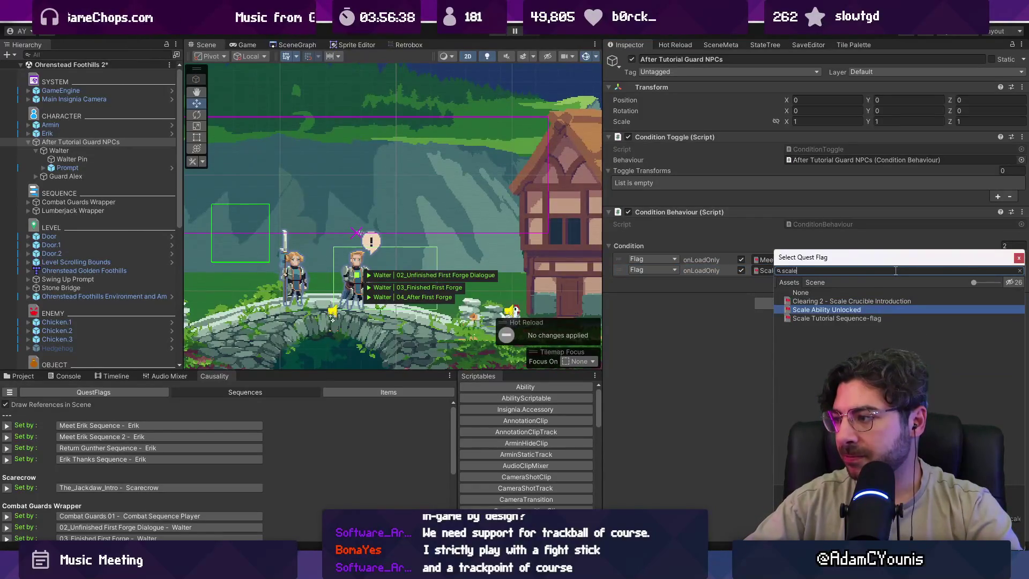
{"action": "key", "text": "Return"}
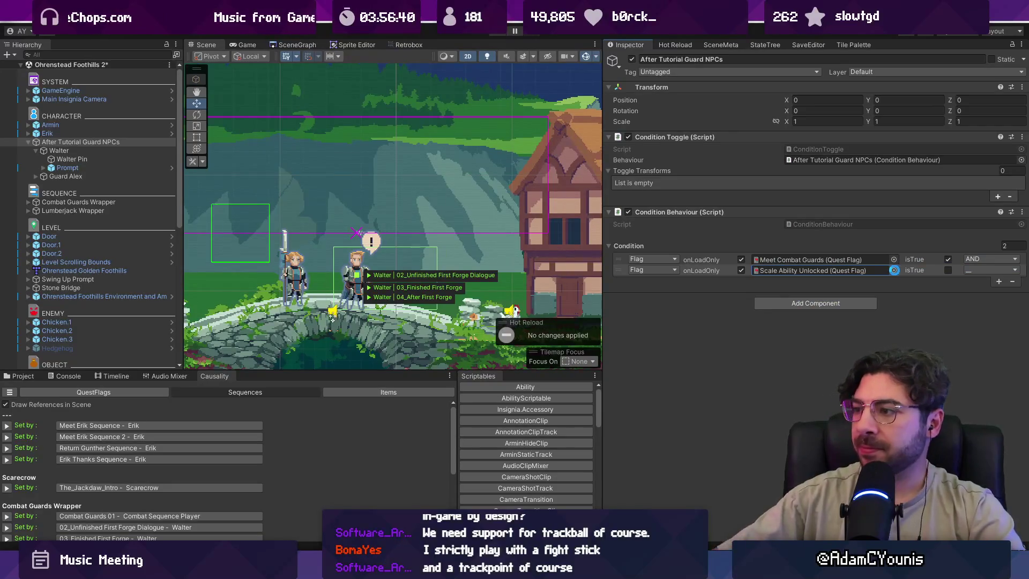
{"action": "key", "text": "ctrl+s"}
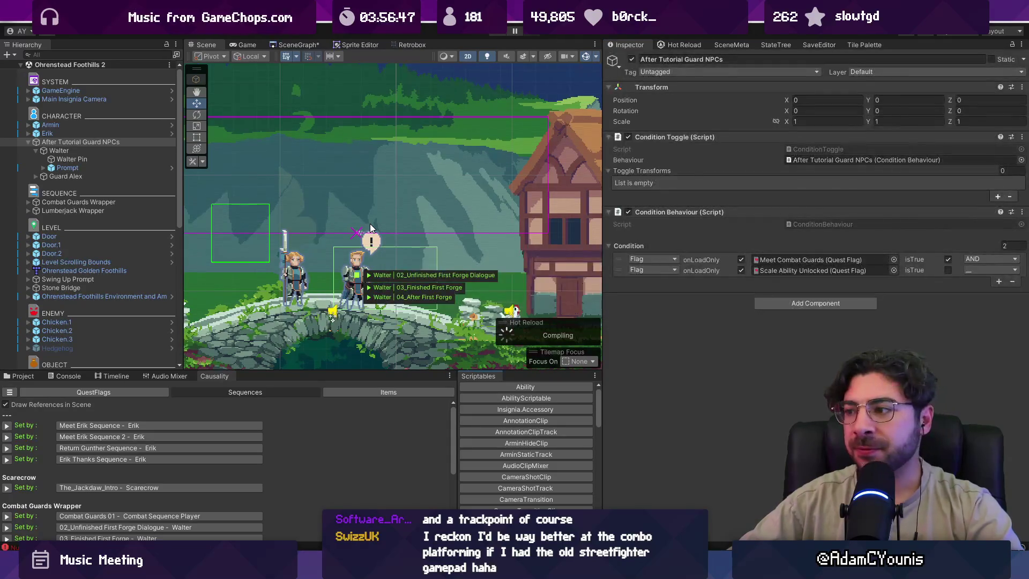
{"action": "scroll", "coordinate": [413, 215], "scroll_direction": "down", "scroll_amount": 5}
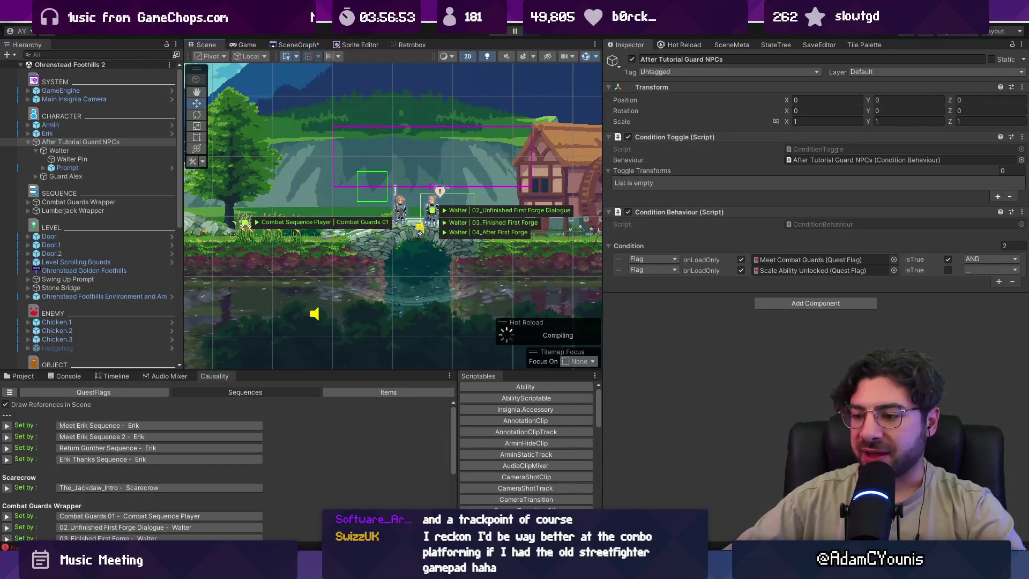
{"action": "left_click_drag", "start_coordinate": [432, 247], "coordinate": [393, 306]}
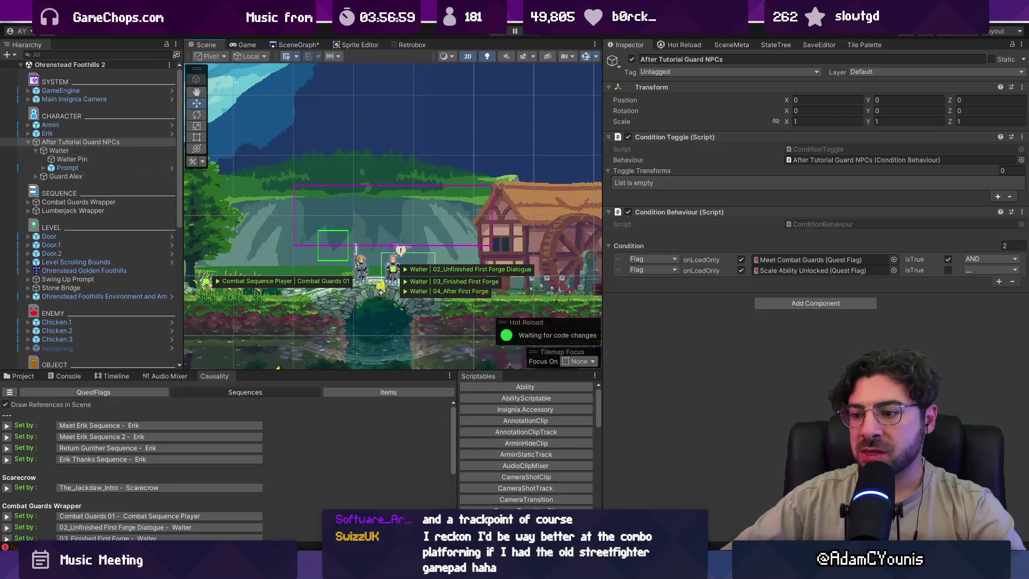
{"action": "key", "text": "alt+Tab"}
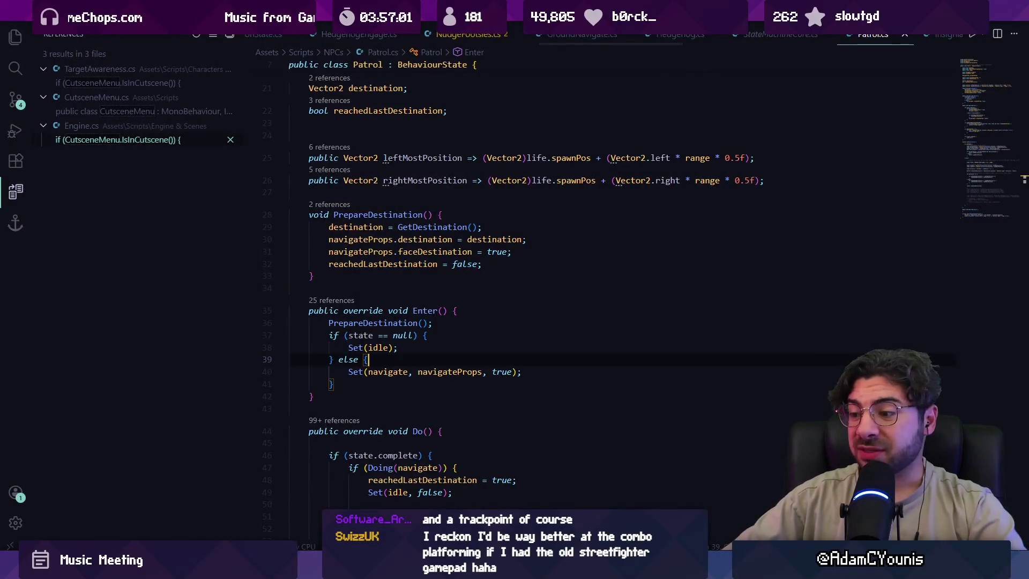
Stage all four changed files and commit them as 'Updates walter to not disappear until later in the chapter'.
{"action": "key", "text": "alt+Tab"}
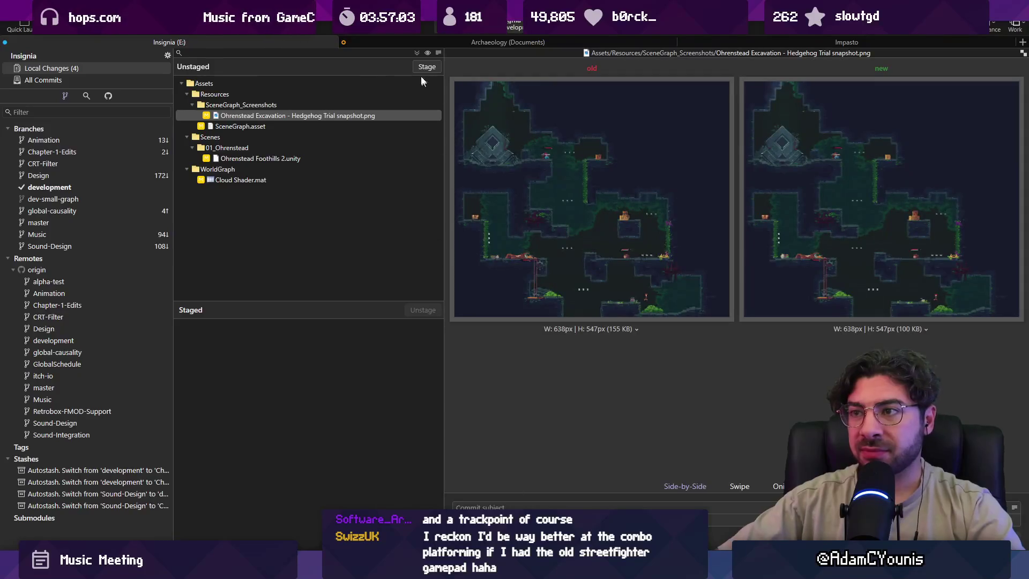
{"action": "left_click", "coordinate": [427, 67]}
{"action": "type", "text": "Updates"}
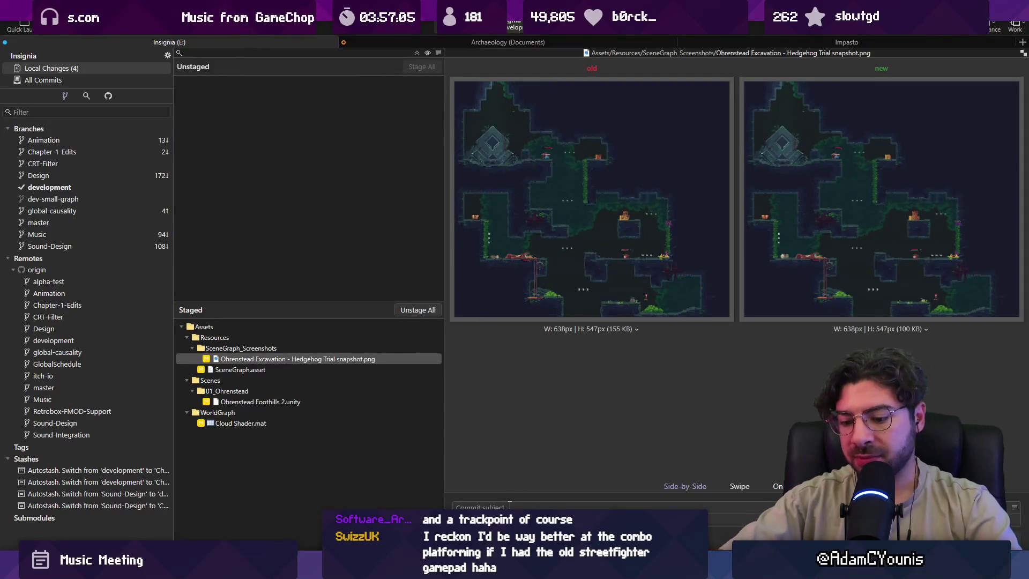
{"action": "type", "text": " ta"}
{"action": "type", "text": "alter to not"}
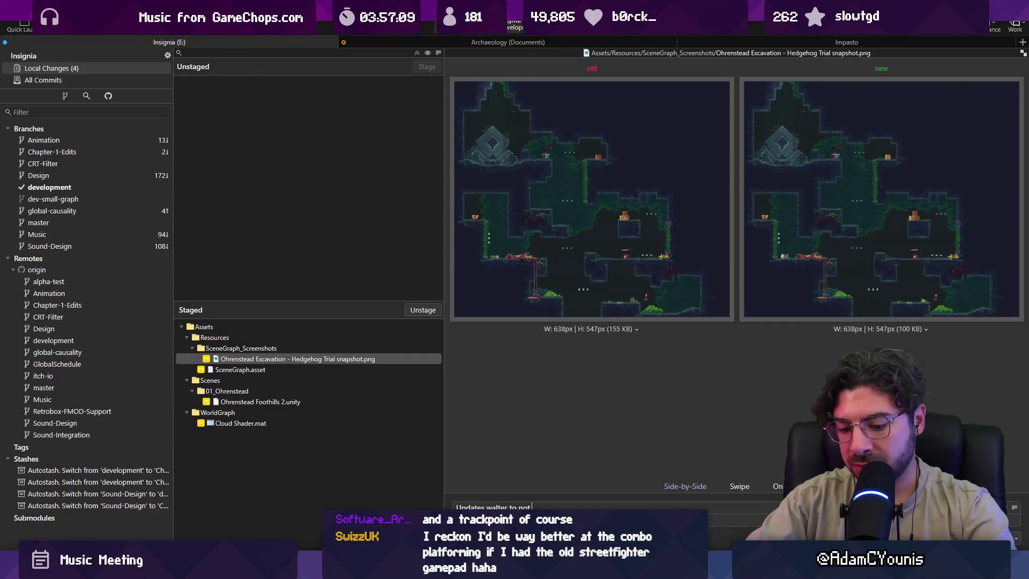
{"action": "type", "text": "isappear until later in the chapter"}
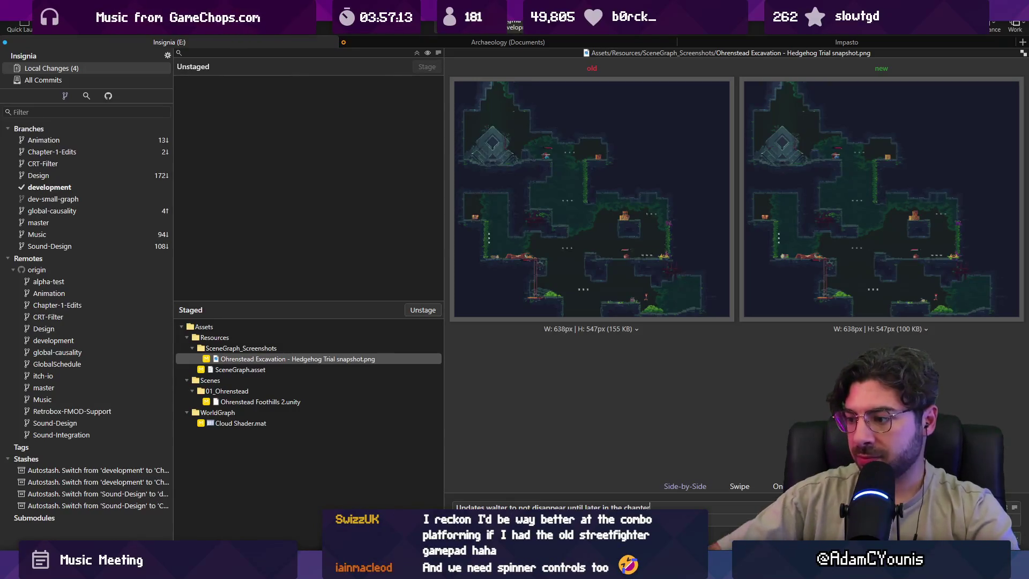
{"action": "key", "text": "ctrl+Return"}
Push the new commit to the remote and return to Discord.
{"action": "key", "text": "ctrl+shift+p"}
{"action": "left_click", "coordinate": [578, 311]}
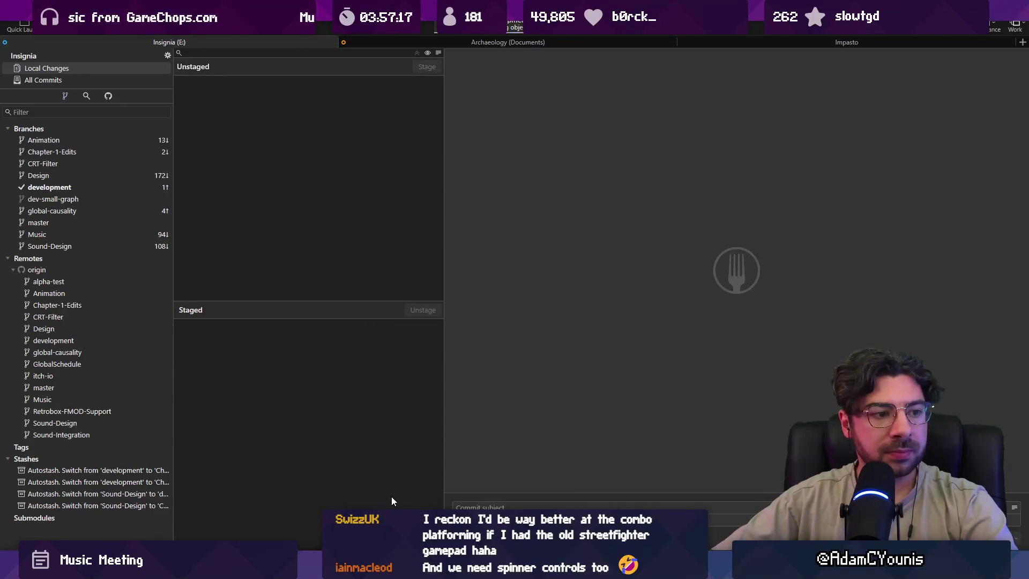
{"action": "key", "text": "alt+Tab"}
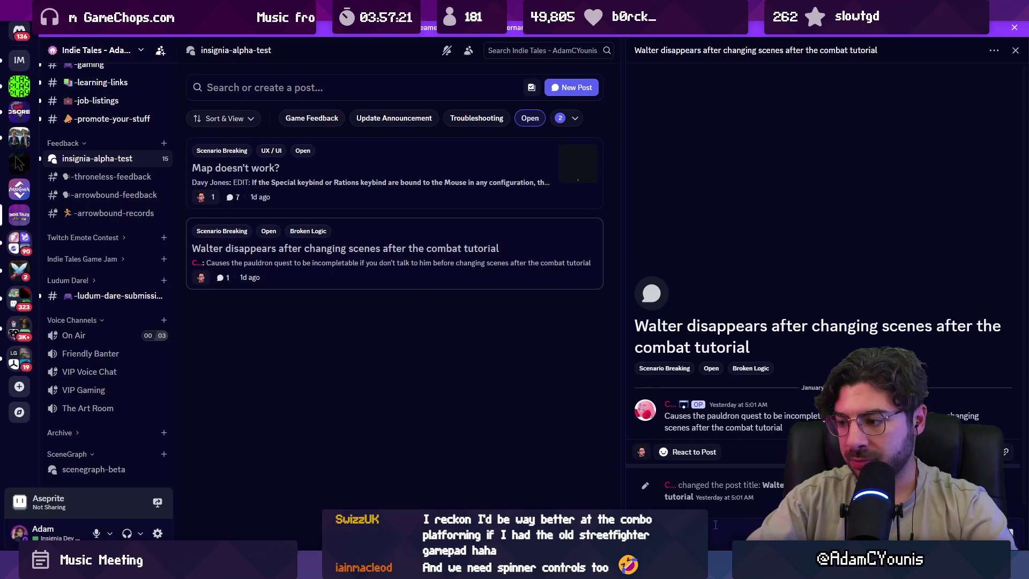
Reply on the Walter disappears post that Walter now stays longer, then close the post.
{"action": "type", "text": "stay a lot long"}
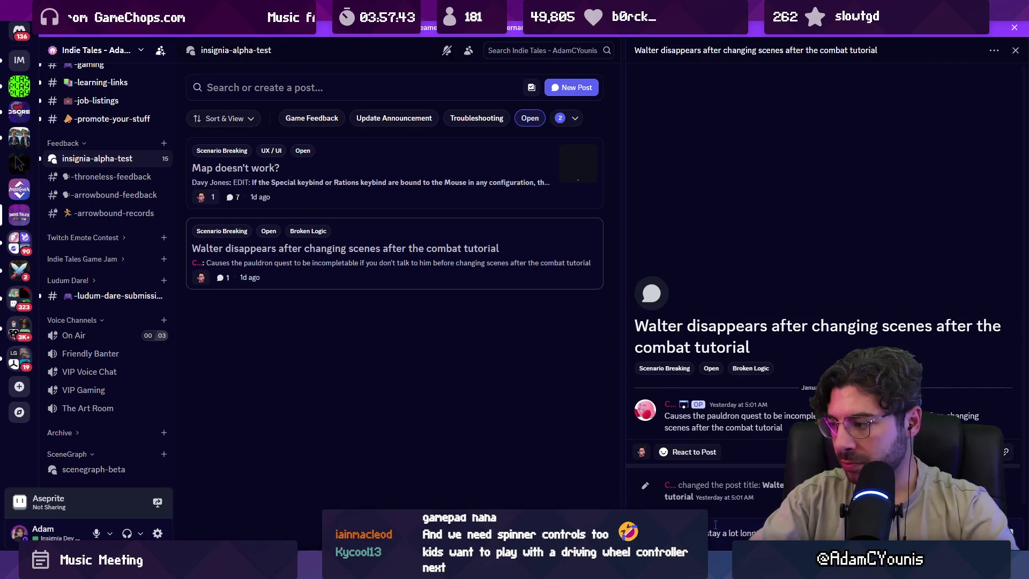
{"action": "key", "text": "Return"}
{"action": "right_click", "coordinate": [379, 281]}
{"action": "mouse_move", "coordinate": [409, 371]}
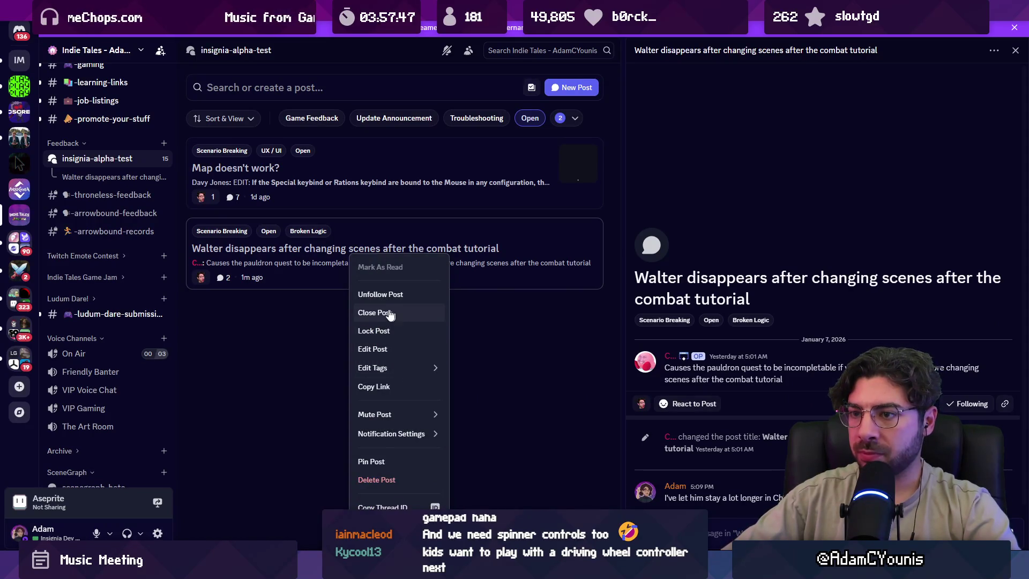
{"action": "left_click", "coordinate": [513, 366]}
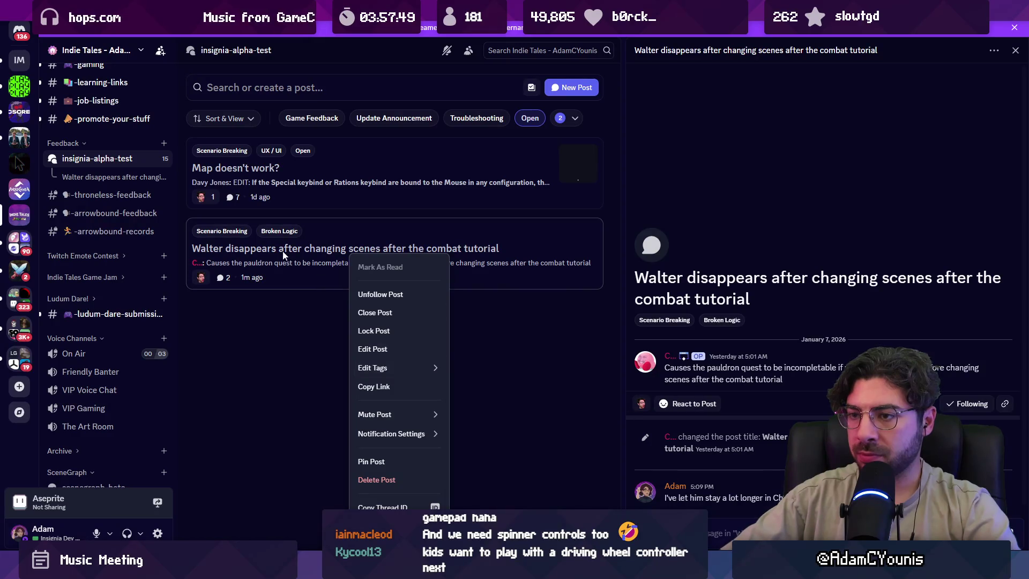
{"action": "left_click", "coordinate": [375, 312]}
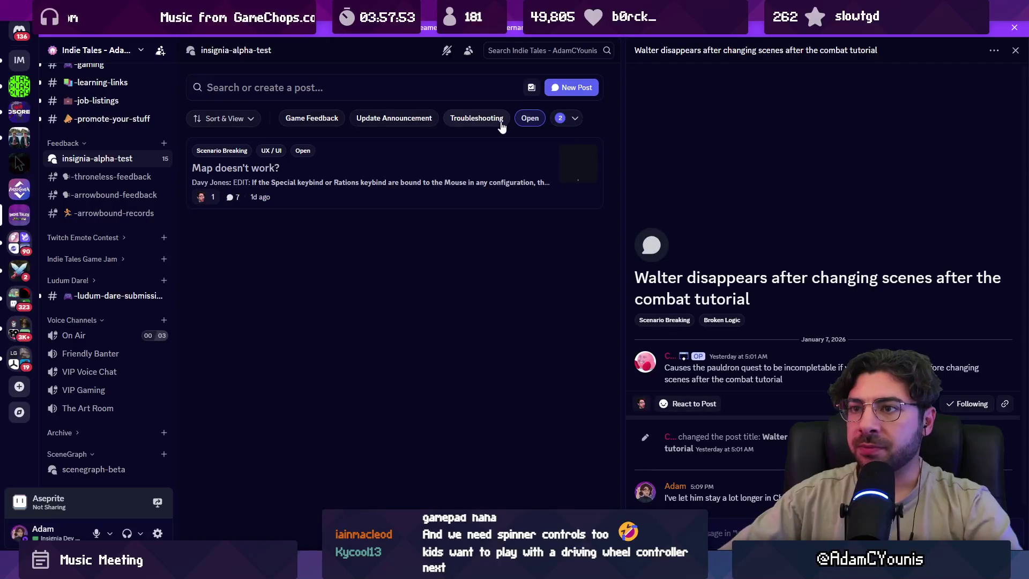
Check the available tag filters and open the 'Map doesn't work?' report.
{"action": "left_click", "coordinate": [575, 117]}
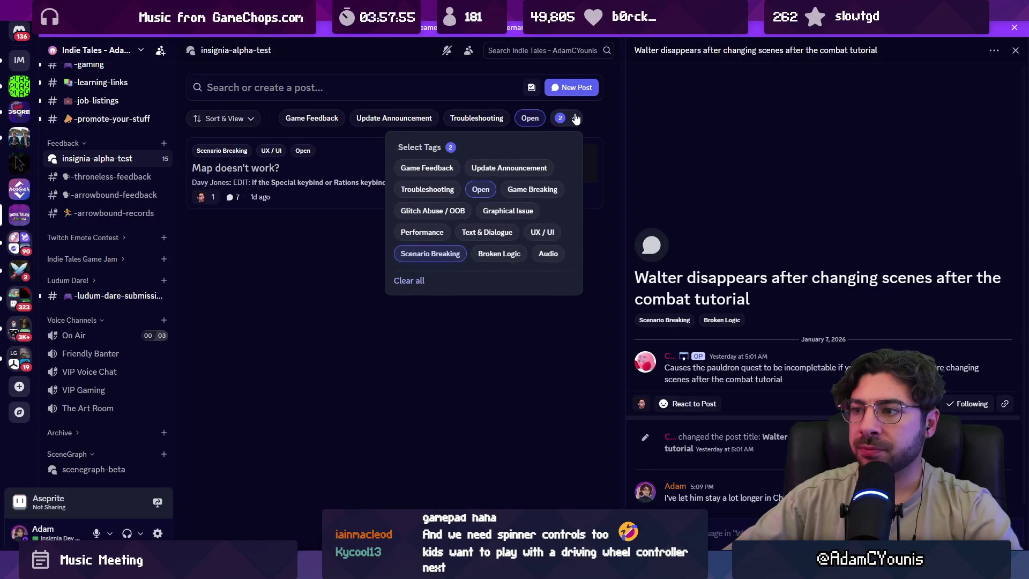
{"action": "left_click", "coordinate": [499, 342]}
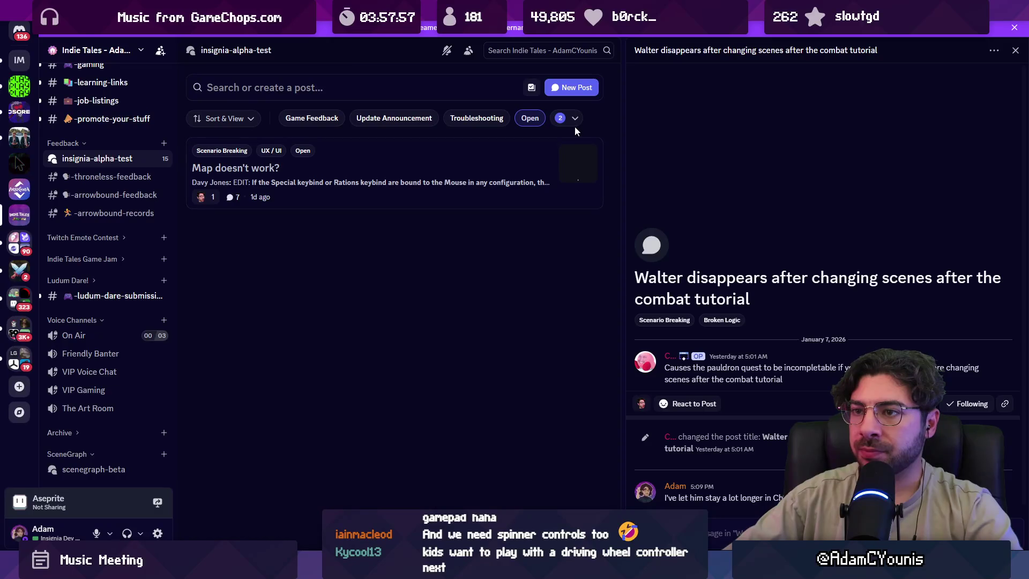
{"action": "left_click", "coordinate": [482, 169]}
{"action": "scroll", "coordinate": [707, 277], "scroll_direction": "up", "scroll_amount": 5}
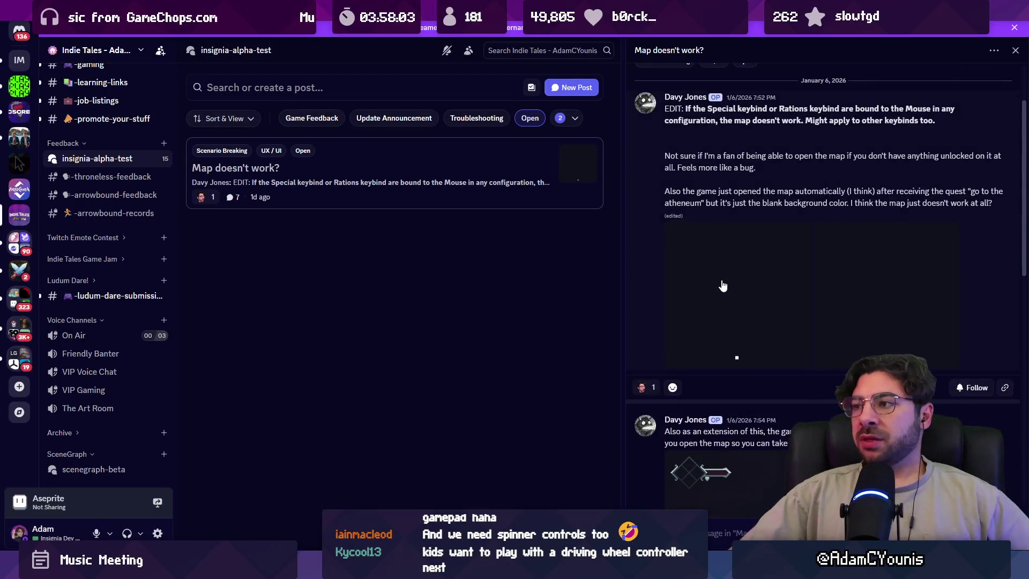
{"action": "scroll", "coordinate": [722, 285], "scroll_direction": "up", "scroll_amount": 2}
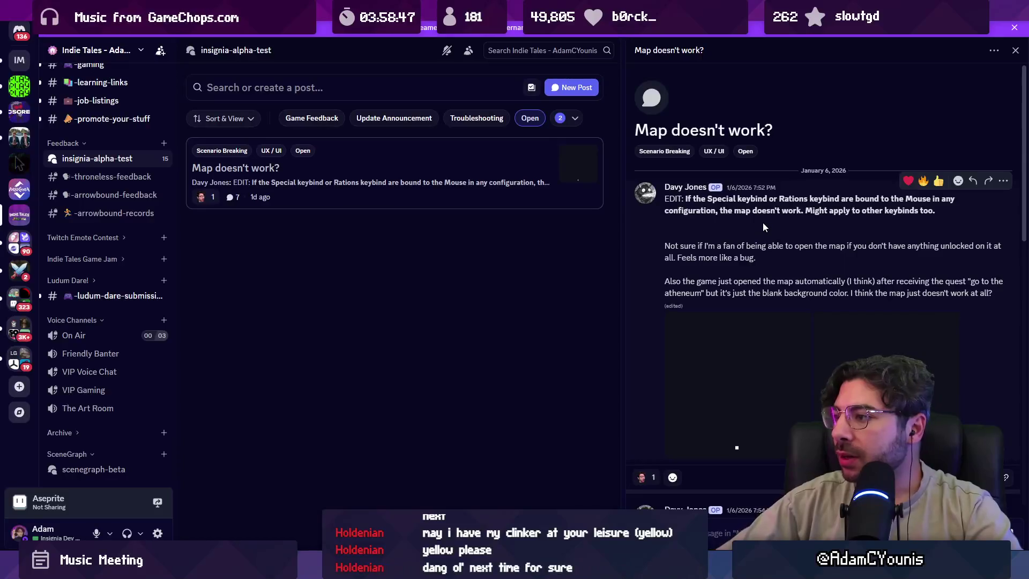
{"action": "scroll", "coordinate": [763, 222], "scroll_direction": "down", "scroll_amount": 1}
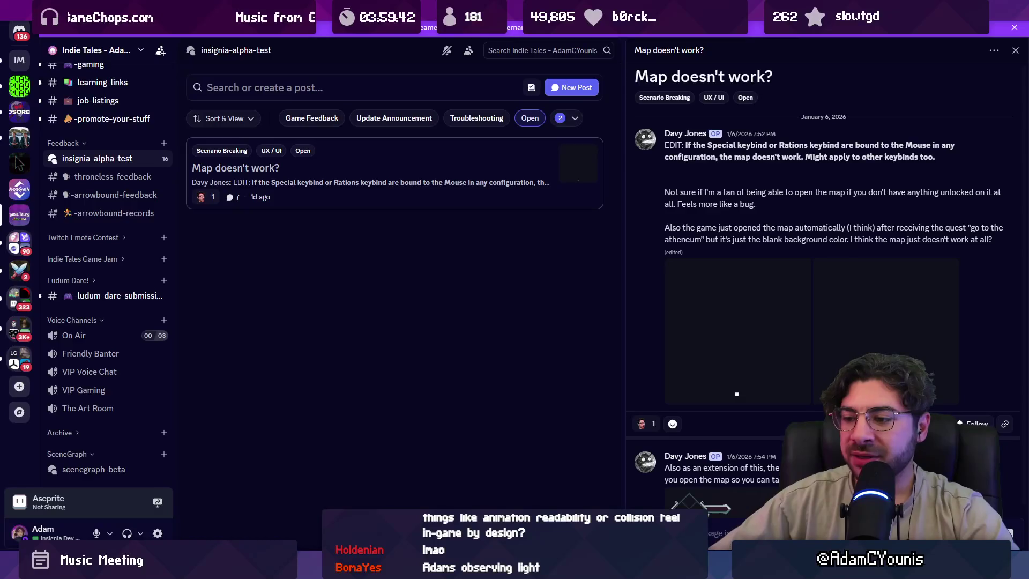
{"action": "key", "text": "alt+Tab"}
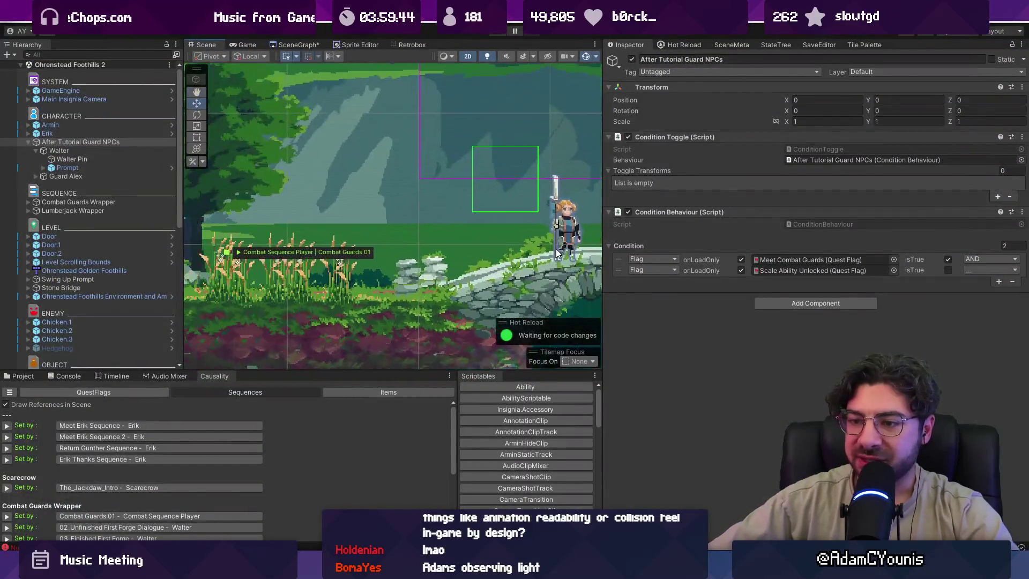
Zoom around the running level in the Scene view, then switch to the Tiled map editor.
{"action": "scroll", "coordinate": [374, 293], "scroll_direction": "up", "scroll_amount": 5}
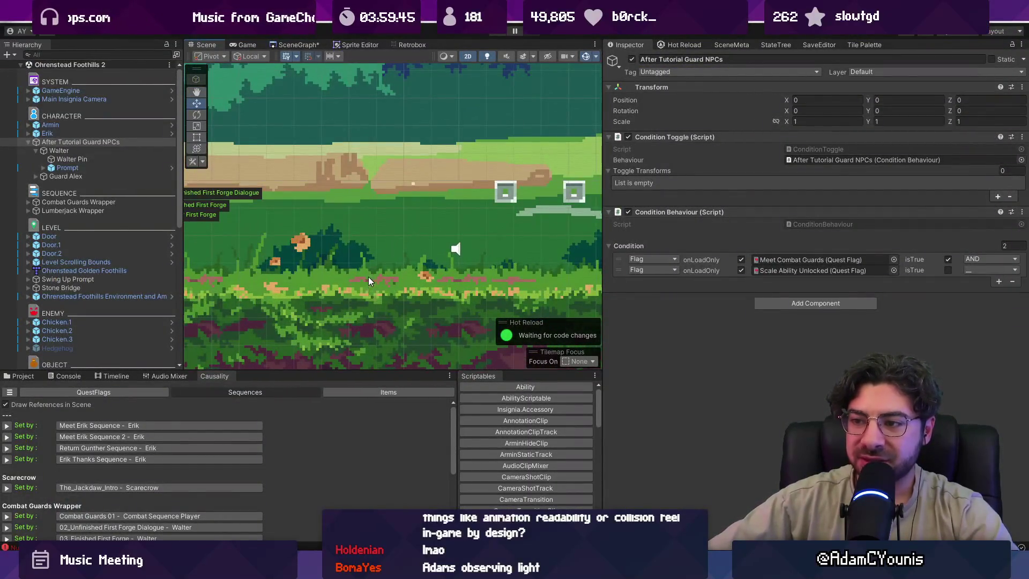
{"action": "scroll", "coordinate": [368, 271], "scroll_direction": "down", "scroll_amount": 5}
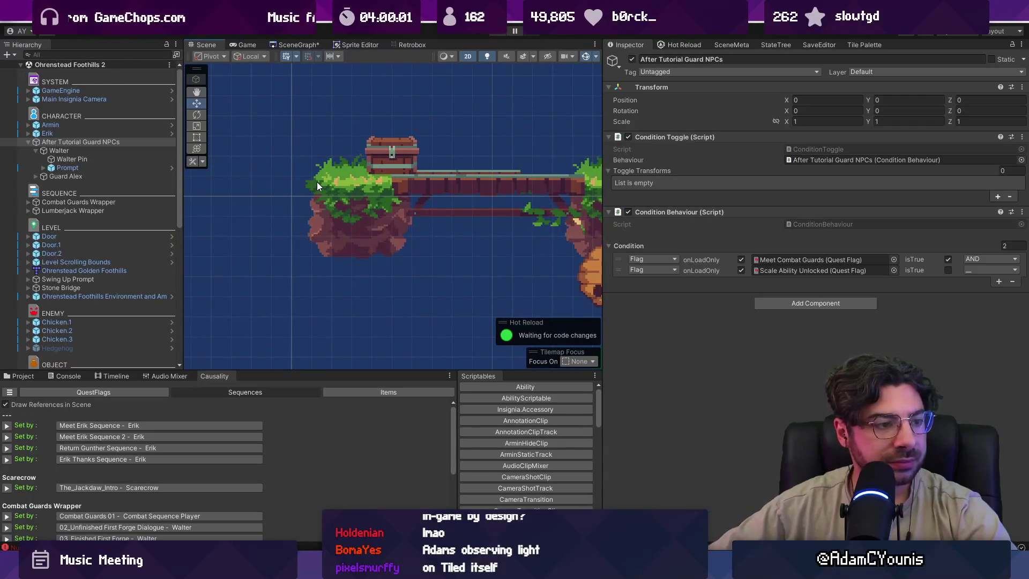
{"action": "left_click", "coordinate": [538, 571]}
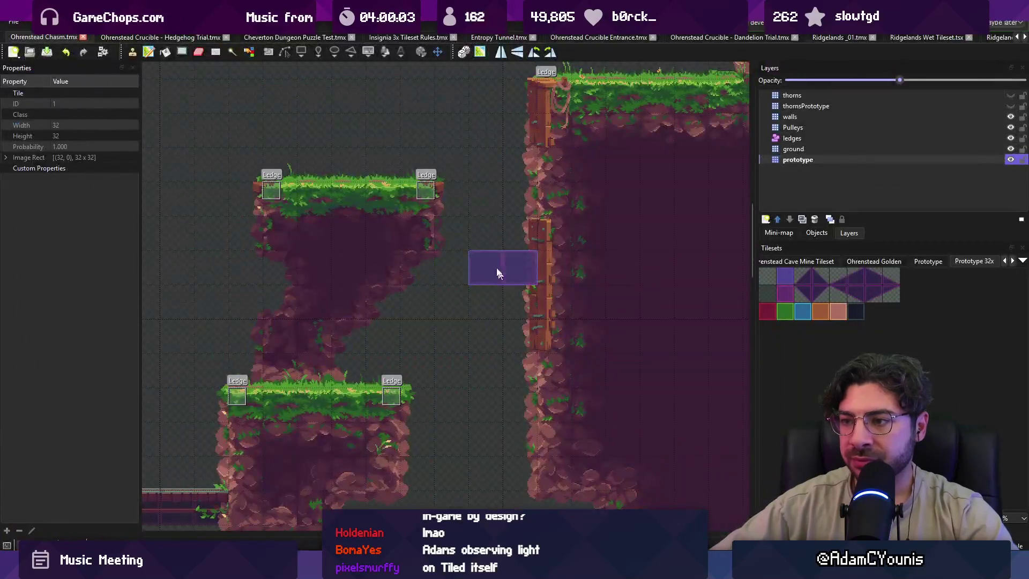
Paint prototype tiles across the gap above the grass, then undo those extra tiles.
{"action": "scroll", "coordinate": [339, 169], "scroll_direction": "up", "scroll_amount": 5}
{"action": "left_click", "coordinate": [440, 278]}
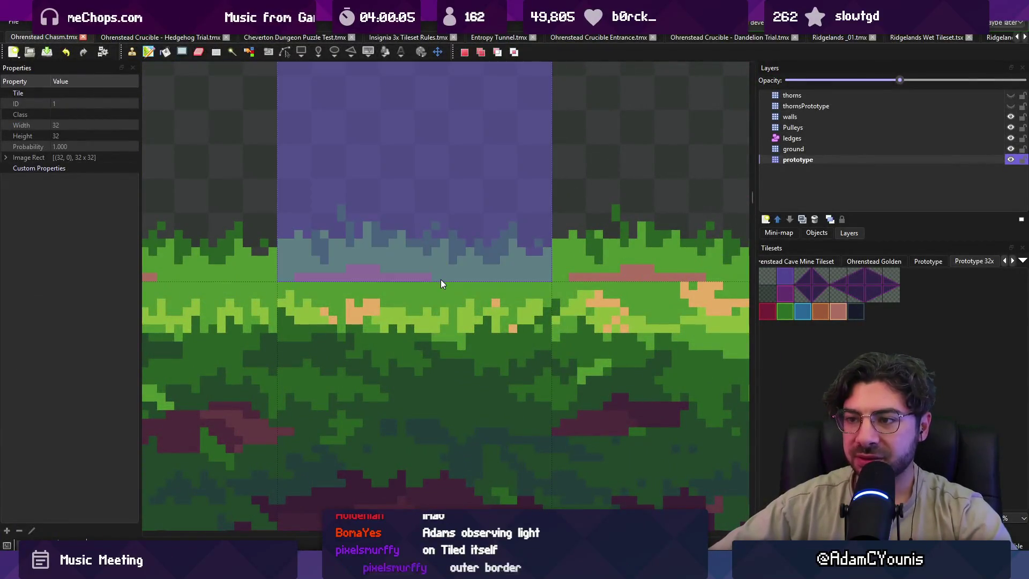
{"action": "scroll", "coordinate": [439, 279], "scroll_direction": "down", "scroll_amount": 2}
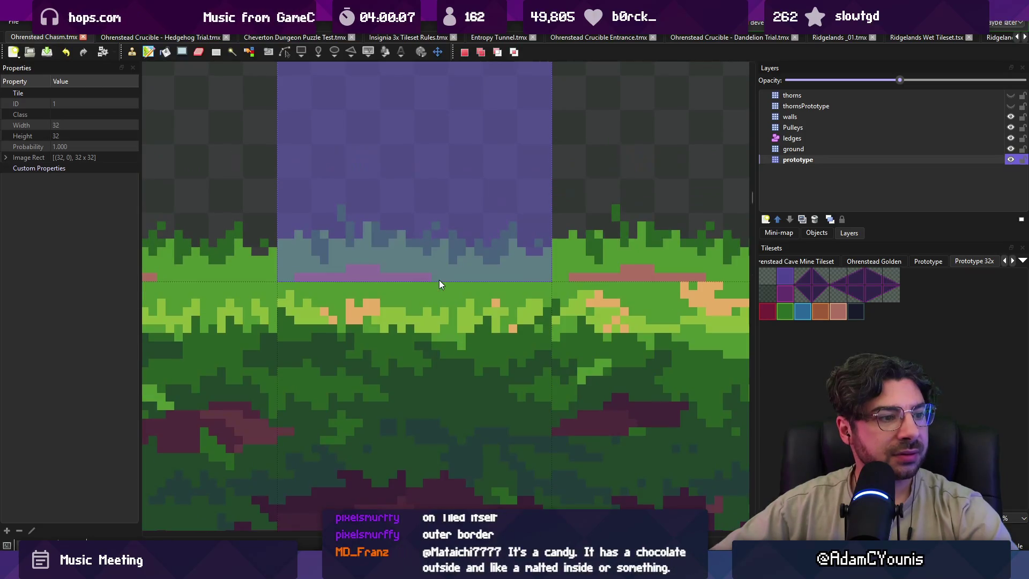
{"action": "scroll", "coordinate": [439, 281], "scroll_direction": "down", "scroll_amount": 1}
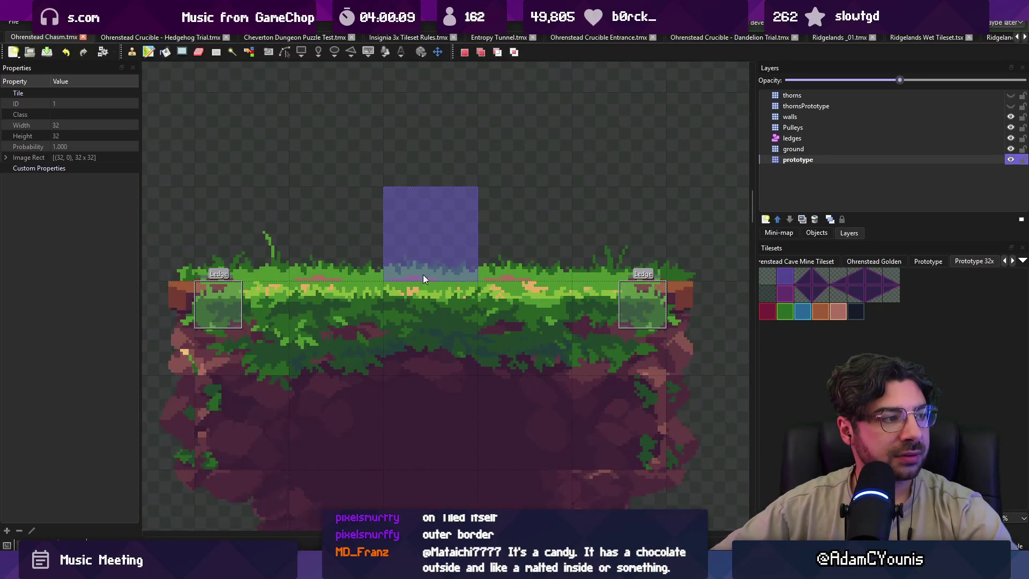
{"action": "mouse_move", "coordinate": [294, 238]}
{"action": "left_mouse_down"}
{"action": "mouse_move", "coordinate": [589, 248]}
{"action": "mouse_move", "coordinate": [539, 268]}
{"action": "left_mouse_up"}
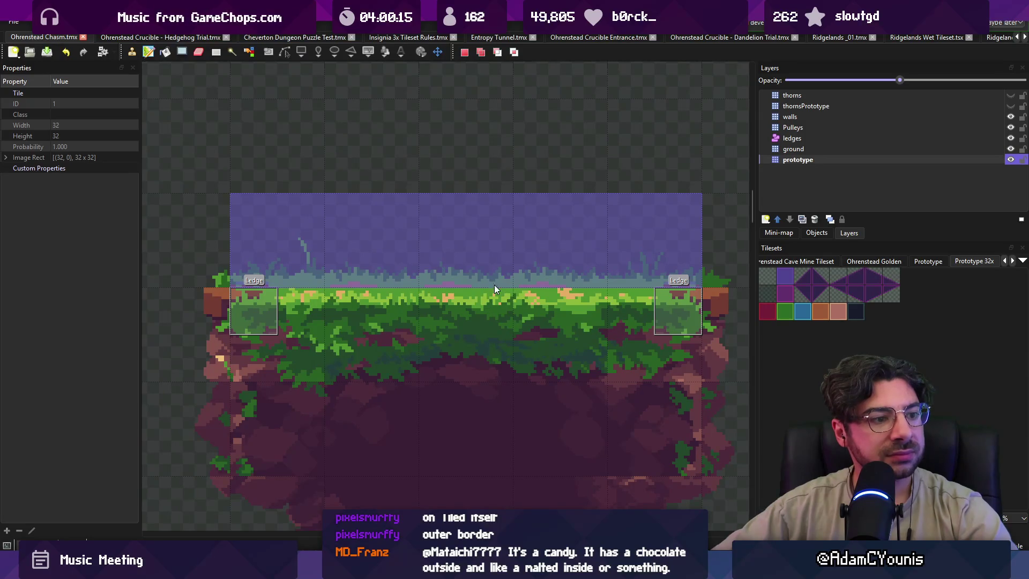
{"action": "left_click_drag", "start_coordinate": [525, 267], "coordinate": [435, 295]}
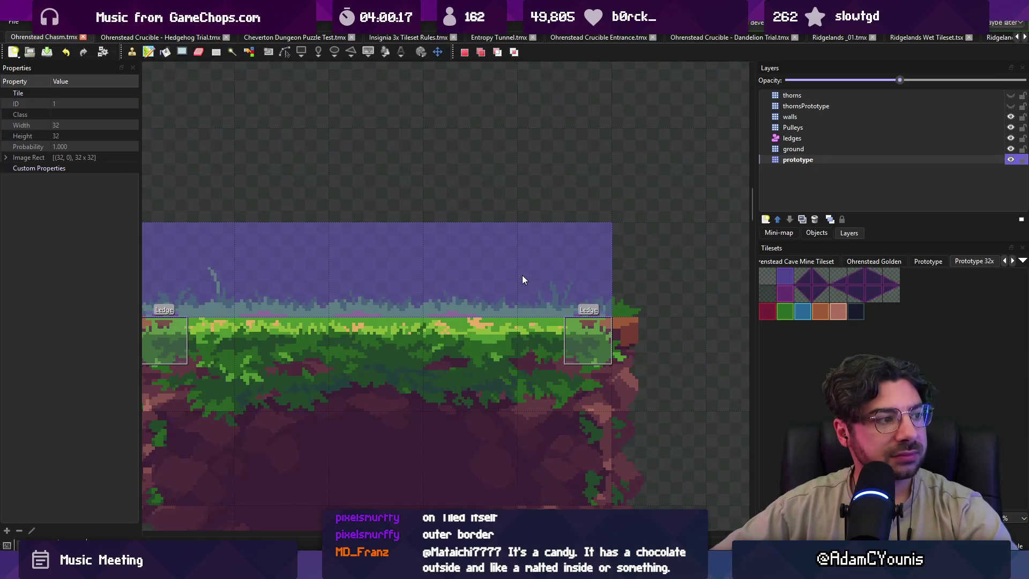
{"action": "key", "text": "ctrl+z"}
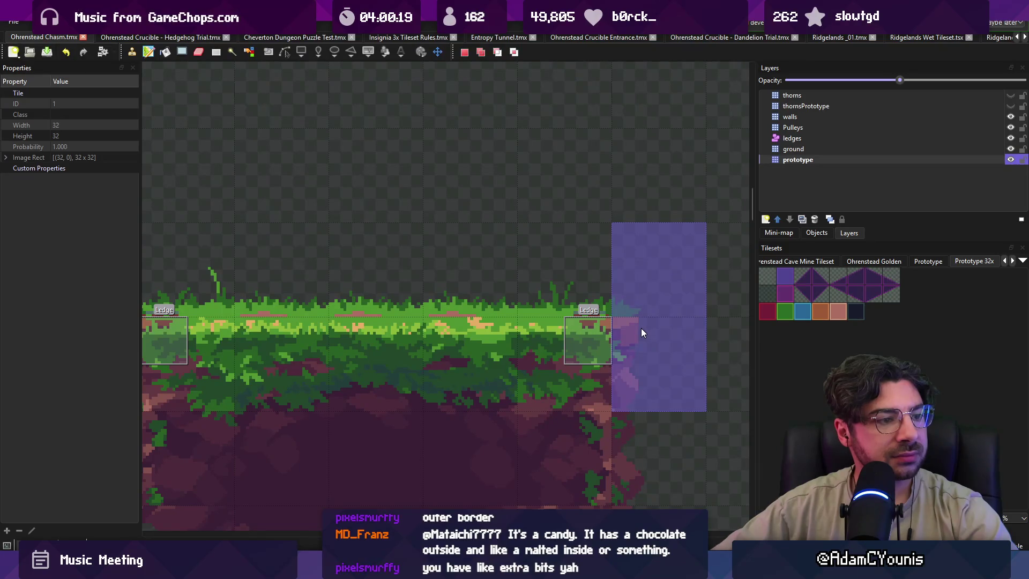
Paint a two-tile-wide prototype column down the platform's left edge and return to Unity.
{"action": "mouse_move", "coordinate": [593, 275]}
{"action": "left_mouse_down"}
{"action": "mouse_move", "coordinate": [188, 252]}
{"action": "mouse_move", "coordinate": [472, 264]}
{"action": "left_mouse_up"}
{"action": "mouse_move", "coordinate": [351, 266]}
{"action": "left_mouse_down"}
{"action": "mouse_move", "coordinate": [386, 475]}
{"action": "mouse_move", "coordinate": [336, 320]}
{"action": "left_mouse_up"}
{"action": "scroll", "coordinate": [353, 314], "scroll_direction": "down", "scroll_amount": 5}
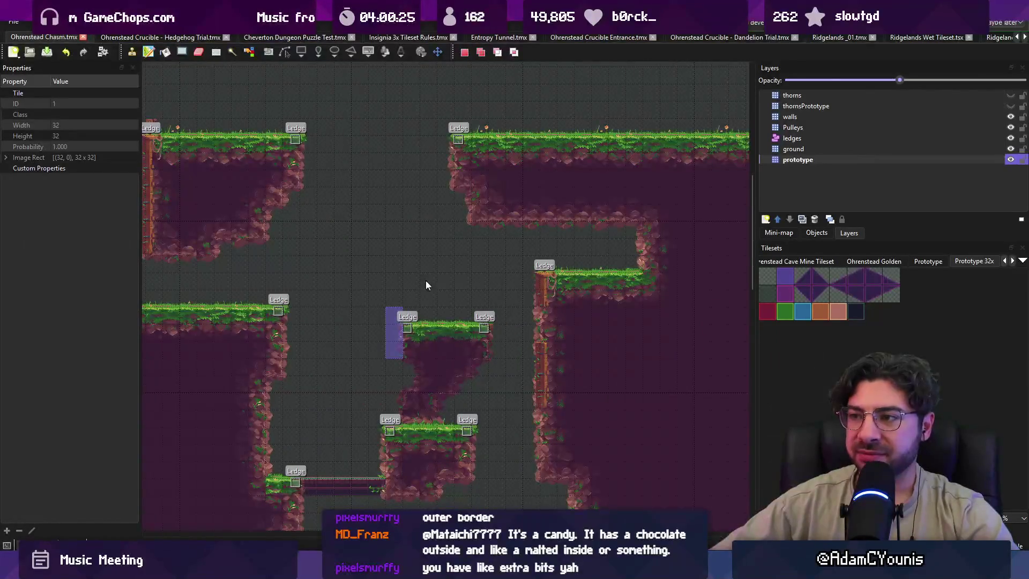
{"action": "scroll", "coordinate": [353, 277], "scroll_direction": "left", "scroll_amount": 1}
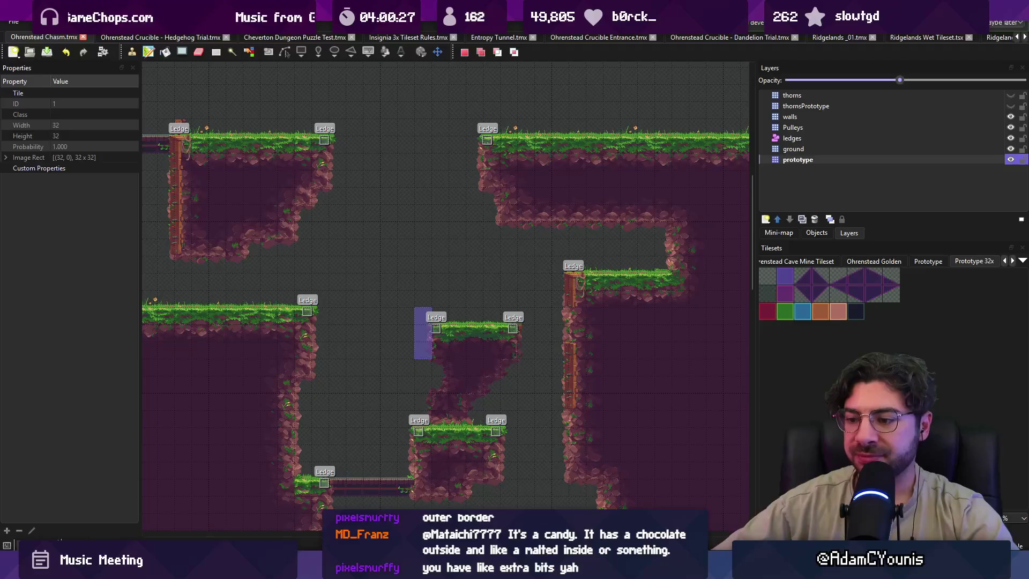
{"action": "key", "text": "alt+Tab"}
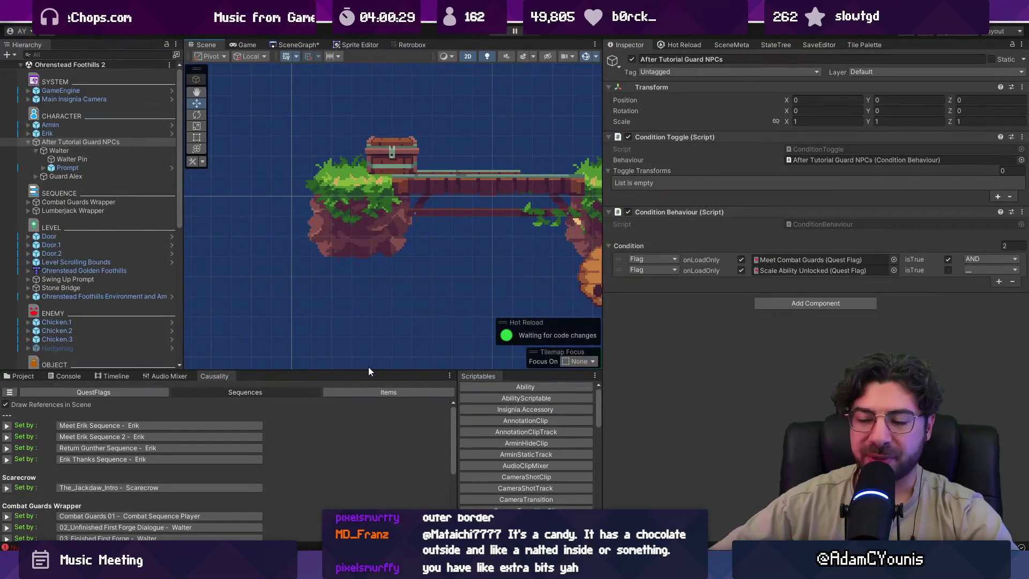
Select the Foothills environment object, enlarge the scene view, and show the Project folders and scripts.
{"action": "left_click", "coordinate": [368, 367]}
{"action": "left_click_drag", "start_coordinate": [368, 369], "coordinate": [368, 423]}
{"action": "left_click_drag", "start_coordinate": [603, 326], "coordinate": [760, 326]}
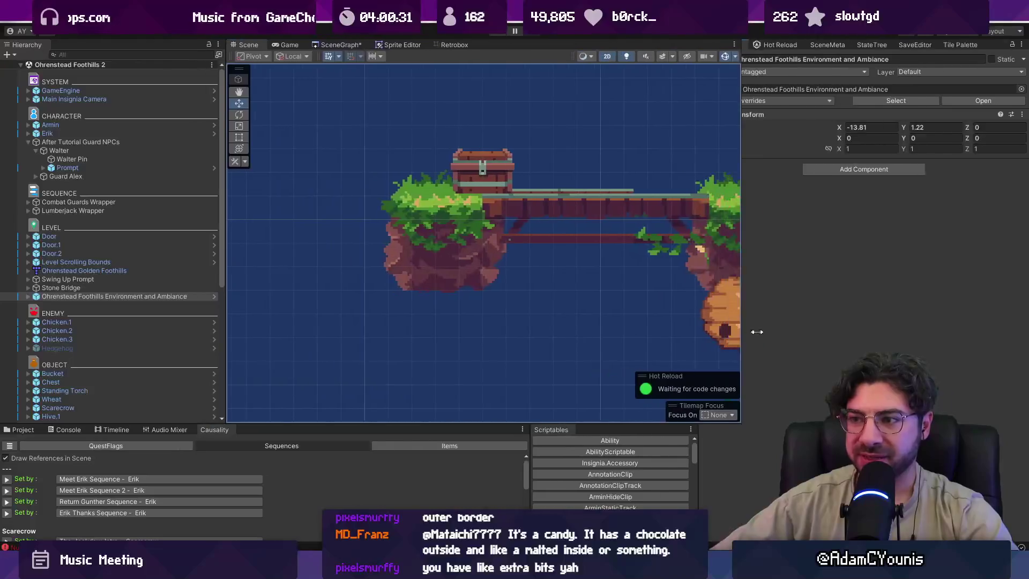
{"action": "scroll", "coordinate": [383, 233], "scroll_direction": "down", "scroll_amount": 4}
{"action": "left_click", "coordinate": [21, 429]}
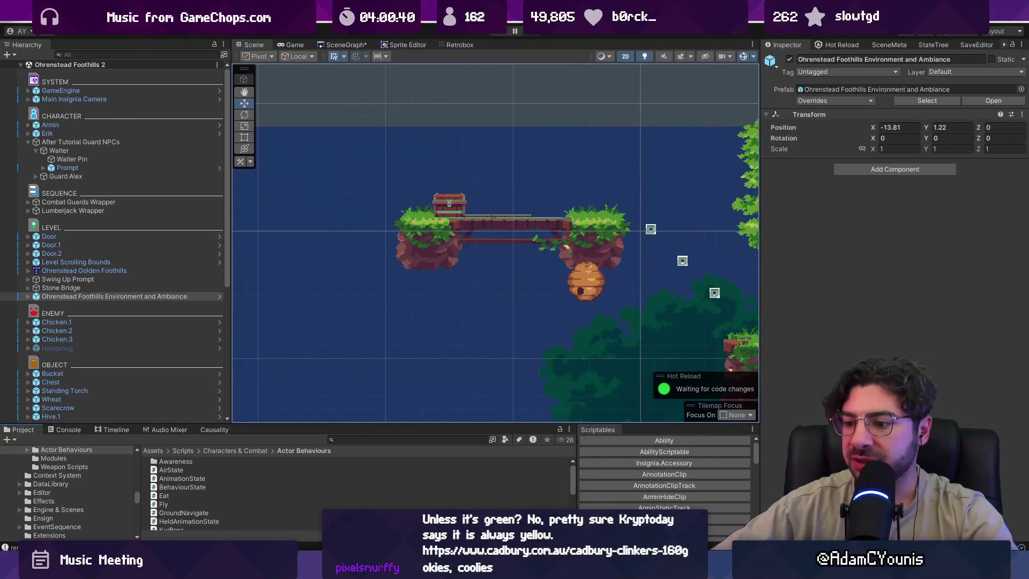
Reread the mouse-keybind map bug report in Discord, then return to Unity.
{"action": "key", "text": "alt+Tab"}
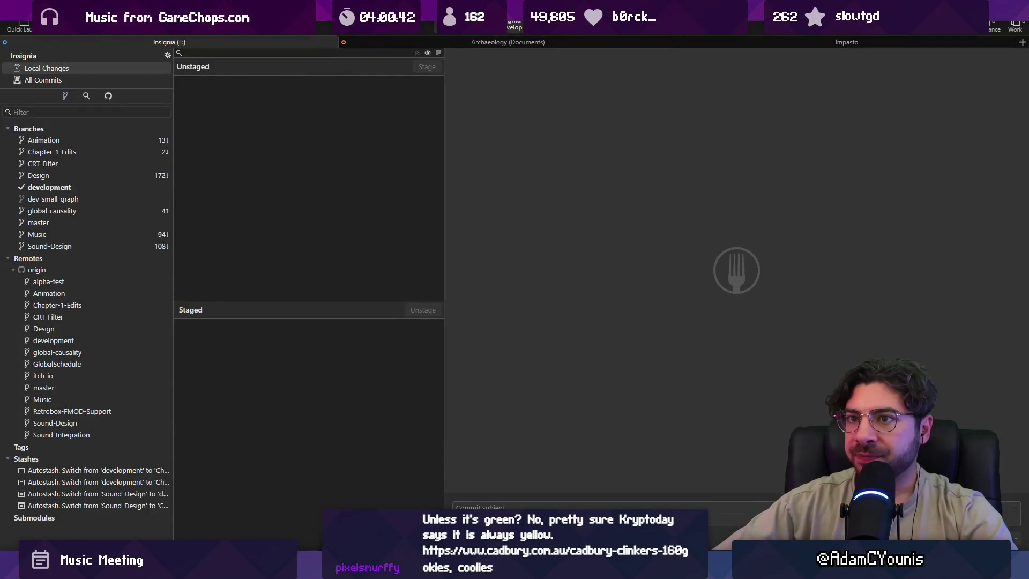
{"action": "key", "text": "alt+Tab"}
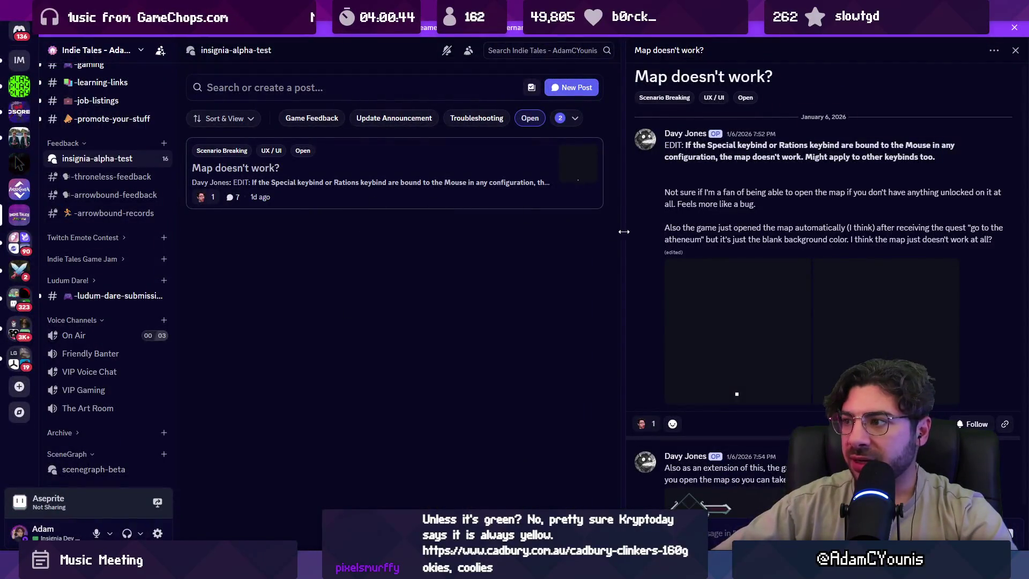
{"action": "scroll", "coordinate": [665, 294], "scroll_direction": "down", "scroll_amount": 10}
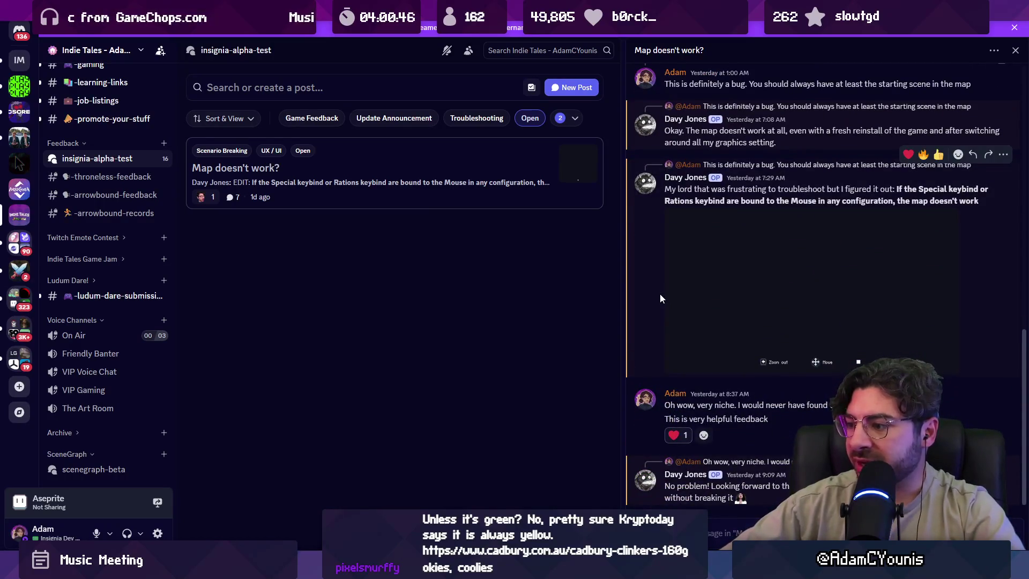
{"action": "key", "text": "alt+Tab"}
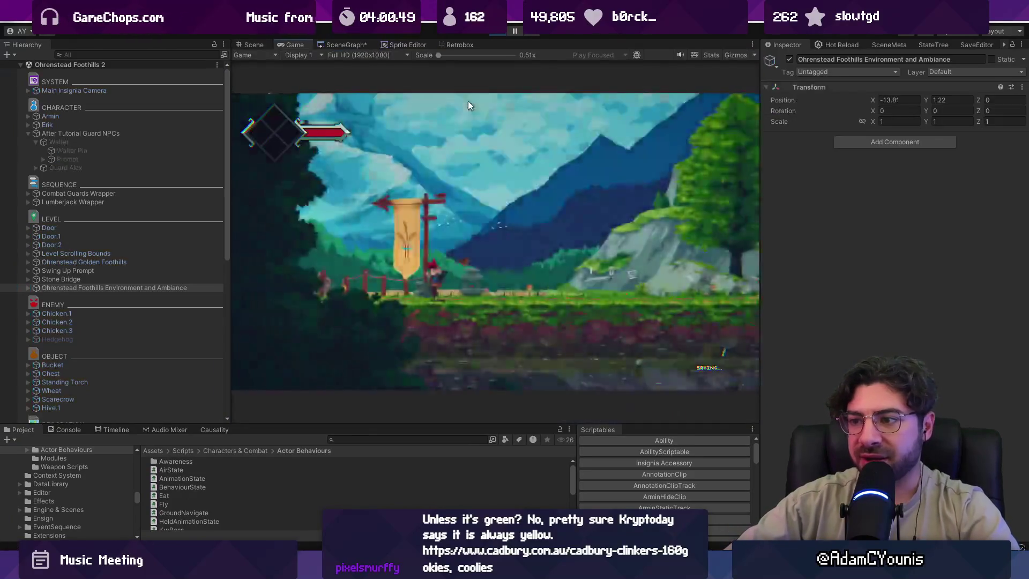
Open the Journal's keyboard remap menu and bind Attack to the Mouse button.
{"action": "key", "text": "z"}
{"action": "key", "text": "Down"}
{"action": "key", "text": "Down"}
{"action": "key", "text": "z"}
{"action": "key", "text": "z"}
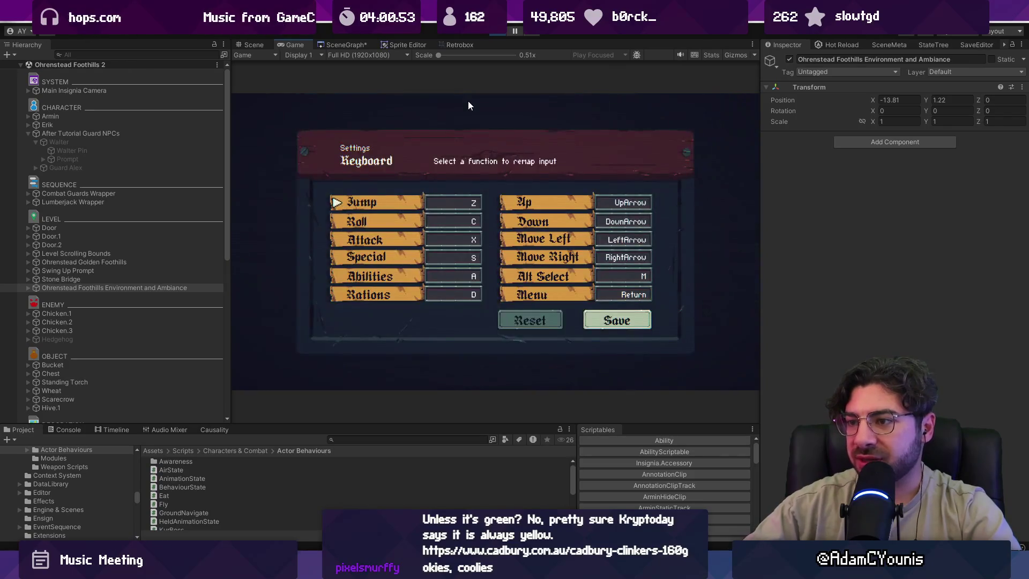
{"action": "key", "text": "Down"}
{"action": "key", "text": "Down"}
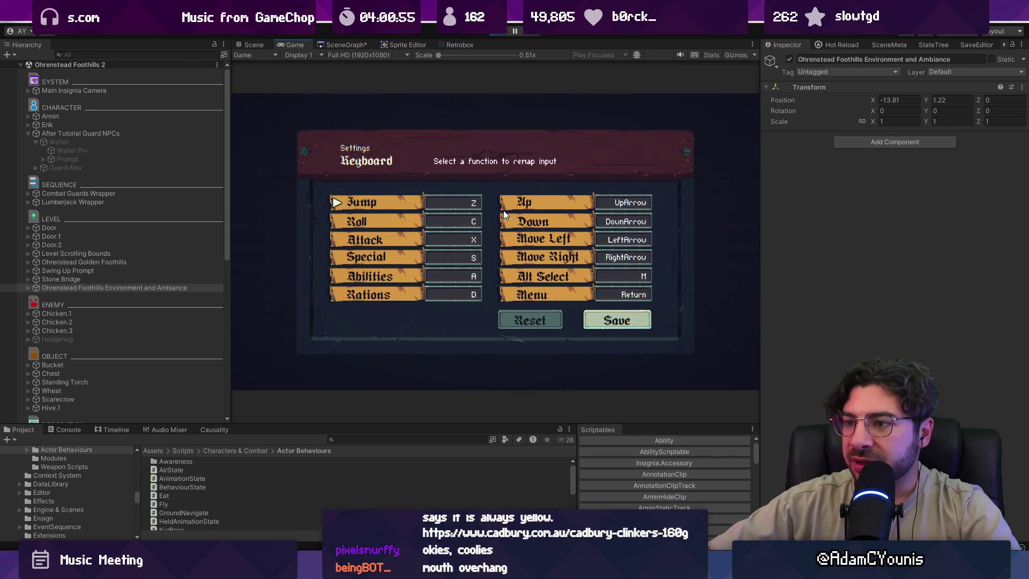
{"action": "left_click", "coordinate": [463, 240]}
Rebind Special to Mouse1, leave the remap menu, and test the mouse-bound sword attack.
{"action": "key", "text": "alt+Tab"}
{"action": "key", "text": "alt+Tab"}
{"action": "key", "text": "alt+Tab"}
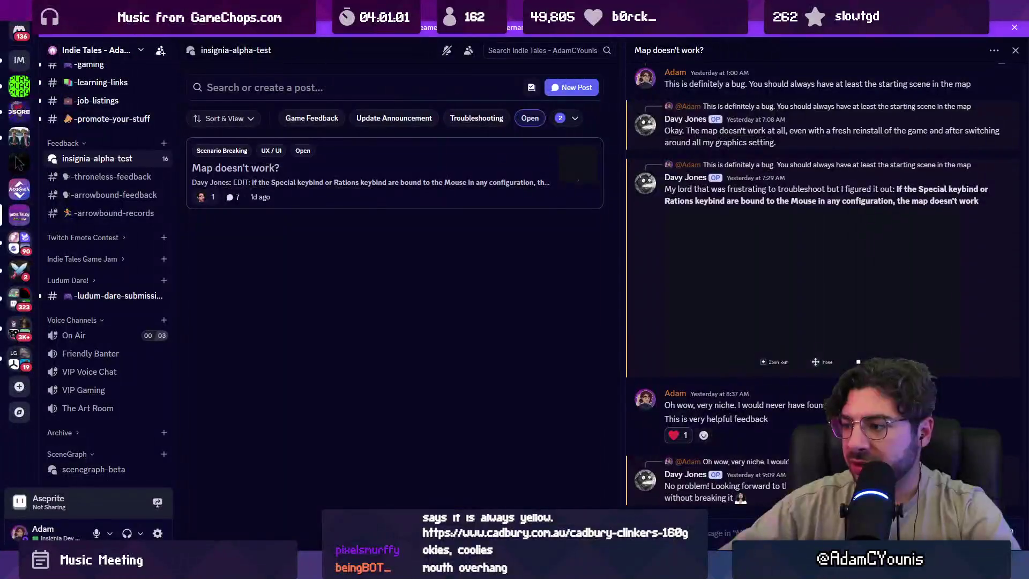
{"action": "key", "text": "alt+Tab"}
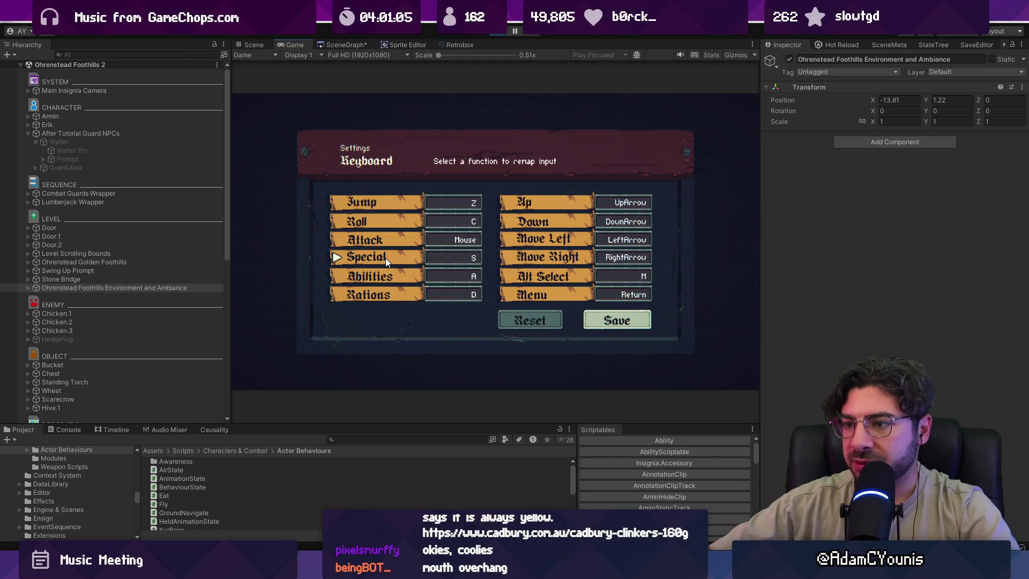
{"action": "left_click", "coordinate": [385, 258]}
{"action": "right_click", "coordinate": [384, 256]}
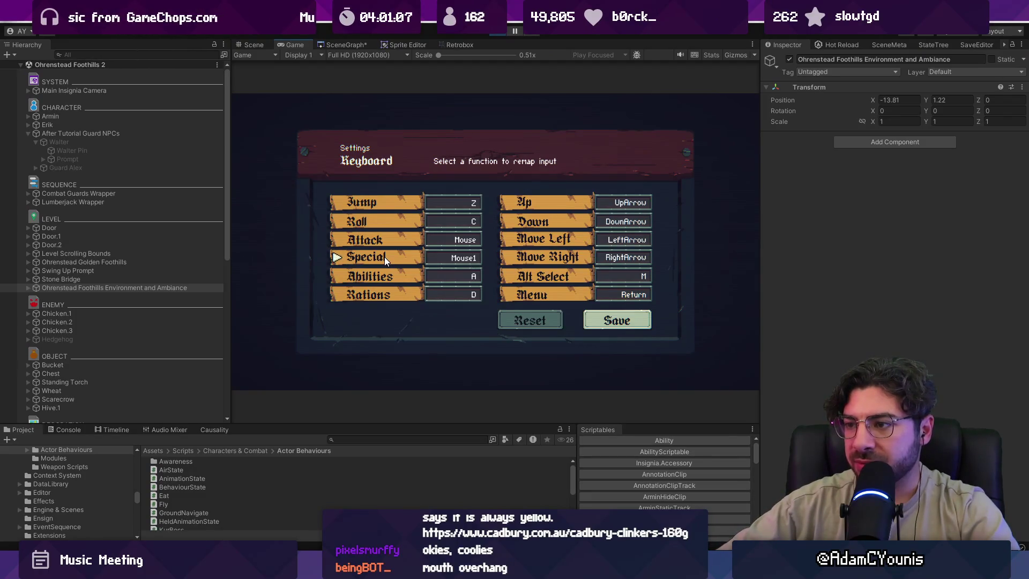
{"action": "key", "text": "Right"}
{"action": "key", "text": "Down"}
{"action": "key", "text": "Down"}
{"action": "key", "text": "Down"}
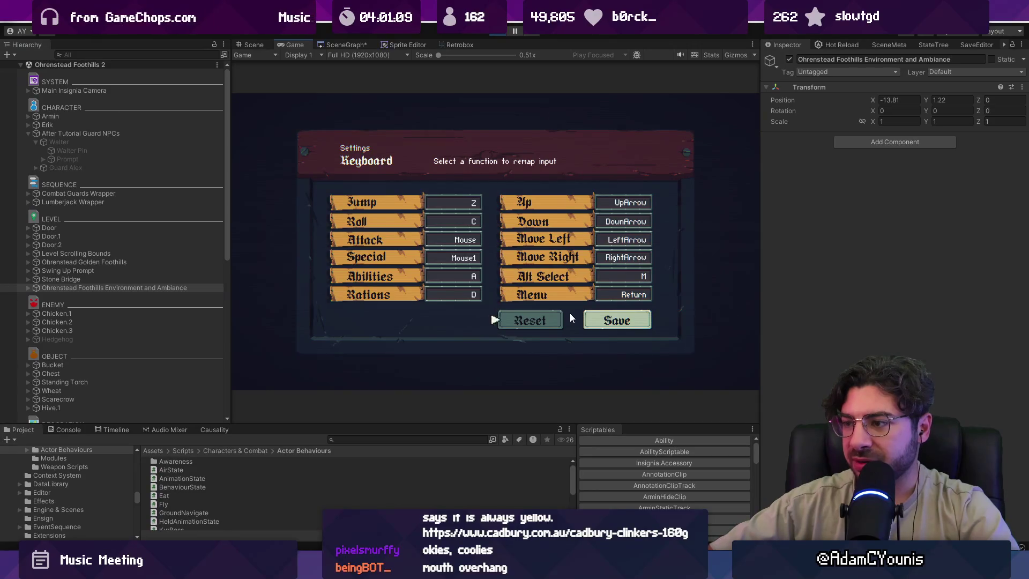
{"action": "key", "text": "Escape"}
{"action": "key", "text": "Escape"}
{"action": "key", "text": "Escape"}
{"action": "key", "text": "Escape"}
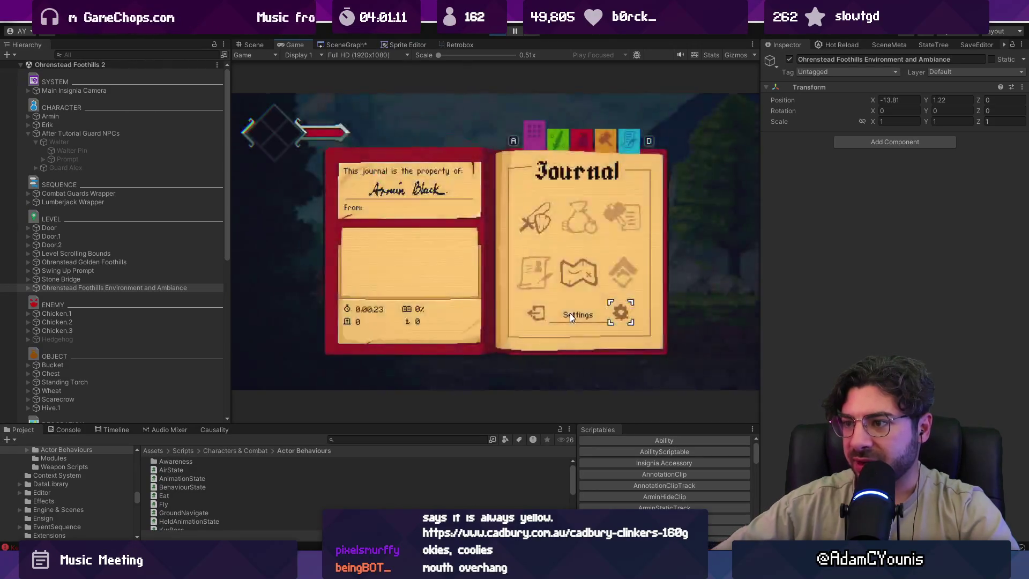
{"action": "left_click", "coordinate": [502, 278]}
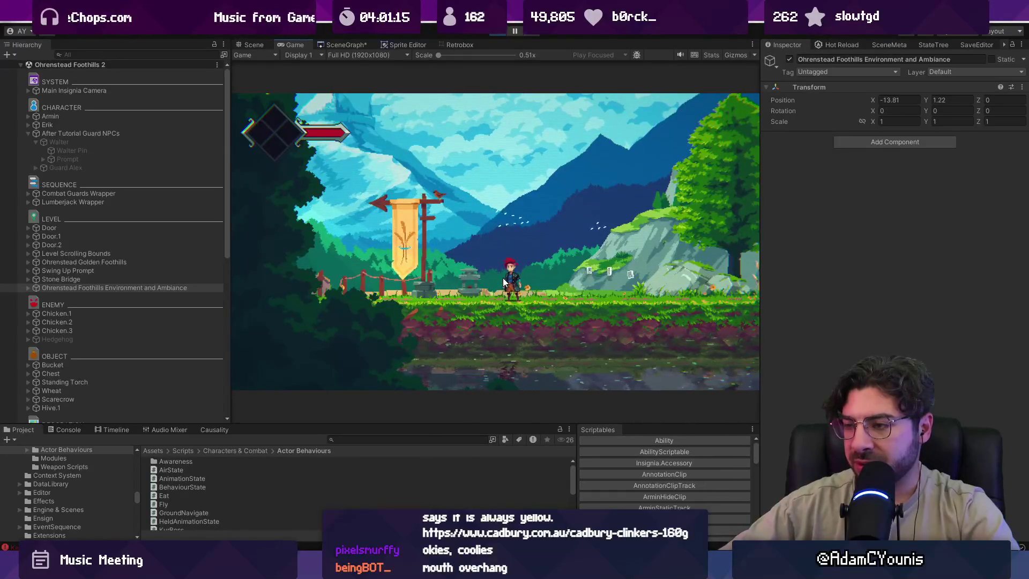
Walk right, test the mouse attack near the watermill, and talk through Erik's dialogue.
{"action": "key", "text": "d"}
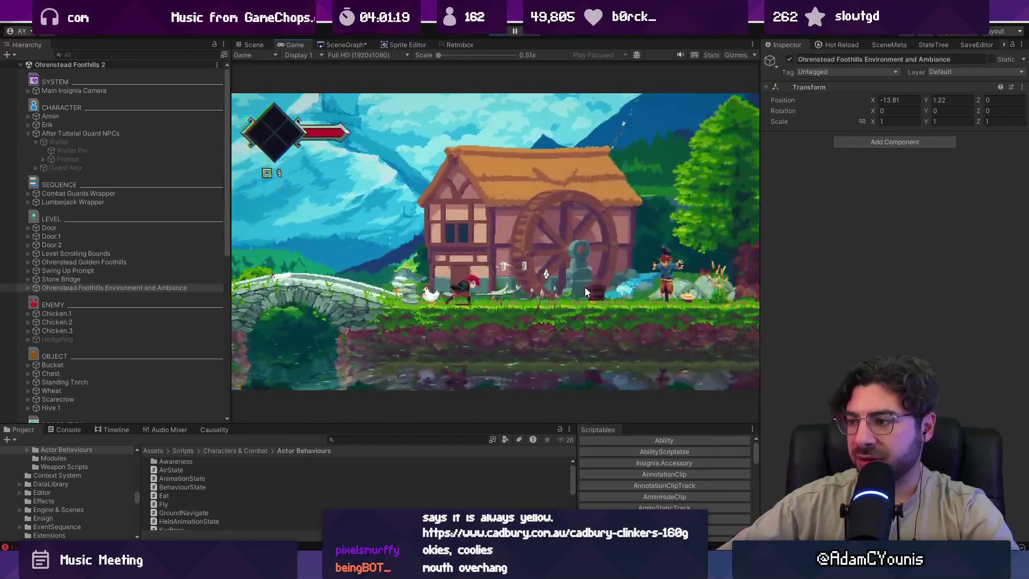
{"action": "left_click", "coordinate": [547, 285]}
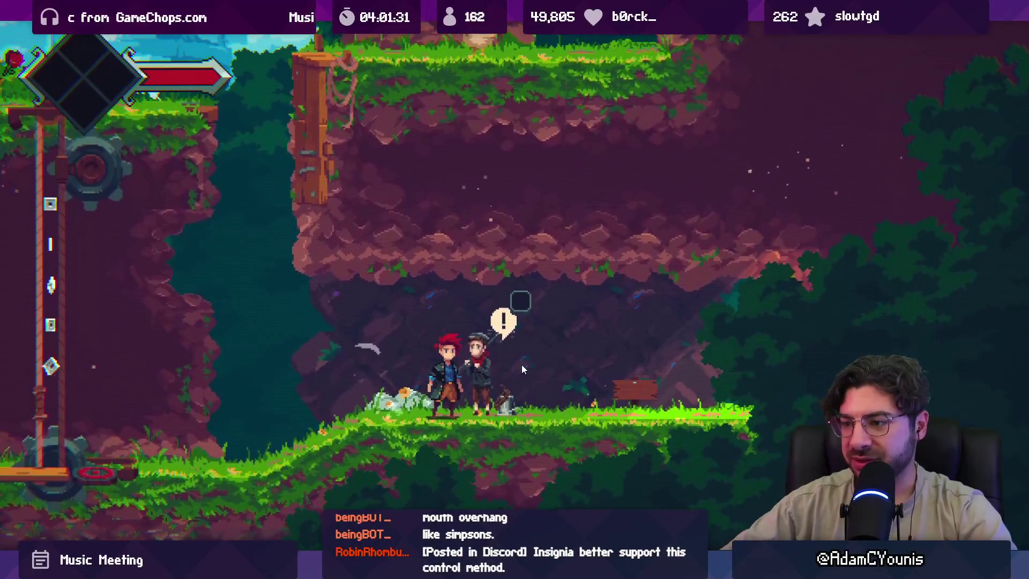
{"action": "key", "text": "e"}
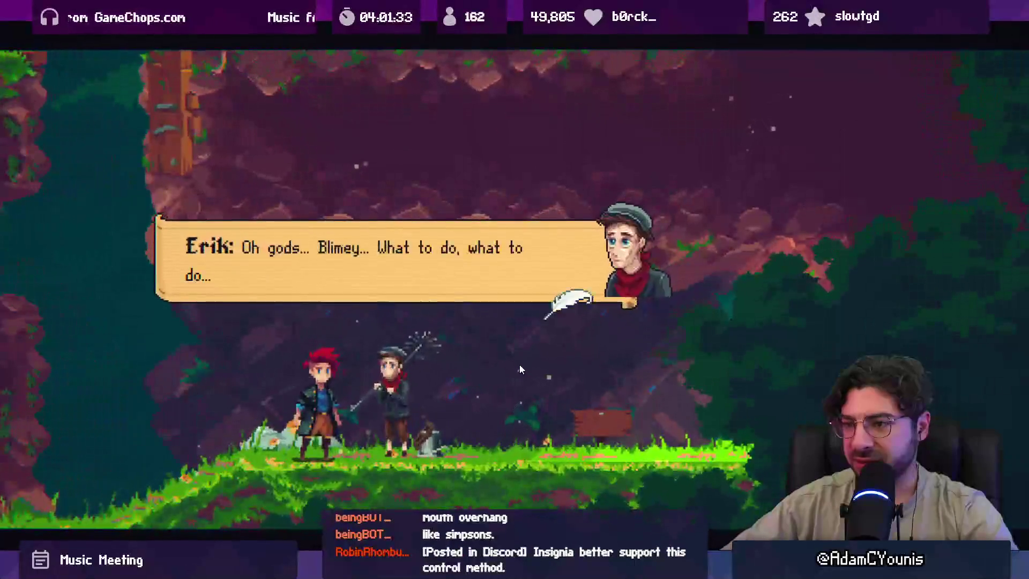
{"action": "key", "text": "e"}
{"action": "key", "text": "e"}
{"action": "key", "text": "e"}
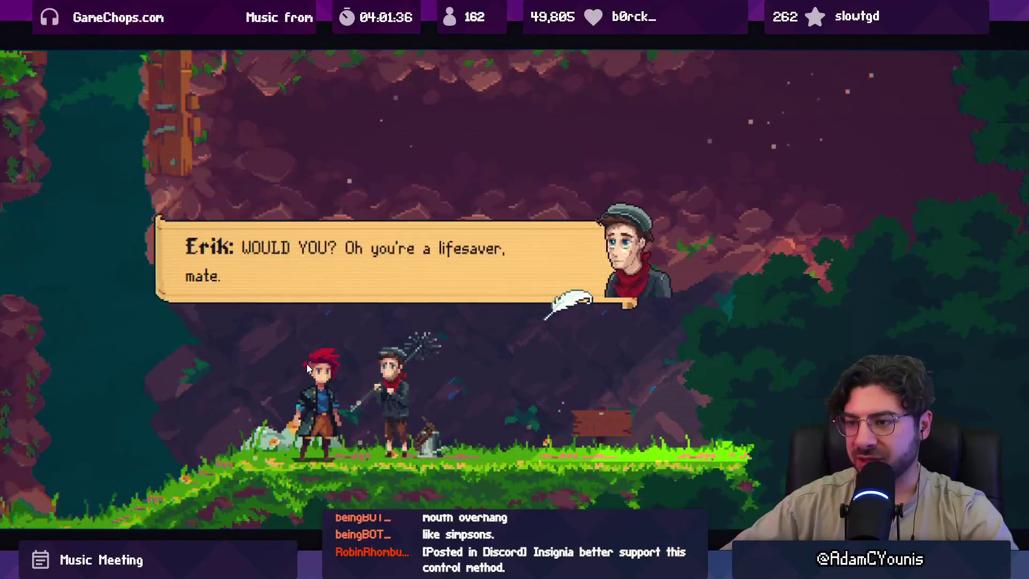
Try sword swings, a downward attack and a dash beside the gear, then open the world map.
{"action": "key", "text": "Left"}
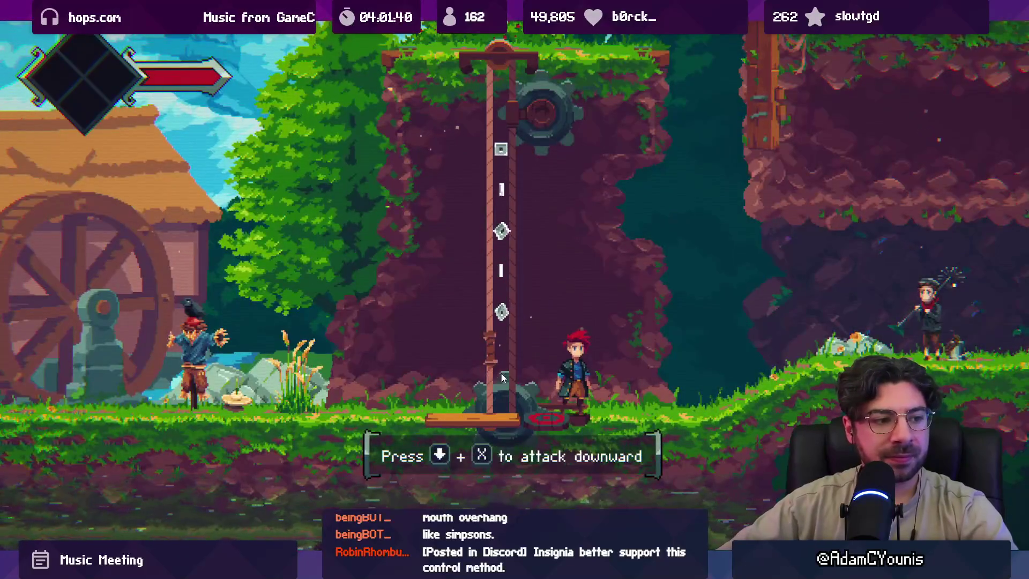
{"action": "key", "text": "x"}
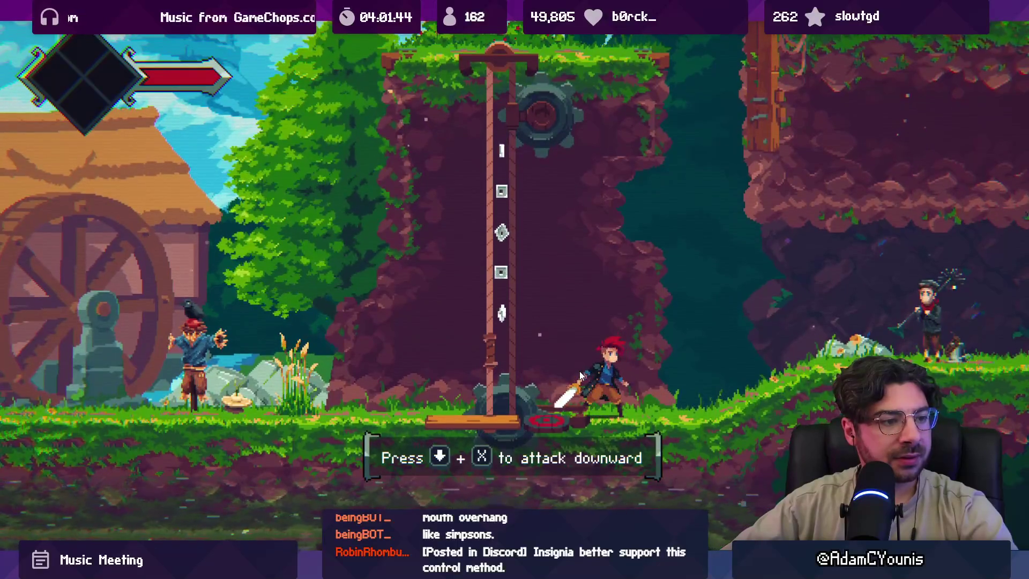
{"action": "key", "text": "Down"}
{"action": "key", "text": "x"}
{"action": "key", "text": "Right"}
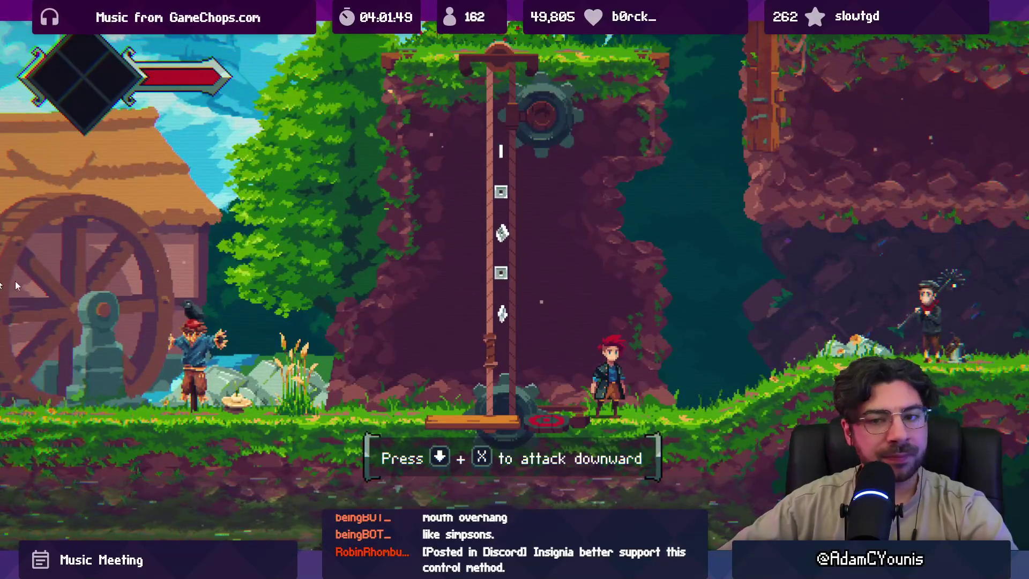
{"action": "key", "text": "Left"}
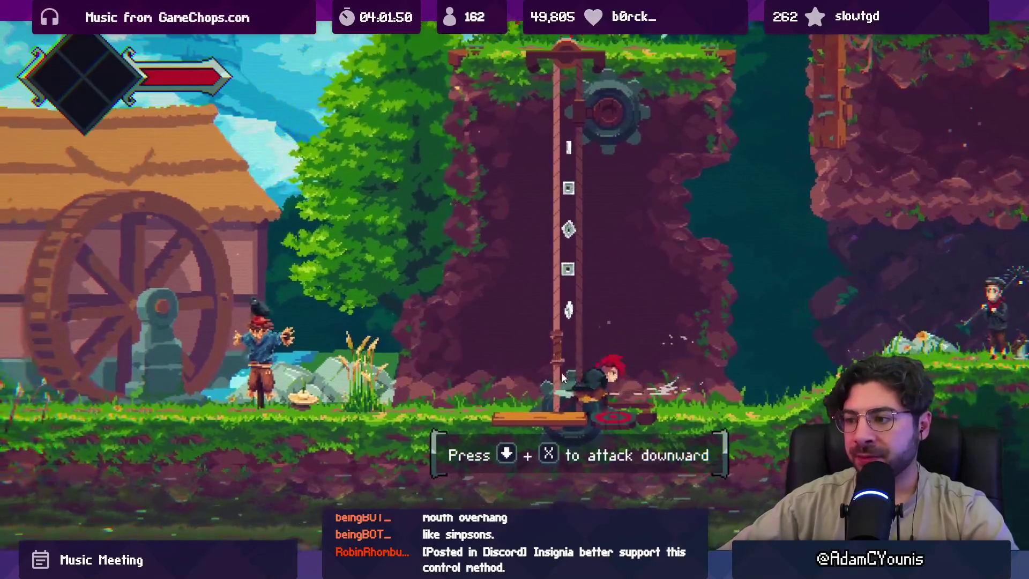
{"action": "key", "text": "x"}
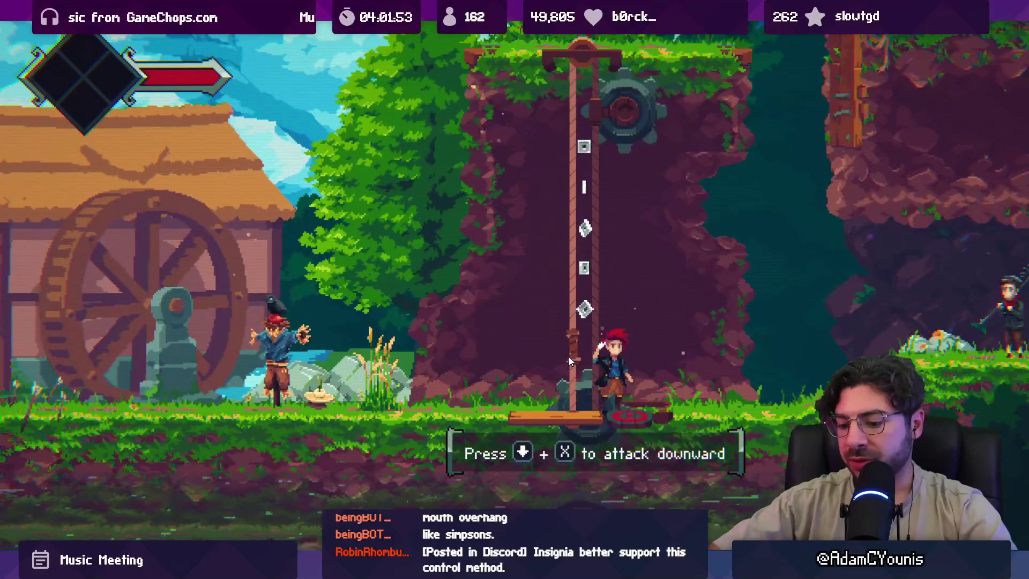
{"action": "key", "text": "m"}
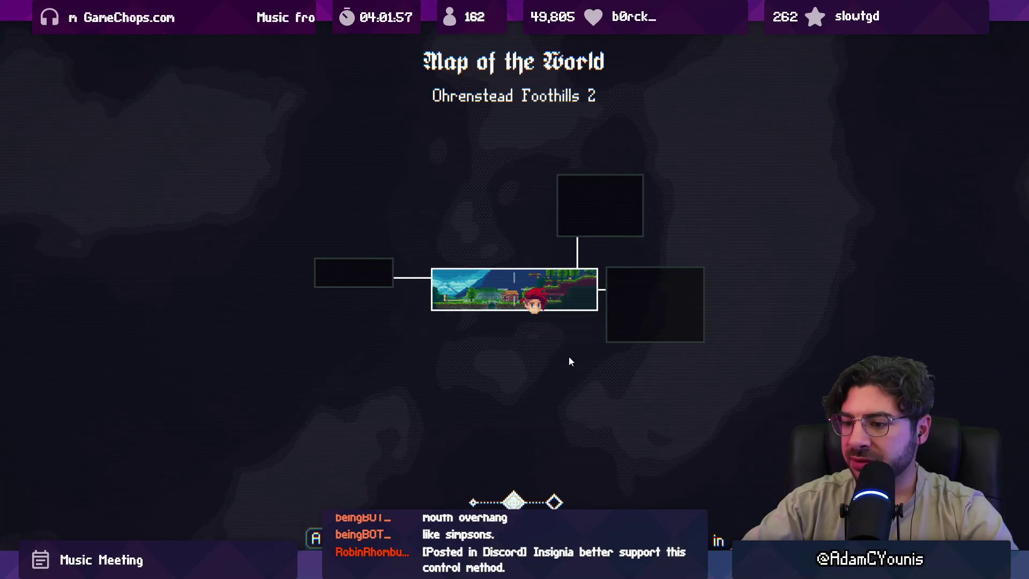
Close the world map and walk the hero left into Armin's House.
{"action": "key", "text": "m"}
{"action": "key", "text": "m"}
{"action": "key", "text": "m"}
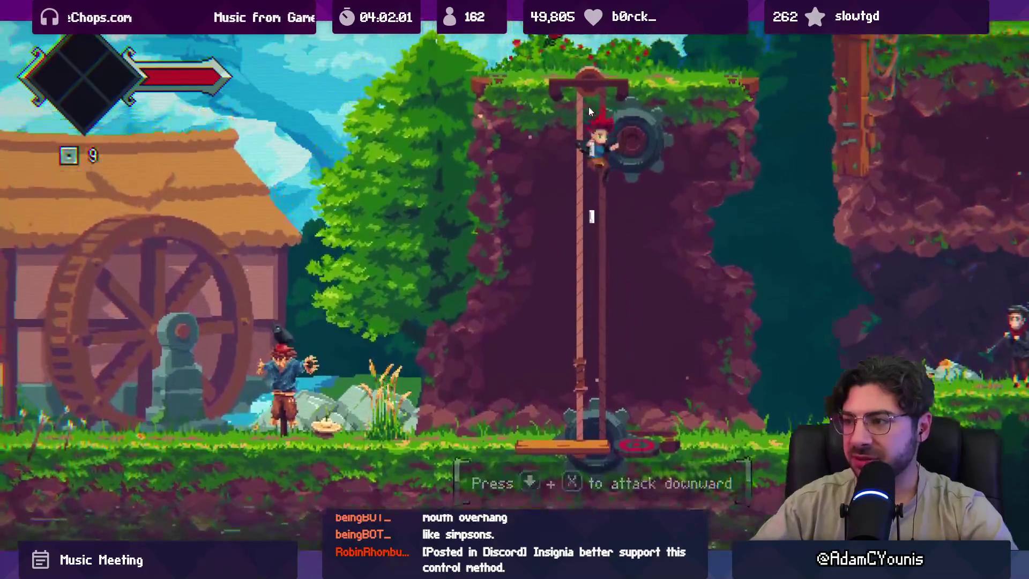
{"action": "key", "text": "Left"}
{"action": "key", "text": "Left"}
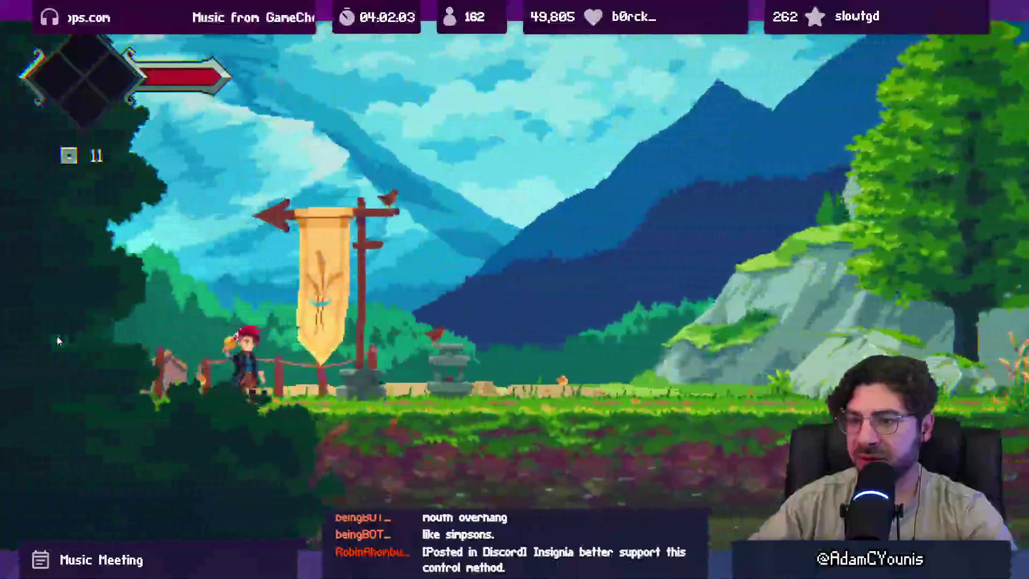
{"action": "key", "text": "Left"}
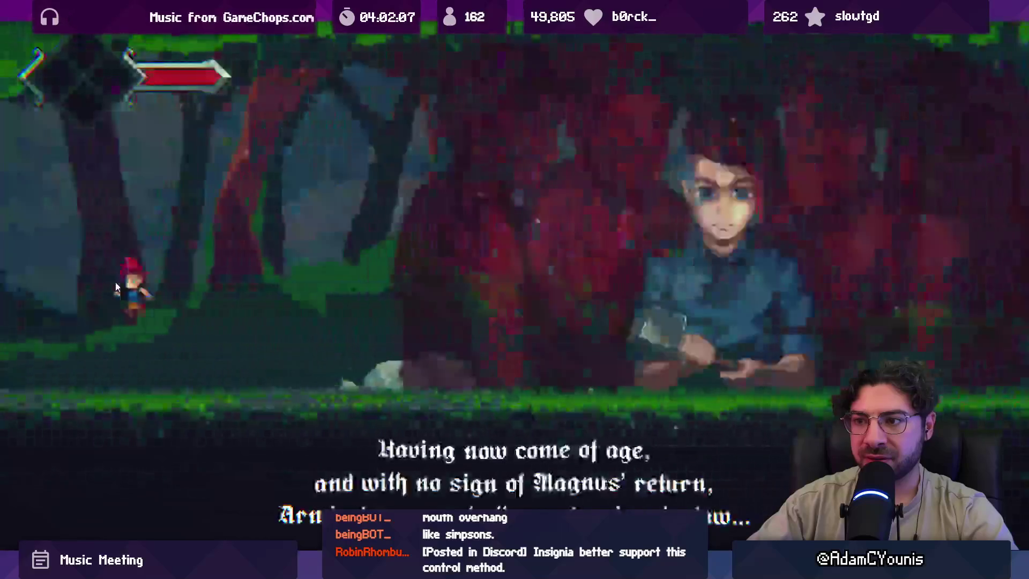
{"action": "key", "text": "Left"}
{"action": "key", "text": "s"}
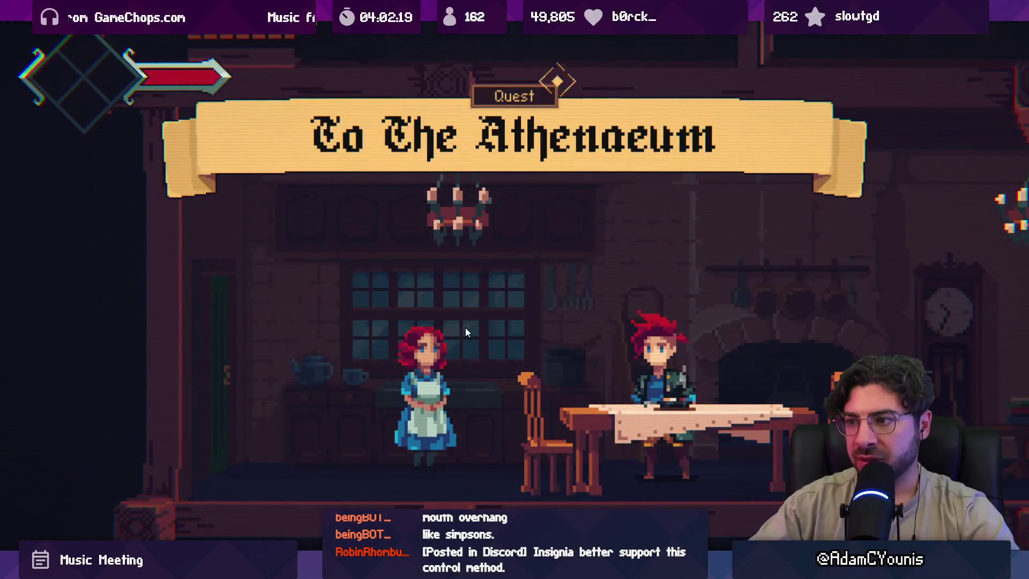
Toggle the world map inside the house, finish Rose's dialogue, and restore the full editor layout.
{"action": "key", "text": "m"}
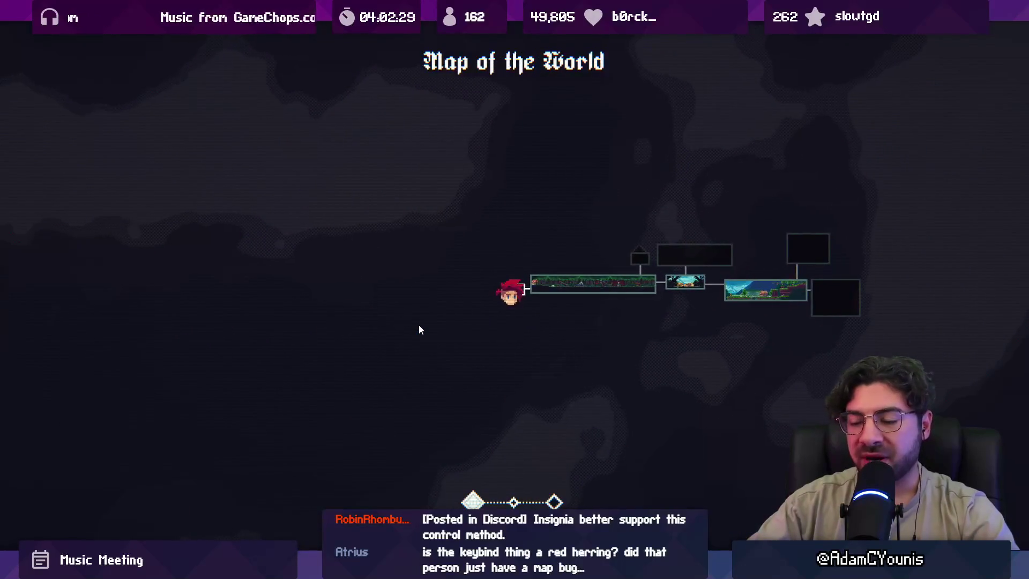
{"action": "key", "text": "Escape"}
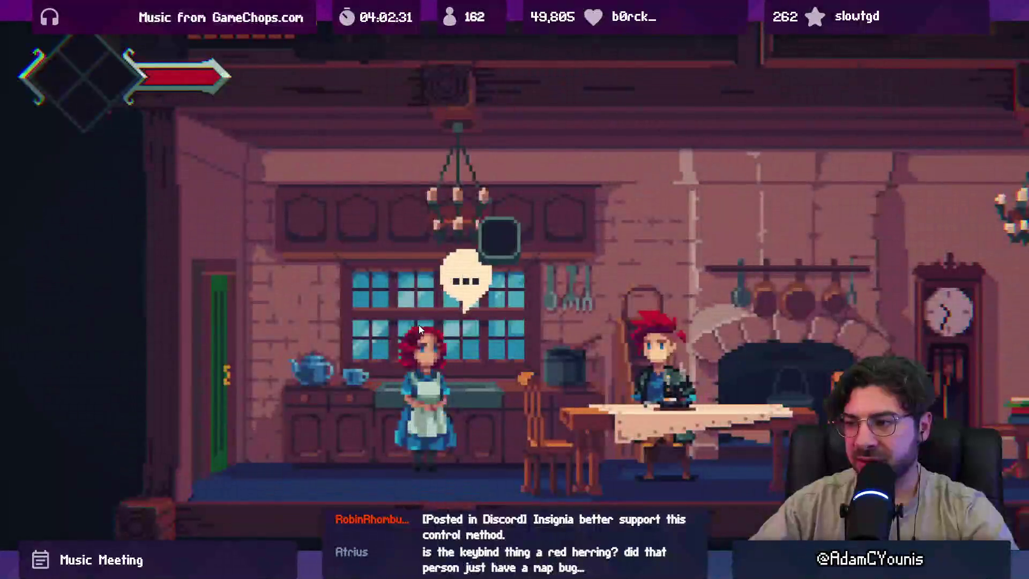
{"action": "key", "text": "space"}
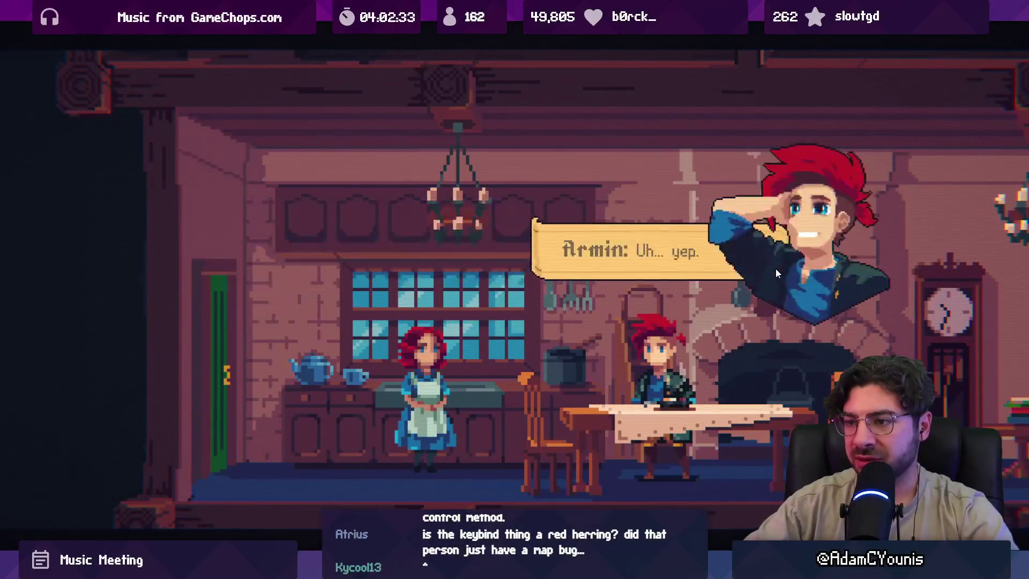
{"action": "key", "text": "space"}
{"action": "key", "text": "Right"}
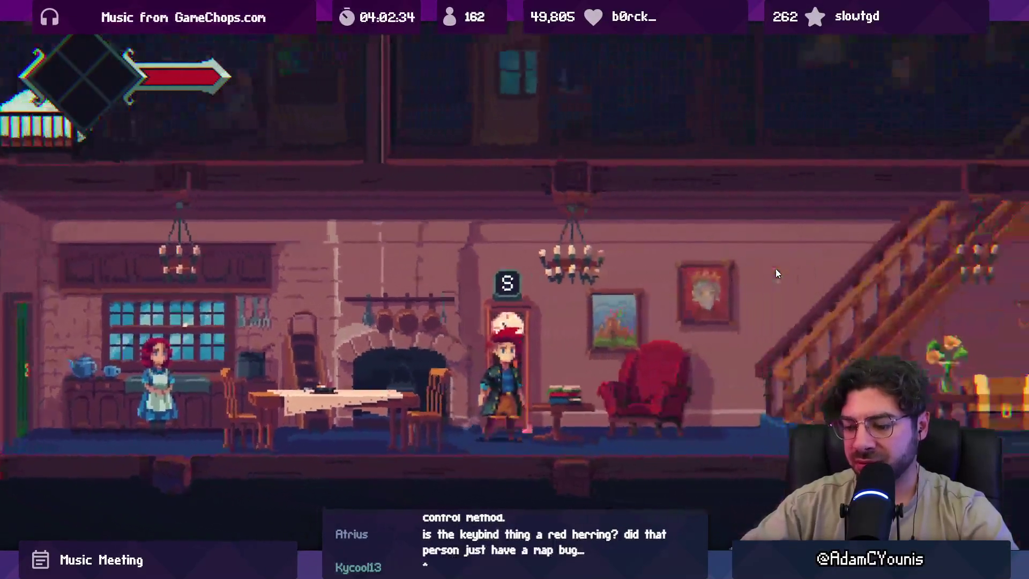
{"action": "key", "text": "m"}
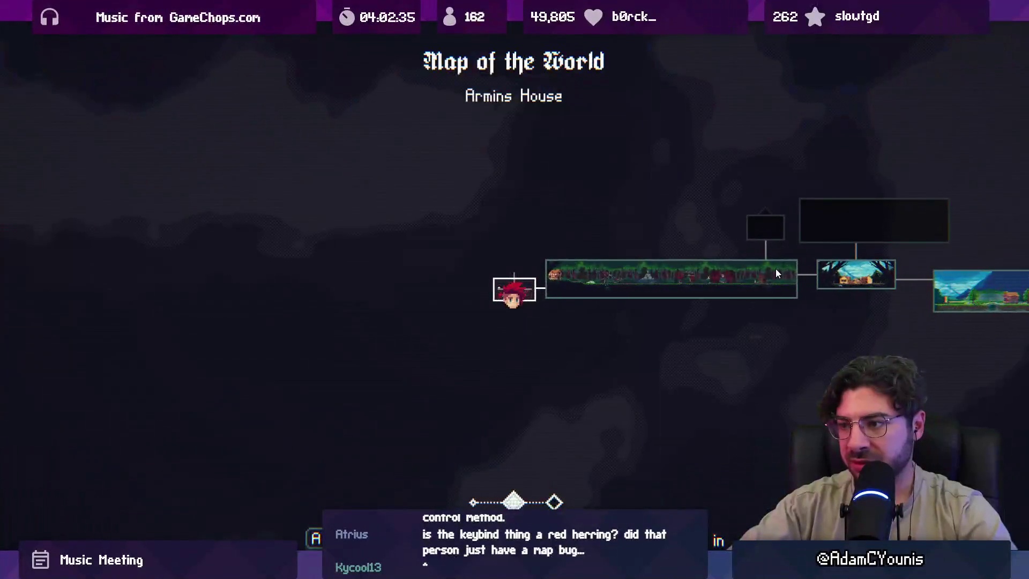
{"action": "key", "text": "m"}
{"action": "key", "text": "shift+space"}
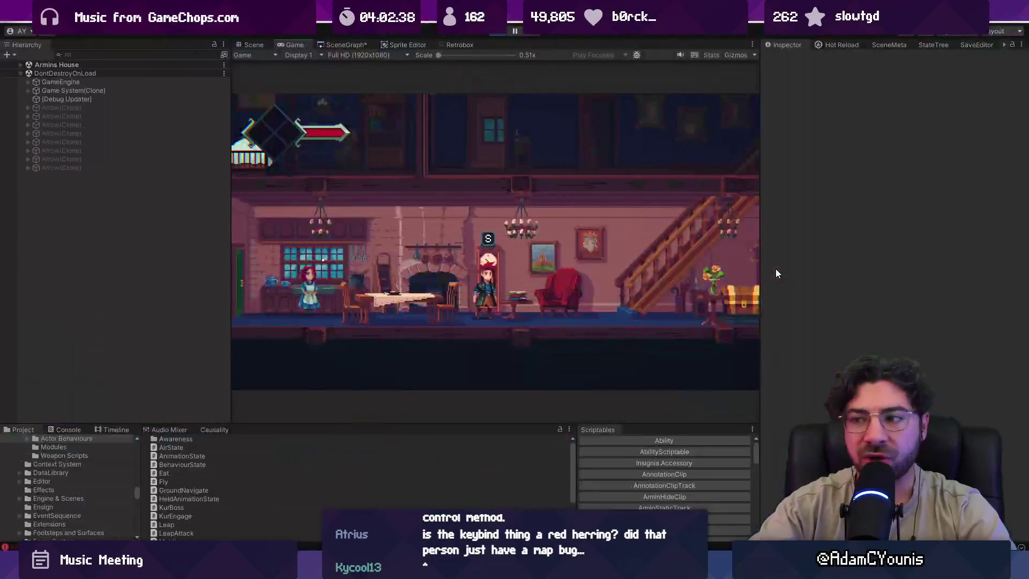
Enlarge the Console to read the 'Mouse1' not-in-dictionary errors, then bring up the 'Map doesn't work?' report.
{"action": "left_click", "coordinate": [65, 432]}
{"action": "left_click_drag", "start_coordinate": [66, 423], "coordinate": [65, 310]}
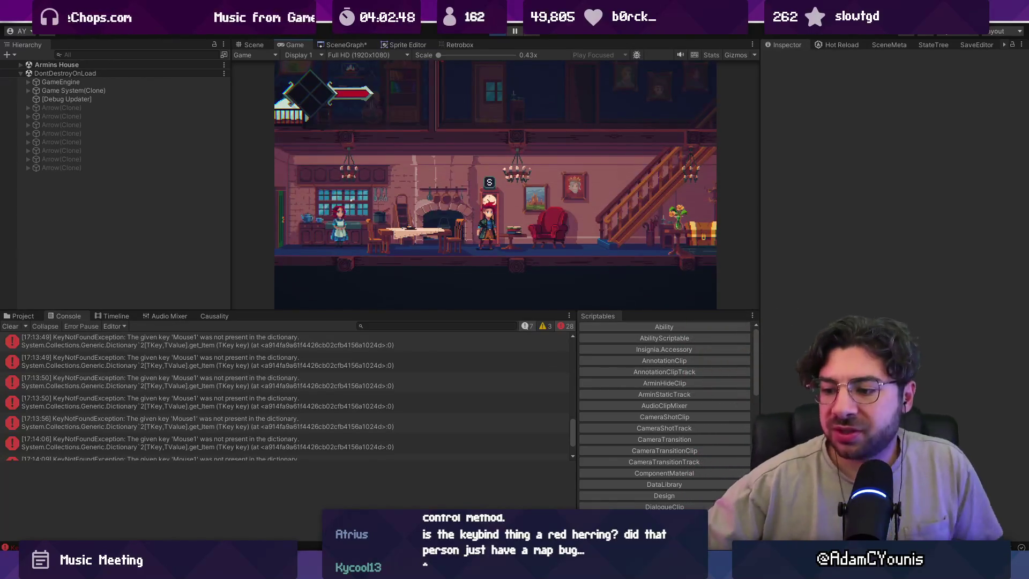
{"action": "mouse_move", "coordinate": [350, 571]}
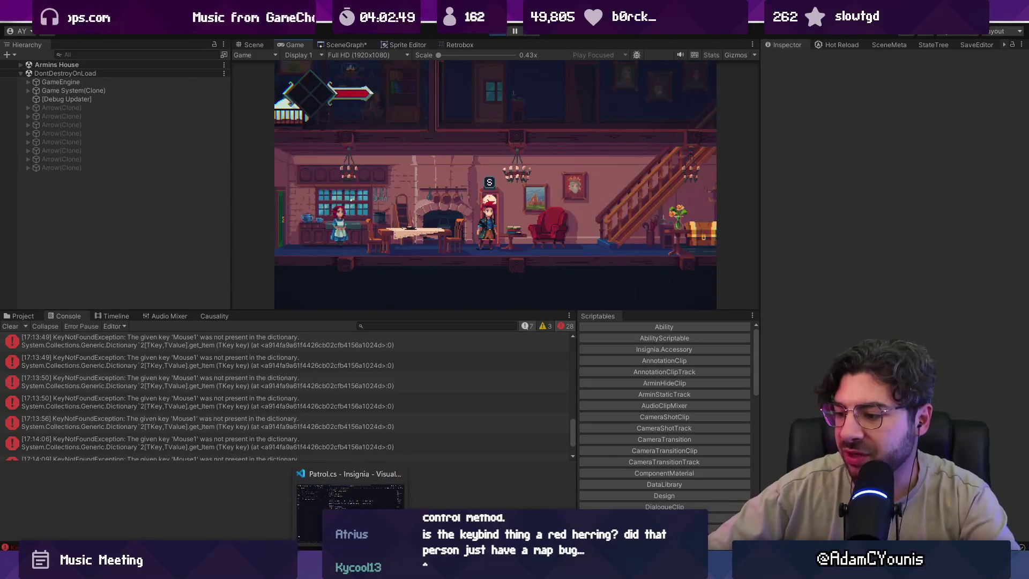
{"action": "left_click", "coordinate": [396, 570]}
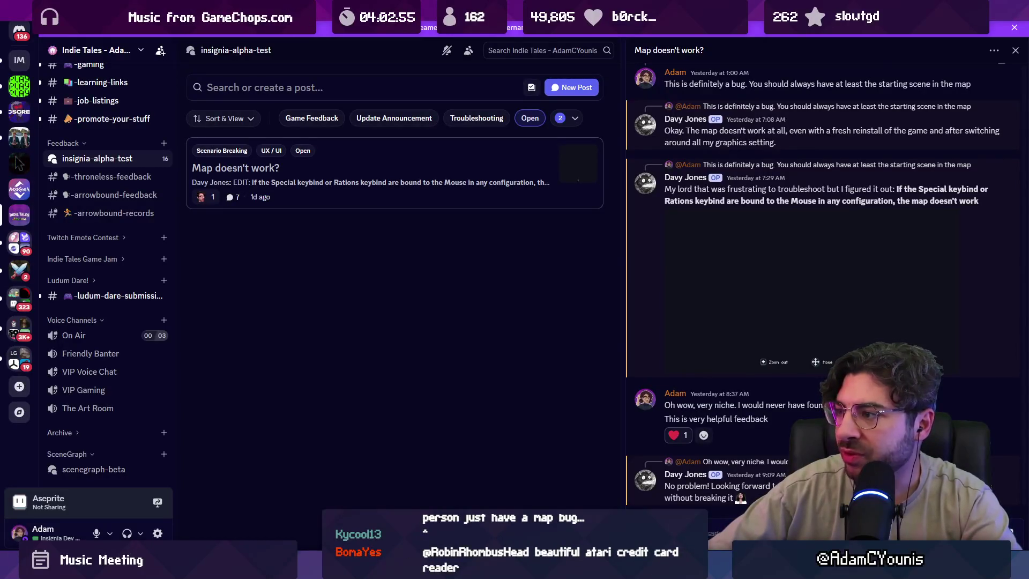
{"action": "key", "text": "alt+Tab"}
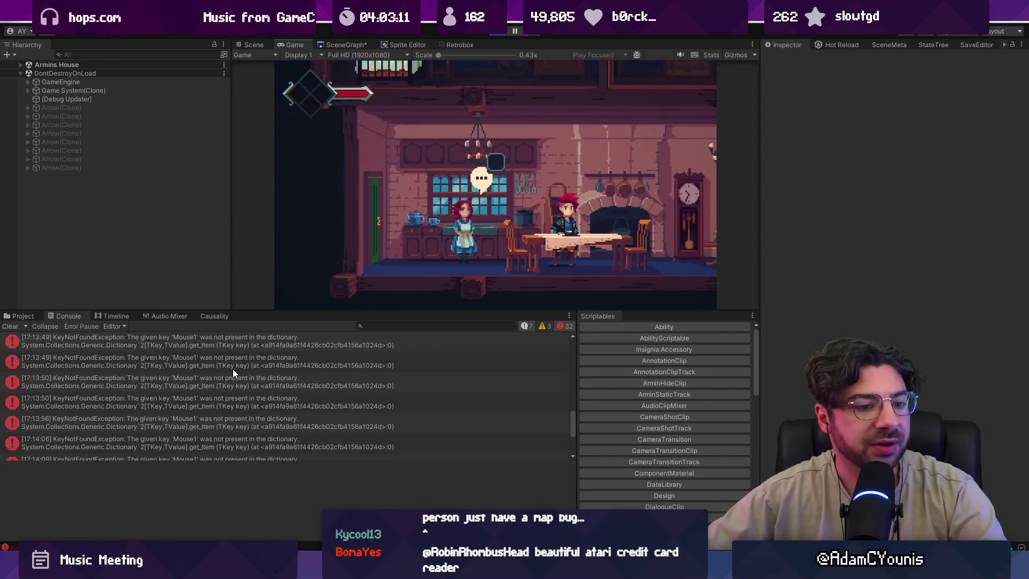
Stop Play mode and jump to ButtonPrompt.cs line 60 behind the Mouse1 KeyNotFoundException.
{"action": "left_click", "coordinate": [498, 33]}
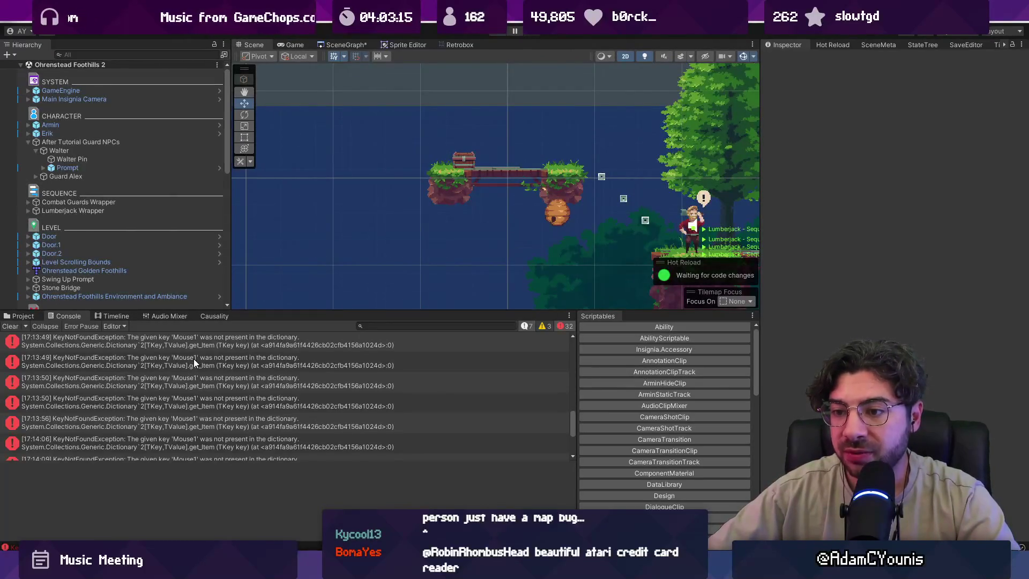
{"action": "left_click", "coordinate": [194, 363]}
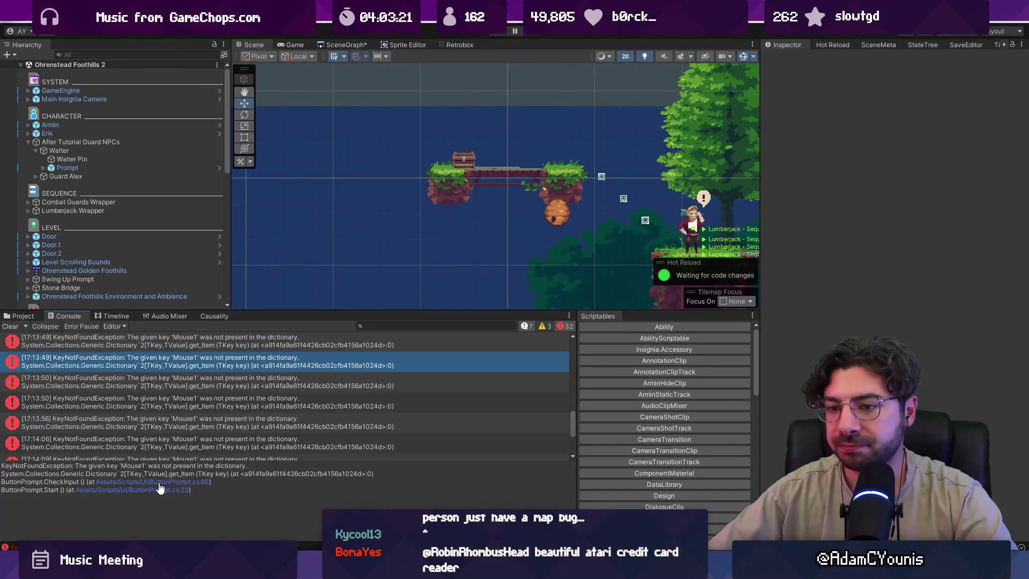
{"action": "left_click", "coordinate": [159, 482]}
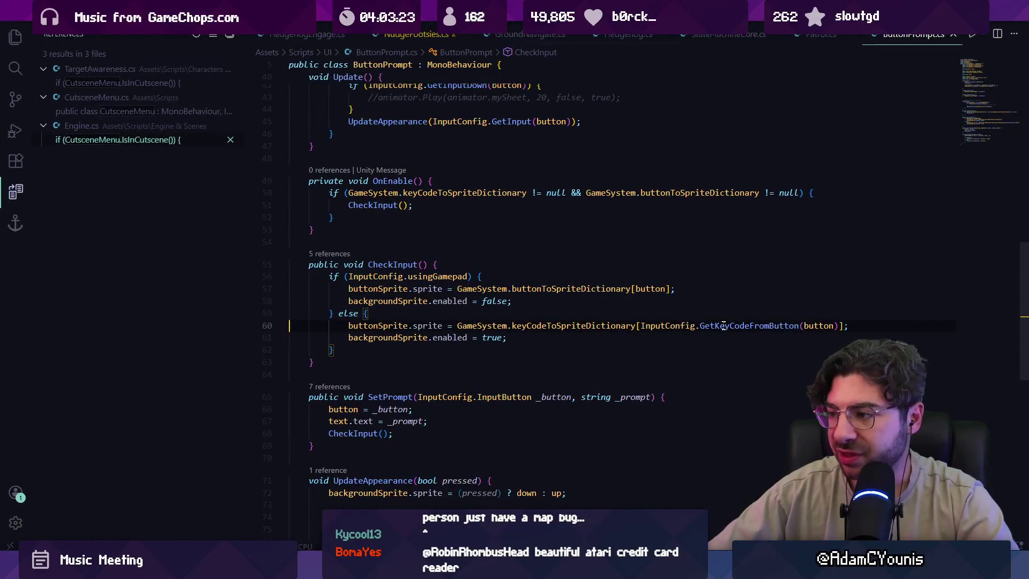
Jump from the GetKeyCodeFromButton call on line 60 to its definition, then back to ButtonPrompt.cs.
{"action": "left_click", "coordinate": [723, 325]}
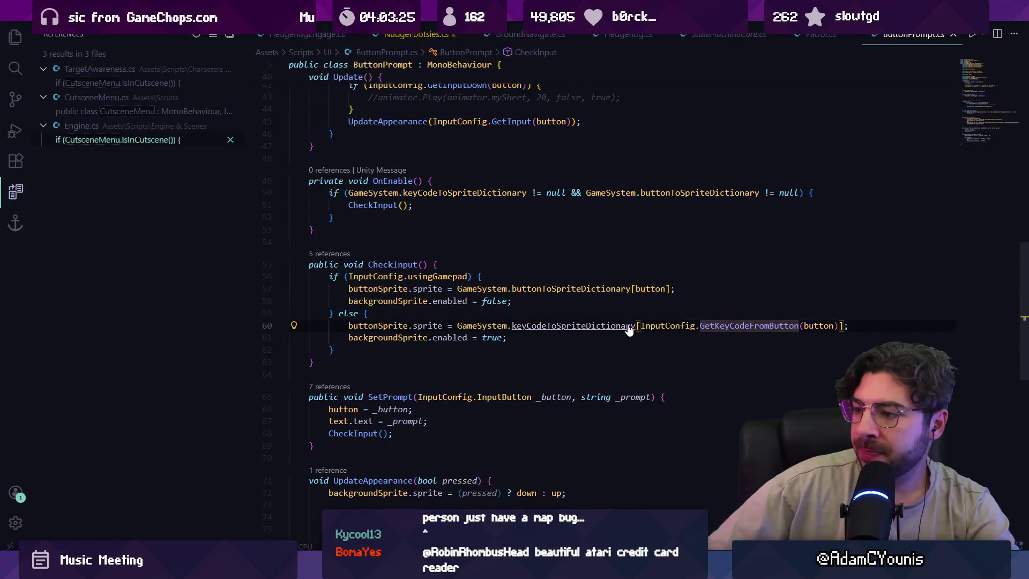
{"action": "left_click", "coordinate": [757, 325], "text": "ctrl"}
{"action": "scroll", "coordinate": [454, 312], "scroll_direction": "down", "scroll_amount": 4}
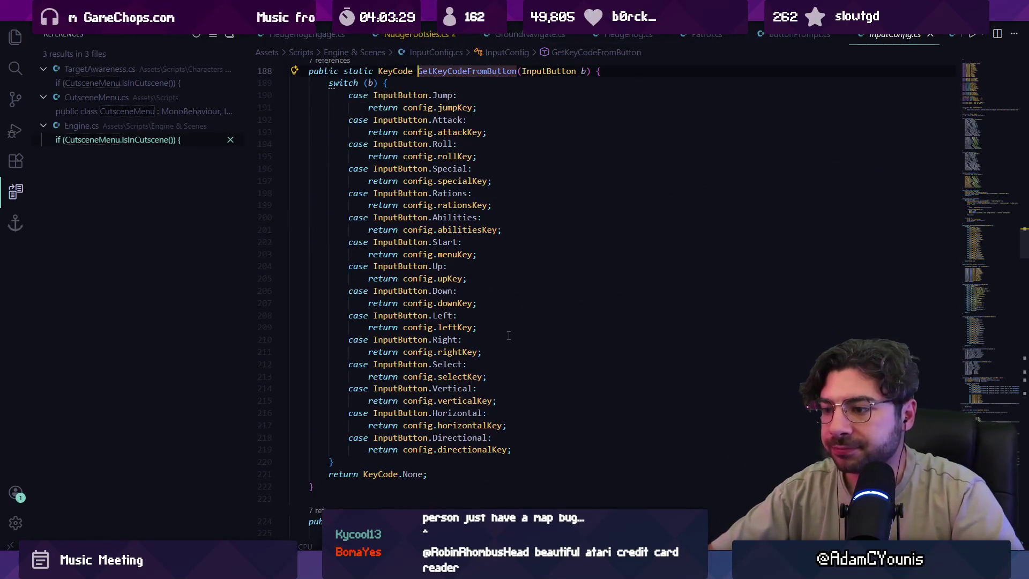
{"action": "scroll", "coordinate": [508, 335], "scroll_direction": "up", "scroll_amount": 1}
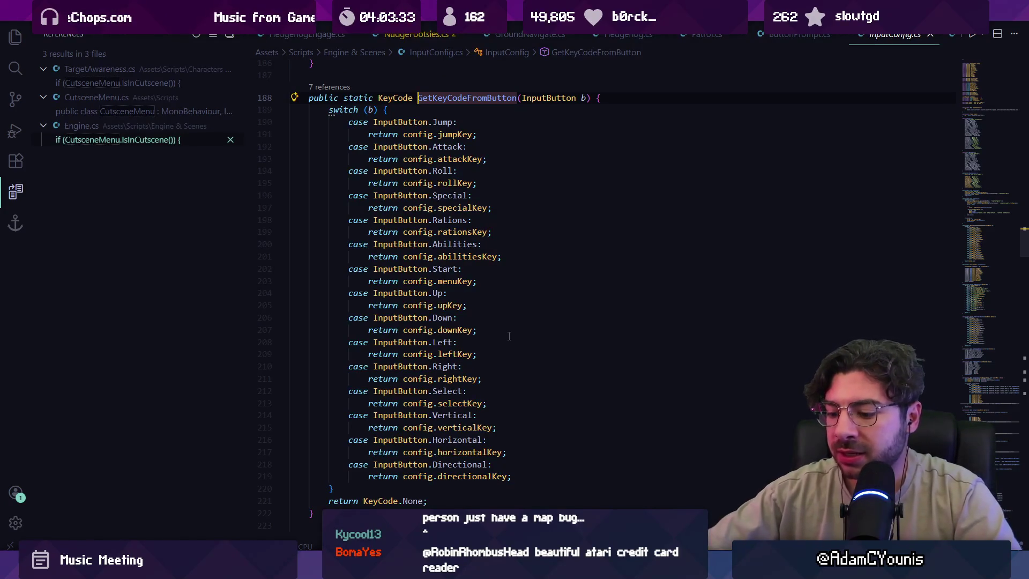
{"action": "key", "text": "alt+Left"}
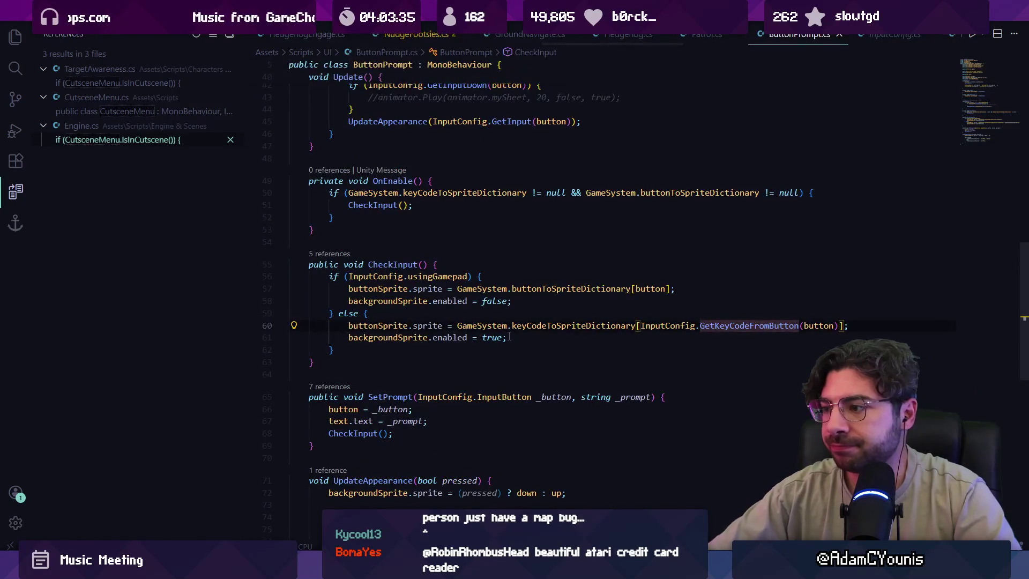
Reopen GetKeyCodeFromButton and review its InputButton cases, including the menuKey and specialKey returns.
{"action": "mouse_move", "coordinate": [620, 325]}
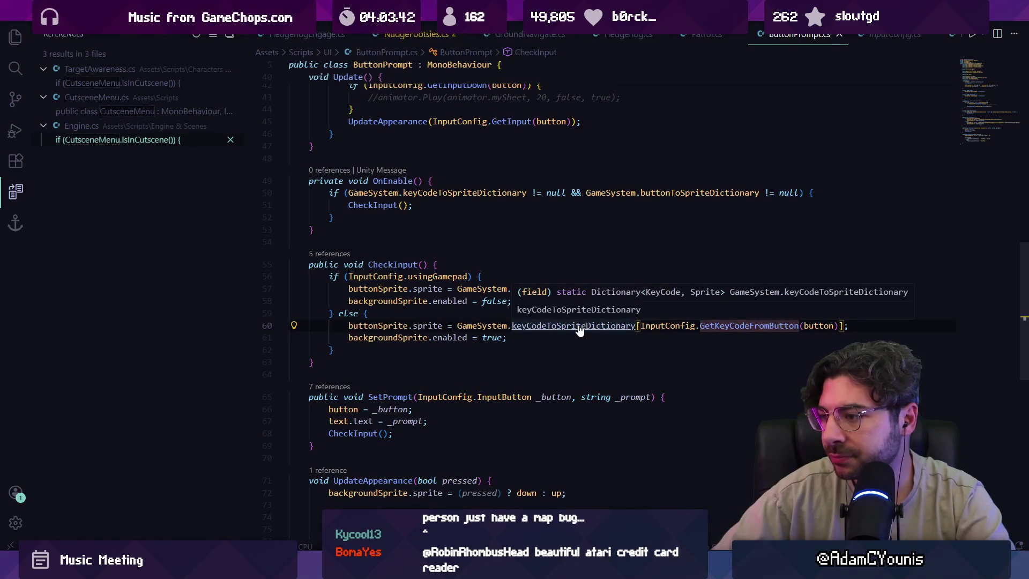
{"action": "left_click", "coordinate": [709, 325], "text": "ctrl"}
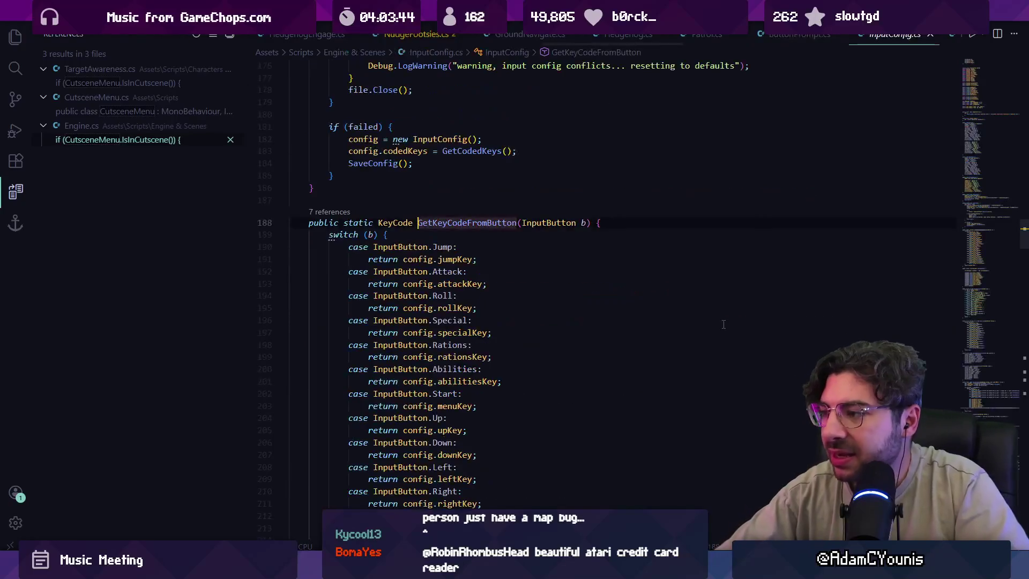
{"action": "scroll", "coordinate": [405, 276], "scroll_direction": "down", "scroll_amount": 2}
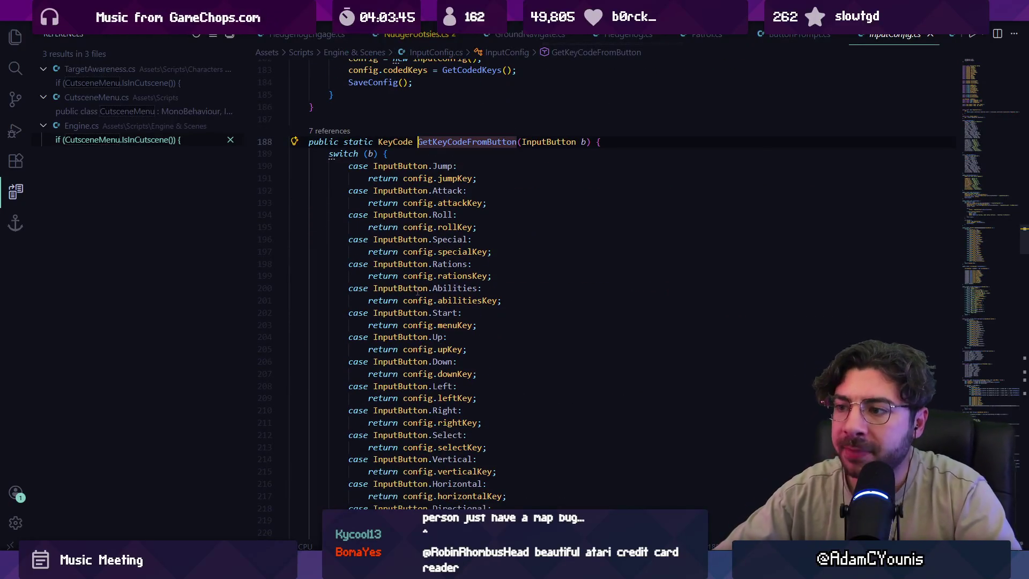
{"action": "left_click", "coordinate": [377, 295]}
{"action": "left_click", "coordinate": [447, 324]}
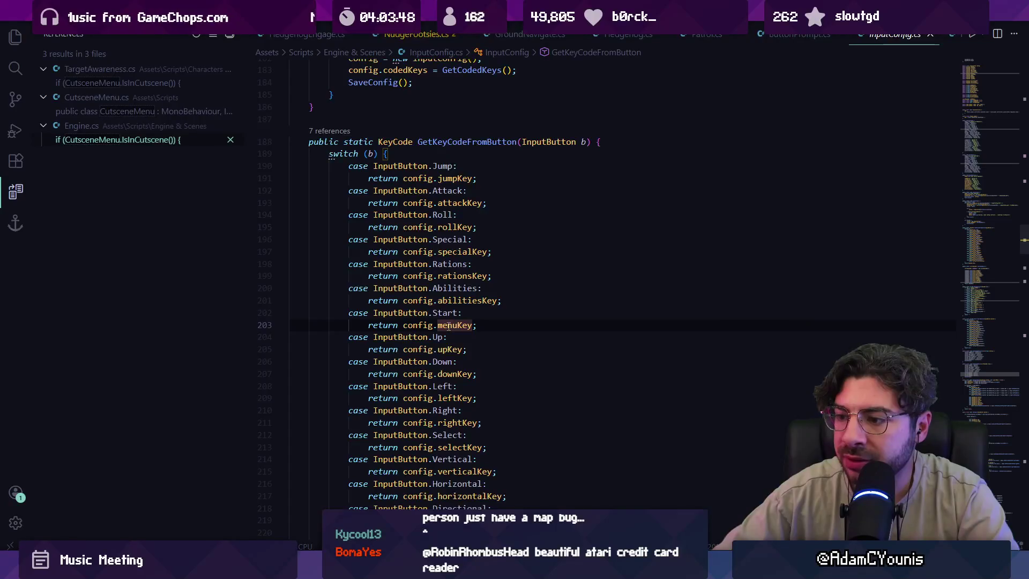
{"action": "scroll", "coordinate": [449, 325], "scroll_direction": "down", "scroll_amount": 1}
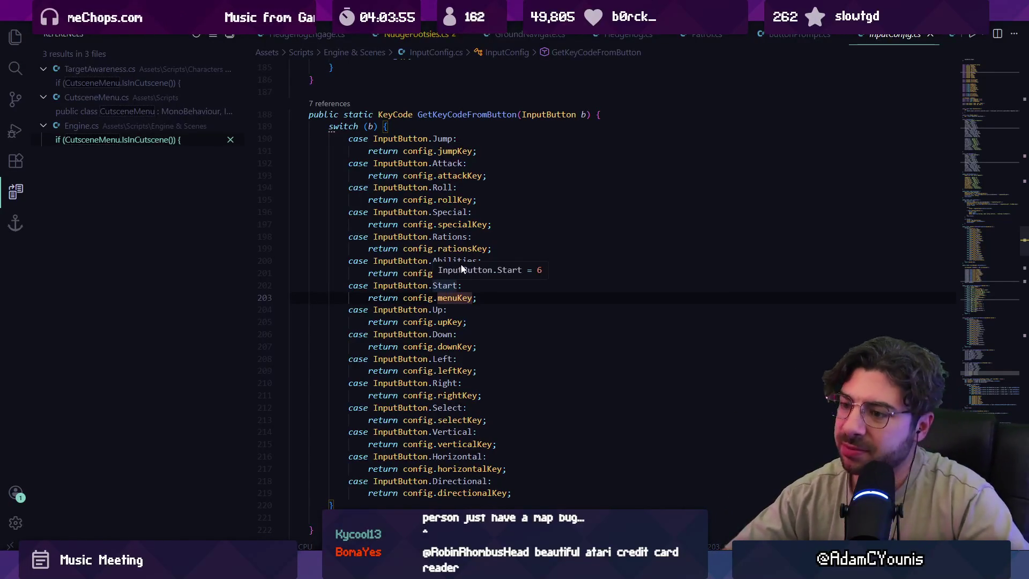
{"action": "left_click", "coordinate": [492, 224]}
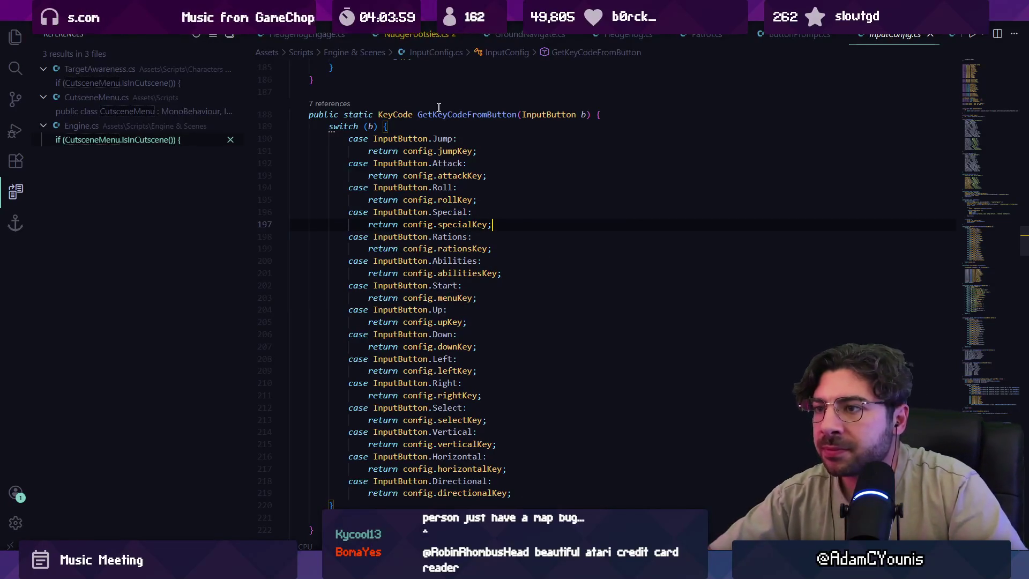
Follow the InputButton parameter to the upKey field and open the KeyCode enum definition.
{"action": "left_click", "coordinate": [560, 114]}
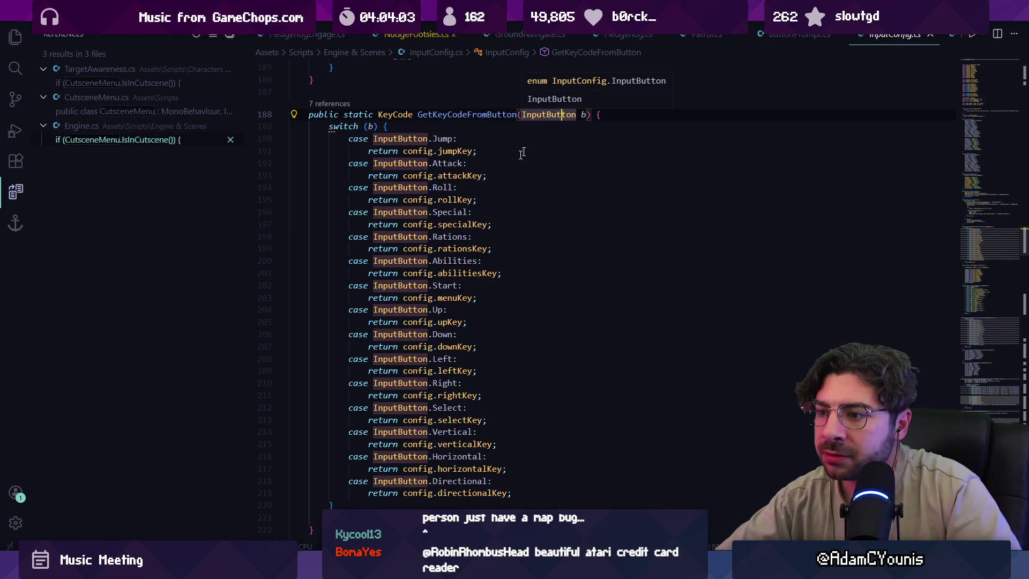
{"action": "left_click", "coordinate": [451, 322], "text": "ctrl"}
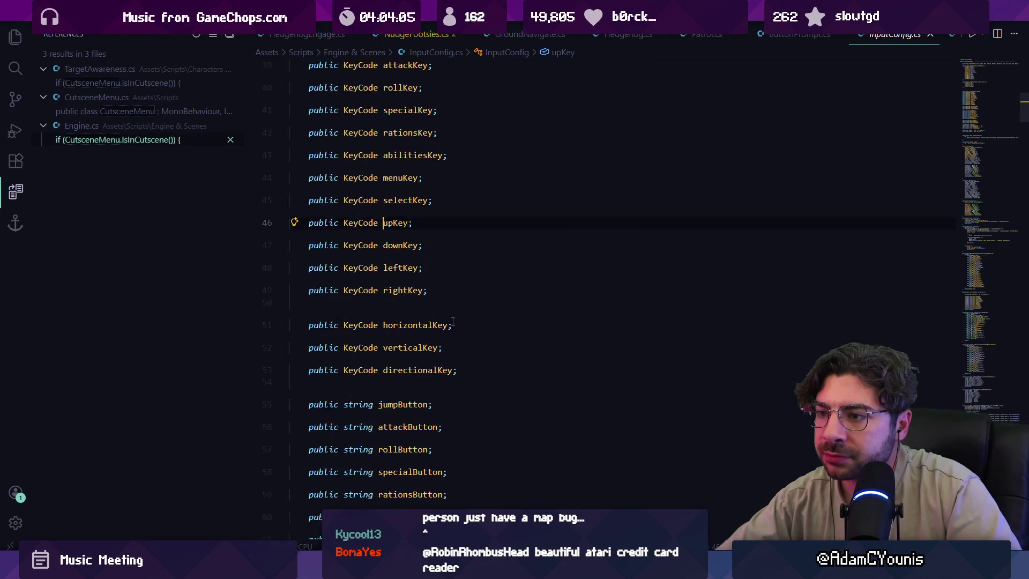
{"action": "left_click", "coordinate": [357, 228], "text": "ctrl"}
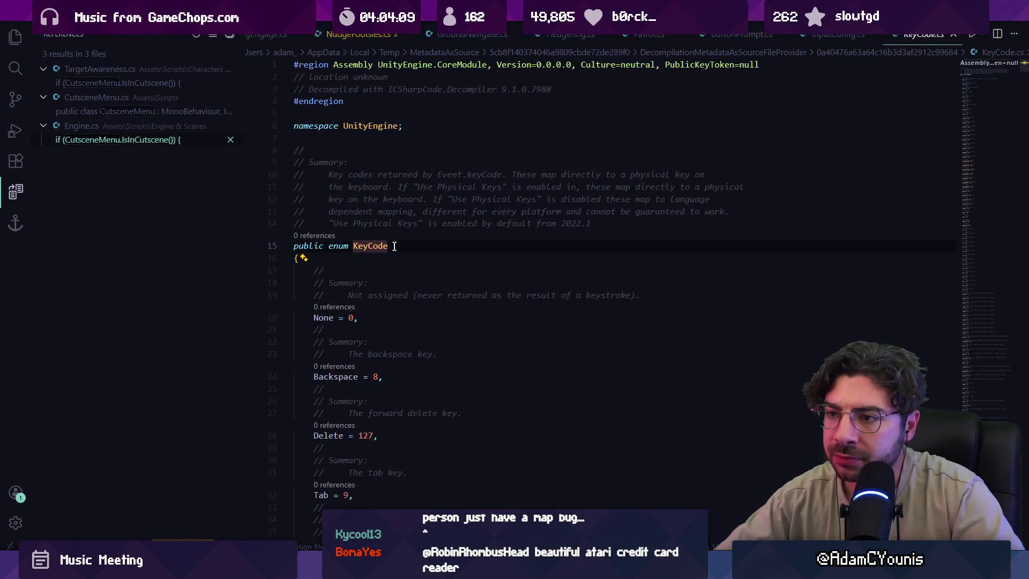
Search KeyCode.cs for 'mouse' to find the mouse-button enum entries.
{"action": "scroll", "coordinate": [395, 246], "scroll_direction": "down", "scroll_amount": 5}
{"action": "key", "text": "ctrl+f"}
{"action": "type", "text": "mouse"}
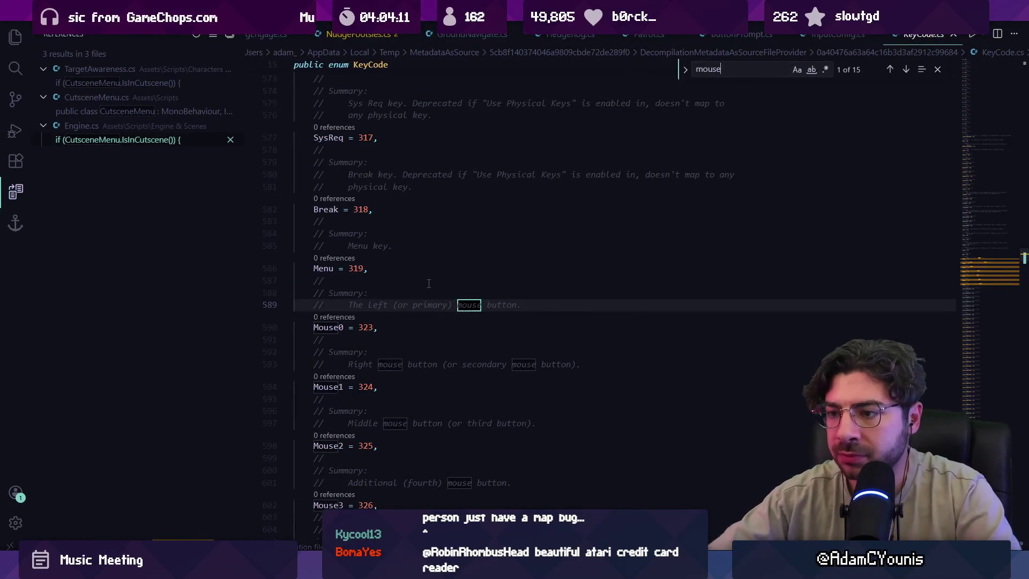
{"action": "scroll", "coordinate": [429, 283], "scroll_direction": "up", "scroll_amount": 5}
{"action": "scroll", "coordinate": [373, 330], "scroll_direction": "down", "scroll_amount": 5}
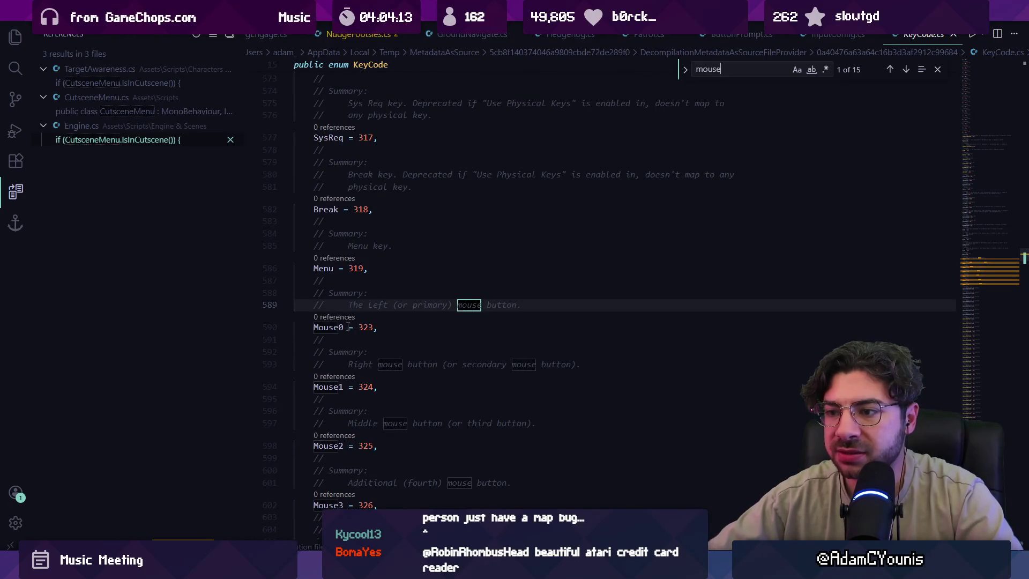
{"action": "mouse_move", "coordinate": [344, 326]}
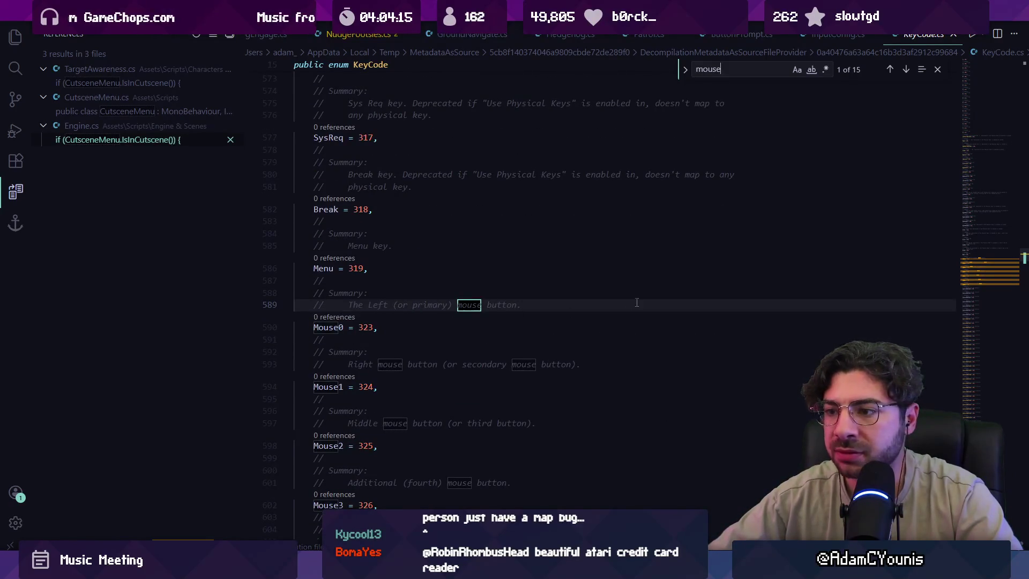
{"action": "mouse_move", "coordinate": [1009, 277]}
{"action": "left_mouse_down"}
{"action": "mouse_move", "coordinate": [1005, 131]}
{"action": "mouse_move", "coordinate": [1020, 89]}
{"action": "left_mouse_up"}
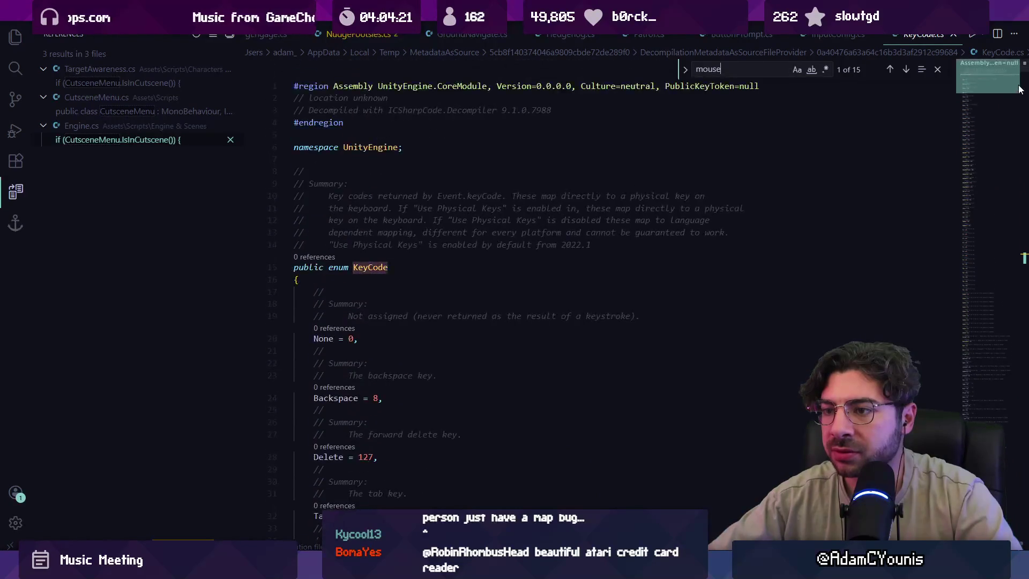
{"action": "scroll", "coordinate": [479, 355], "scroll_direction": "down", "scroll_amount": 20}
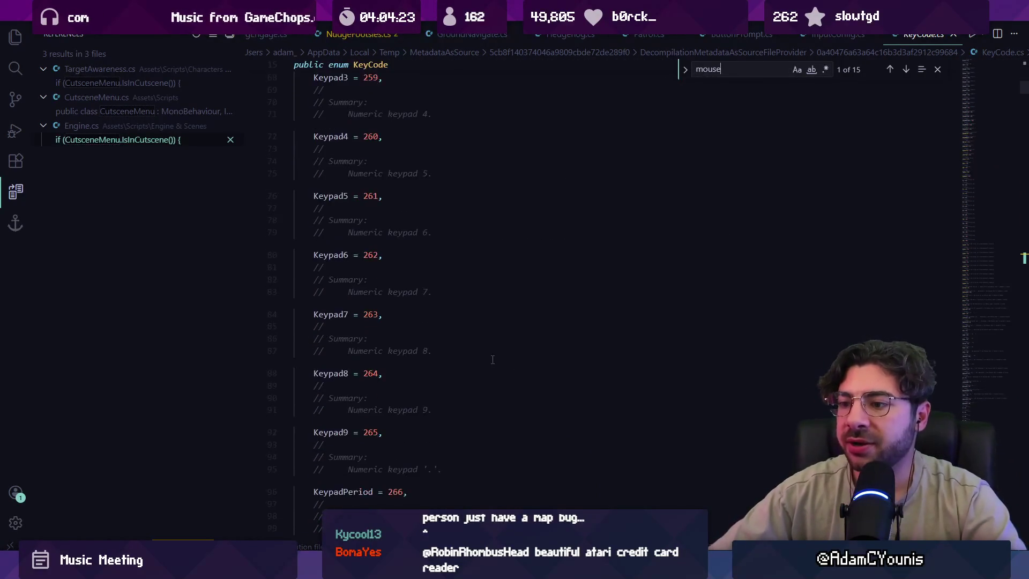
{"action": "scroll", "coordinate": [479, 356], "scroll_direction": "down", "scroll_amount": 15}
Check Mouse0 = 323 and Mouse1 = 324, then close KeyCode.cs to return to InputConfig.cs.
{"action": "key", "text": "ctrl+f"}
{"action": "type", "text": "moius"}
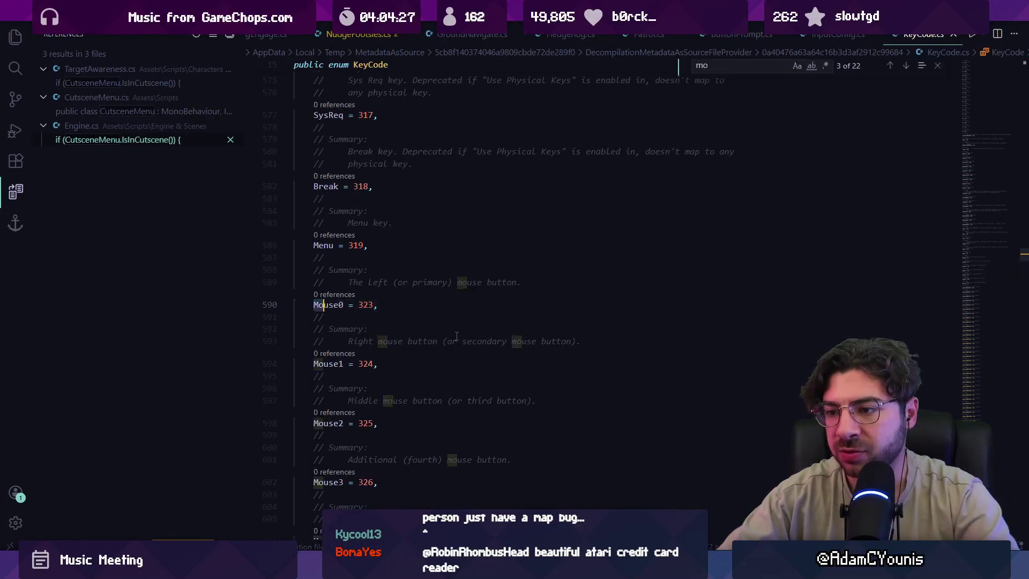
{"action": "key", "text": "Escape"}
{"action": "double_click", "coordinate": [364, 304]}
{"action": "double_click", "coordinate": [366, 363]}
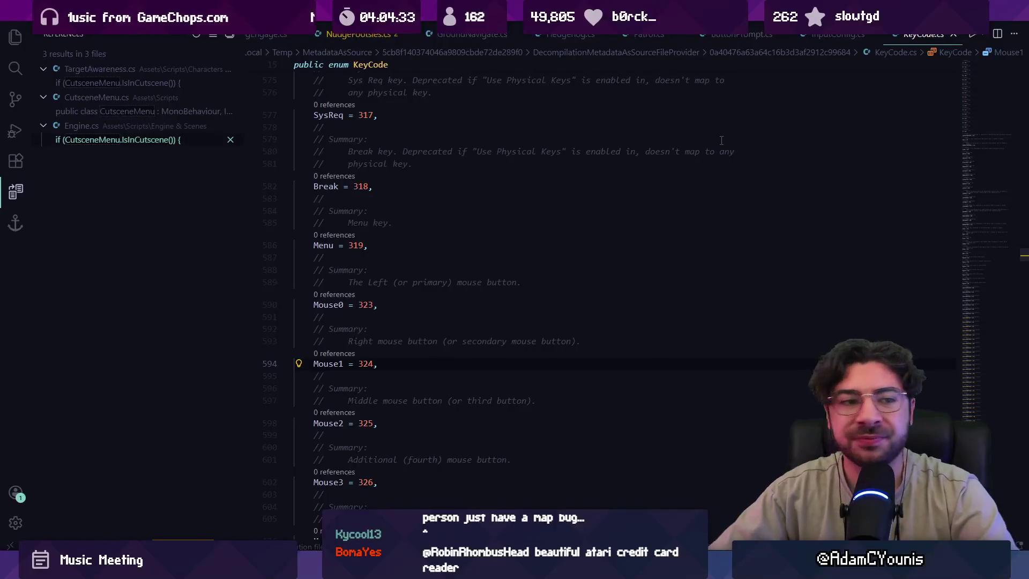
{"action": "key", "text": "ctrl+w"}
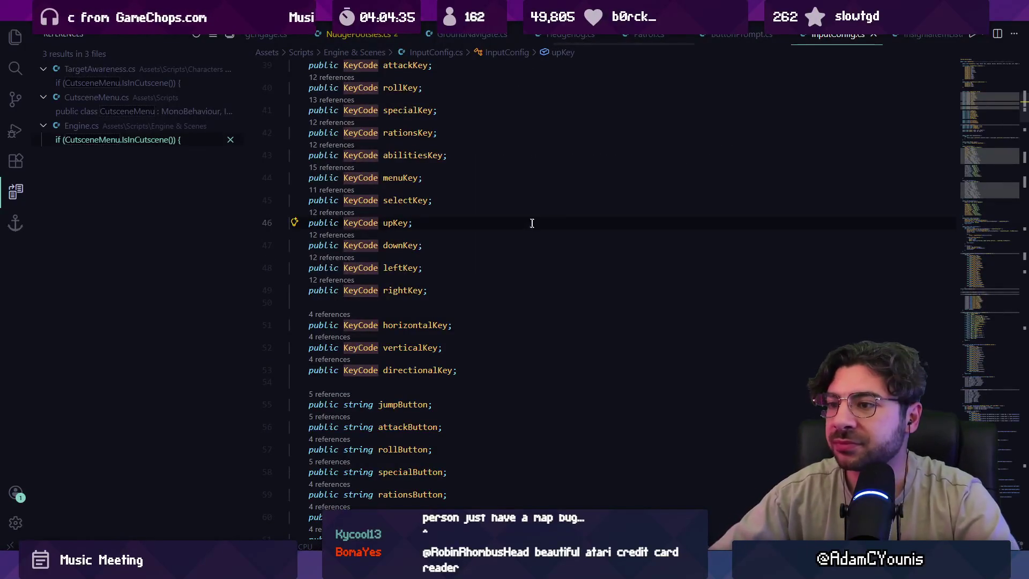
Close InputConfig.cs after briefly revisiting the KeyCode file.
{"action": "left_click", "coordinate": [481, 223]}
{"action": "key", "text": "ctrl+shift+t"}
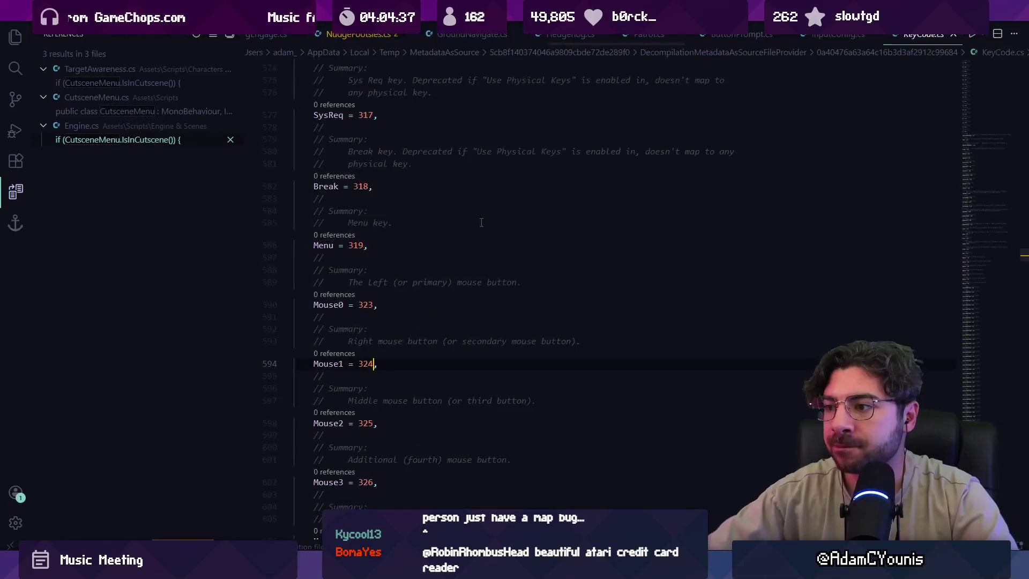
{"action": "key", "text": "alt+Left"}
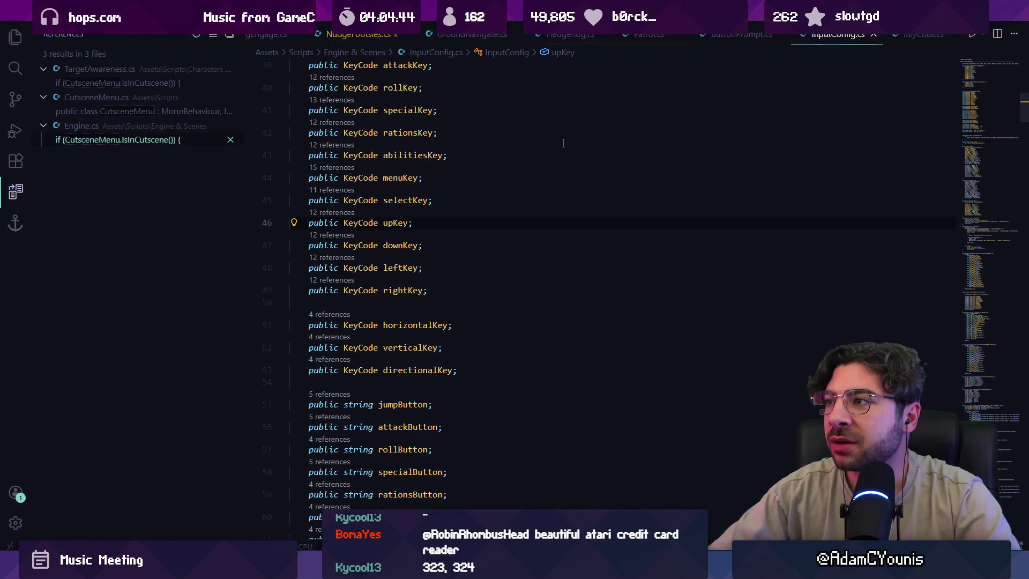
{"action": "key", "text": "ctrl+w"}
From ButtonPrompt.cs, go to keyCodeToSpriteDictionary's declaration in GameSystem.cs and the Dictionary class.
{"action": "left_click", "coordinate": [747, 38]}
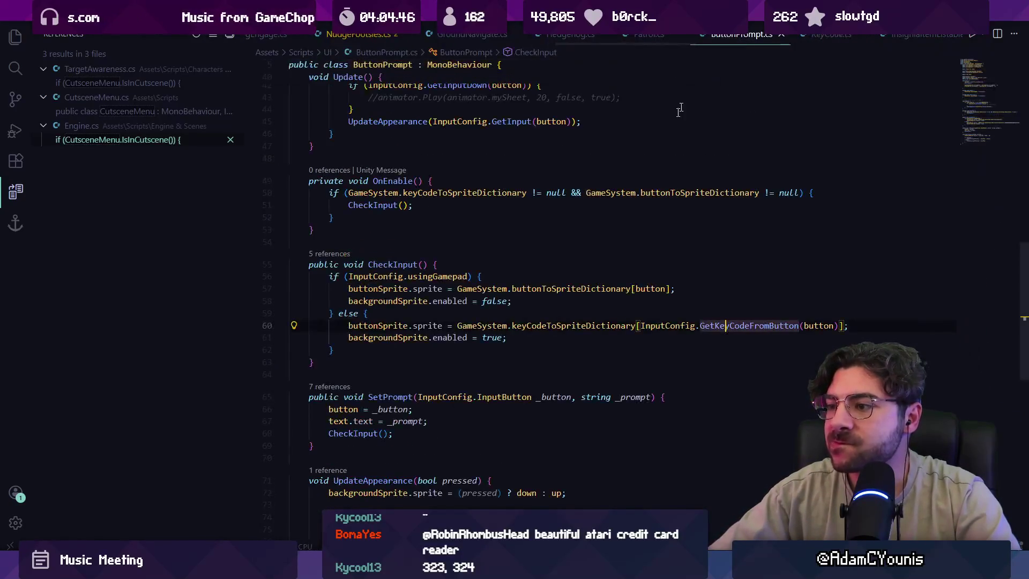
{"action": "left_click", "coordinate": [609, 327], "text": "ctrl"}
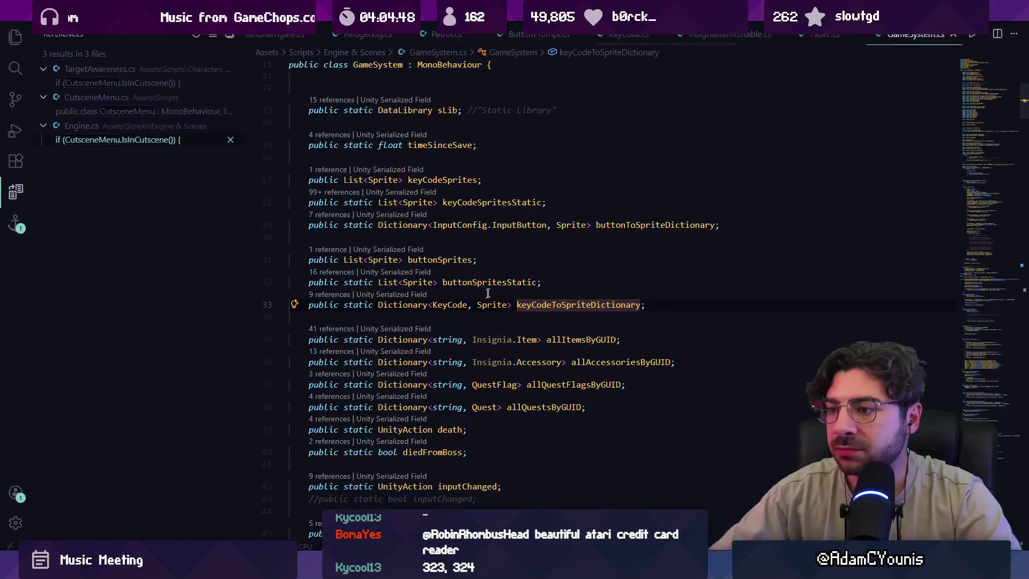
{"action": "left_click", "coordinate": [412, 305], "text": "ctrl"}
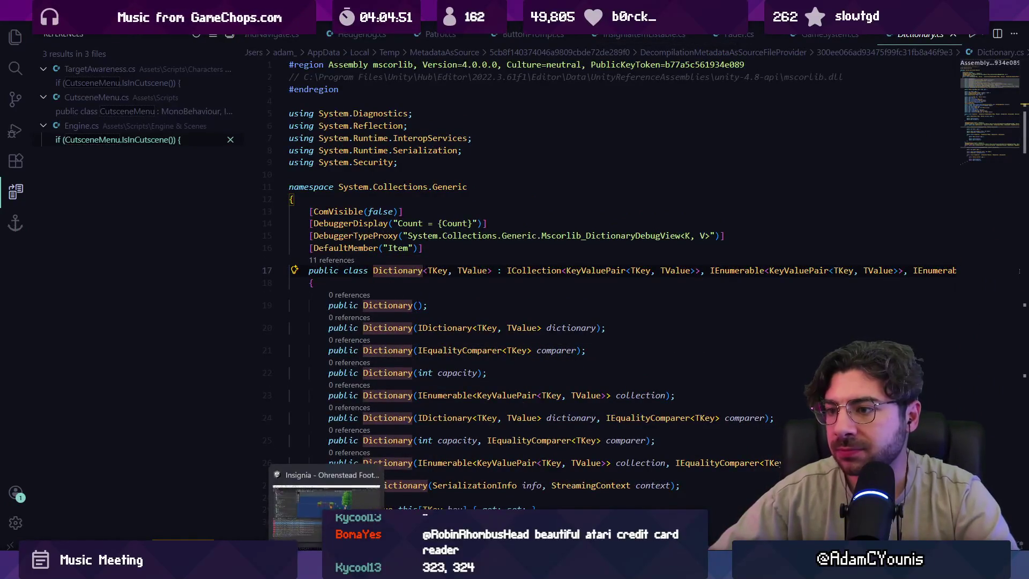
{"action": "key", "text": "alt+Tab"}
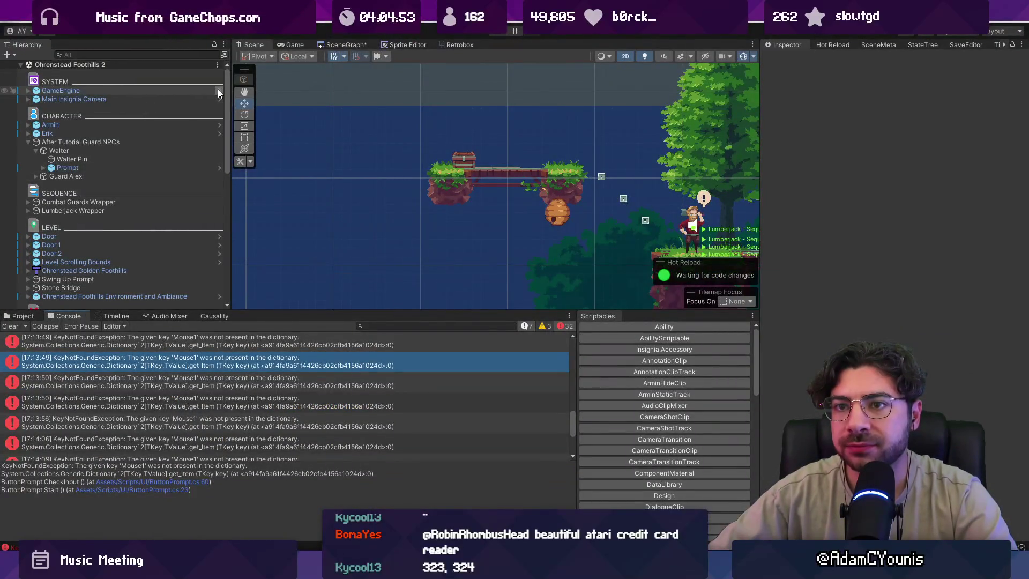
Enlarge the Scene view, search the Project for 'gamesys' and open the GameSystem prefab.
{"action": "left_click_drag", "start_coordinate": [249, 316], "coordinate": [249, 397]}
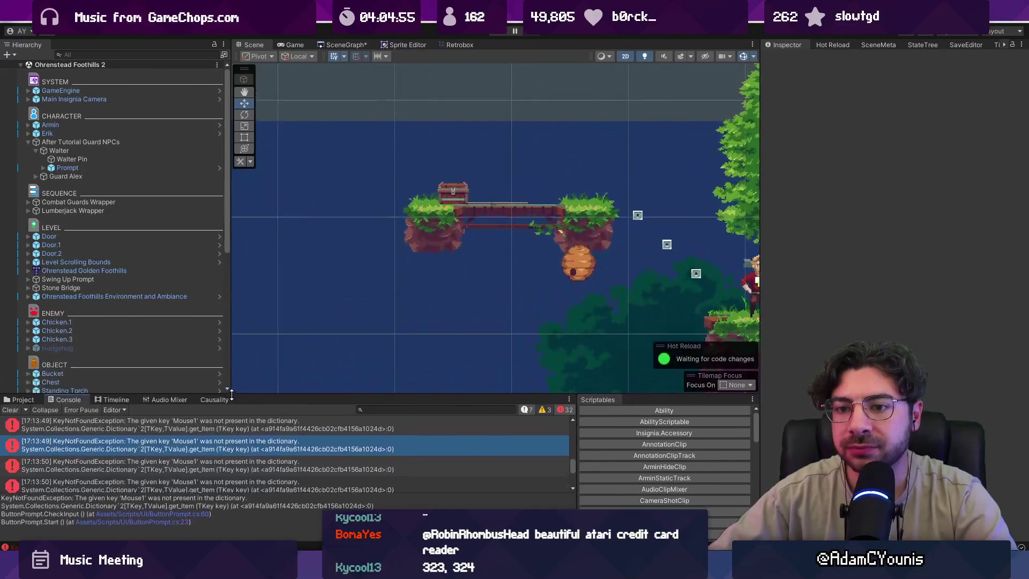
{"action": "left_click", "coordinate": [19, 400]}
{"action": "left_click", "coordinate": [406, 409]}
{"action": "type", "text": "gamess"}
{"action": "key", "text": "BackSpace"}
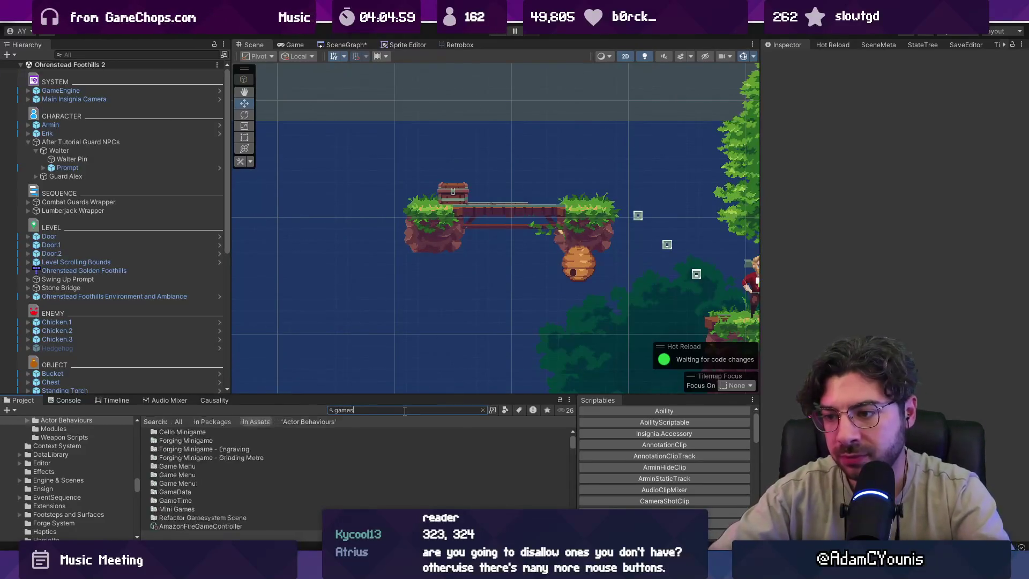
{"action": "type", "text": "ys"}
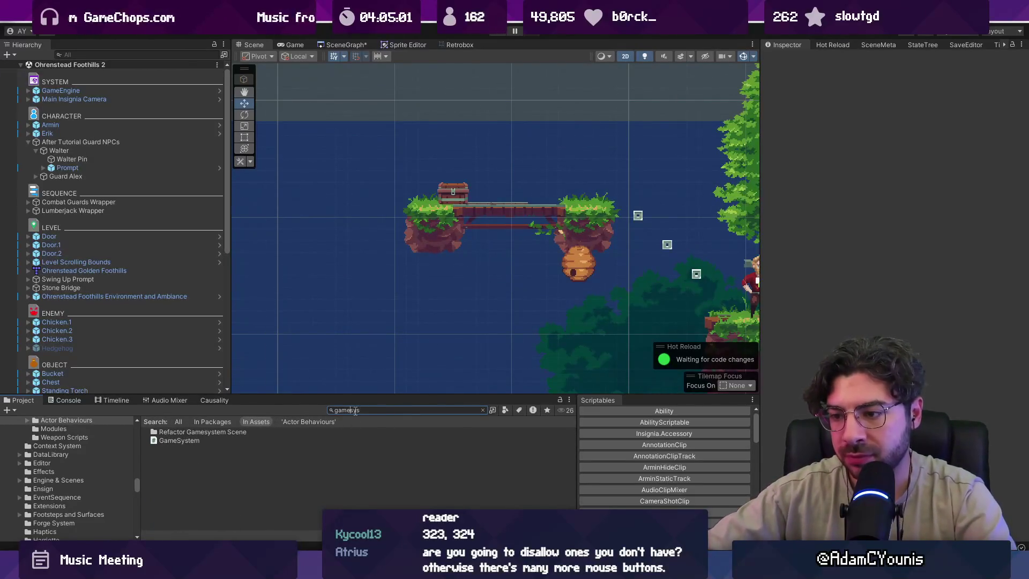
{"action": "double_click", "coordinate": [227, 439]}
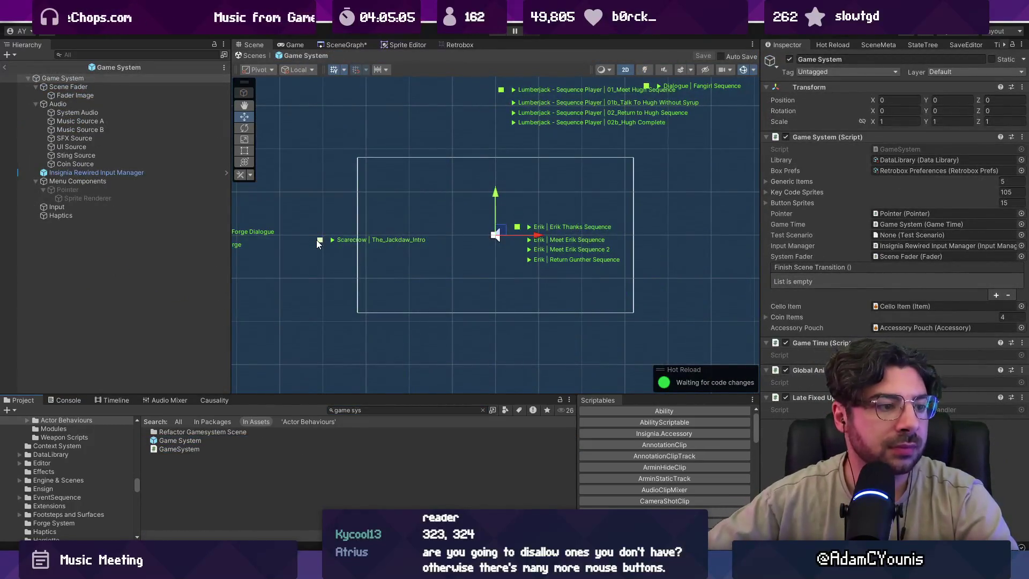
Adjust the prefab view and inspect Scene Fader, Audio and Menu Components in the Hierarchy.
{"action": "left_click_drag", "start_coordinate": [323, 395], "coordinate": [323, 402]}
{"action": "scroll", "coordinate": [473, 248], "scroll_direction": "up", "scroll_amount": 2}
{"action": "left_click_drag", "start_coordinate": [473, 253], "coordinate": [419, 264]}
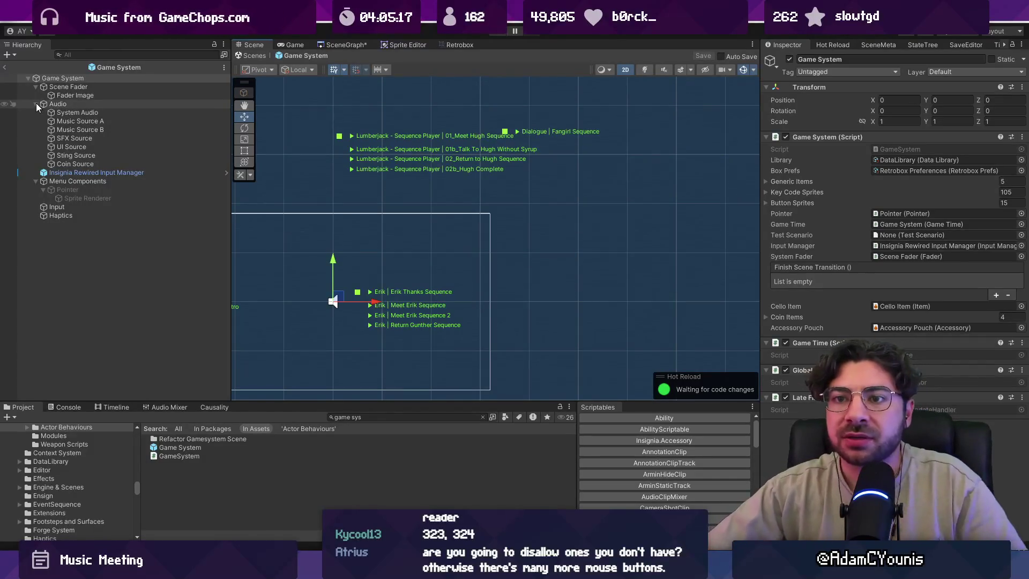
{"action": "left_click", "coordinate": [57, 86]}
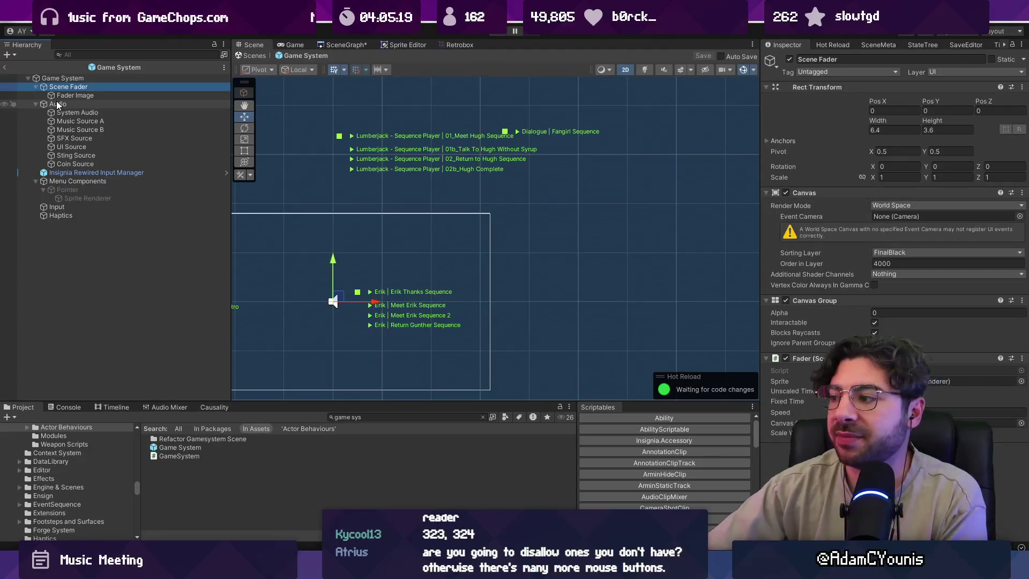
{"action": "left_click", "coordinate": [57, 103]}
{"action": "left_click", "coordinate": [48, 180]}
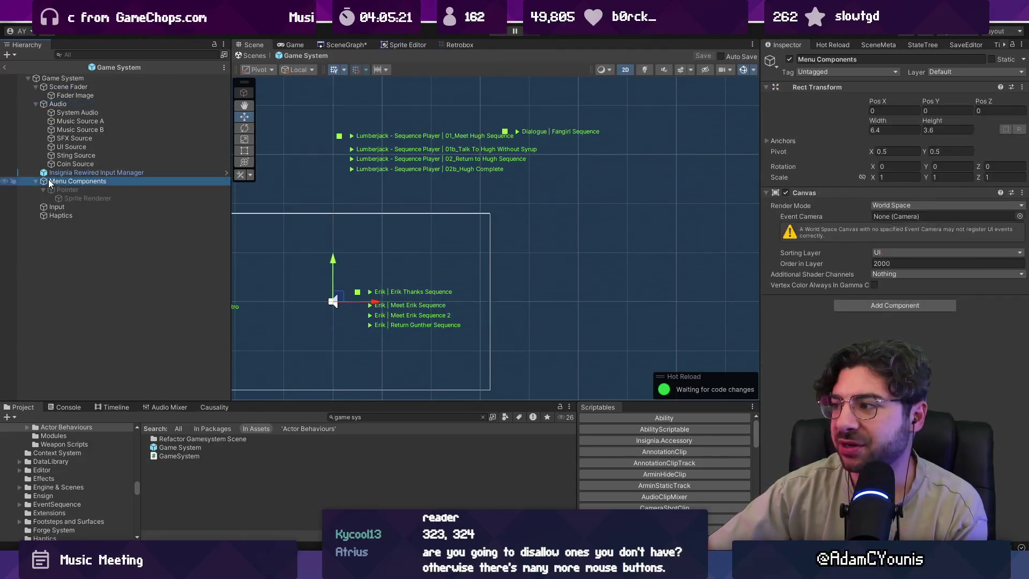
{"action": "left_click", "coordinate": [107, 54]}
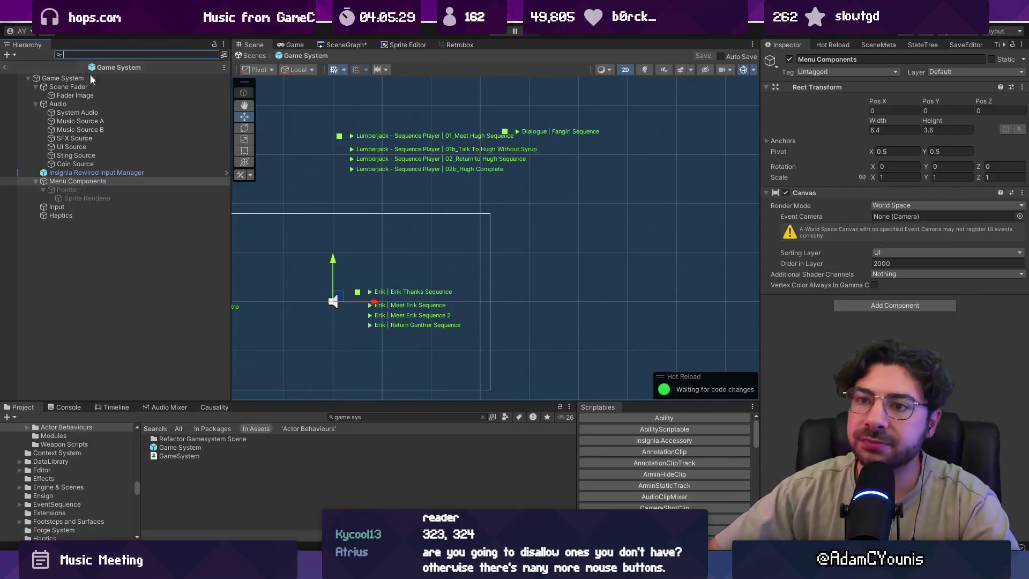
{"action": "key", "text": "alt+Tab"}
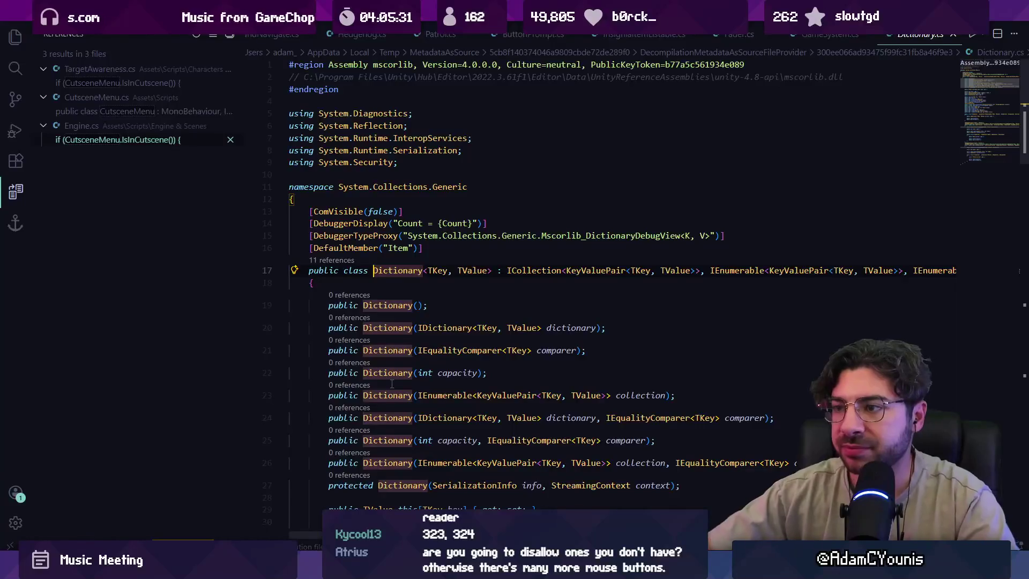
Use keyCodeToSpriteDictionary's 9 references to open the line 206 assignment and GetKeyCodeDictionary.
{"action": "key", "text": "alt+Left"}
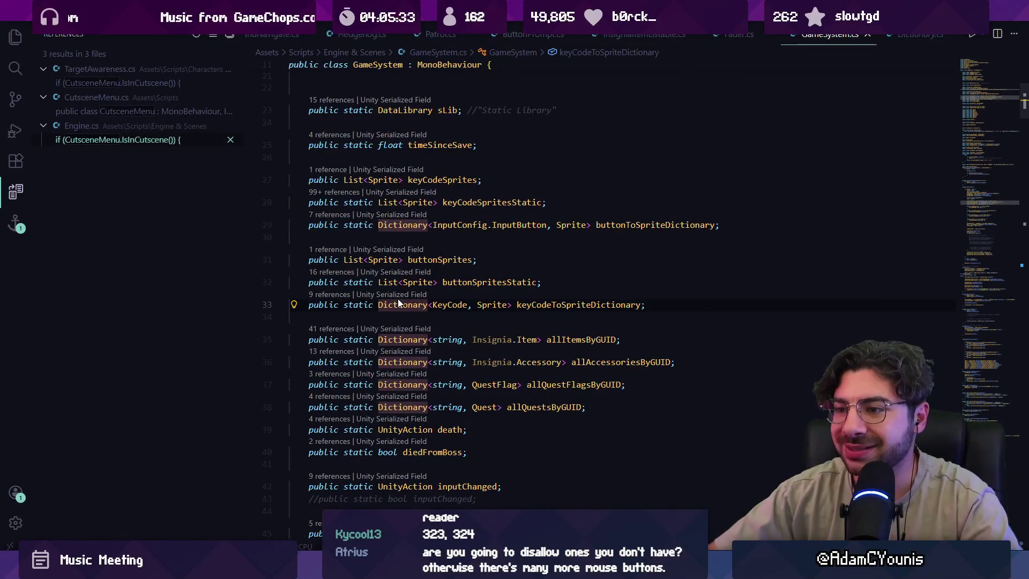
{"action": "left_click", "coordinate": [339, 296]}
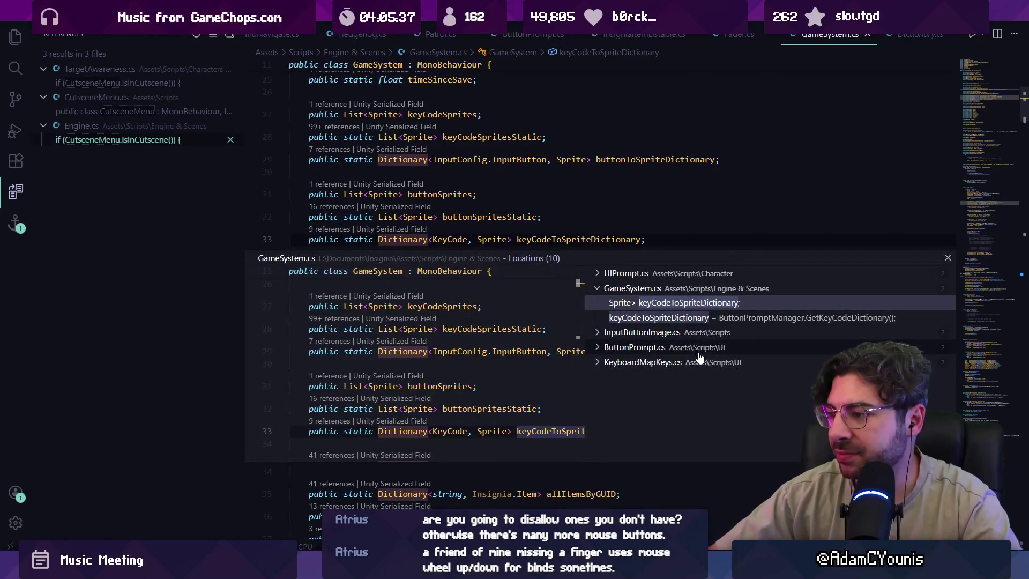
{"action": "left_click", "coordinate": [691, 362]}
{"action": "left_click", "coordinate": [686, 378]}
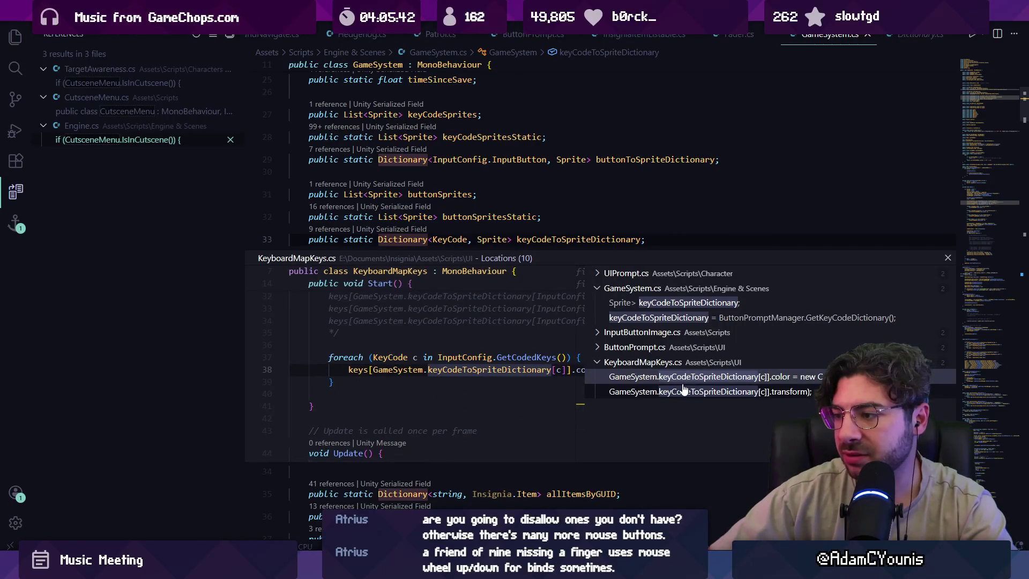
{"action": "left_click", "coordinate": [680, 318]}
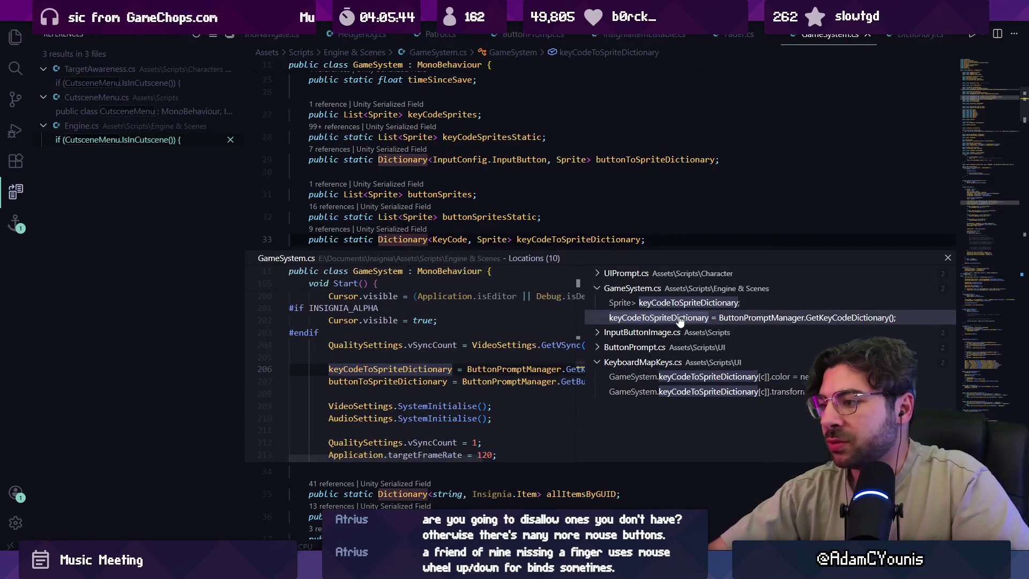
{"action": "double_click", "coordinate": [680, 317]}
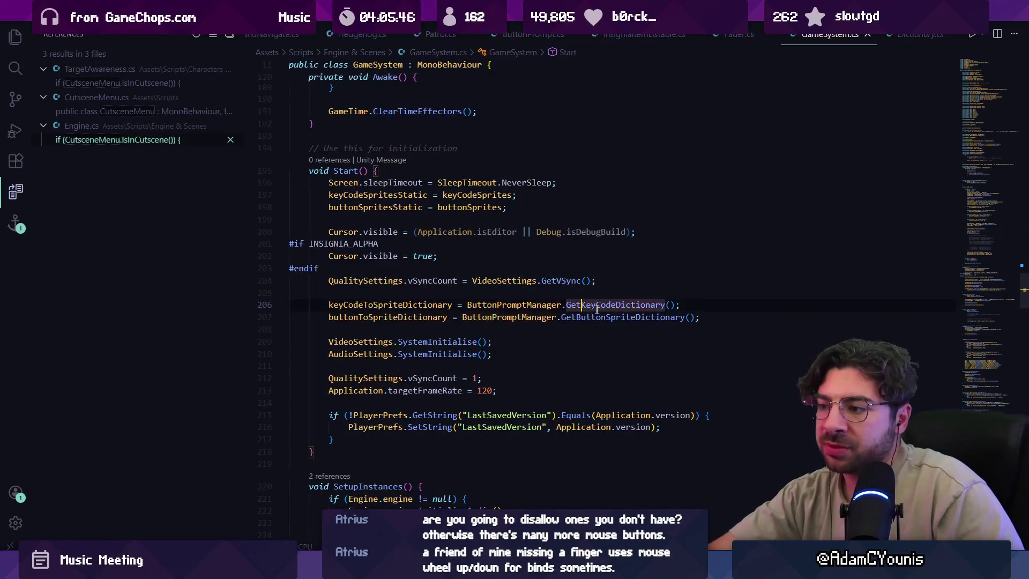
{"action": "left_click", "coordinate": [615, 304], "text": "ctrl"}
Scroll through GetKeyCodeDictionary's KeyCode entries, then go to keyCodeSpritesStatic's declaration from line 156.
{"action": "scroll", "coordinate": [469, 303], "scroll_direction": "down", "scroll_amount": 5}
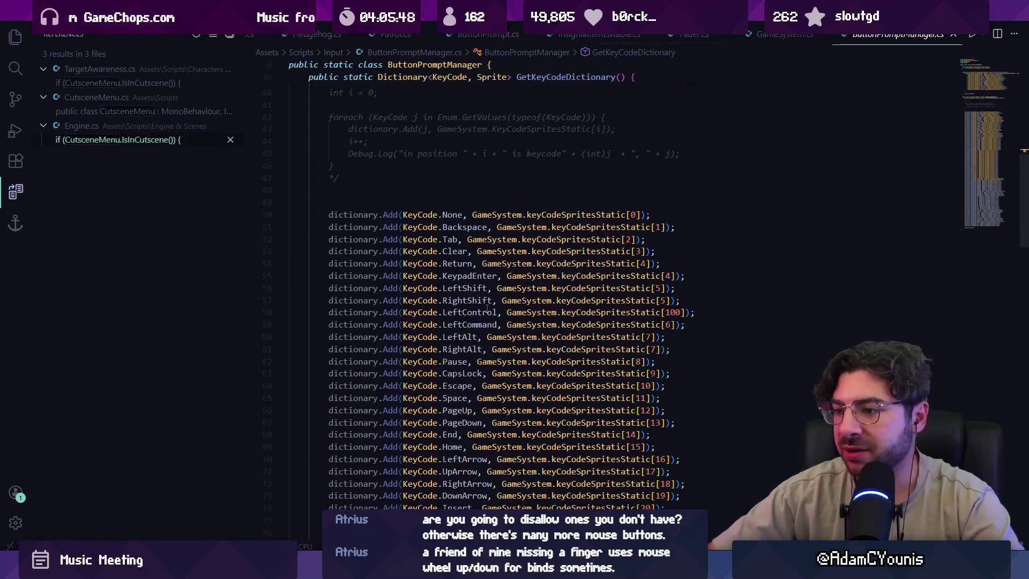
{"action": "scroll", "coordinate": [488, 308], "scroll_direction": "up", "scroll_amount": 4}
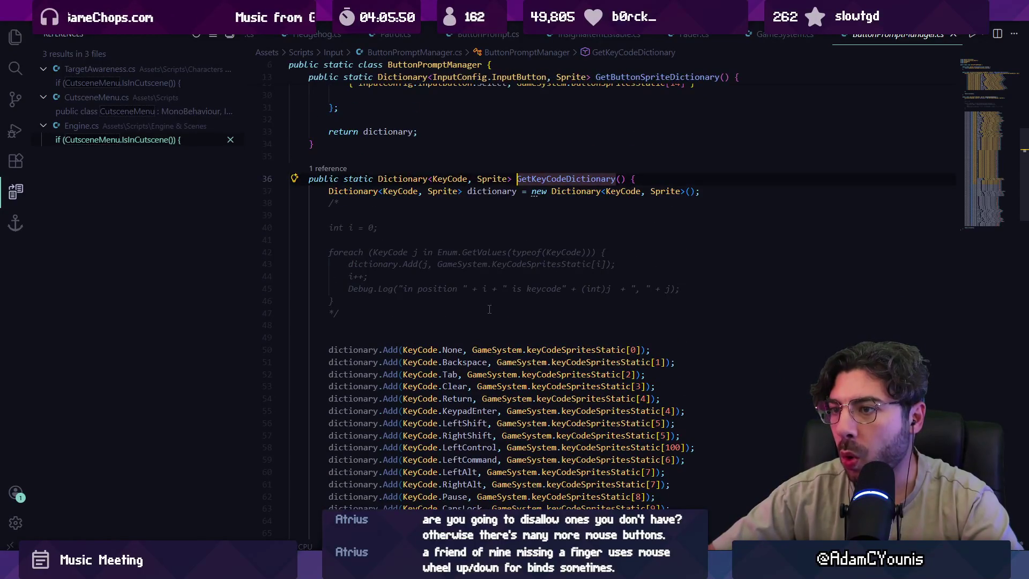
{"action": "scroll", "coordinate": [489, 310], "scroll_direction": "down", "scroll_amount": 15}
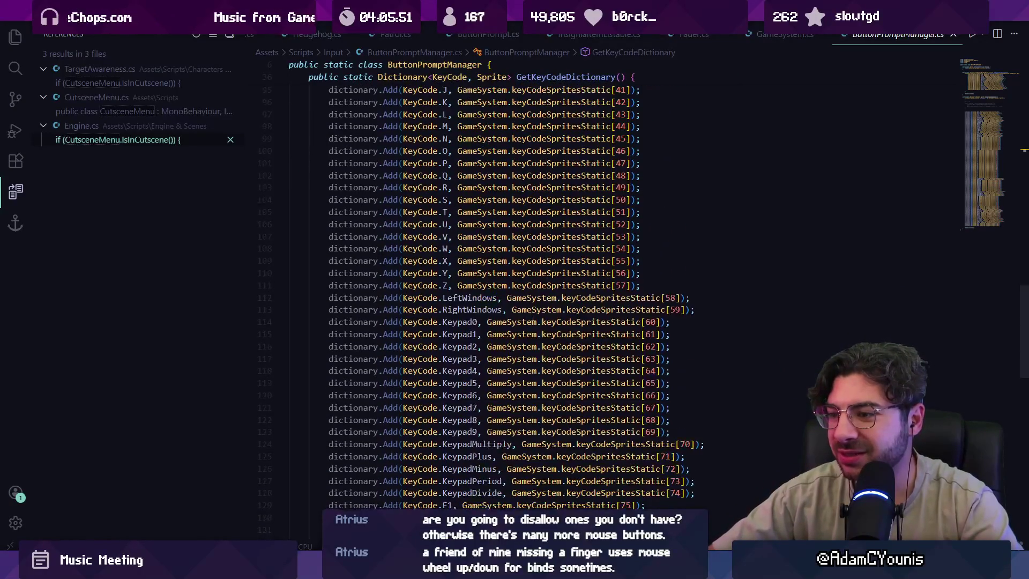
{"action": "scroll", "coordinate": [534, 320], "scroll_direction": "down", "scroll_amount": 10}
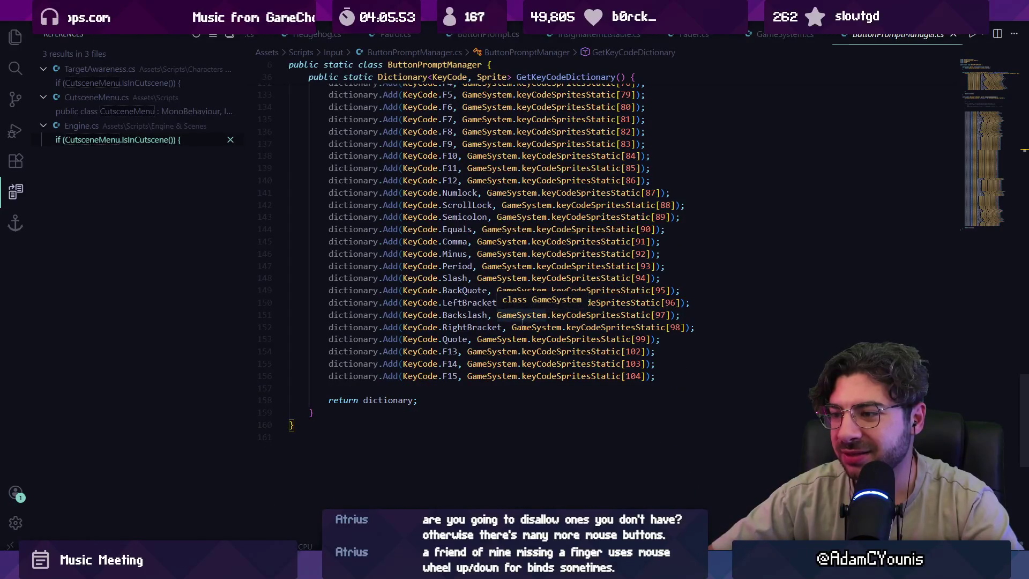
{"action": "scroll", "coordinate": [423, 338], "scroll_direction": "up", "scroll_amount": 15}
{"action": "scroll", "coordinate": [423, 338], "scroll_direction": "up", "scroll_amount": 20}
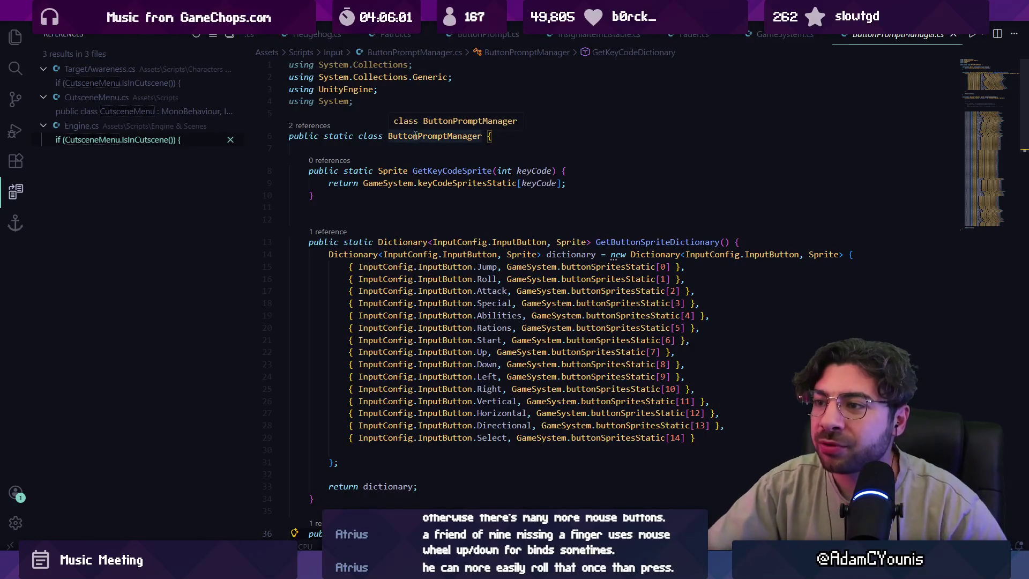
{"action": "scroll", "coordinate": [518, 262], "scroll_direction": "down", "scroll_amount": 14}
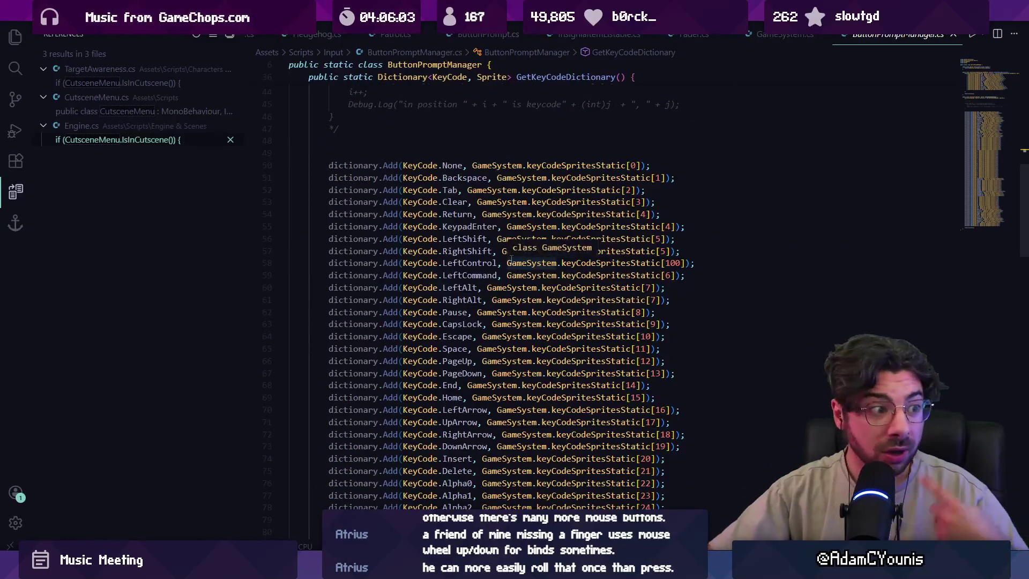
{"action": "scroll", "coordinate": [503, 254], "scroll_direction": "down", "scroll_amount": 6}
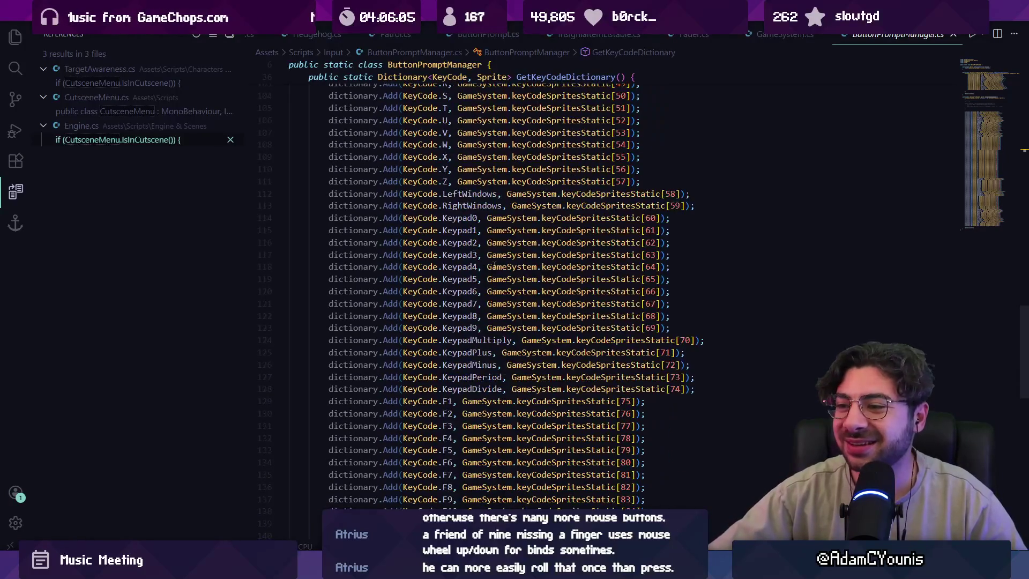
{"action": "scroll", "coordinate": [504, 297], "scroll_direction": "up", "scroll_amount": 11}
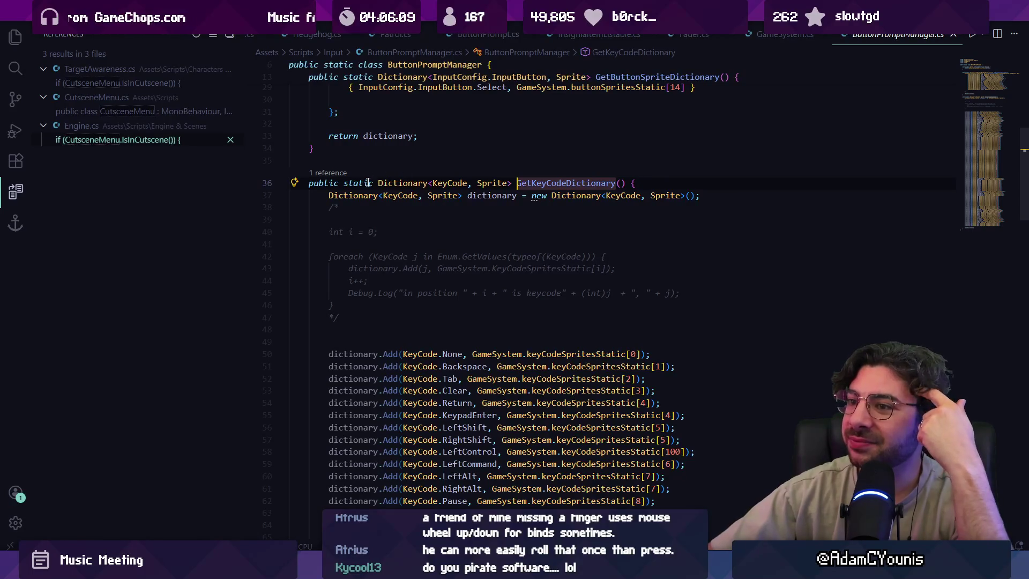
{"action": "scroll", "coordinate": [455, 275], "scroll_direction": "down", "scroll_amount": 20}
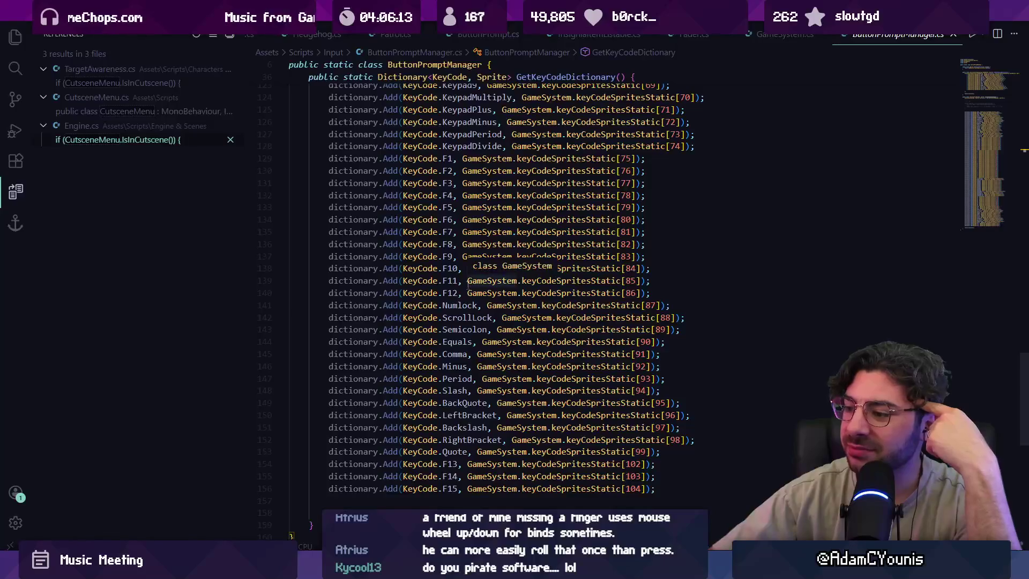
{"action": "left_click", "coordinate": [538, 489]}
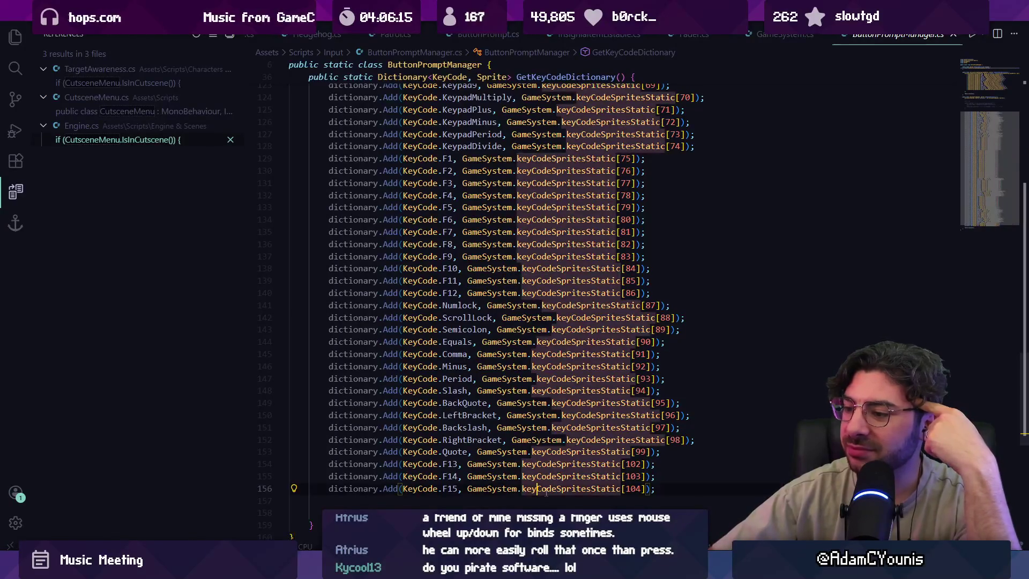
{"action": "left_click", "coordinate": [546, 489], "text": "ctrl"}
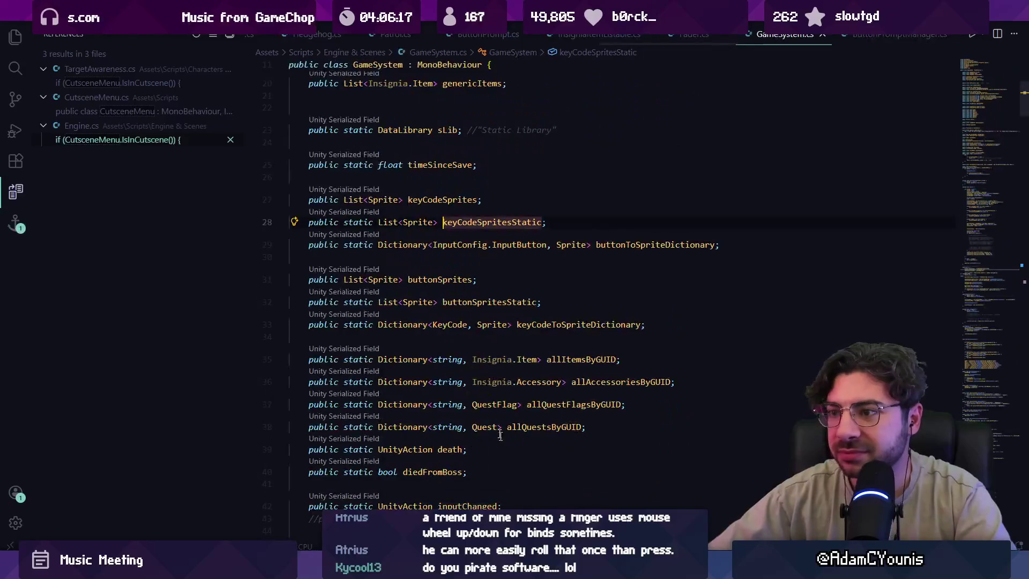
Find keyCodeSpritesStatic's assignment in Start() through its references and open the keyCodeSprites field.
{"action": "left_click", "coordinate": [332, 214]}
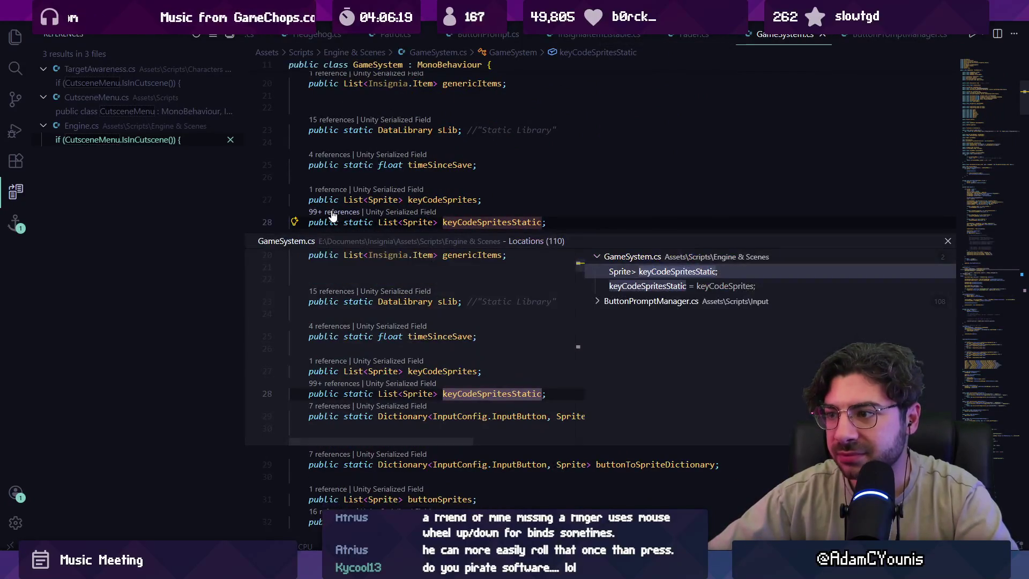
{"action": "left_click", "coordinate": [646, 298]}
{"action": "scroll", "coordinate": [645, 352], "scroll_direction": "down", "scroll_amount": 3}
{"action": "scroll", "coordinate": [645, 352], "scroll_direction": "down", "scroll_amount": 20}
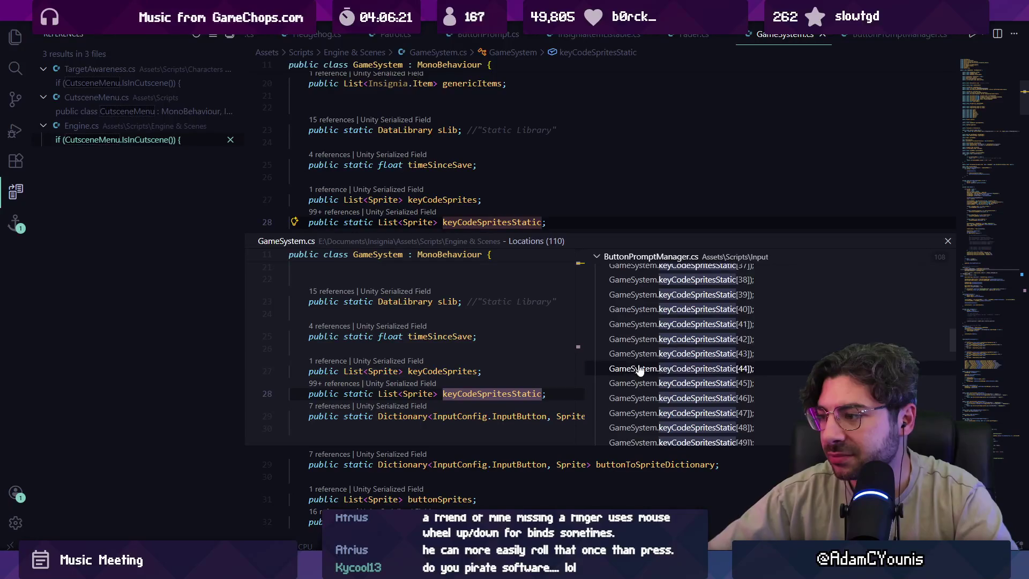
{"action": "scroll", "coordinate": [678, 378], "scroll_direction": "up", "scroll_amount": 20}
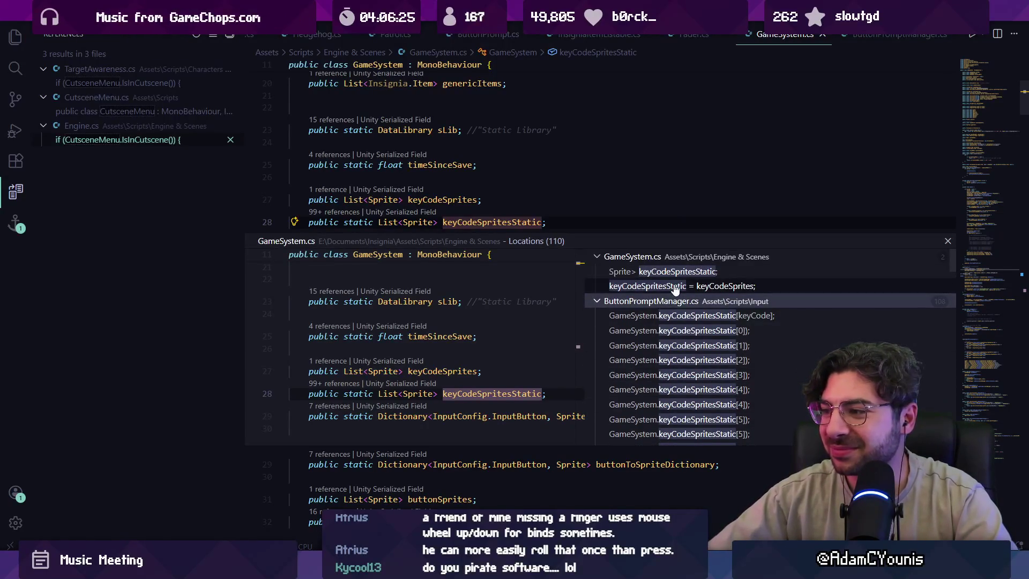
{"action": "left_click", "coordinate": [674, 289]}
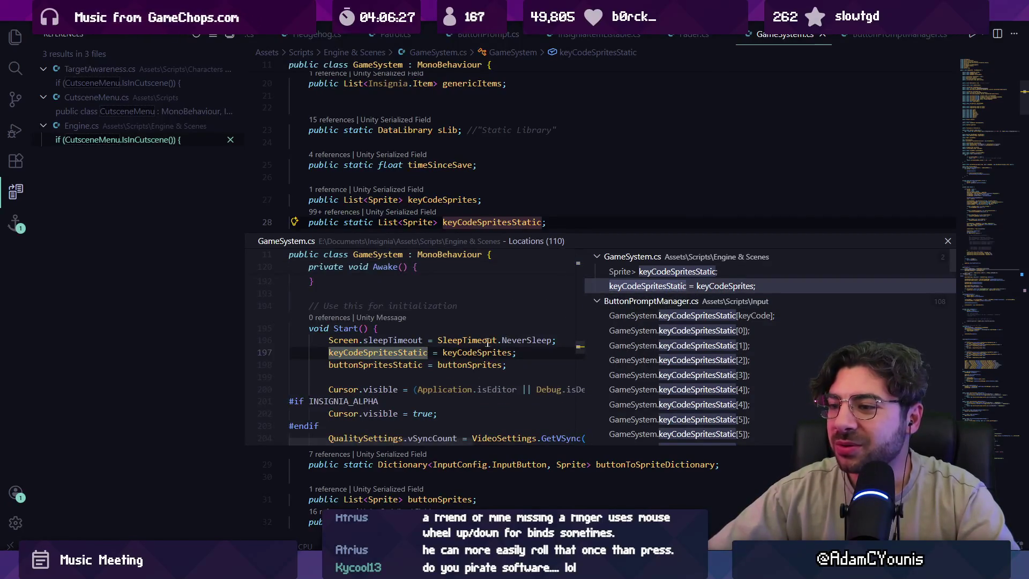
{"action": "double_click", "coordinate": [674, 289]}
{"action": "left_click", "coordinate": [475, 305], "text": "ctrl"}
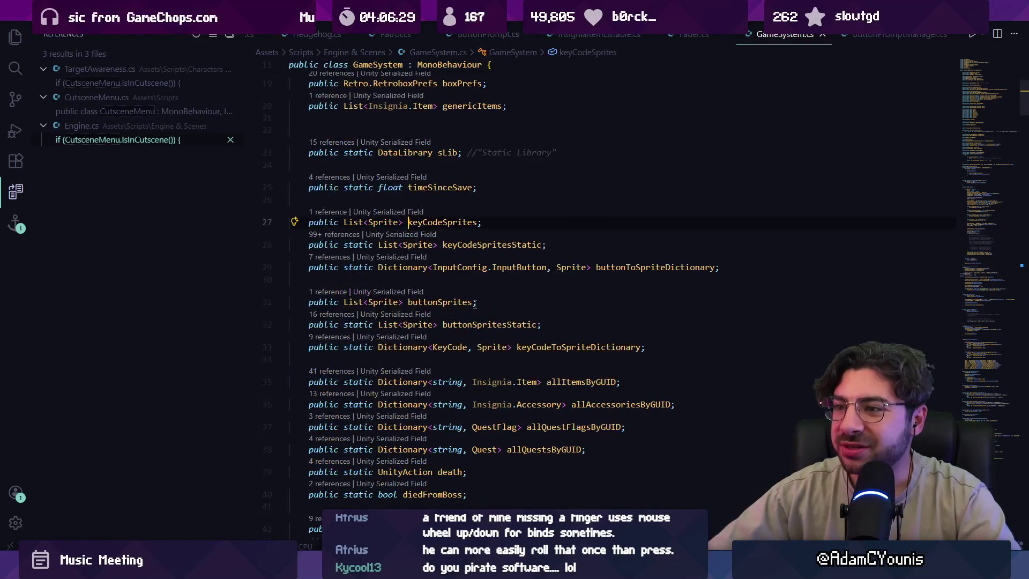
{"action": "key", "text": "alt+Tab"}
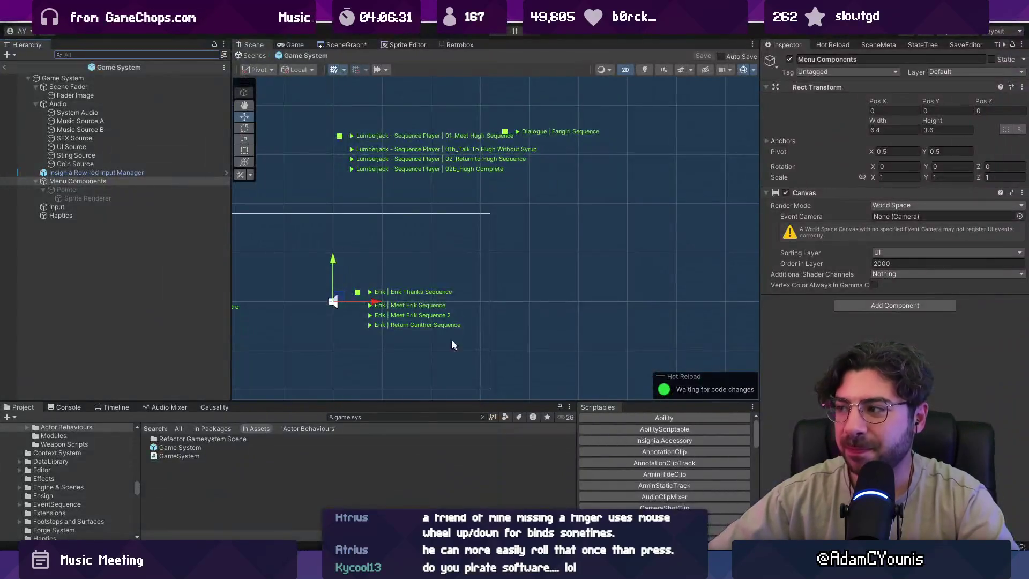
Expand Game System's 105 Key Code Sprites and ping Element 0 to reach the KeyCode Map texture.
{"action": "left_click", "coordinate": [104, 79]}
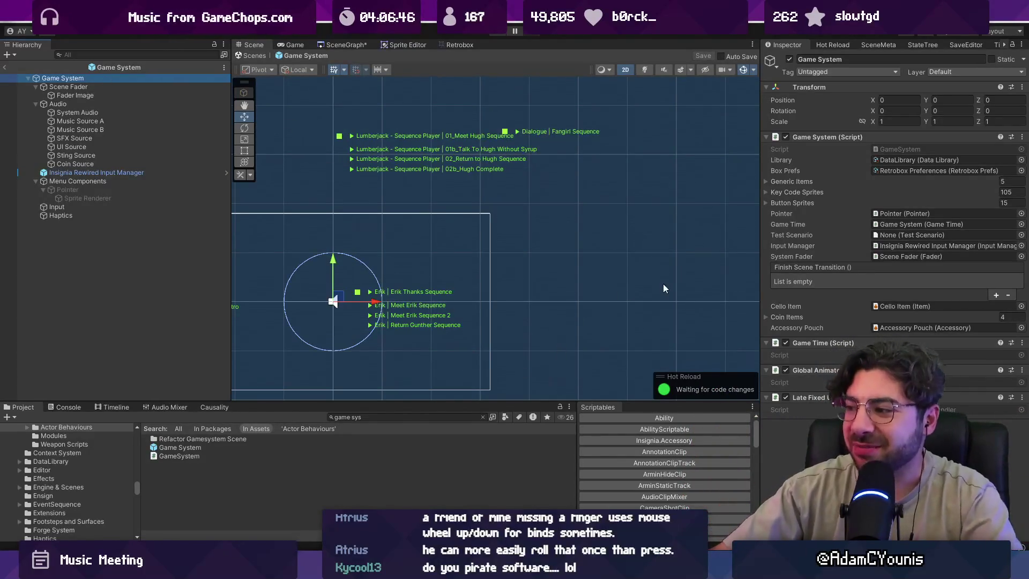
{"action": "left_click", "coordinate": [780, 193]}
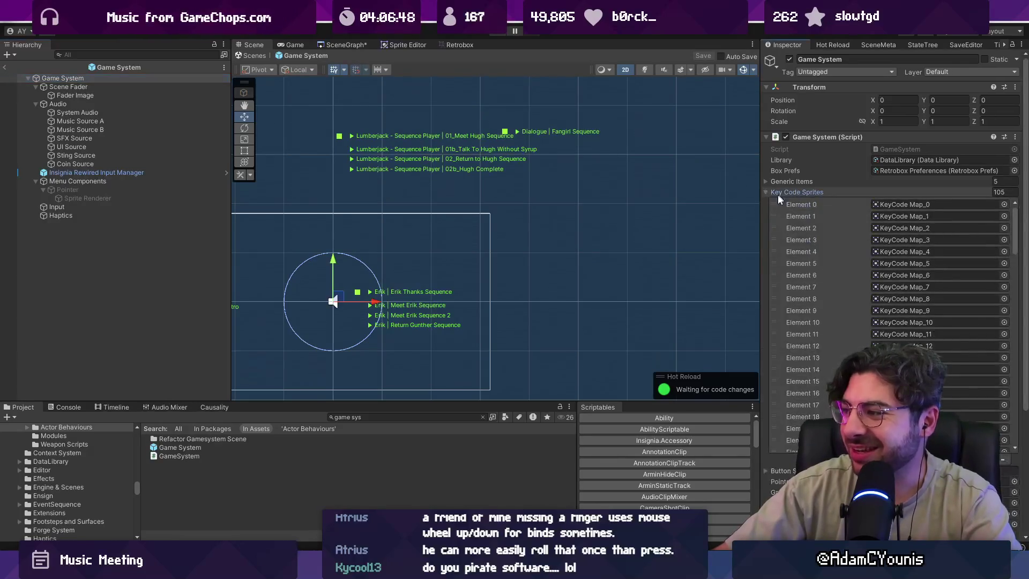
{"action": "left_click_drag", "start_coordinate": [760, 194], "coordinate": [500, 191]}
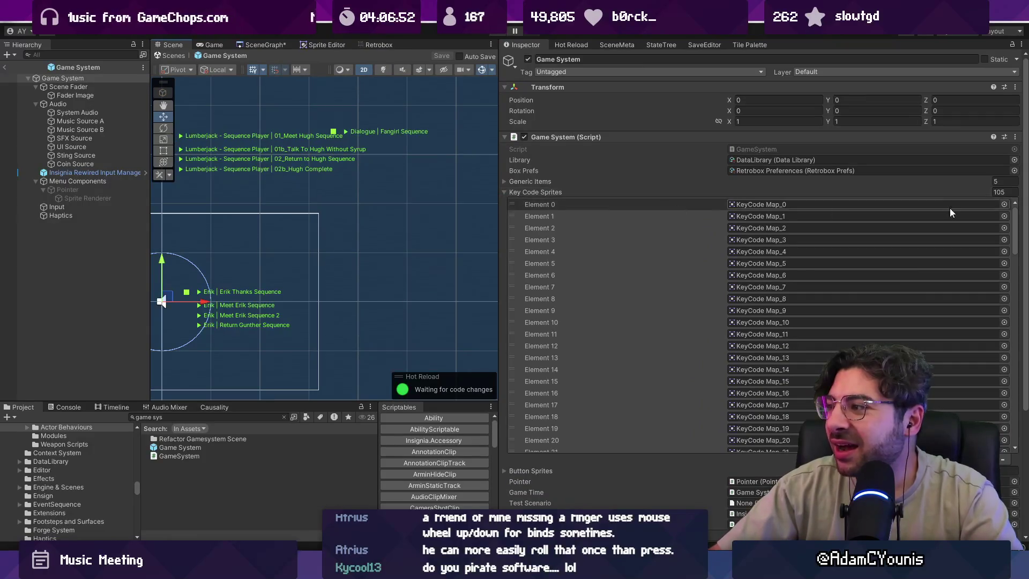
{"action": "left_click_drag", "start_coordinate": [1014, 225], "coordinate": [1016, 444]}
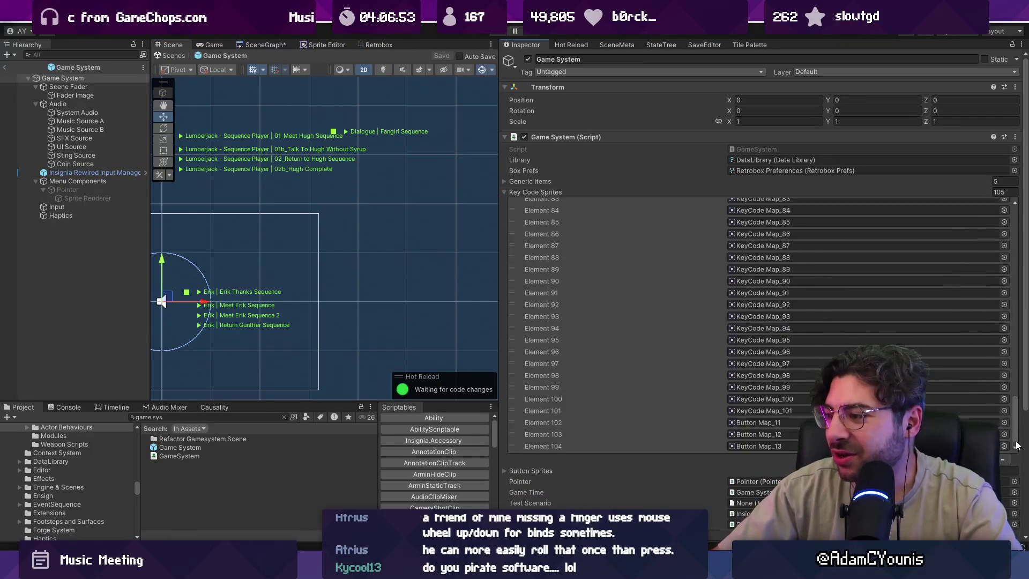
{"action": "scroll", "coordinate": [1017, 444], "scroll_direction": "up", "scroll_amount": 20}
{"action": "left_click", "coordinate": [761, 204]}
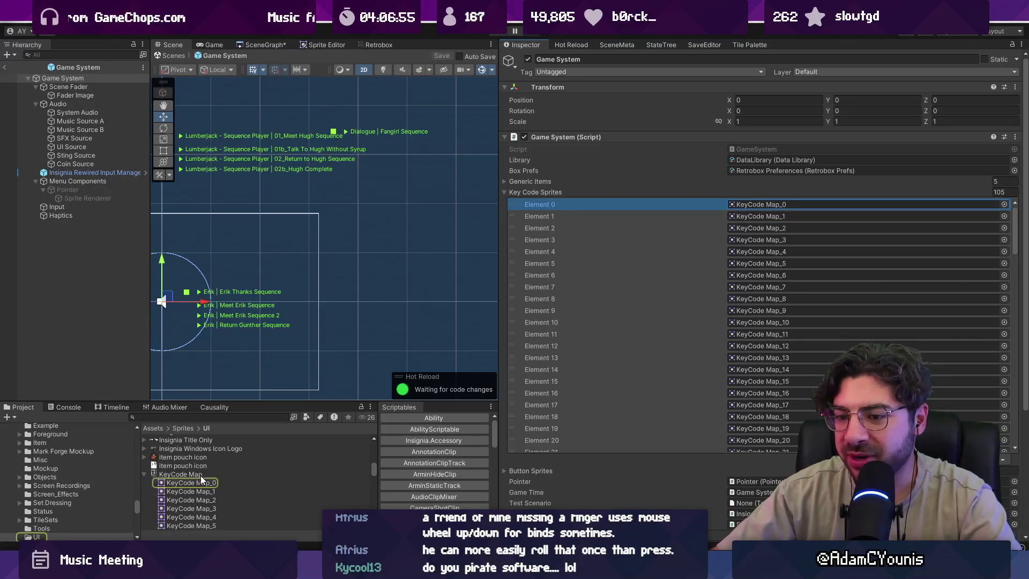
{"action": "left_click", "coordinate": [202, 475]}
{"action": "left_click_drag", "start_coordinate": [615, 456], "coordinate": [615, 110]}
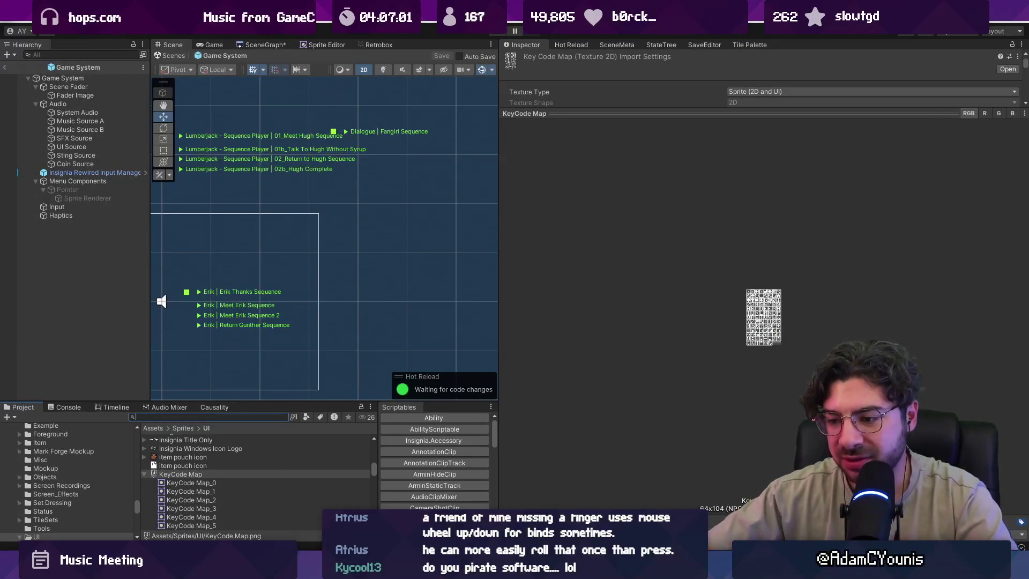
{"action": "key", "text": "alt+Tab"}
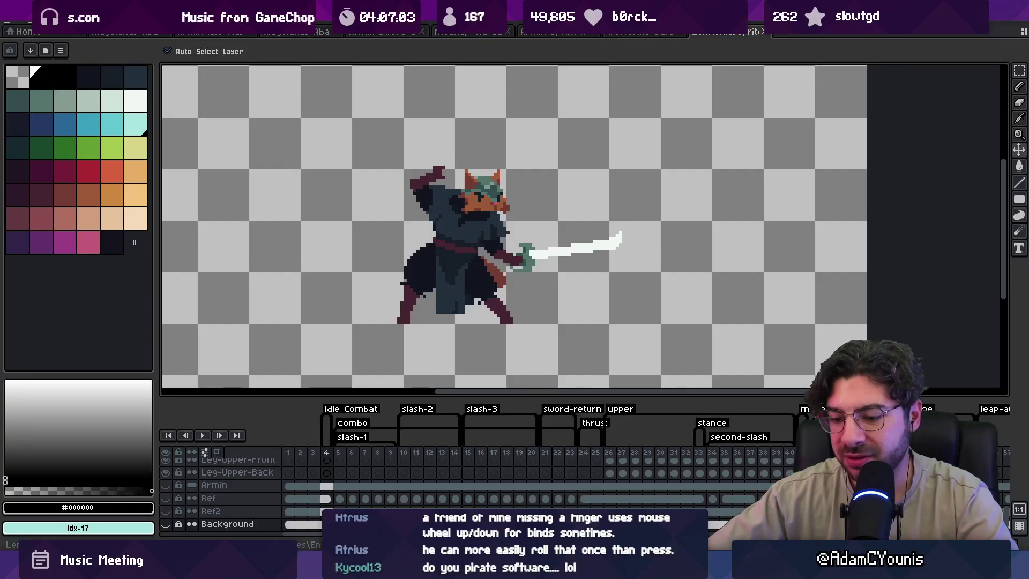
Try a file search for 'keycode map .ase', then reselect the KeyCode Map texture in Unity.
{"action": "key", "text": "alt+Tab"}
{"action": "type", "text": "keycode map .ase"}
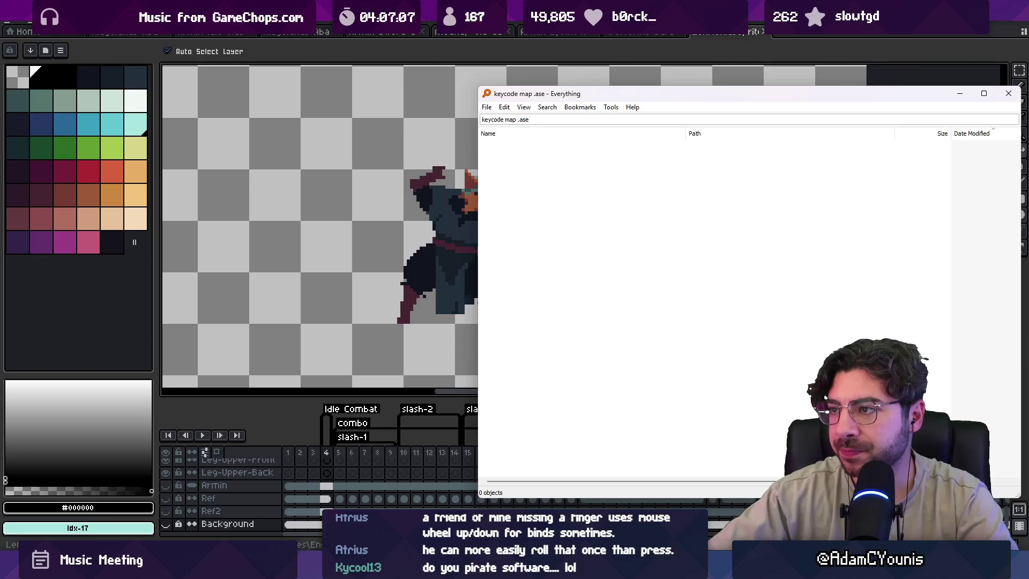
{"action": "key", "text": "BackSpace"}
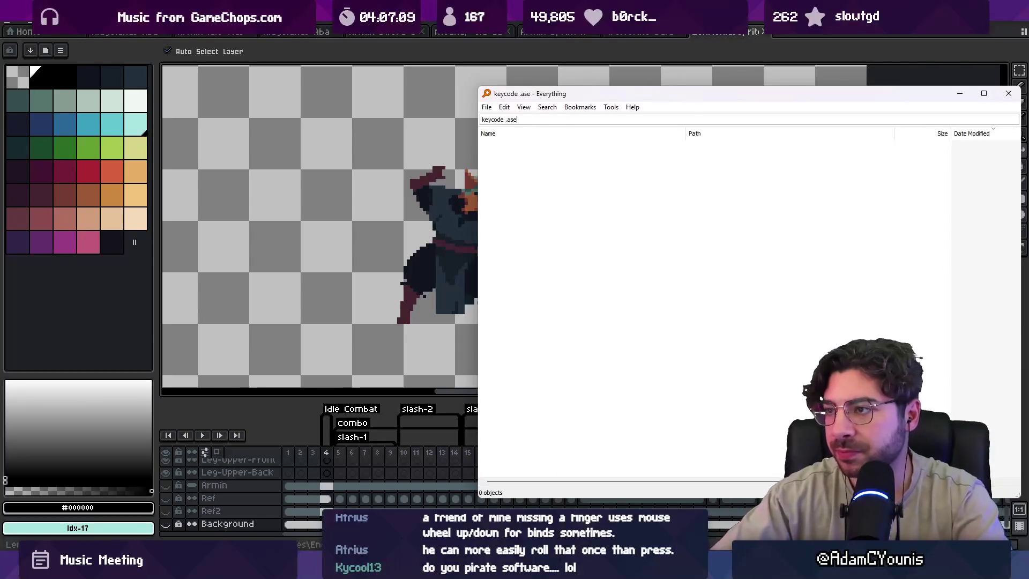
{"action": "key", "text": "BackSpace"}
{"action": "key", "text": "BackSpace"}
{"action": "key", "text": "BackSpace"}
{"action": "type", "text": "map"}
{"action": "key", "text": "BackSpace"}
{"action": "key", "text": "BackSpace"}
{"action": "key", "text": "BackSpace"}
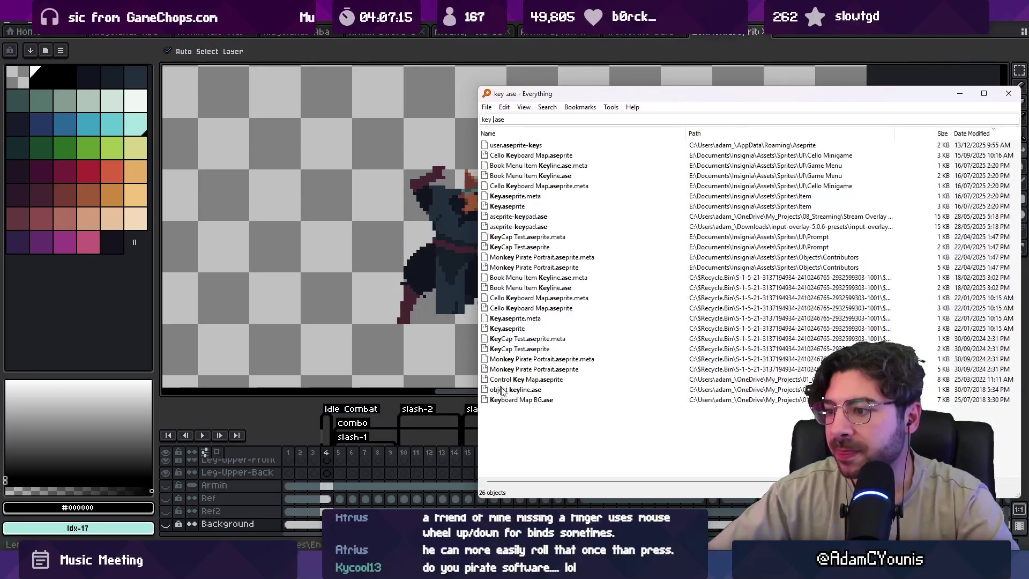
{"action": "key", "text": "alt+Tab"}
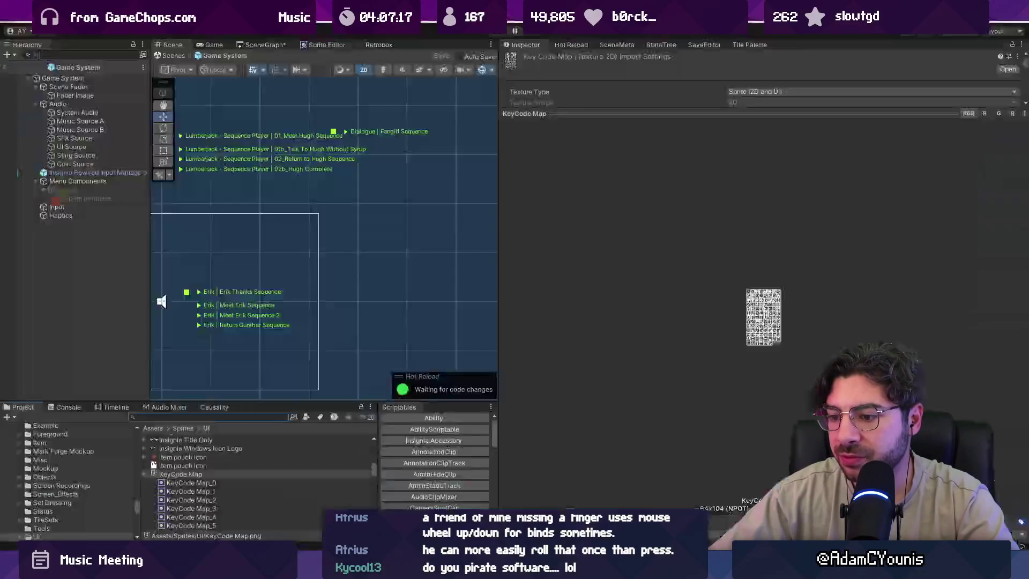
{"action": "left_click", "coordinate": [243, 475]}
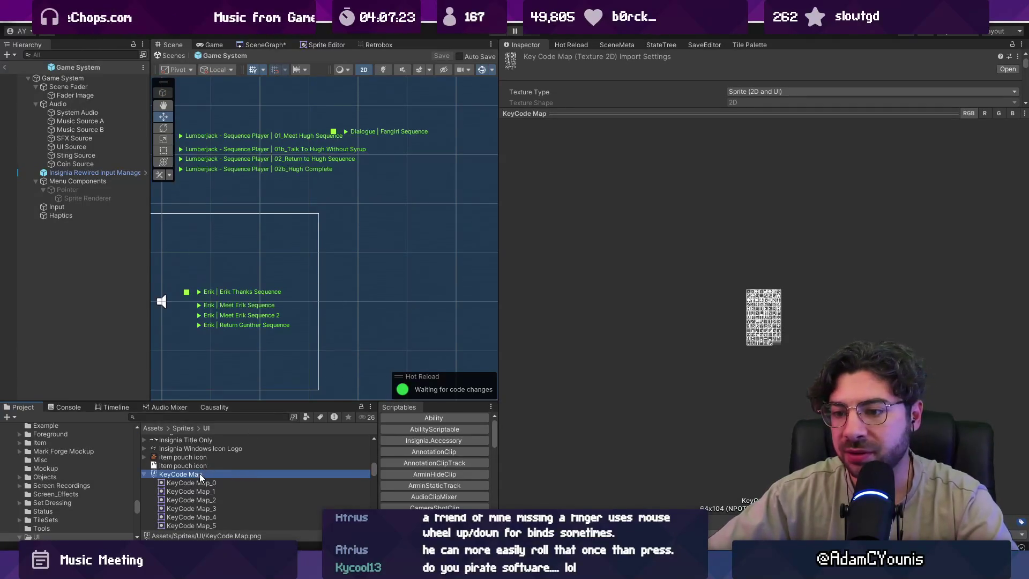
{"action": "scroll", "coordinate": [434, 460], "scroll_direction": "down", "scroll_amount": 2}
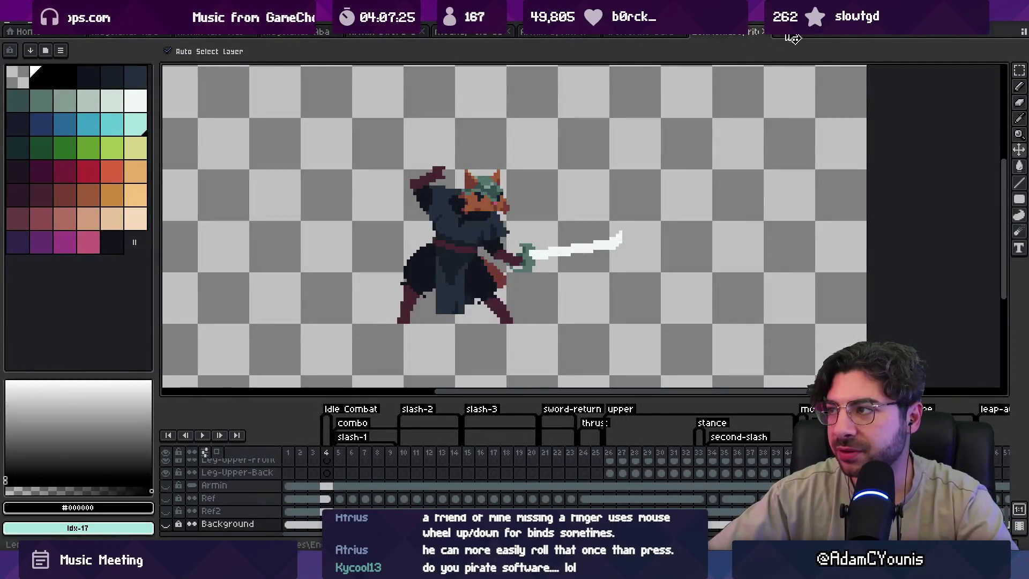
{"action": "scroll", "coordinate": [557, 235], "scroll_direction": "down", "scroll_amount": 2}
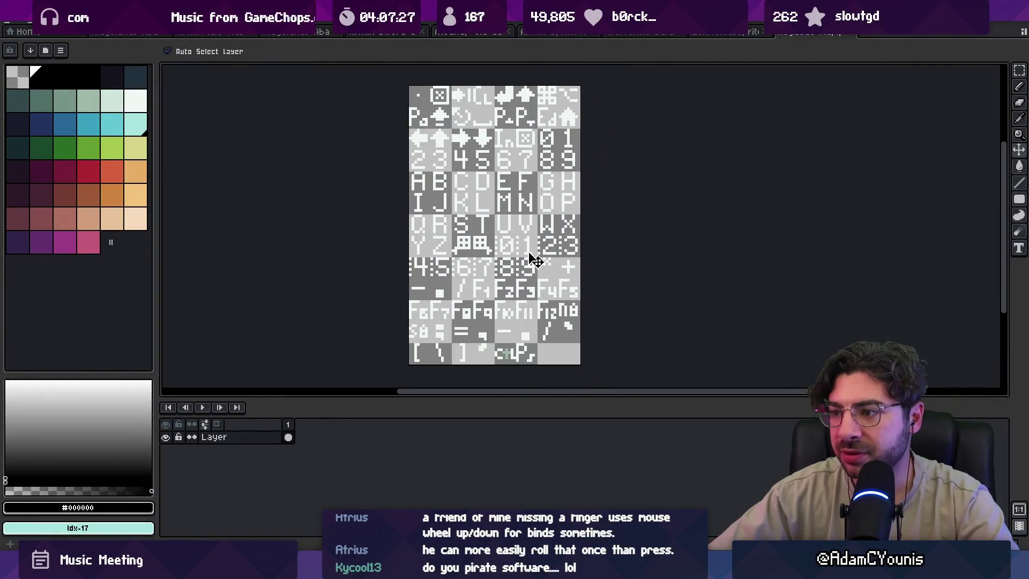
Search Everything for 'keyboard .ase' and open the keyboard sprite file in Aseprite.
{"action": "key", "text": "ctrl+alt+space"}
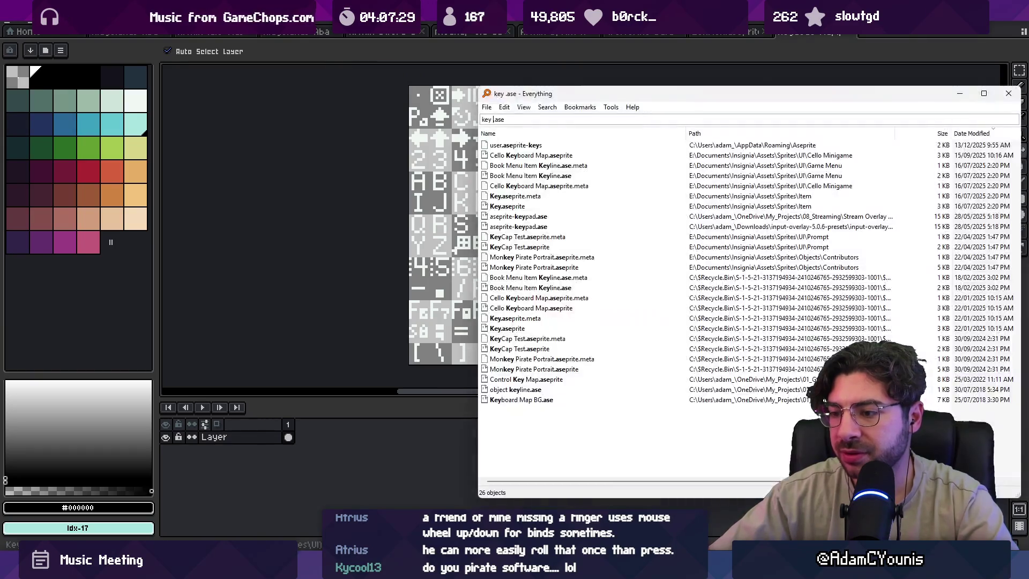
{"action": "type", "text": "keyboard .ase"}
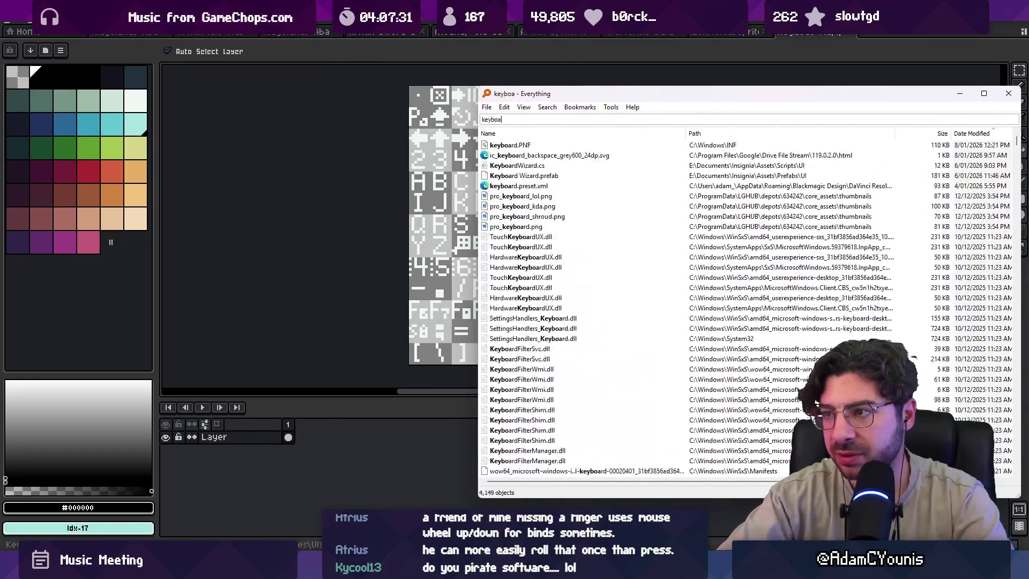
{"action": "key", "text": "Down"}
{"action": "key", "text": "Down"}
{"action": "key", "text": "Down"}
{"action": "key", "text": "Return"}
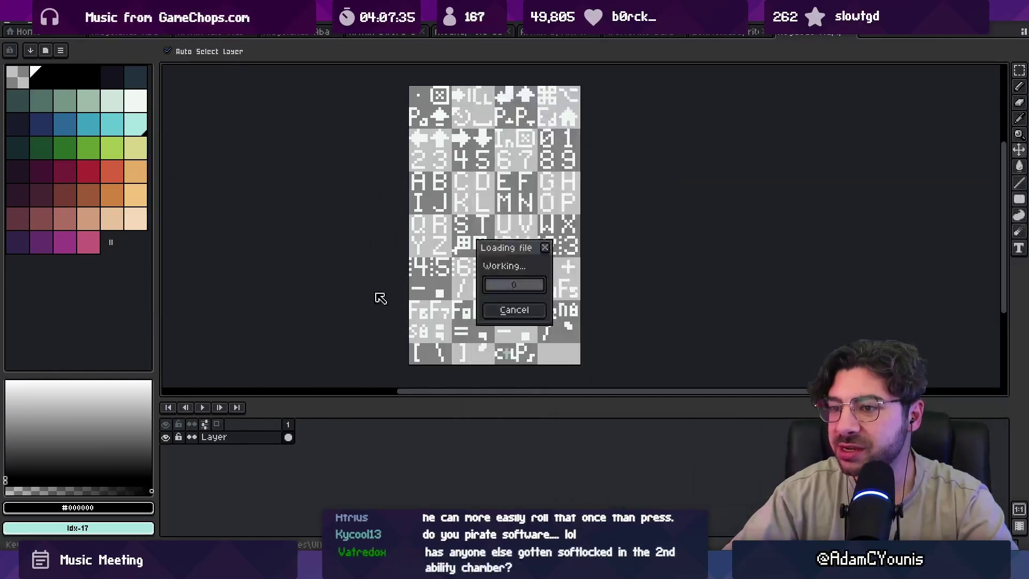
Zoom into the keyboard sprite sheet and marquee-select the top-left glyph tile to check its size.
{"action": "key", "text": "ctrl+w"}
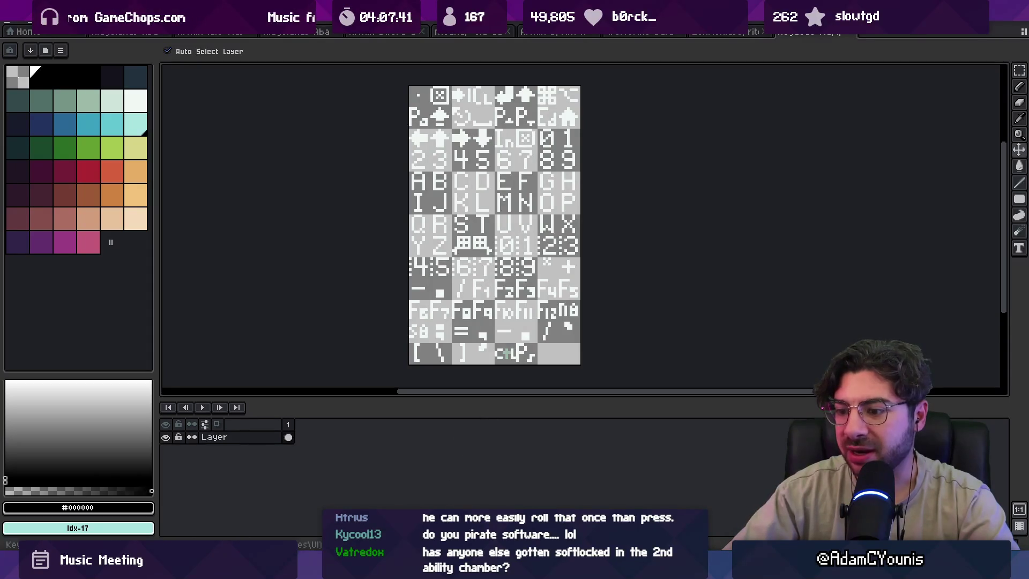
{"action": "mouse_move", "coordinate": [374, 568]}
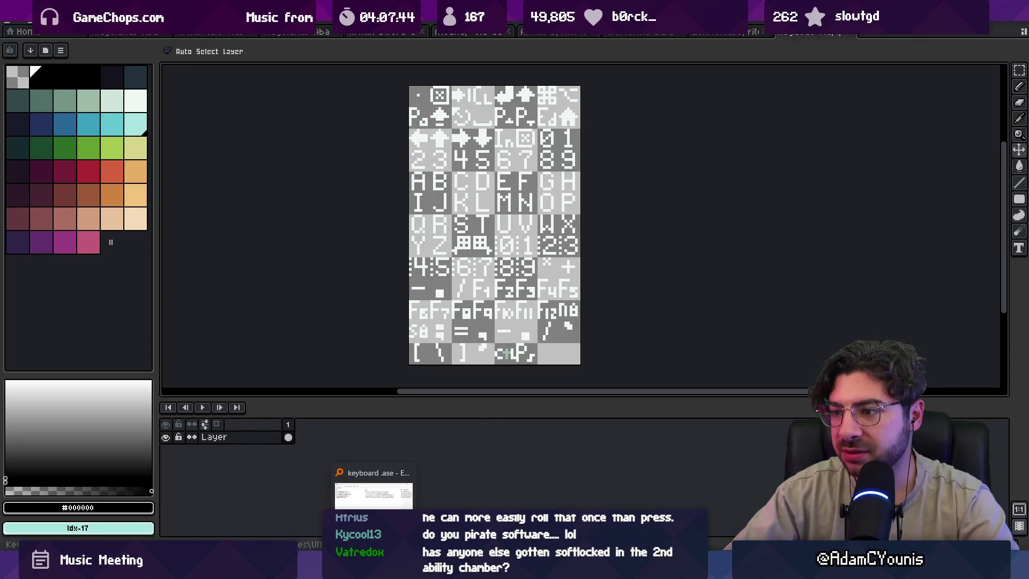
{"action": "mouse_move", "coordinate": [325, 568]}
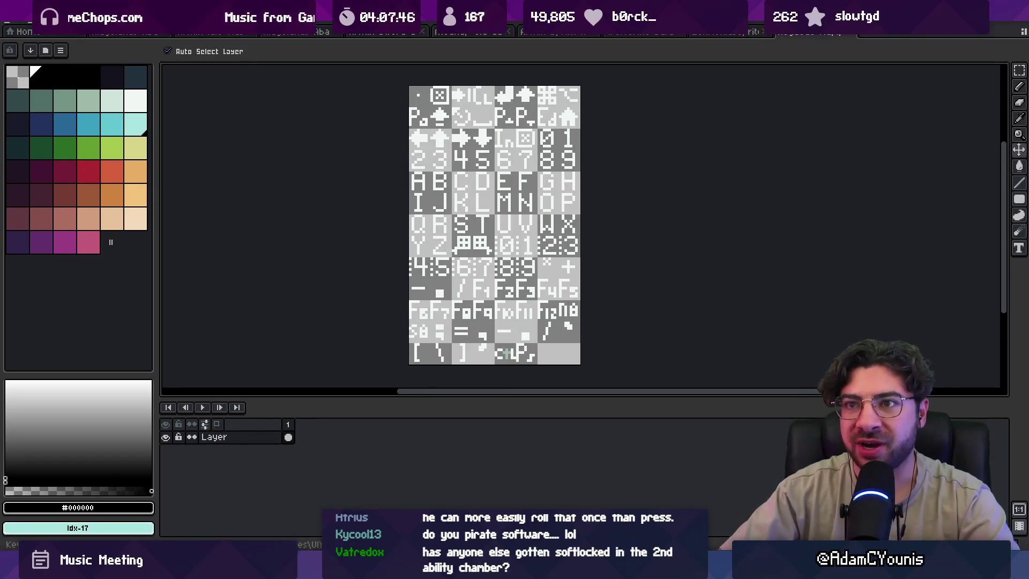
{"action": "scroll", "coordinate": [428, 97], "scroll_direction": "up", "scroll_amount": 4}
{"action": "scroll", "coordinate": [455, 94], "scroll_direction": "down", "scroll_amount": 2}
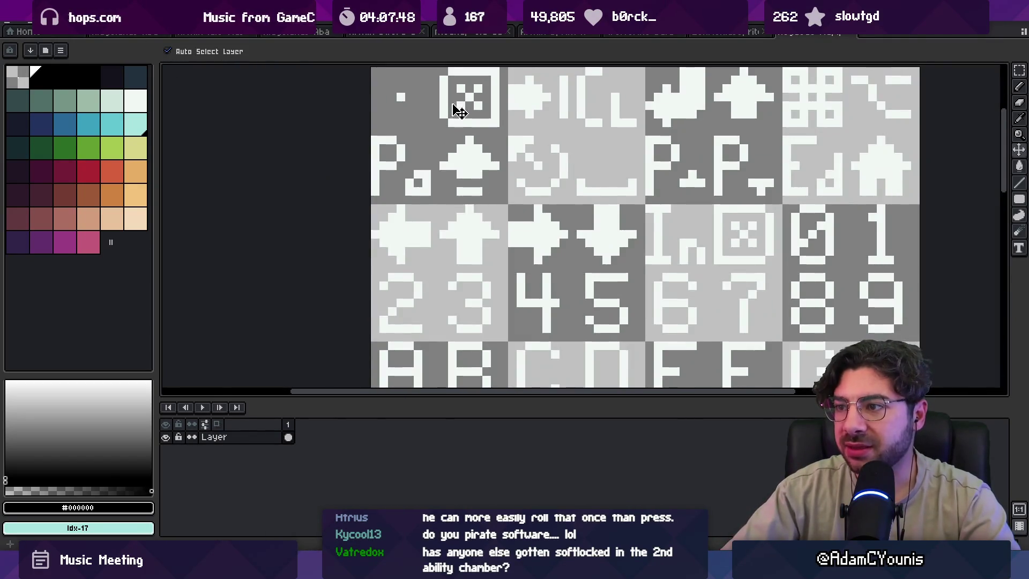
{"action": "key", "text": "m"}
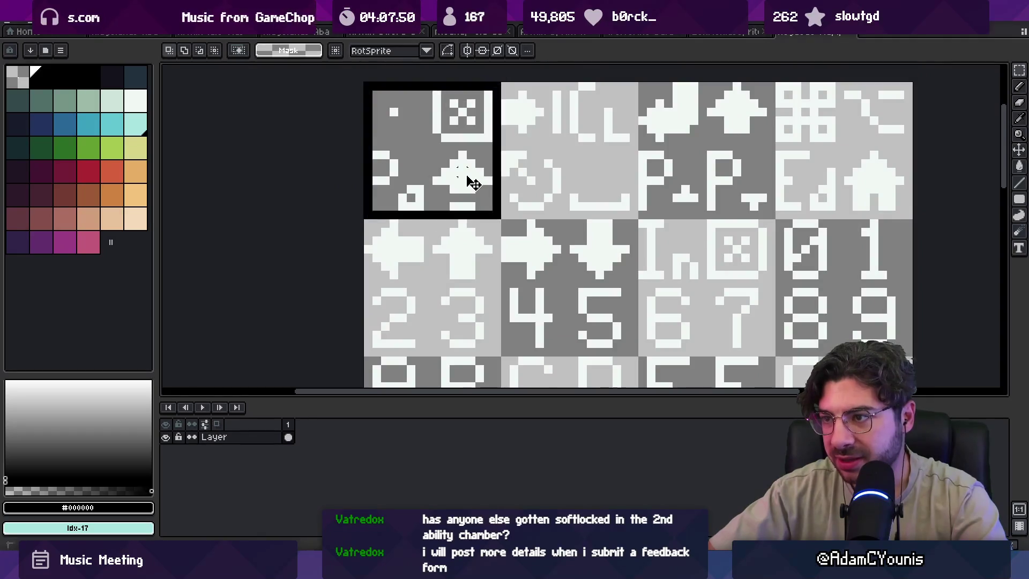
{"action": "left_click_drag", "start_coordinate": [435, 152], "coordinate": [500, 217]}
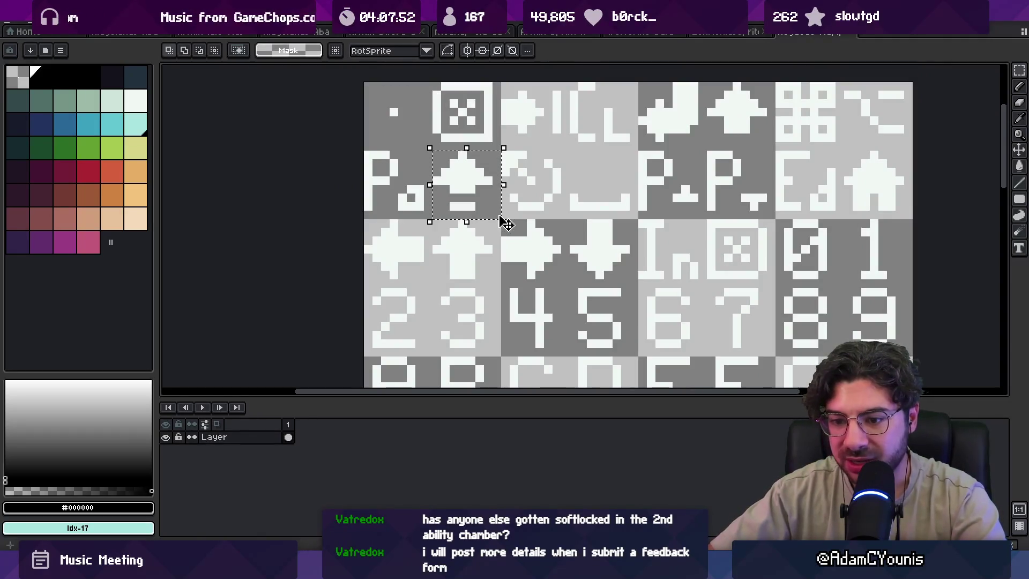
Clear the tile selection and bring up the New Sprite dialog from the File menu.
{"action": "key", "text": "ctrl+d"}
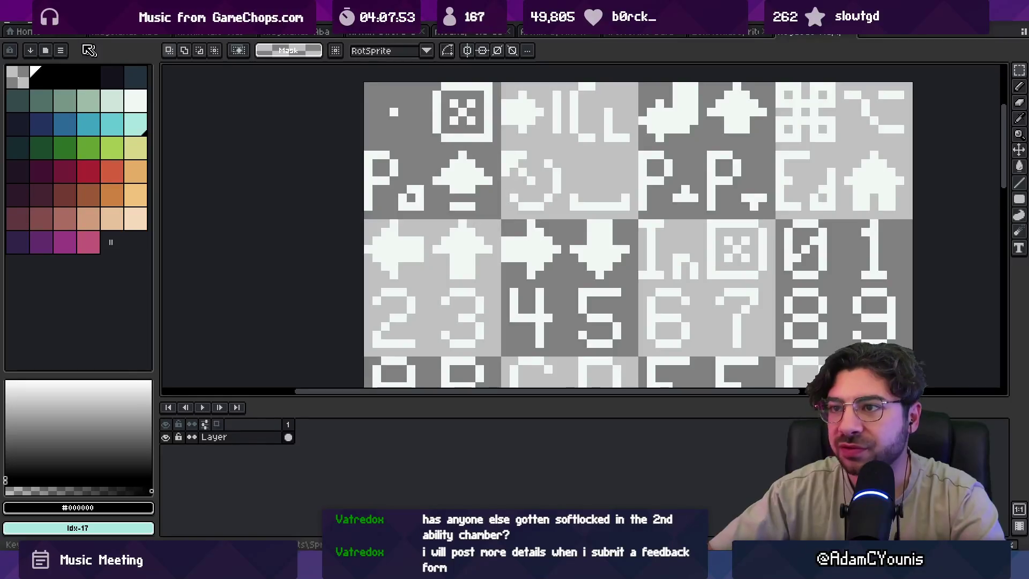
{"action": "left_click", "coordinate": [22, 24]}
{"action": "left_click", "coordinate": [27, 30]}
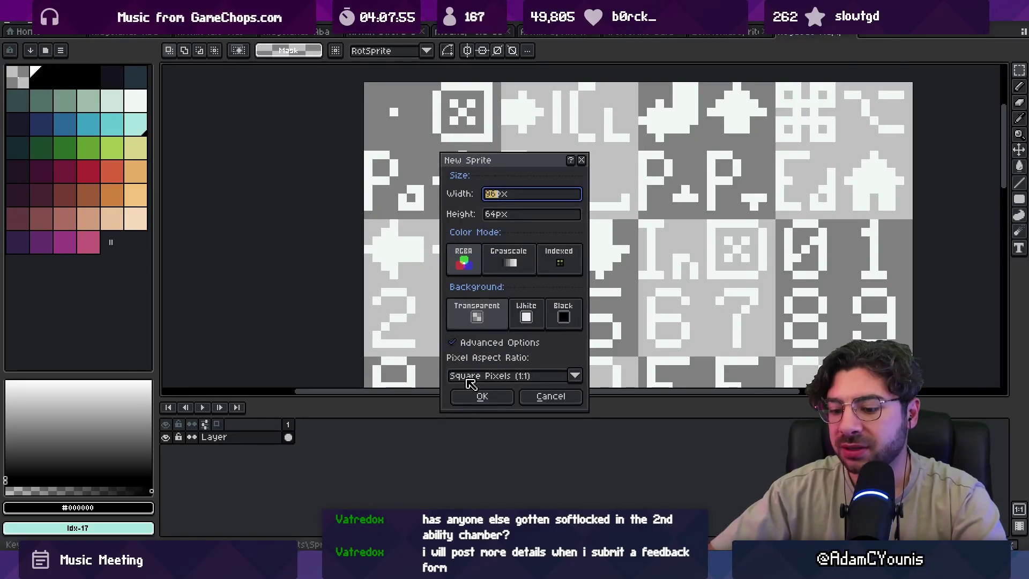
Create a new 16×16 px sprite and zoom in on it.
{"action": "type", "text": "16"}
{"action": "key", "text": "Tab"}
{"action": "type", "text": "16"}
{"action": "key", "text": "Return"}
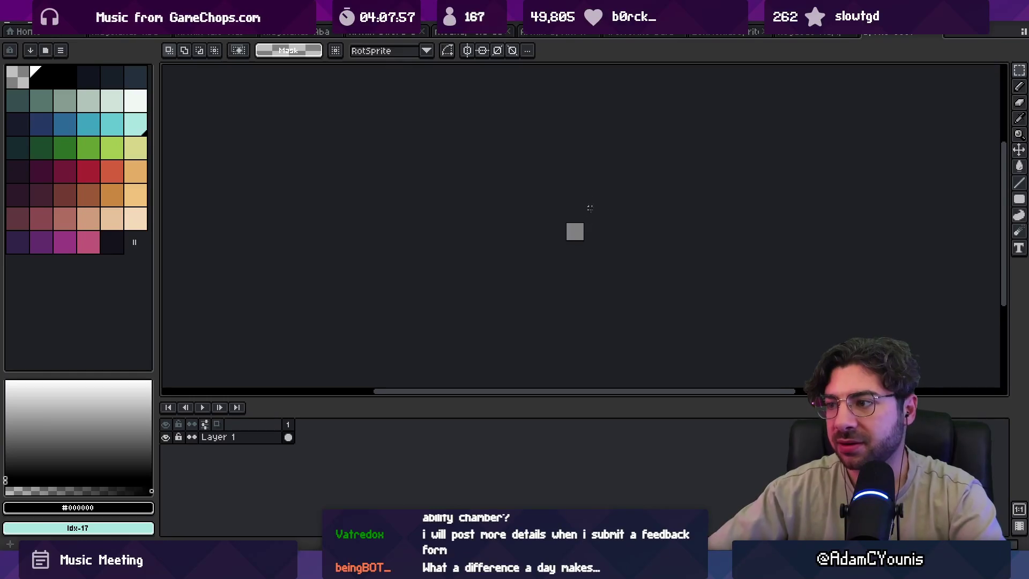
{"action": "scroll", "coordinate": [589, 208], "scroll_direction": "up", "scroll_amount": 5}
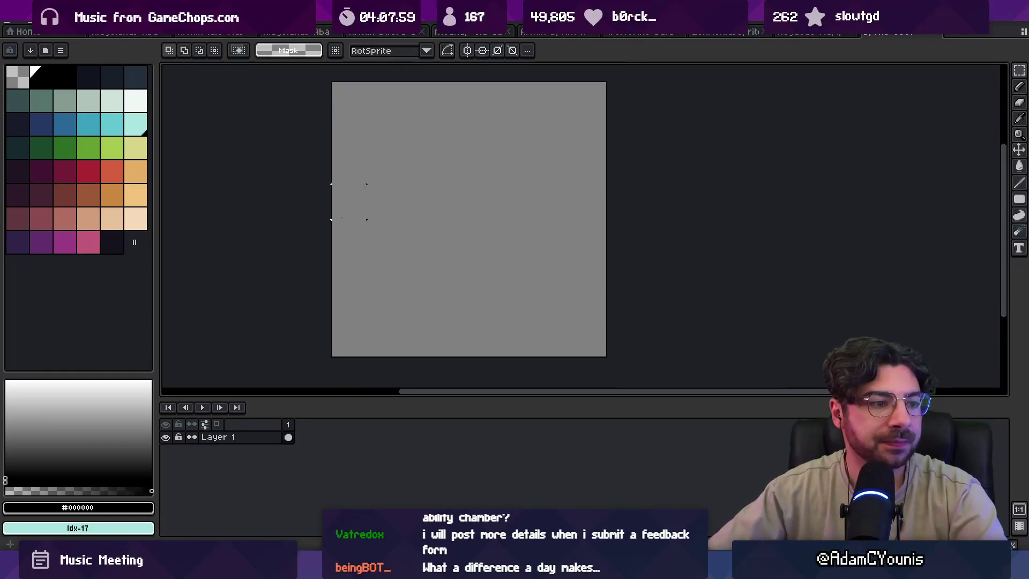
Pick white from the palette as the drawing colour and undo part of the canvas fill.
{"action": "left_click", "coordinate": [142, 108]}
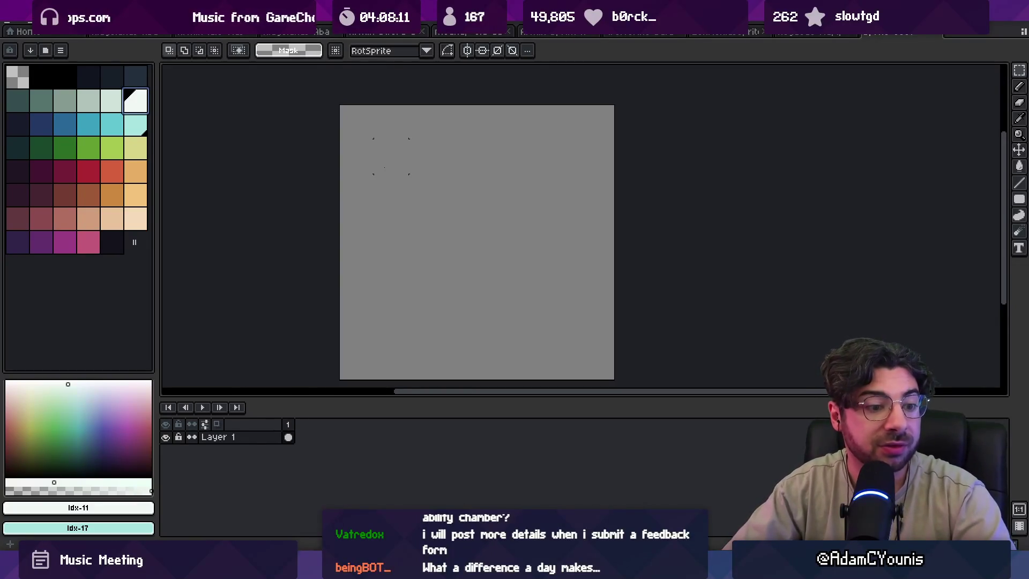
{"action": "key", "text": "Escape"}
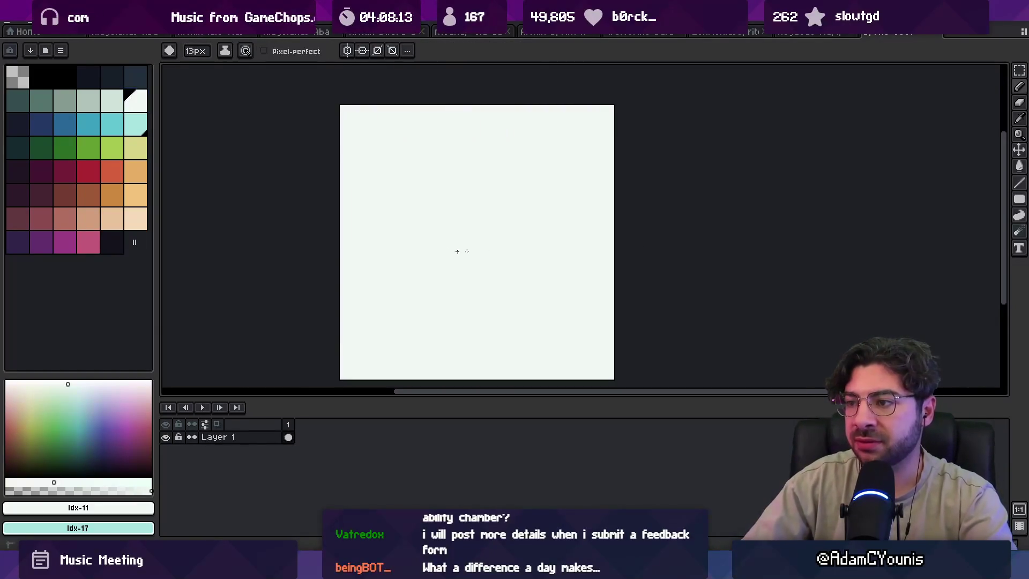
{"action": "key", "text": "ctrl+z"}
Dismiss the Start menu, undo the white fill, and paint the mouse body's edges and interior white.
{"action": "key", "text": "ctrl+z"}
{"action": "key", "text": "super"}
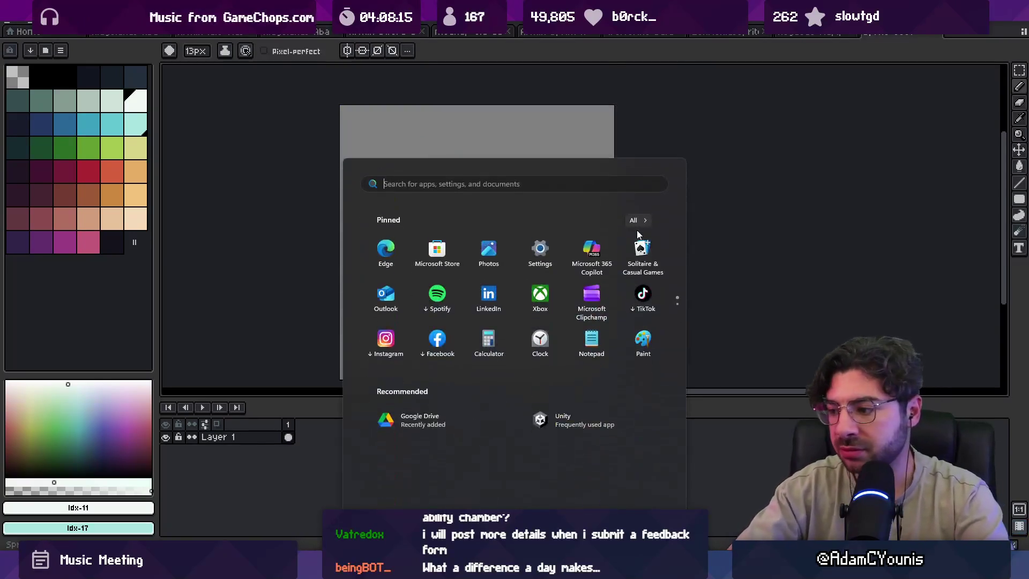
{"action": "type", "text": "aseprite"}
{"action": "key", "text": "Escape"}
{"action": "key", "text": "ctrl+z"}
{"action": "key", "text": "ctrl+z"}
{"action": "key", "text": "ctrl+z"}
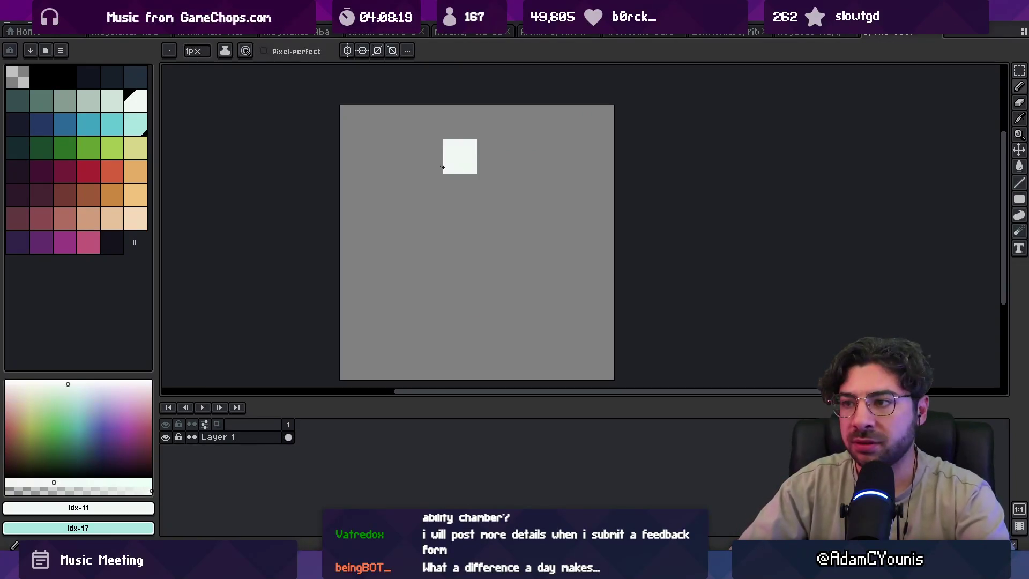
{"action": "mouse_move", "coordinate": [425, 156]}
{"action": "left_mouse_down"}
{"action": "mouse_move", "coordinate": [426, 321]}
{"action": "mouse_move", "coordinate": [525, 321]}
{"action": "mouse_move", "coordinate": [523, 167]}
{"action": "mouse_move", "coordinate": [496, 256]}
{"action": "mouse_move", "coordinate": [493, 208]}
{"action": "mouse_move", "coordinate": [442, 302]}
{"action": "left_mouse_up"}
{"action": "scroll", "coordinate": [480, 211], "scroll_direction": "down", "scroll_amount": 3}
{"action": "left_click_drag", "start_coordinate": [519, 237], "coordinate": [506, 281]}
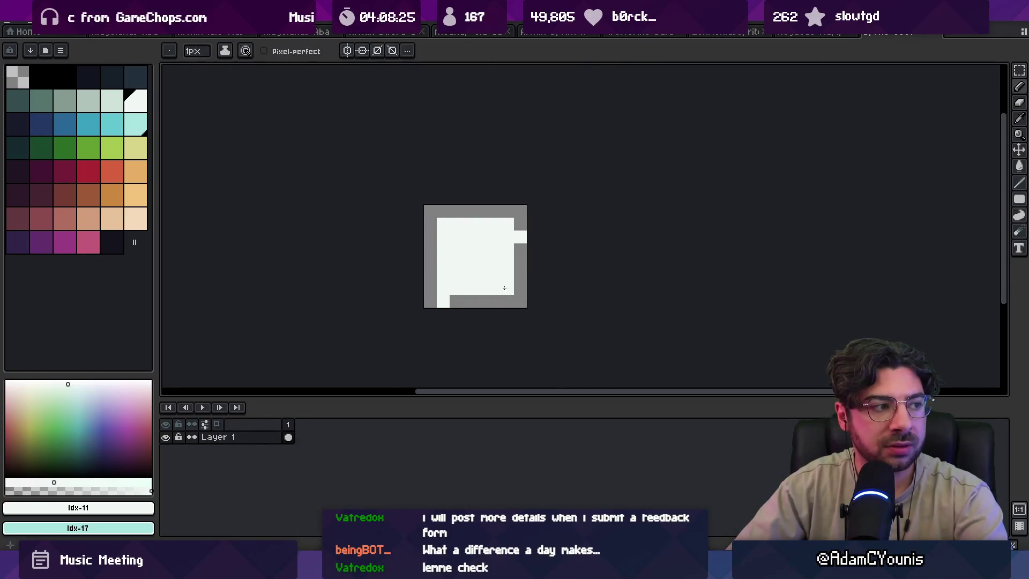
Paint the mouse's top and bottom border rows white and erase the top-left corner pixel.
{"action": "key", "text": "b"}
{"action": "key", "text": "l"}
{"action": "left_click_drag", "start_coordinate": [438, 301], "coordinate": [500, 306]}
{"action": "left_click_drag", "start_coordinate": [452, 211], "coordinate": [498, 217]}
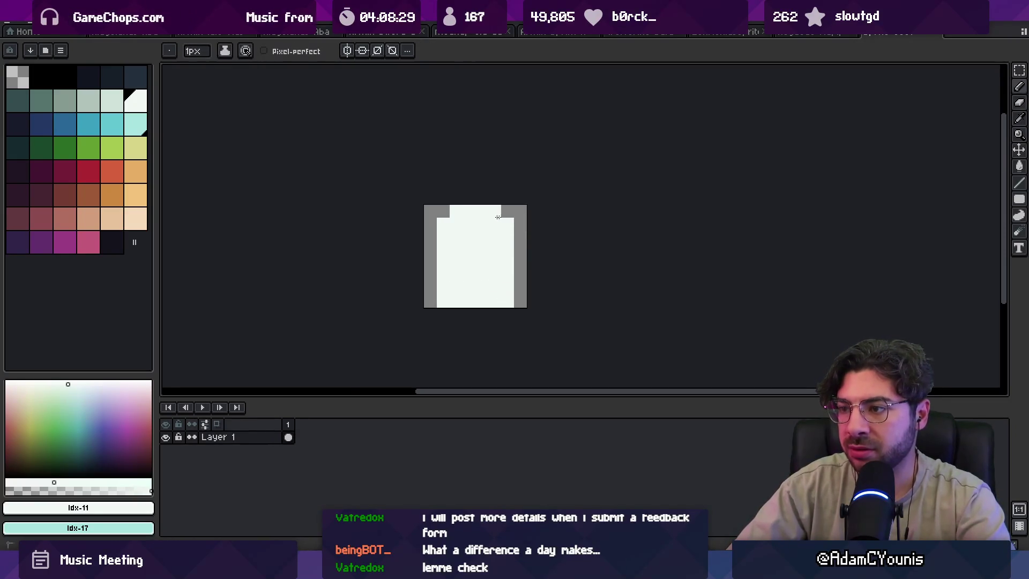
{"action": "key", "text": "e"}
{"action": "left_click", "coordinate": [443, 211]}
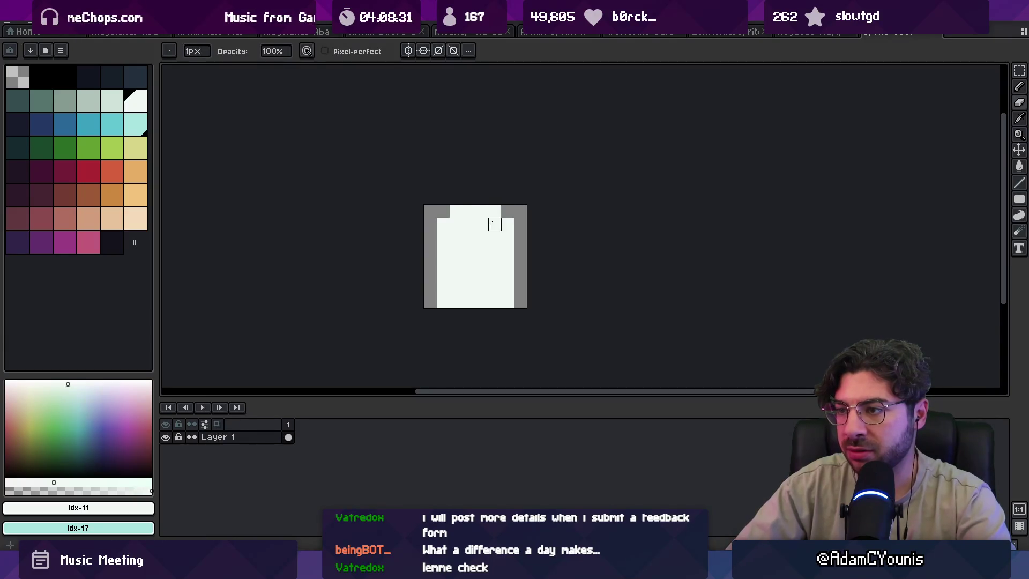
Erase a horizontal divider between buttons and body, then refine the left column and top corner.
{"action": "left_click_drag", "start_coordinate": [443, 263], "coordinate": [520, 263]}
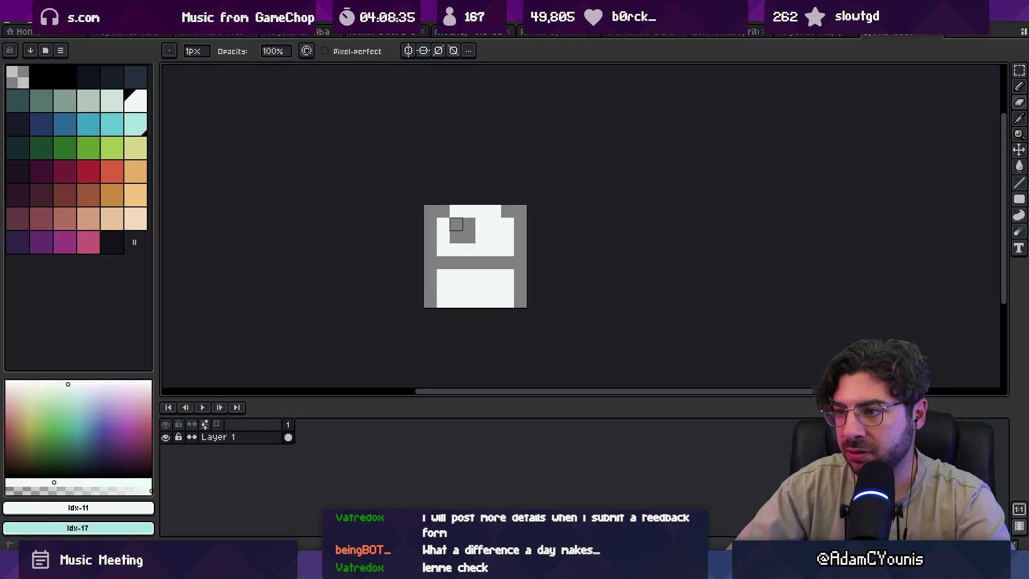
{"action": "key", "text": "z"}
{"action": "scroll", "coordinate": [509, 205], "scroll_direction": "down", "scroll_amount": 5}
{"action": "scroll", "coordinate": [500, 230], "scroll_direction": "up", "scroll_amount": 3}
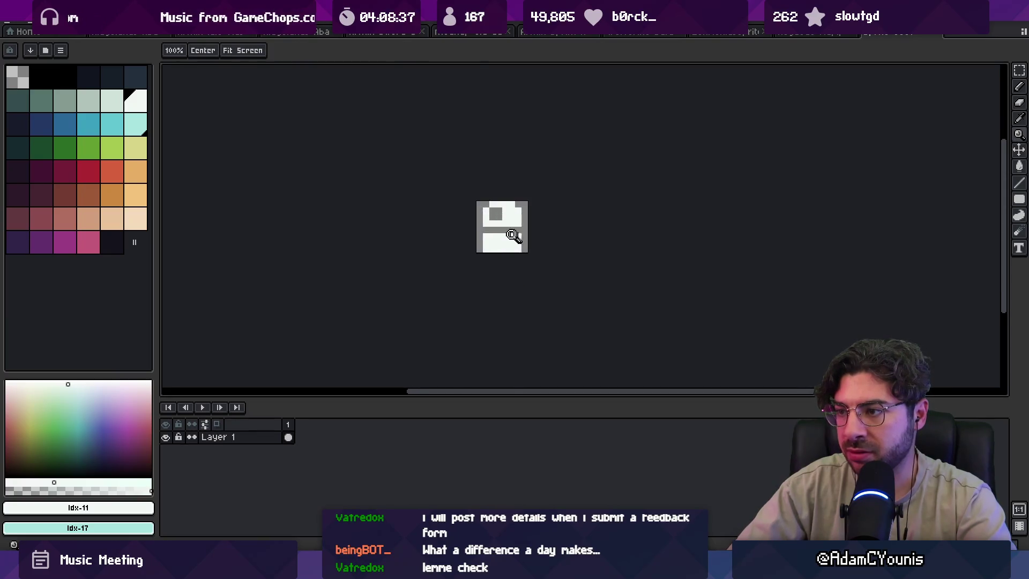
{"action": "key", "text": "b"}
{"action": "scroll", "coordinate": [538, 187], "scroll_direction": "up", "scroll_amount": 2}
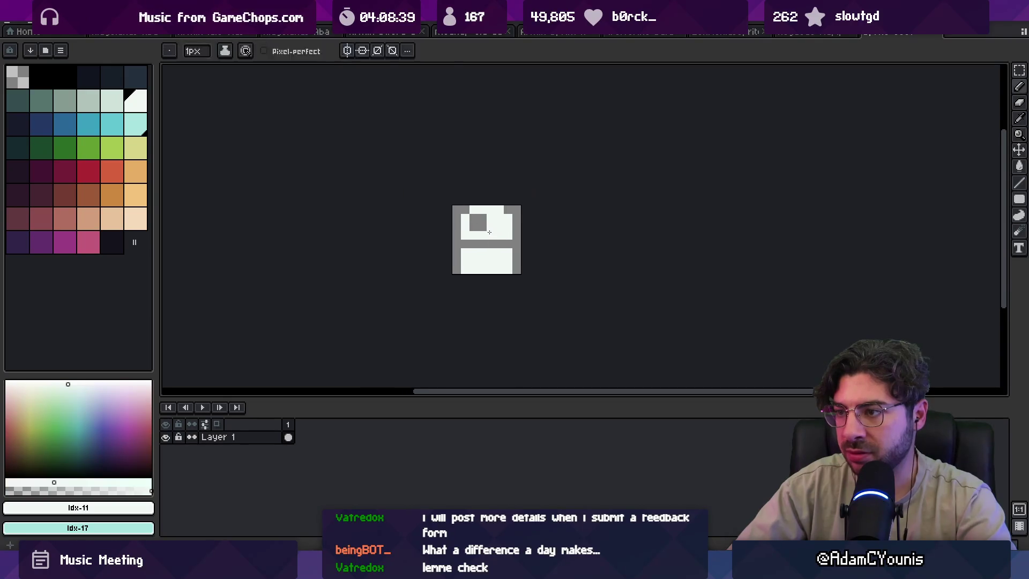
{"action": "mouse_move", "coordinate": [439, 209]}
{"action": "left_mouse_down"}
{"action": "mouse_move", "coordinate": [441, 233]}
{"action": "mouse_move", "coordinate": [479, 221]}
{"action": "mouse_move", "coordinate": [451, 222]}
{"action": "left_mouse_up"}
{"action": "right_click", "coordinate": [458, 207]}
{"action": "right_click", "coordinate": [464, 248]}
Fill the bottom of the left column white and erase a vertical split between the buttons.
{"action": "key", "text": "e"}
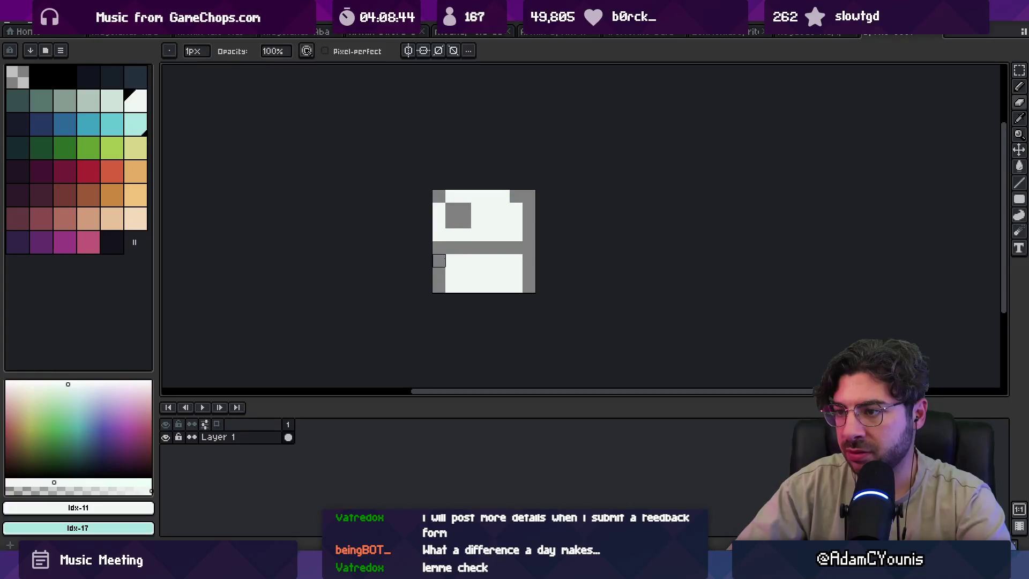
{"action": "key", "text": "b"}
{"action": "left_click_drag", "start_coordinate": [439, 260], "coordinate": [439, 284]}
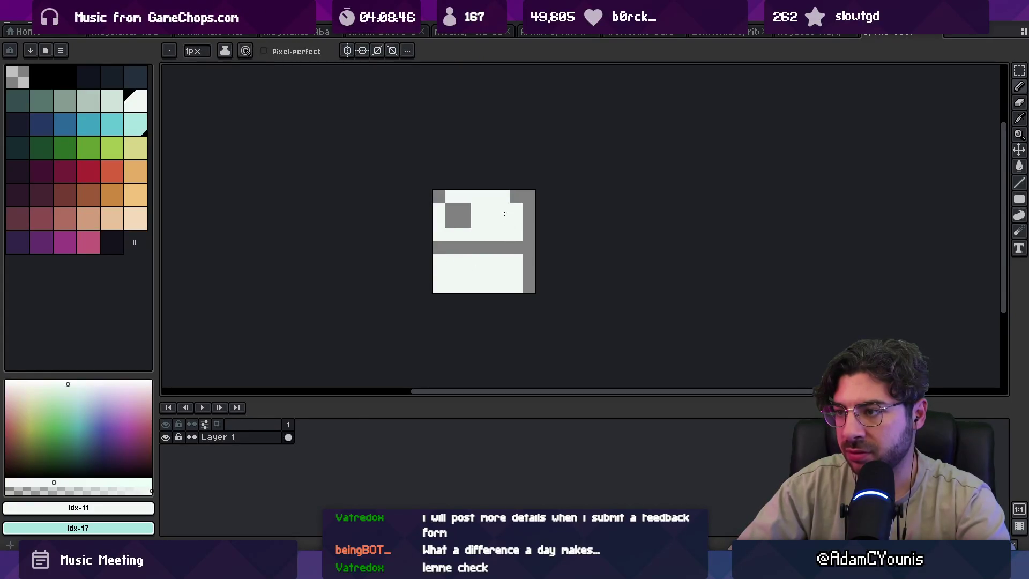
{"action": "key", "text": "e"}
{"action": "left_click_drag", "start_coordinate": [477, 193], "coordinate": [476, 298]}
{"action": "key", "text": "ctrl+z"}
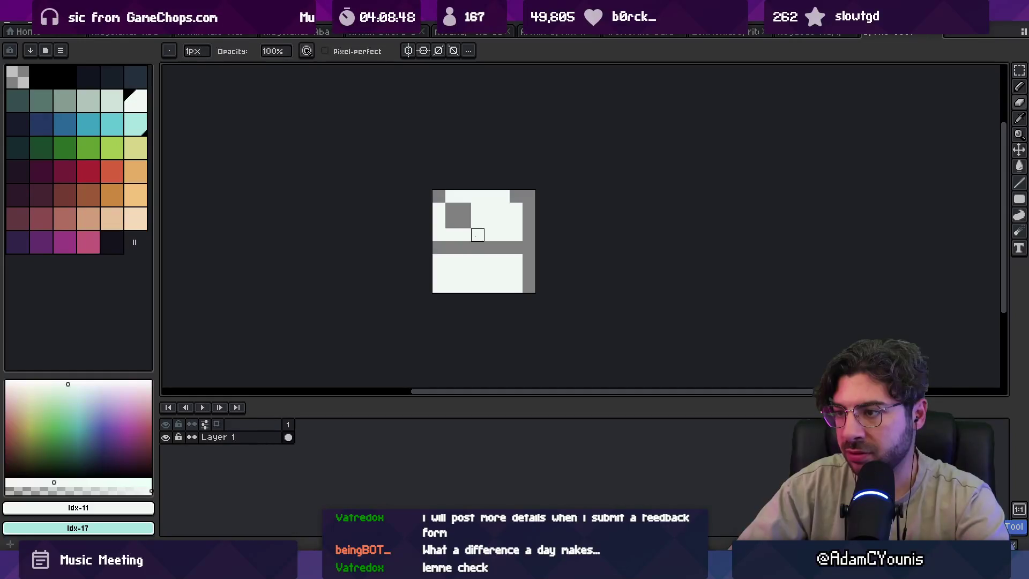
{"action": "left_click_drag", "start_coordinate": [477, 234], "coordinate": [477, 156]}
Paint the upper-left button block's remaining grey pixels white.
{"action": "key", "text": "z"}
{"action": "scroll", "coordinate": [498, 230], "scroll_direction": "down", "scroll_amount": 1}
{"action": "scroll", "coordinate": [496, 228], "scroll_direction": "up", "scroll_amount": 1}
{"action": "key", "text": "b"}
{"action": "left_click", "coordinate": [495, 228]}
{"action": "mouse_move", "coordinate": [496, 228]}
{"action": "left_mouse_down"}
{"action": "mouse_move", "coordinate": [490, 241]}
{"action": "mouse_move", "coordinate": [542, 240]}
{"action": "left_mouse_up"}
{"action": "key", "text": "e"}
{"action": "key", "text": "z"}
{"action": "scroll", "coordinate": [557, 223], "scroll_direction": "down", "scroll_amount": 5}
{"action": "scroll", "coordinate": [514, 219], "scroll_direction": "up", "scroll_amount": 2}
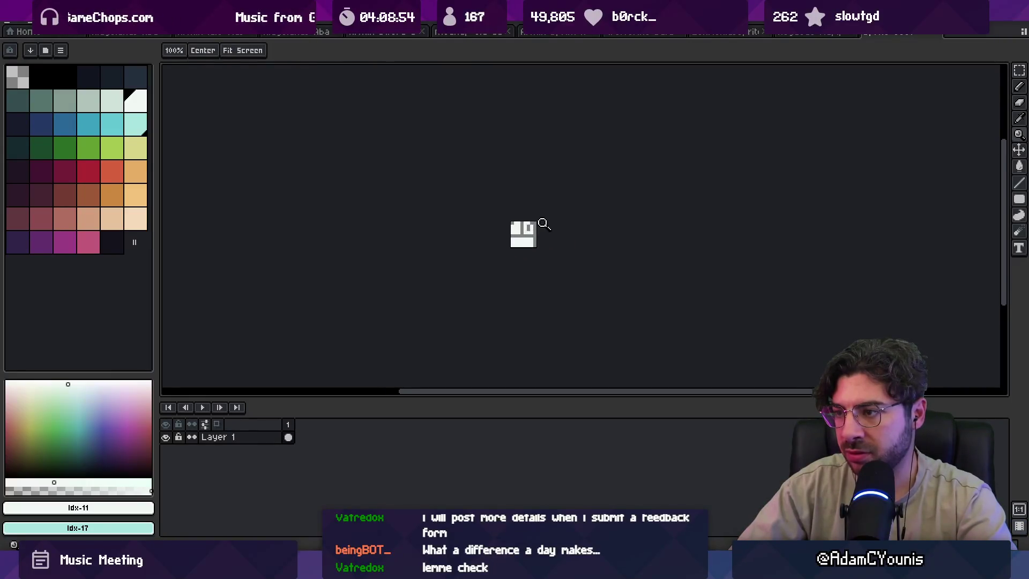
{"action": "scroll", "coordinate": [544, 224], "scroll_direction": "up", "scroll_amount": 1}
{"action": "key", "text": "b"}
{"action": "key", "text": "z"}
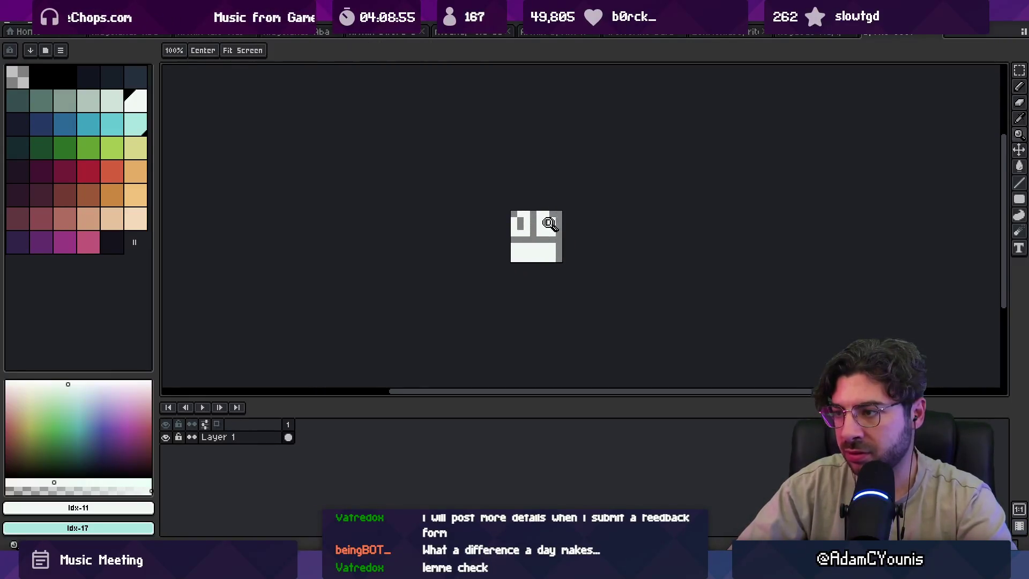
{"action": "scroll", "coordinate": [483, 201], "scroll_direction": "down", "scroll_amount": 2}
{"action": "scroll", "coordinate": [486, 215], "scroll_direction": "up", "scroll_amount": 3}
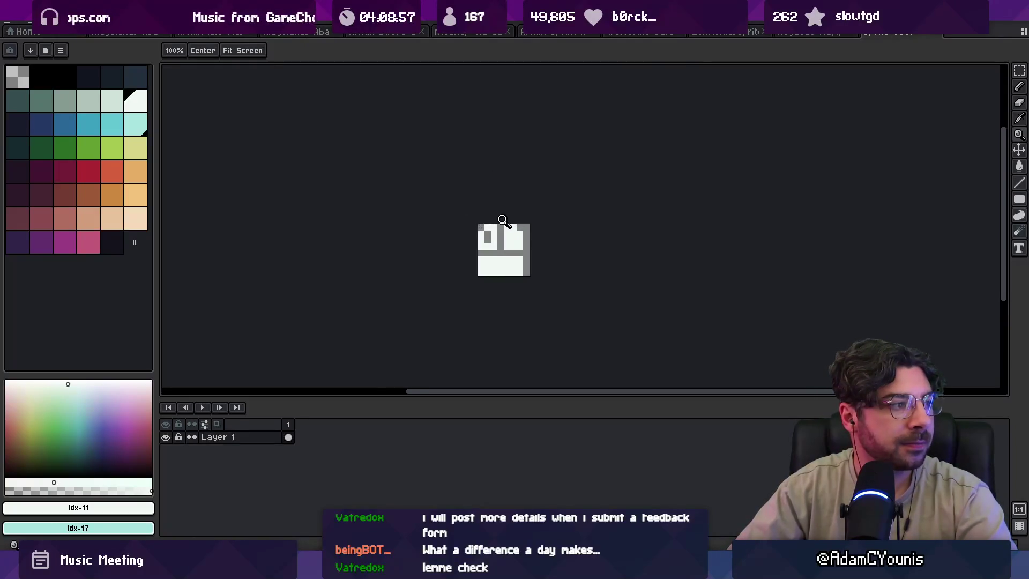
{"action": "scroll", "coordinate": [509, 204], "scroll_direction": "down", "scroll_amount": 1}
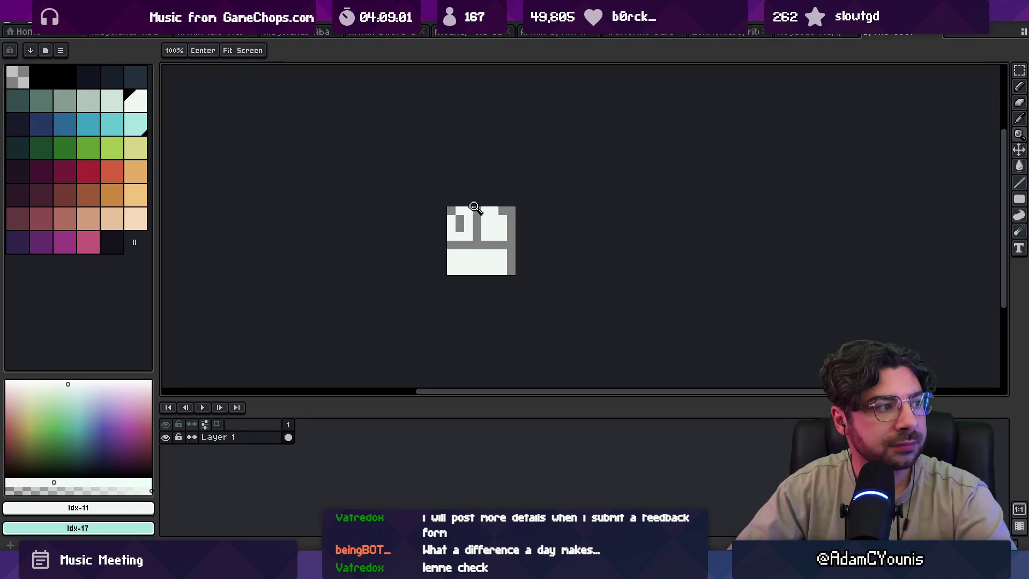
{"action": "scroll", "coordinate": [474, 217], "scroll_direction": "up", "scroll_amount": 2}
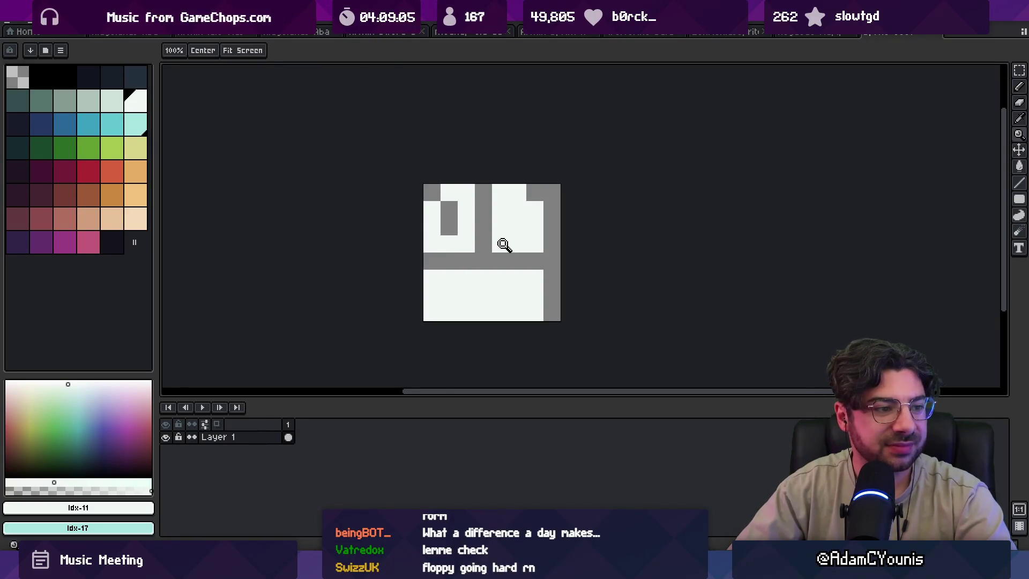
{"action": "scroll", "coordinate": [503, 244], "scroll_direction": "down", "scroll_amount": 2}
{"action": "scroll", "coordinate": [490, 222], "scroll_direction": "up", "scroll_amount": 1}
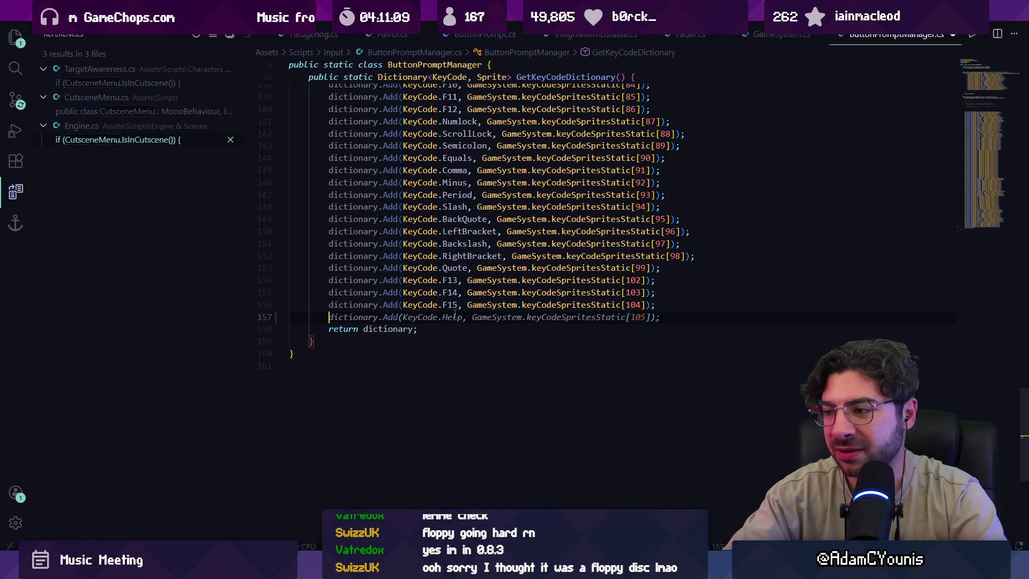
Add two dictionary entries and rename their keys from Help and Print to Mouse0 and Mouse1.
{"action": "key", "text": "Tab"}
{"action": "key", "text": "Return"}
{"action": "key", "text": "Tab"}
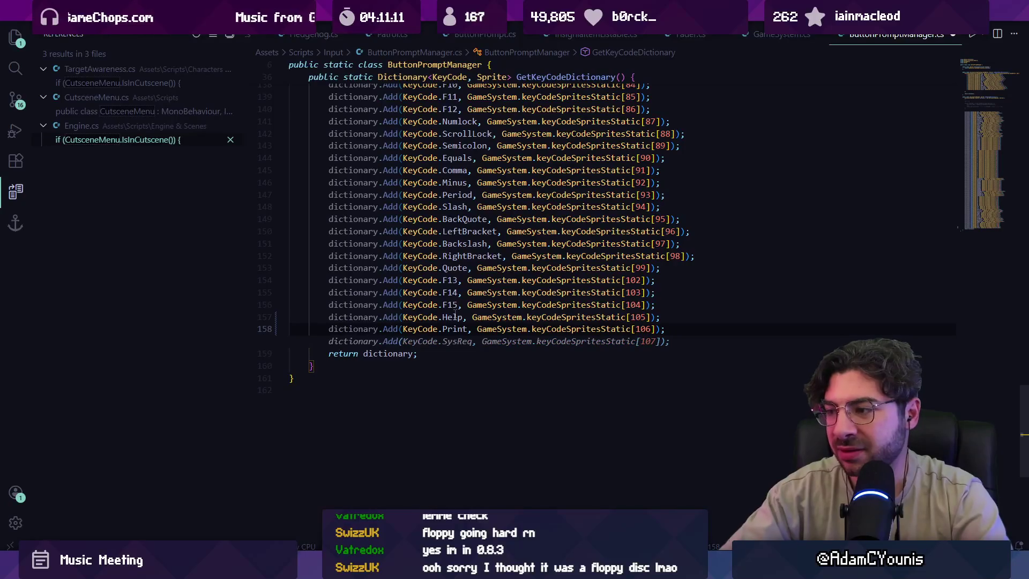
{"action": "key", "text": "Down"}
{"action": "double_click", "coordinate": [452, 317]}
{"action": "type", "text": "mouse0"}
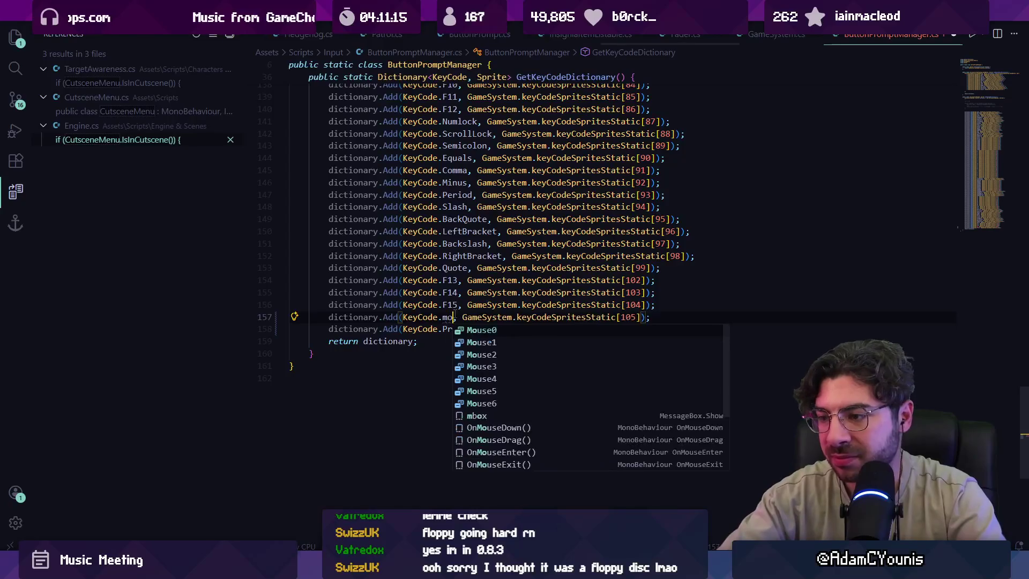
{"action": "key", "text": "Down"}
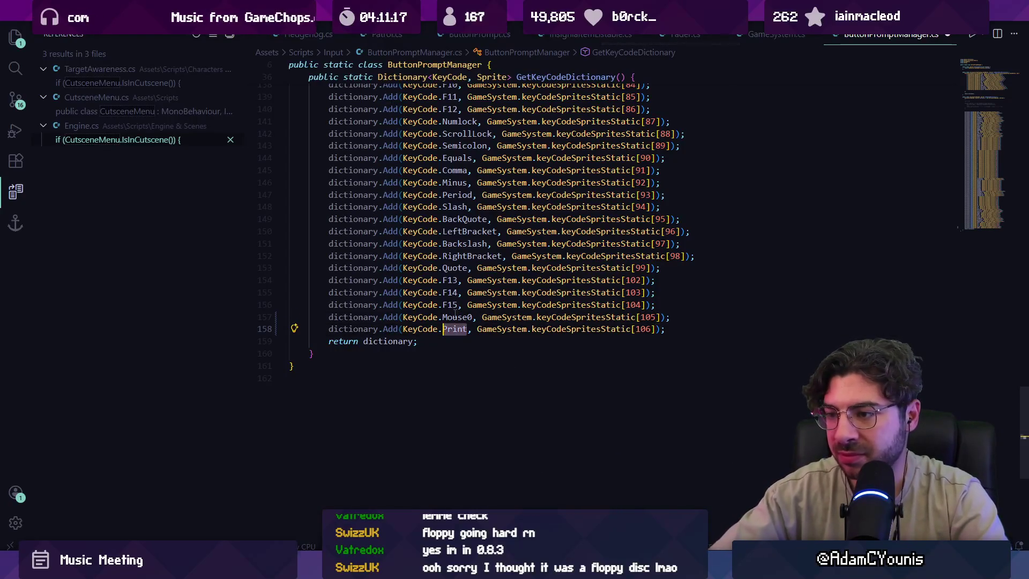
{"action": "type", "text": "mouse1"}
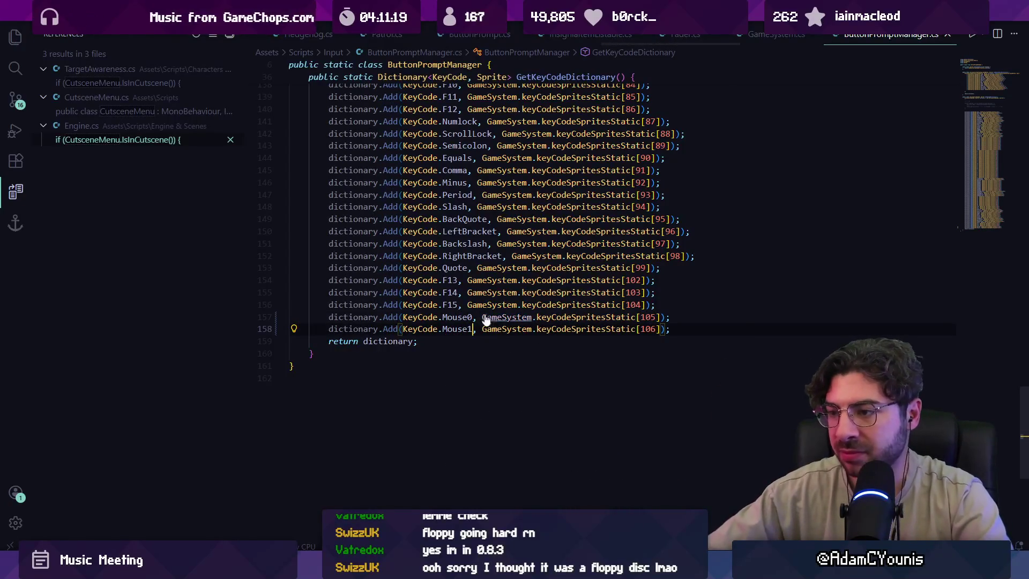
Check the GameSystem and KeyCode.Mouse0 definitions, then return to the ButtonPromptManager dictionary.
{"action": "left_click", "coordinate": [485, 316], "text": "ctrl"}
{"action": "key", "text": "alt+Left"}
{"action": "left_click", "coordinate": [453, 317], "text": "ctrl"}
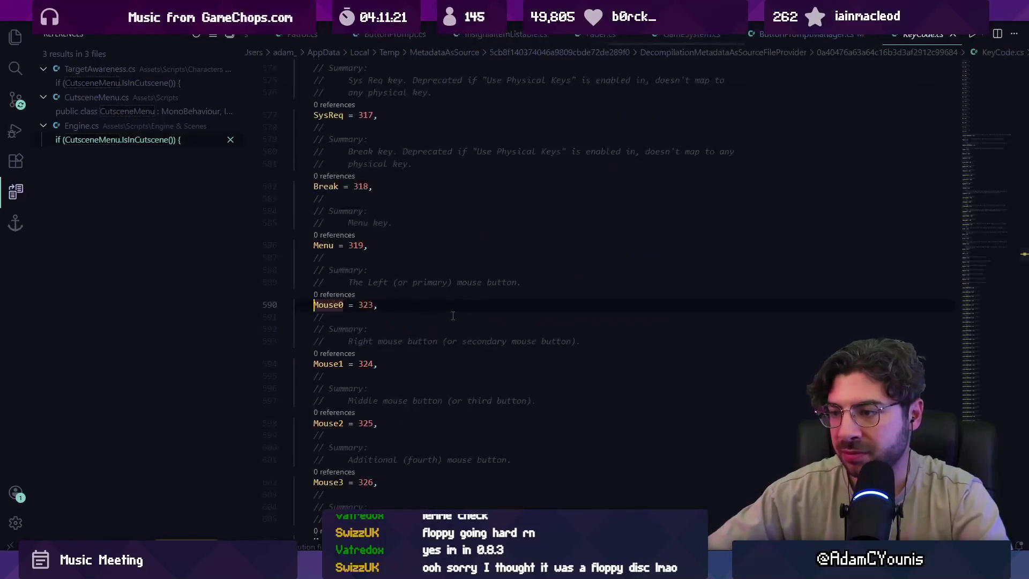
{"action": "key", "text": "alt+Left"}
{"action": "key", "text": "Down"}
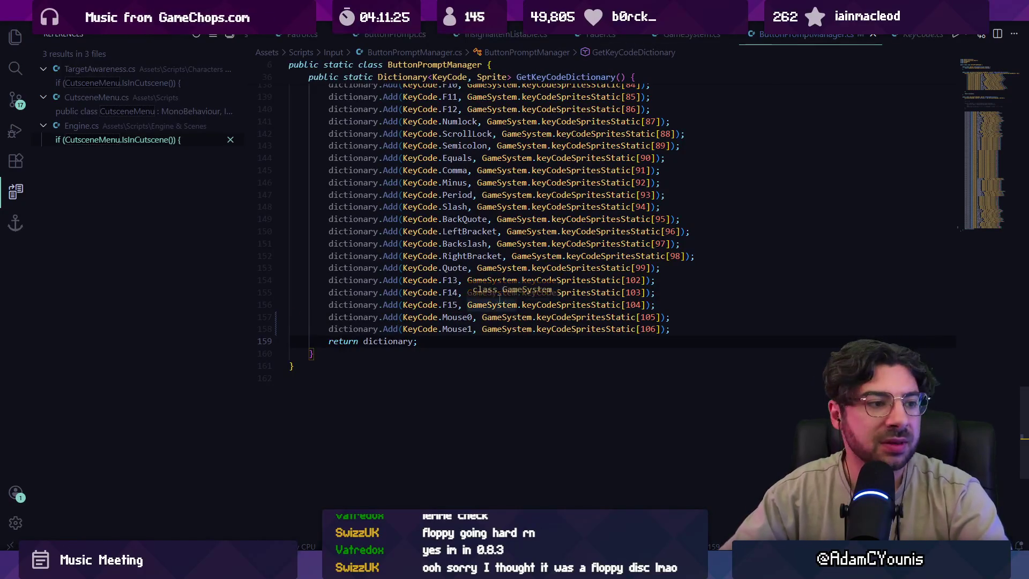
{"action": "scroll", "coordinate": [572, 261], "scroll_direction": "up", "scroll_amount": 10}
{"action": "scroll", "coordinate": [572, 260], "scroll_direction": "up", "scroll_amount": 15}
{"action": "scroll", "coordinate": [533, 318], "scroll_direction": "down", "scroll_amount": 20}
{"action": "key", "text": "alt+Tab"}
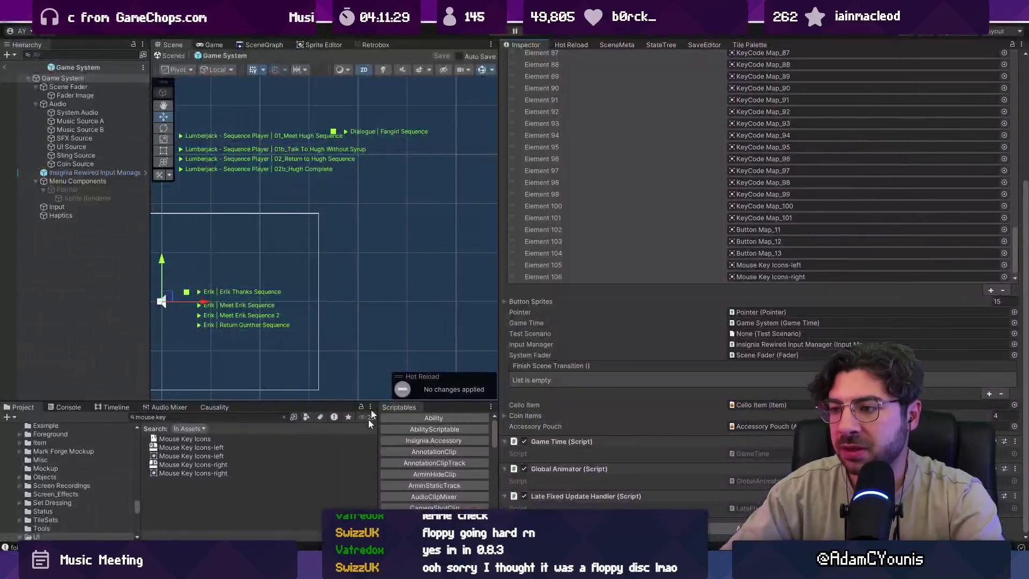
Widen the Scene view, play, and confirm Attack is bound to Mouse and Special to Mouse1 in keyboard remap.
{"action": "left_click_drag", "start_coordinate": [498, 179], "coordinate": [752, 170]}
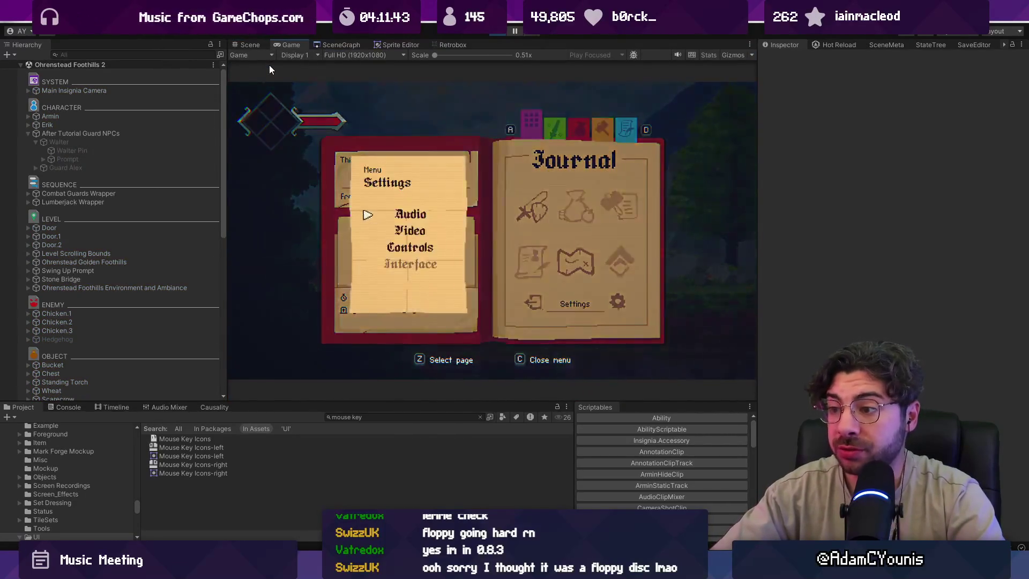
{"action": "key", "text": "Down"}
{"action": "key", "text": "Down"}
{"action": "key", "text": "z"}
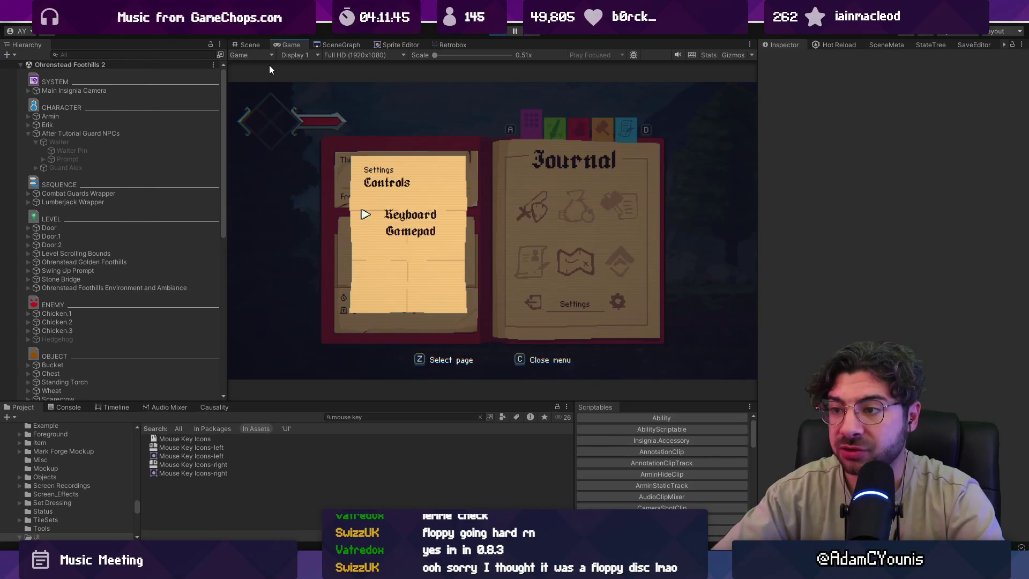
{"action": "key", "text": "z"}
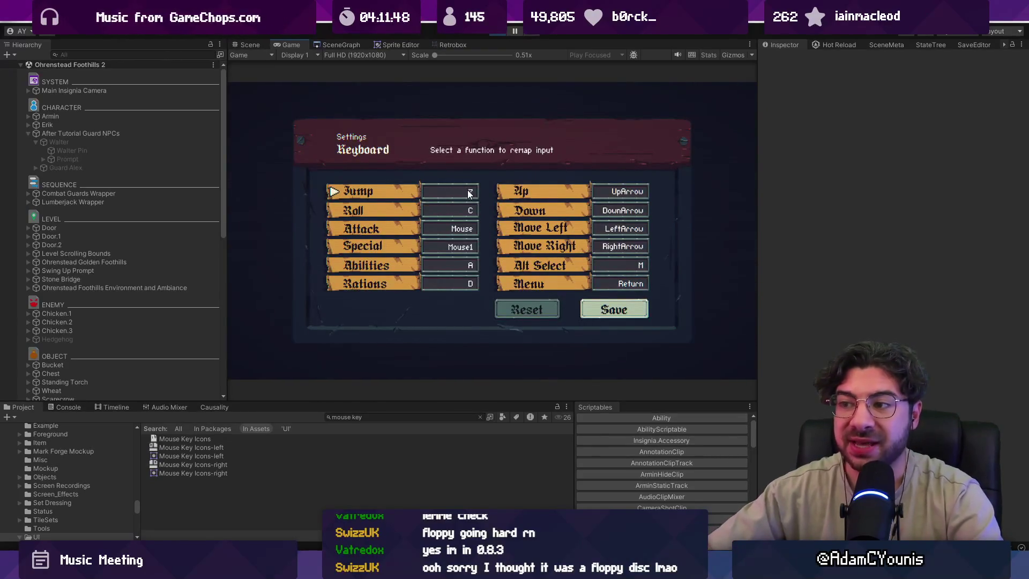
{"action": "key", "text": "Down"}
{"action": "key", "text": "Down"}
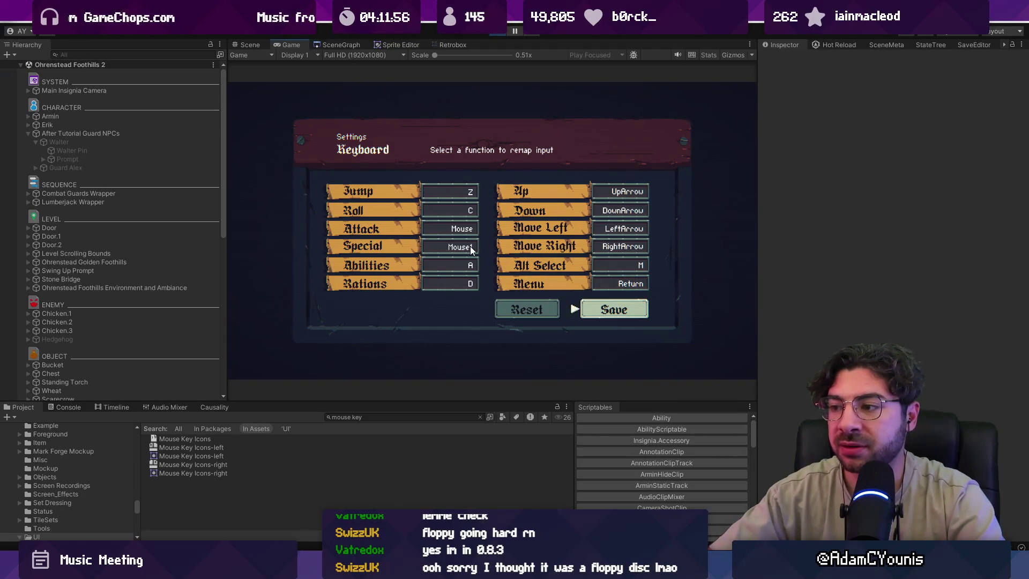
{"action": "key", "text": "c"}
{"action": "key", "text": "c"}
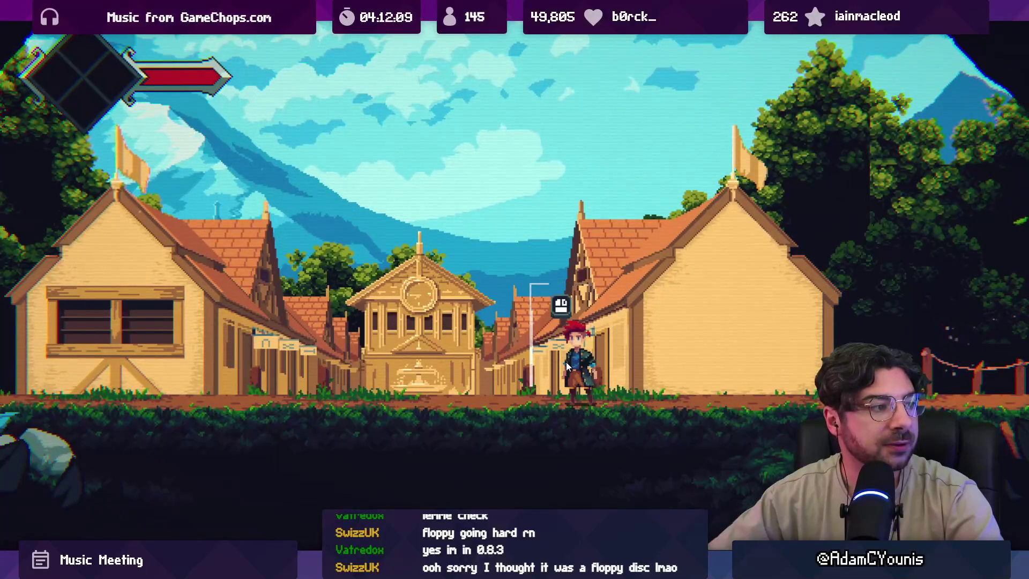
Leave through the door and run the hero left through town and forest to Walter's hut.
{"action": "key", "text": "Up"}
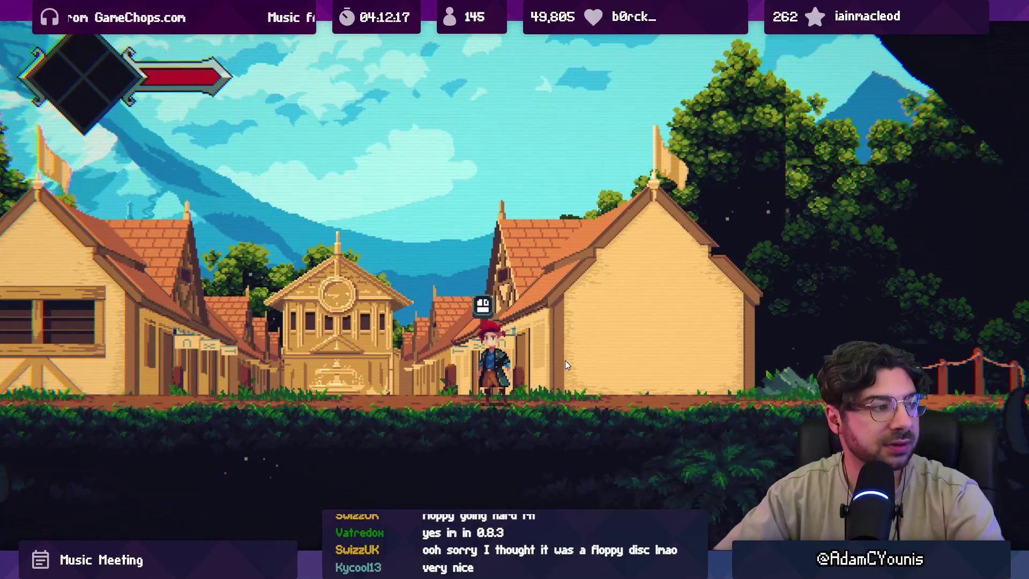
{"action": "key", "text": "shift+space"}
{"action": "key", "text": "shift+space"}
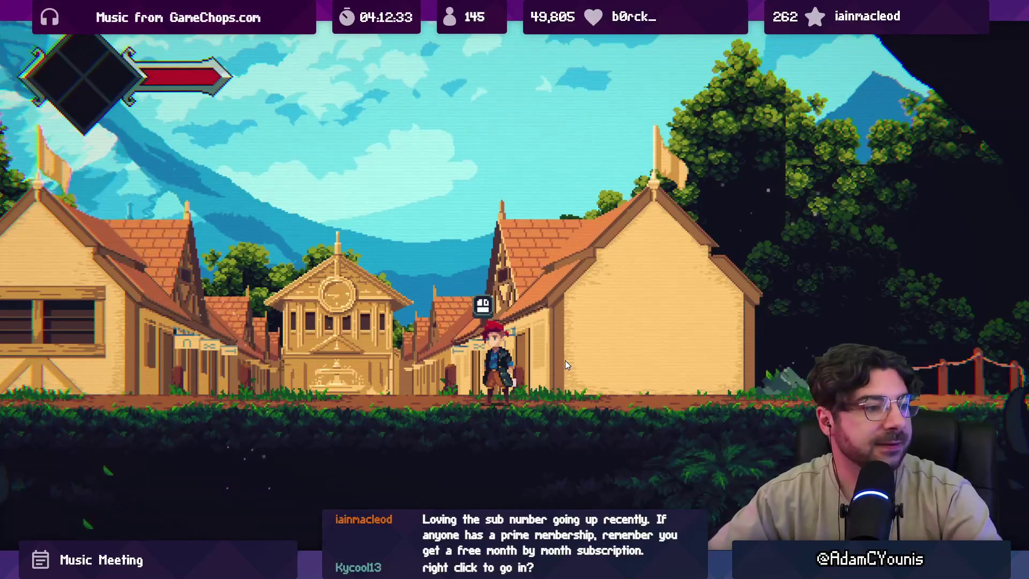
{"action": "key", "text": "Left"}
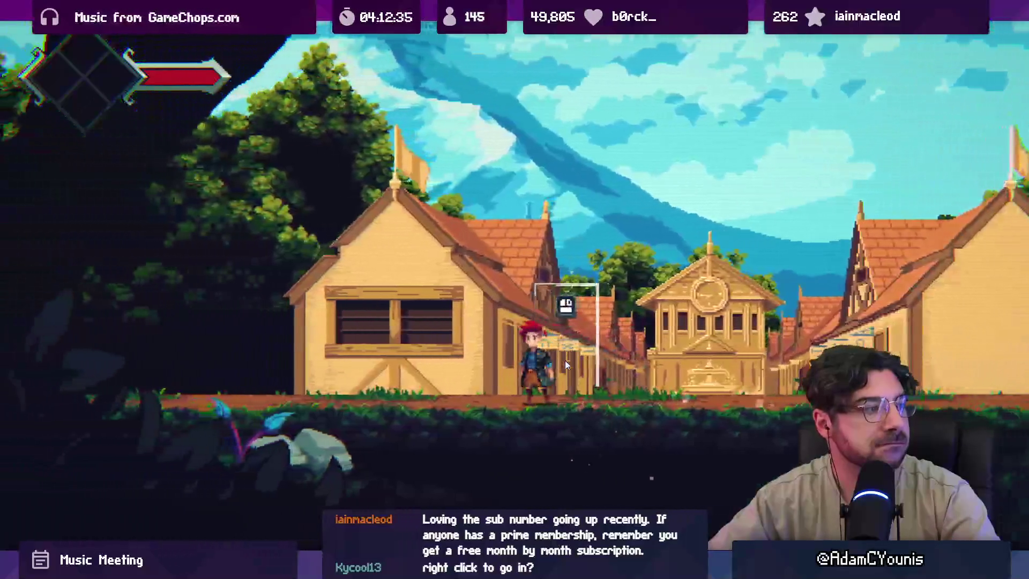
{"action": "key", "text": "Left"}
{"action": "key", "text": "Left"}
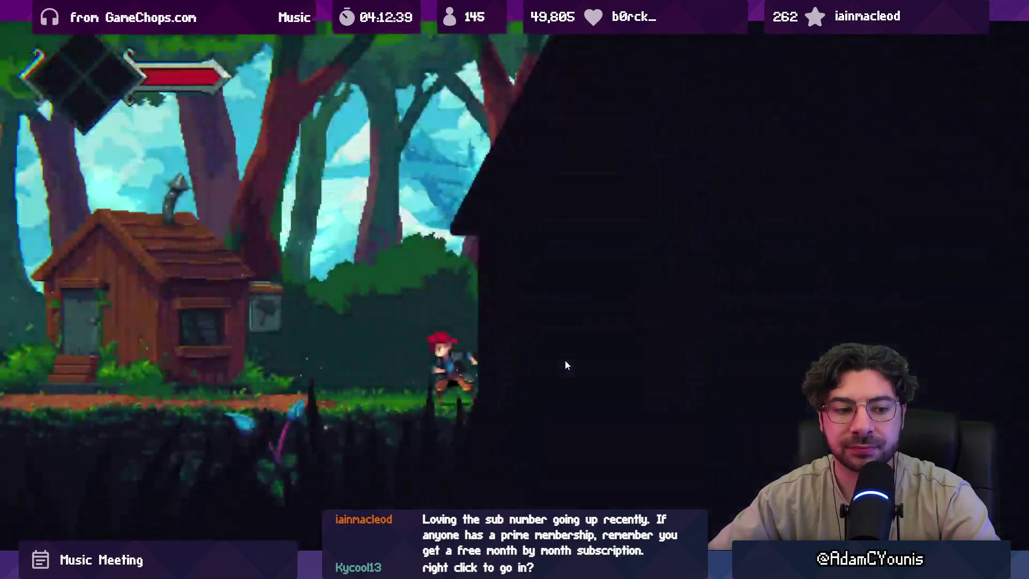
{"action": "key", "text": "Left"}
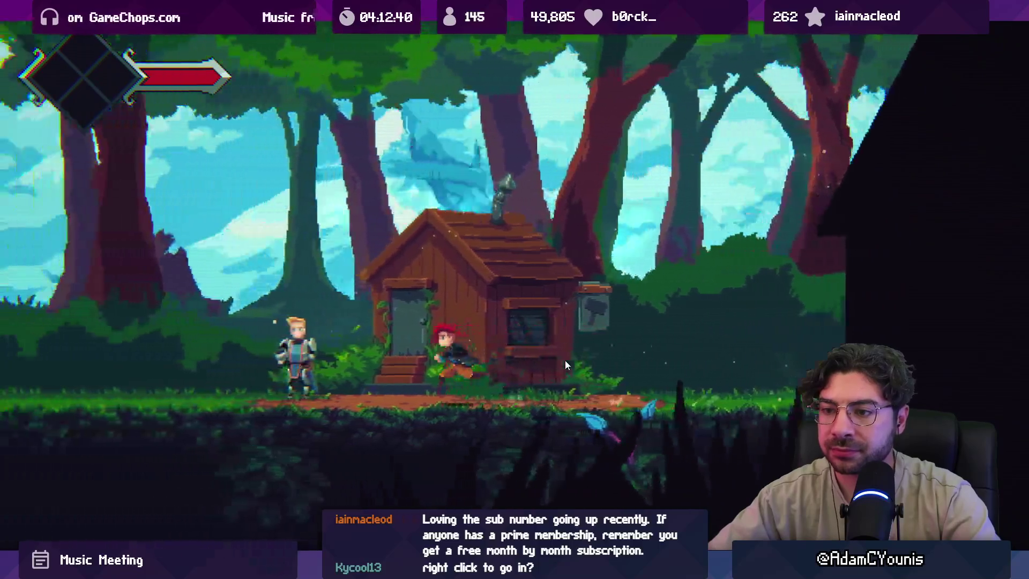
{"action": "key", "text": "Left"}
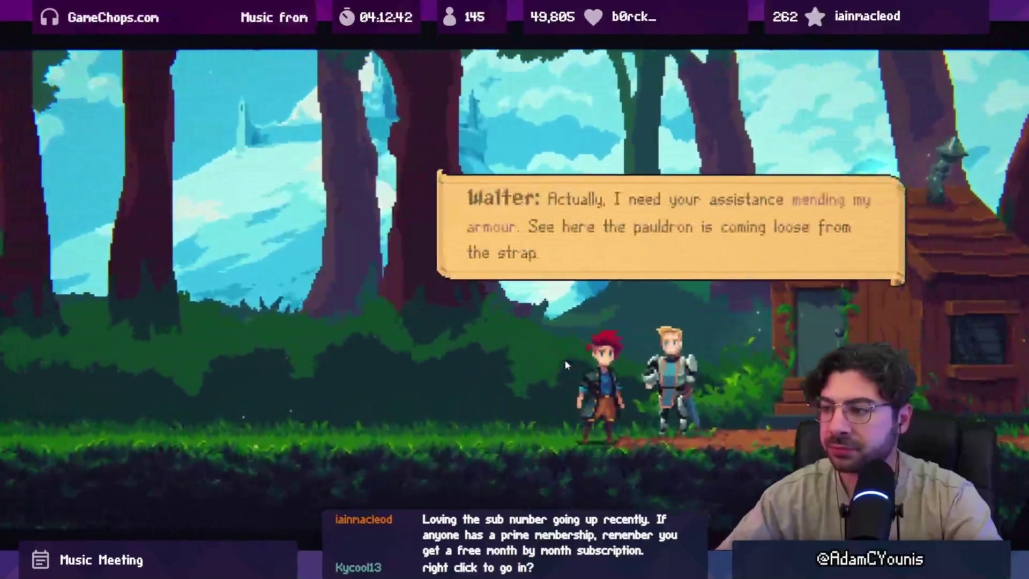
Advance Walter's First Forge dialogue into the next scene and check the Console log.
{"action": "key", "text": "space"}
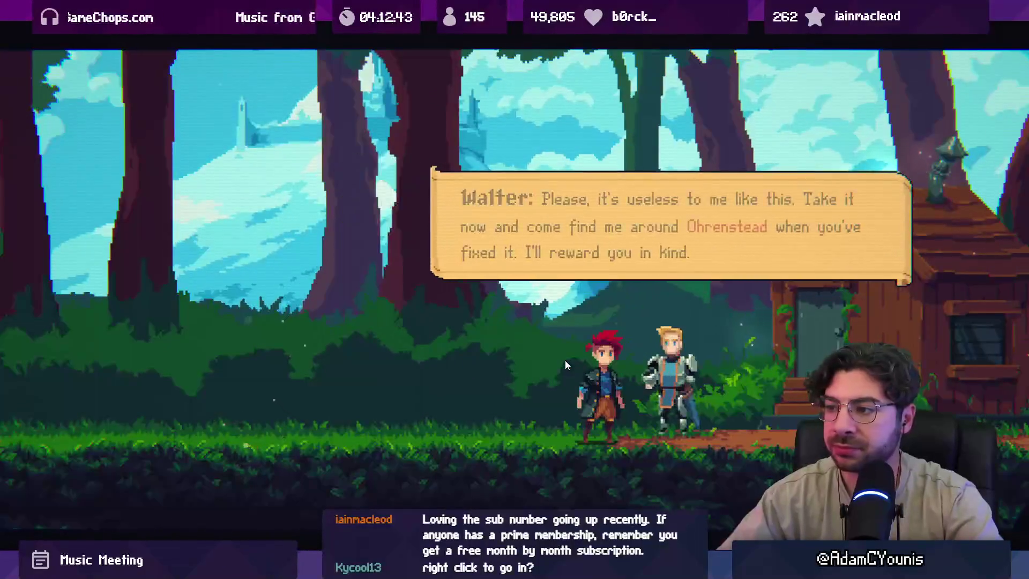
{"action": "key", "text": "space"}
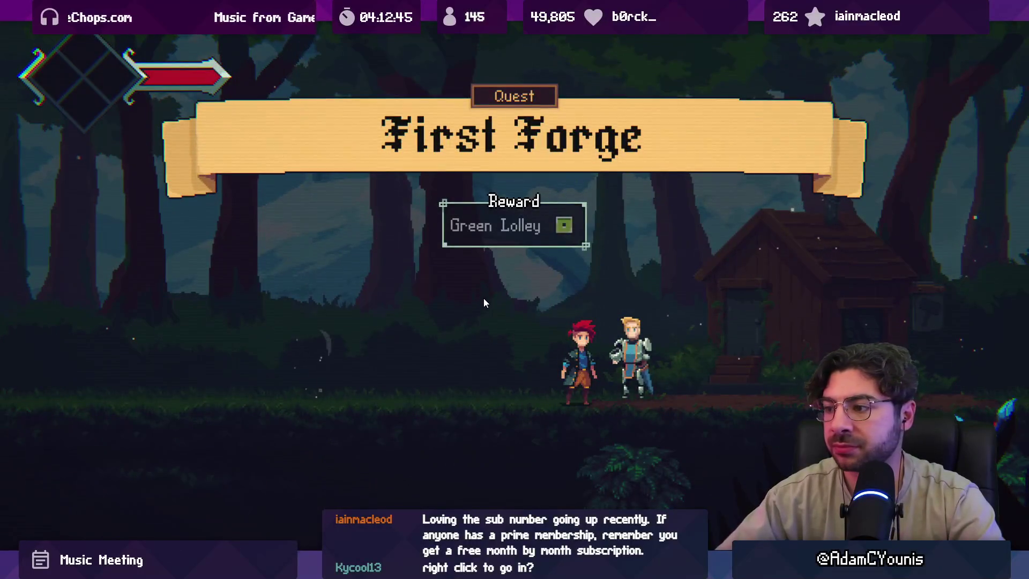
{"action": "key", "text": "space"}
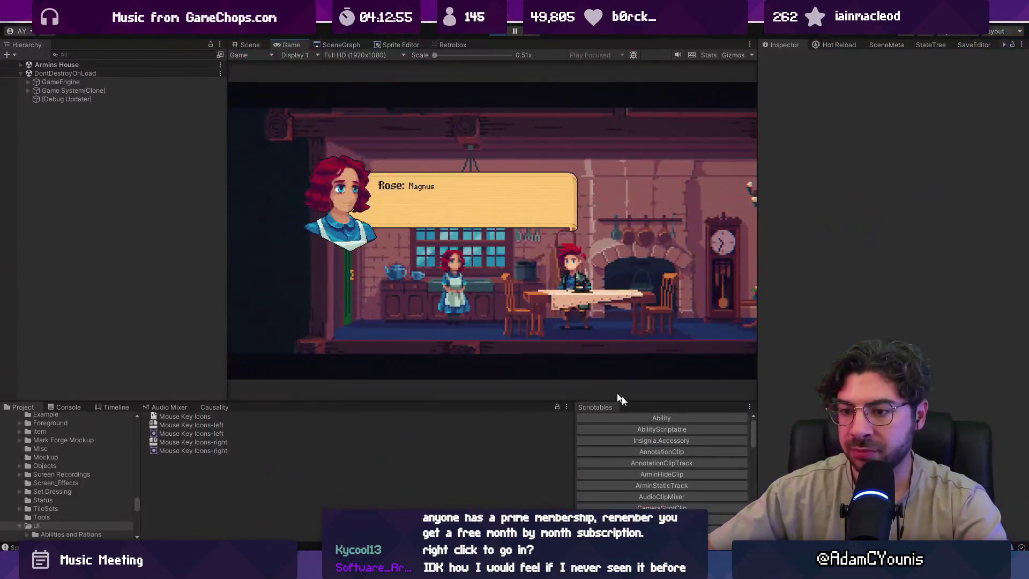
{"action": "left_click", "coordinate": [65, 406]}
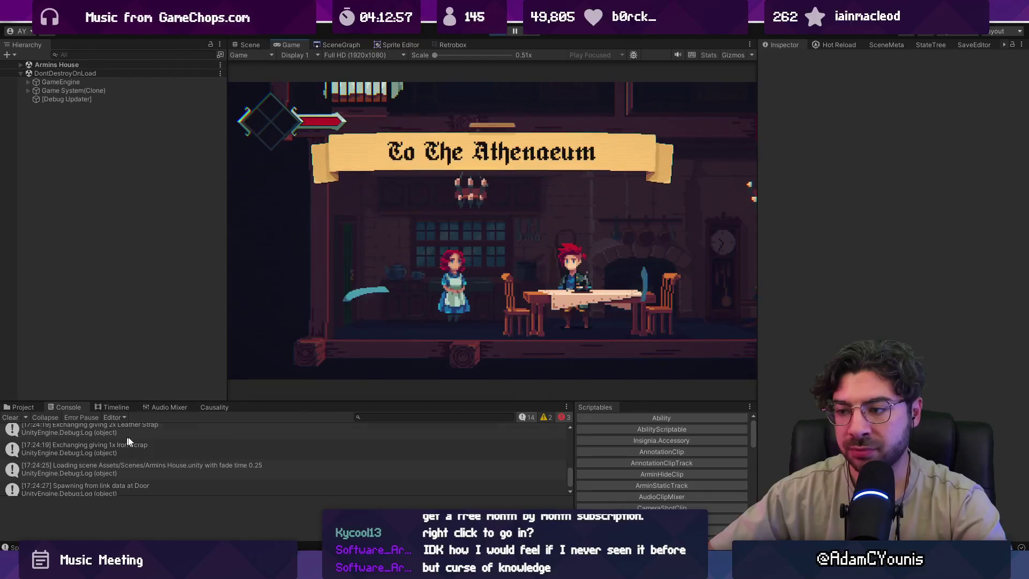
{"action": "scroll", "coordinate": [140, 441], "scroll_direction": "up", "scroll_amount": 3}
{"action": "scroll", "coordinate": [135, 439], "scroll_direction": "down", "scroll_amount": 3}
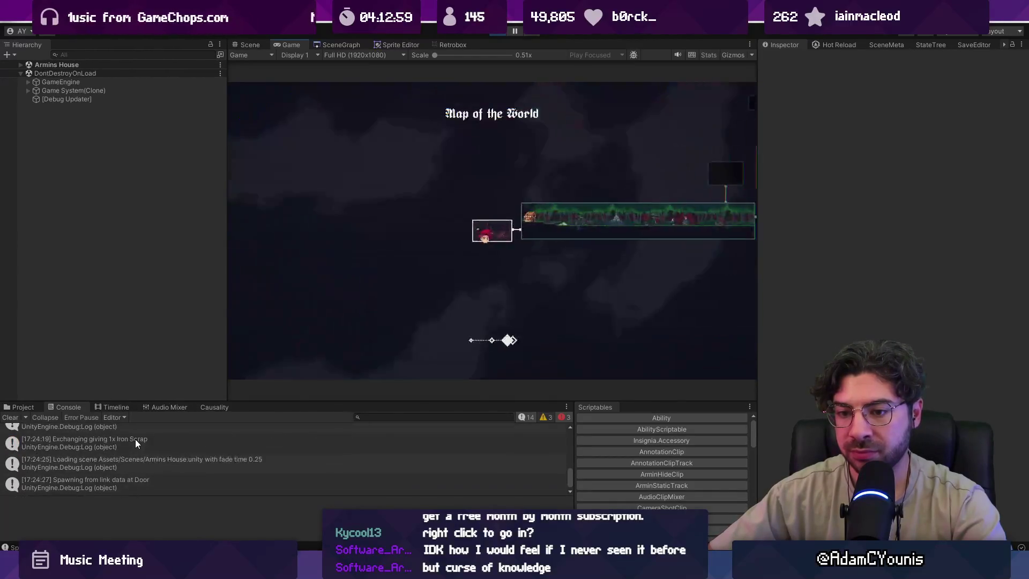
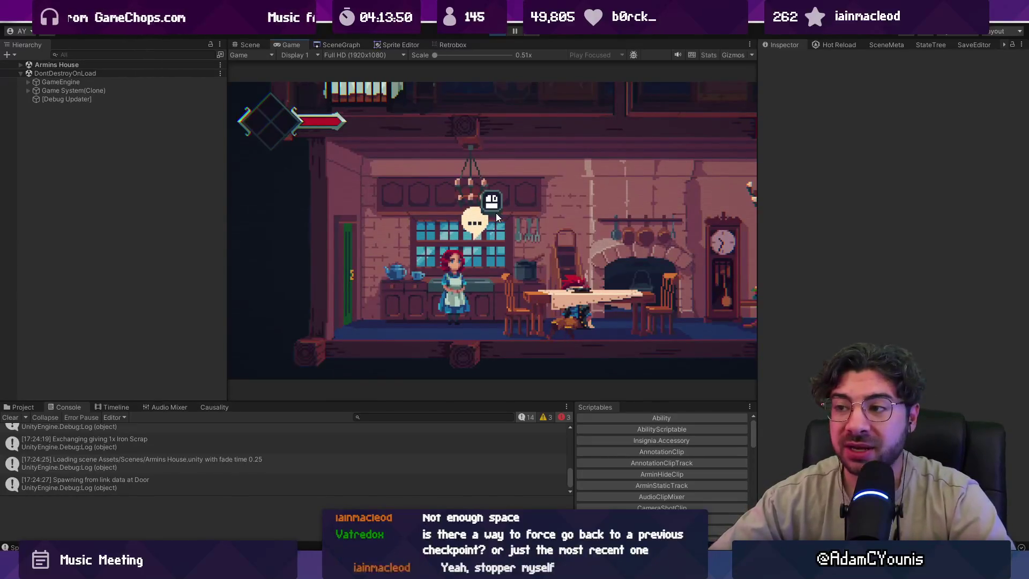
Exit Play mode and bring up the SceneGraph showing every level thumbnail, zooming around it.
{"action": "left_click", "coordinate": [501, 34]}
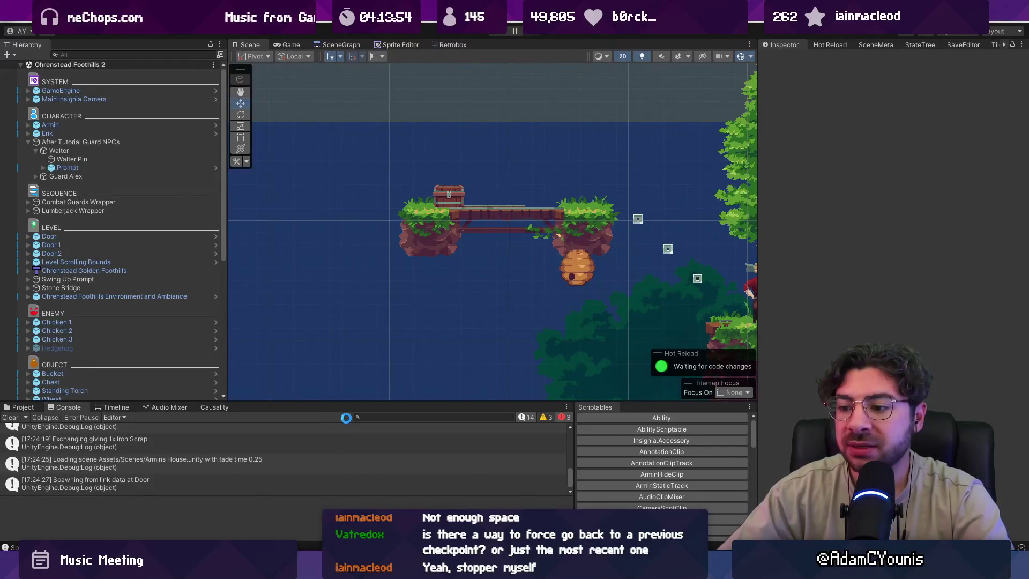
{"action": "left_click", "coordinate": [21, 408]}
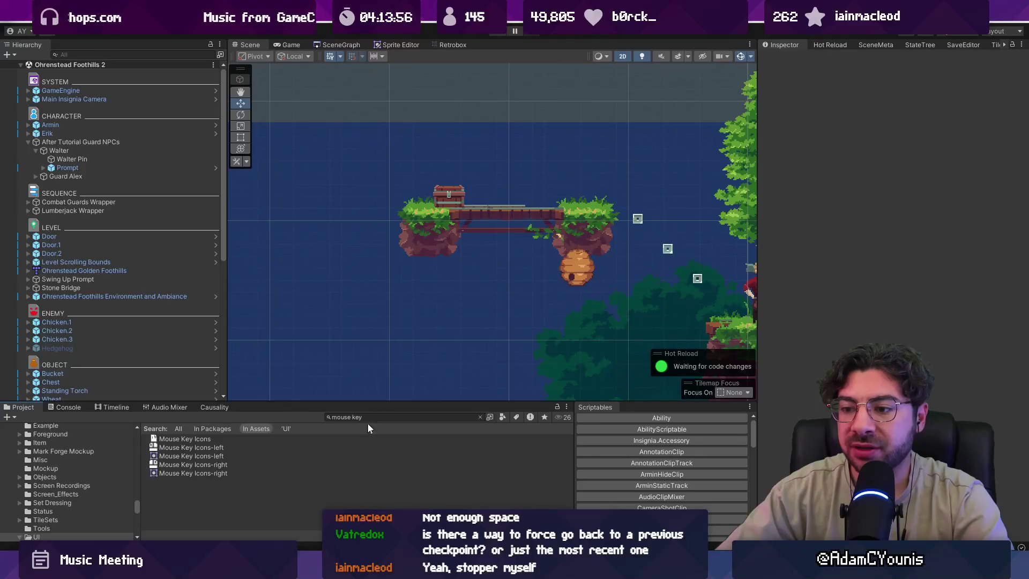
{"action": "left_click", "coordinate": [329, 46]}
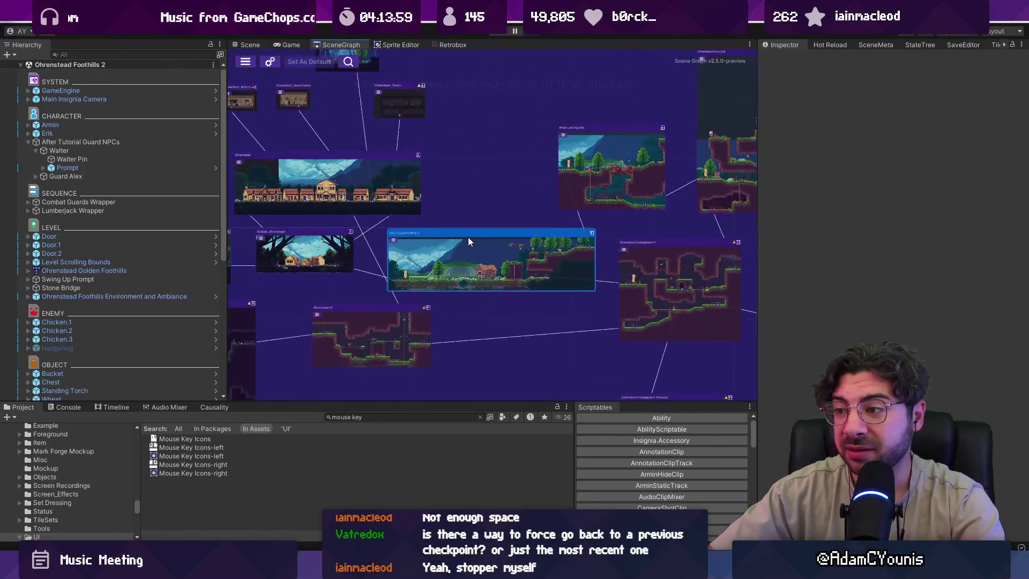
{"action": "scroll", "coordinate": [468, 237], "scroll_direction": "down", "scroll_amount": 5}
{"action": "scroll", "coordinate": [343, 188], "scroll_direction": "up", "scroll_amount": 5}
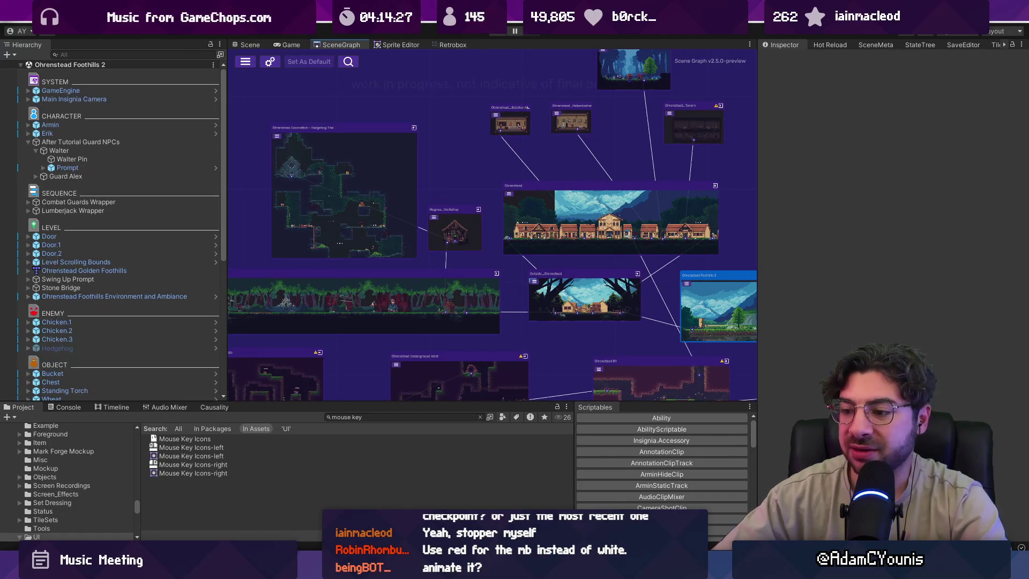
{"action": "mouse_move", "coordinate": [467, 569]}
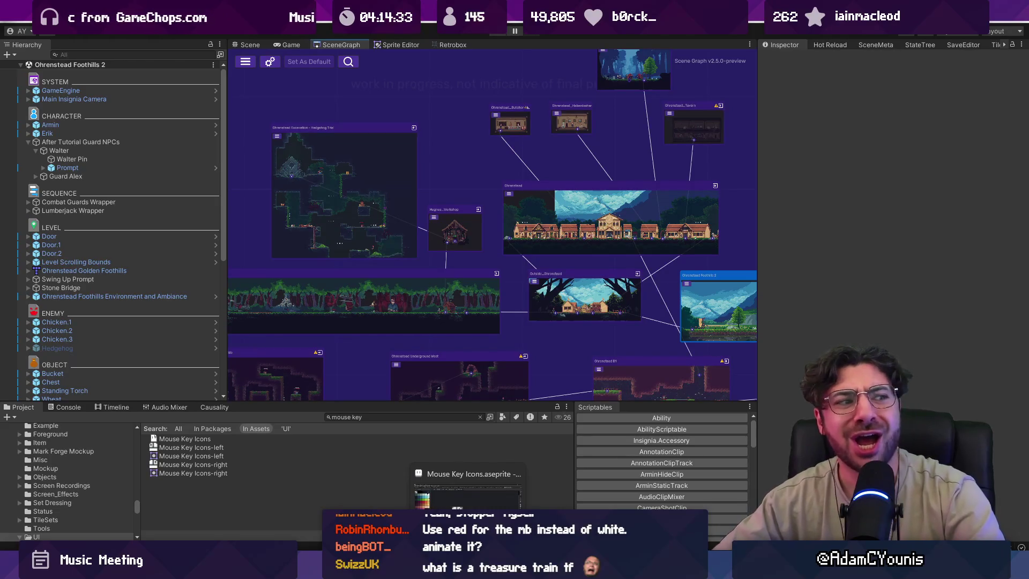
{"action": "key", "text": "alt+Tab"}
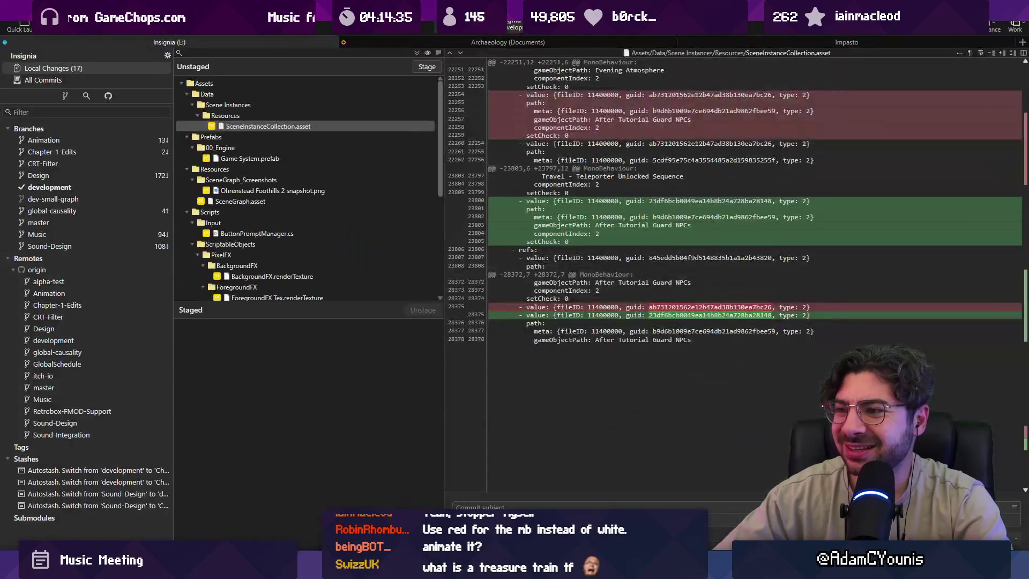
Stage all 17 changes and commit them as 'Adds mouse button icons'.
{"action": "scroll", "coordinate": [313, 169], "scroll_direction": "down", "scroll_amount": 5}
{"action": "scroll", "coordinate": [321, 201], "scroll_direction": "up", "scroll_amount": 5}
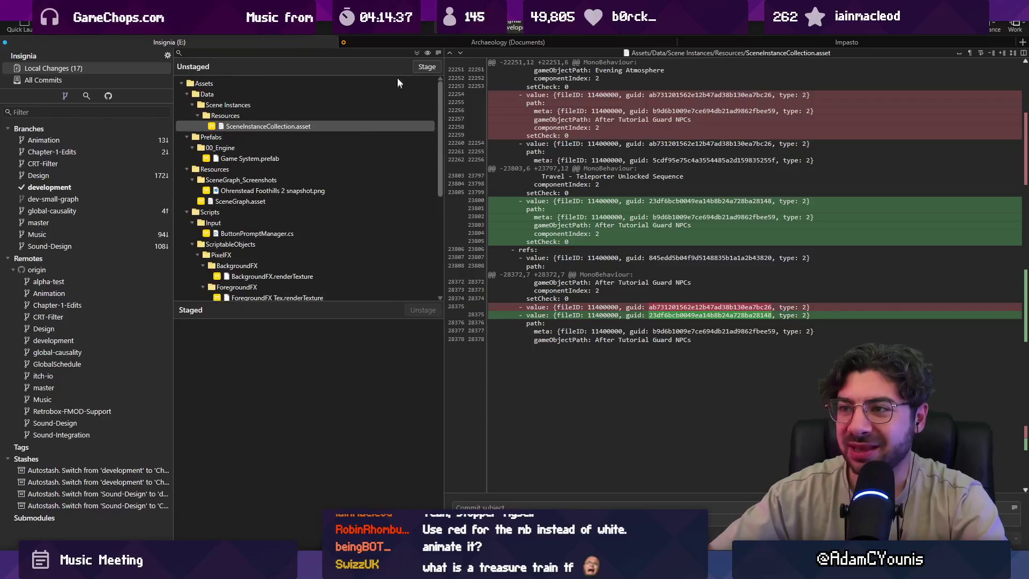
{"action": "left_click", "coordinate": [417, 52]}
{"action": "left_click", "coordinate": [529, 496]}
{"action": "type", "text": "Adds mouse bur"}
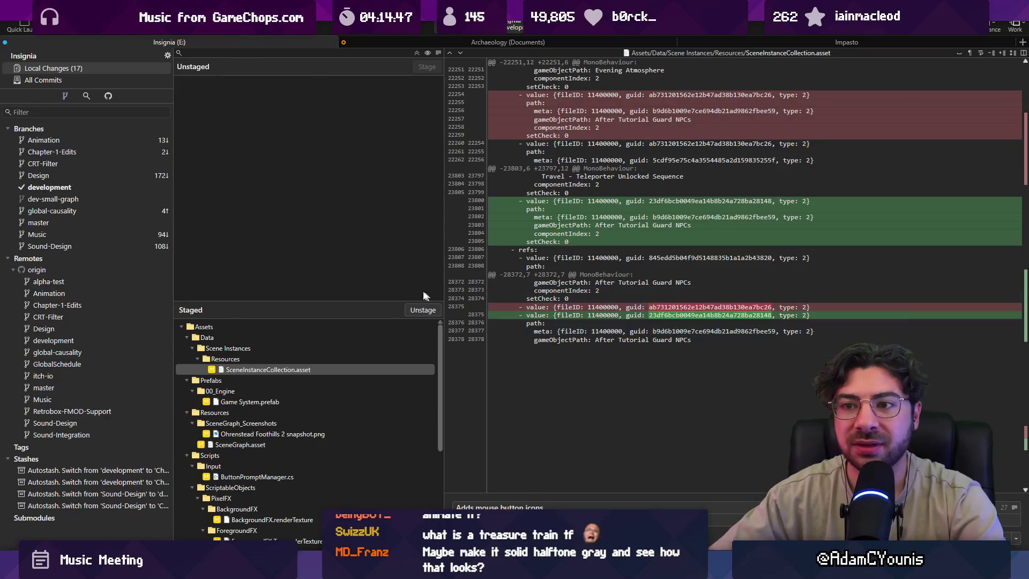
{"action": "key", "text": "ctrl+Return"}
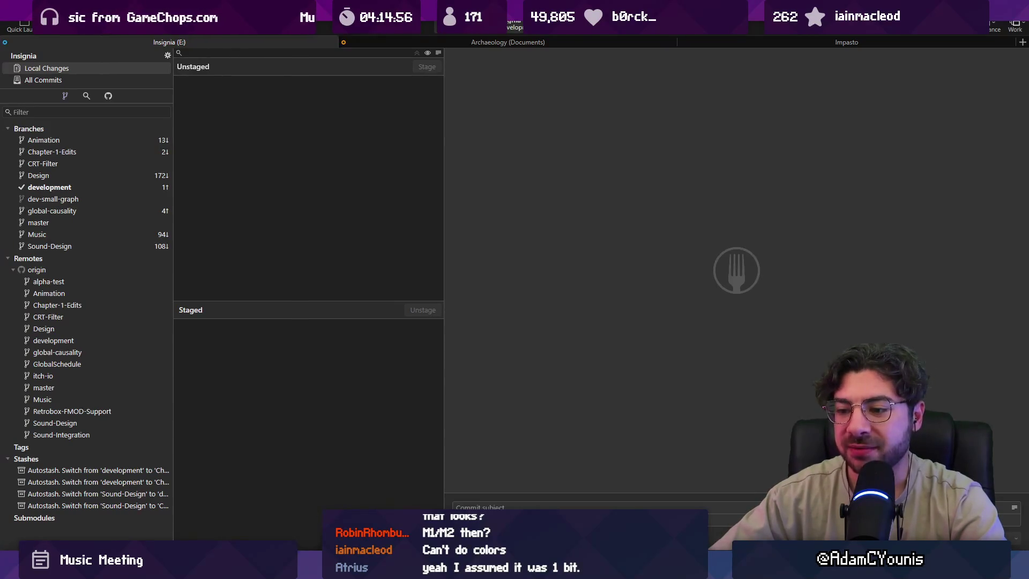
Back in Unity, pan and zoom the scene graph toward other levels.
{"action": "key", "text": "alt+Tab"}
{"action": "left_click_drag", "start_coordinate": [390, 274], "coordinate": [526, 292]}
{"action": "scroll", "coordinate": [550, 265], "scroll_direction": "down", "scroll_amount": 3}
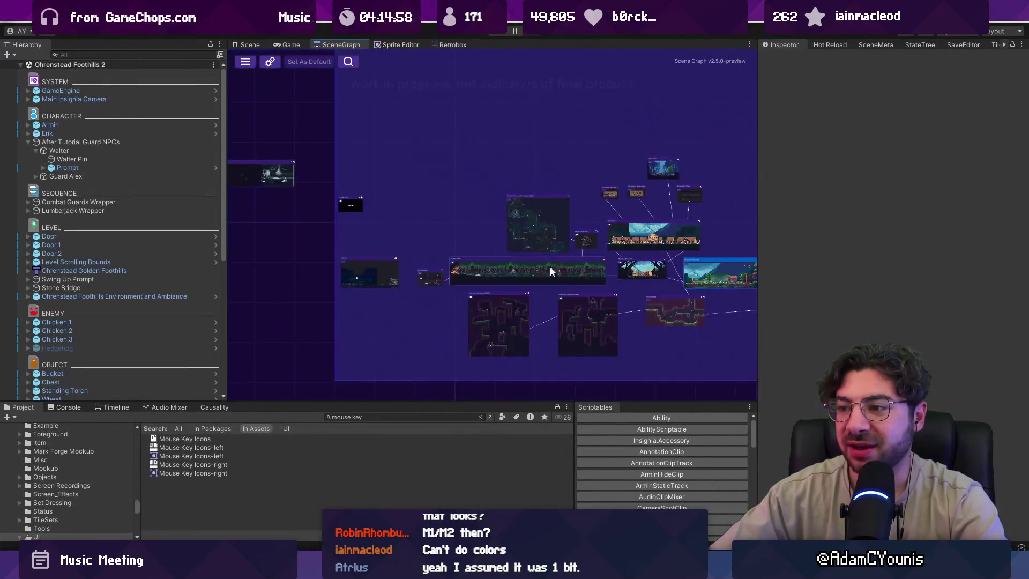
Zoom the scene graph once more, then move over to Discord's 'Map doesn't work?' thread.
{"action": "scroll", "coordinate": [550, 265], "scroll_direction": "up", "scroll_amount": 3}
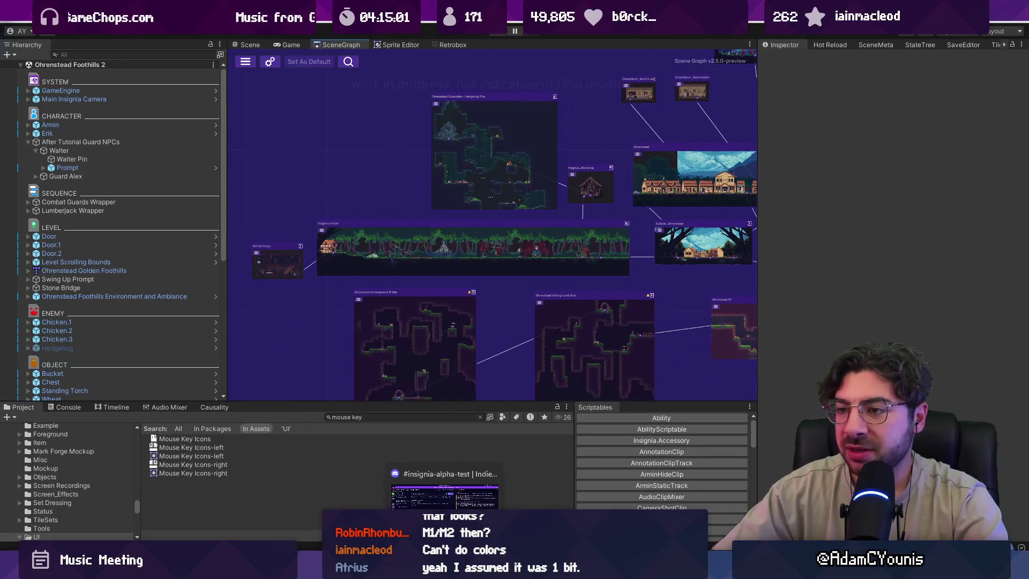
{"action": "key", "text": "alt+Tab"}
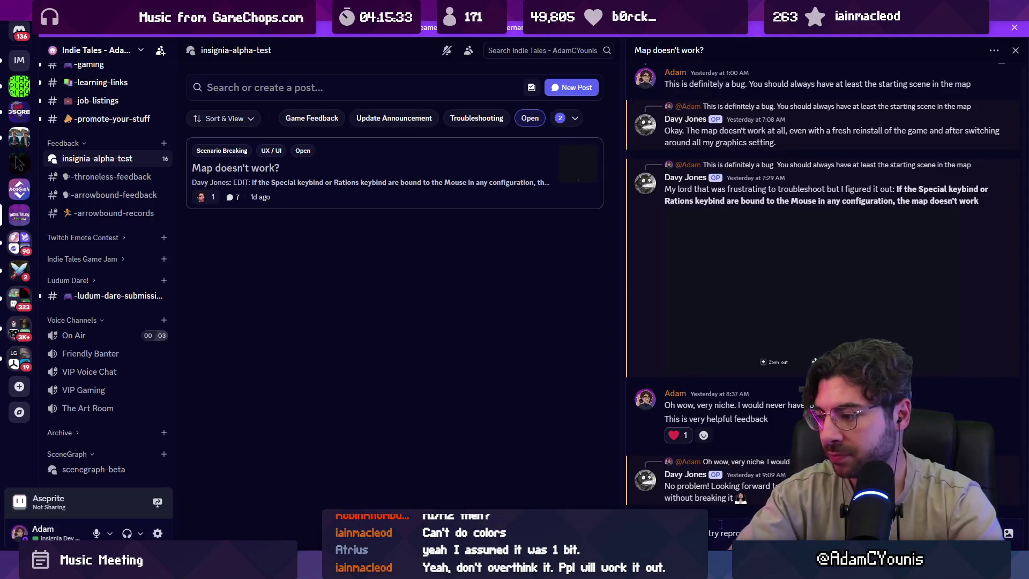
Send the thread reply and remove the Open and Scenario Breaking tag filters.
{"action": "key", "text": "Return"}
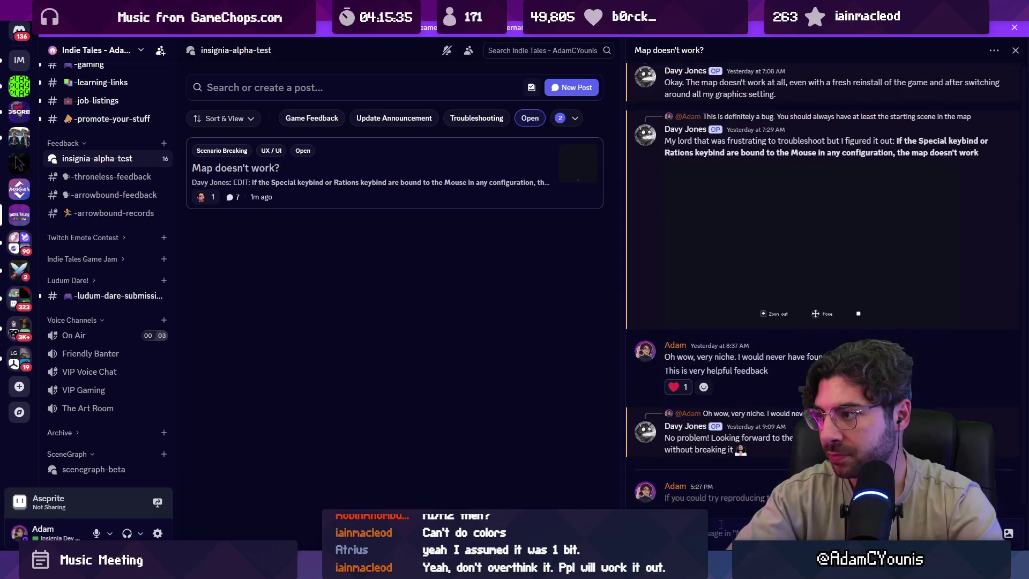
{"action": "left_click", "coordinate": [530, 118]}
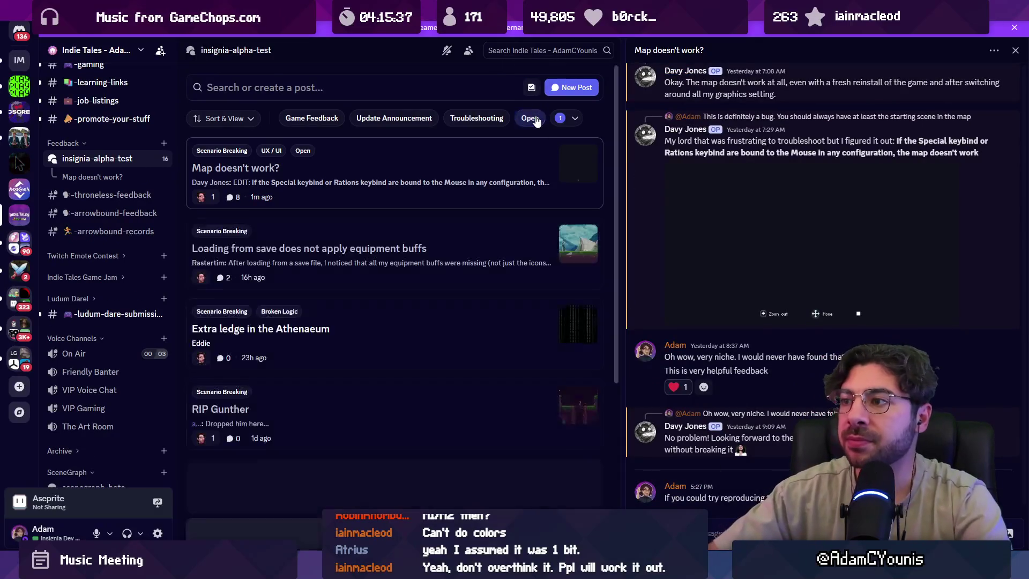
{"action": "left_click", "coordinate": [560, 118]}
{"action": "left_click", "coordinate": [560, 118]}
{"action": "left_click", "coordinate": [558, 121]}
{"action": "left_click", "coordinate": [445, 256]}
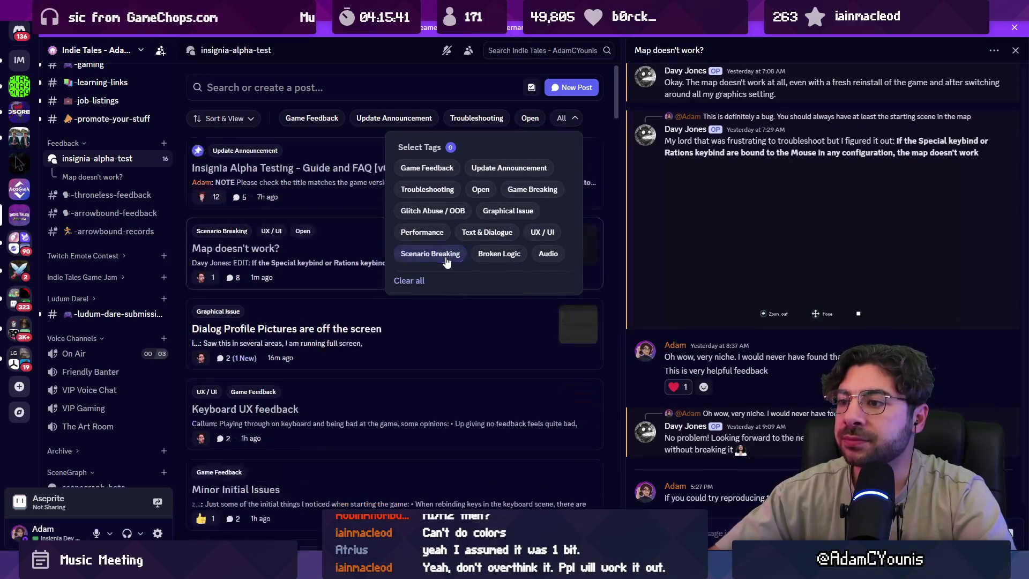
Close the tag list and open the 'Dialog Profile Pictures are off the screen' post.
{"action": "left_click", "coordinate": [608, 181]}
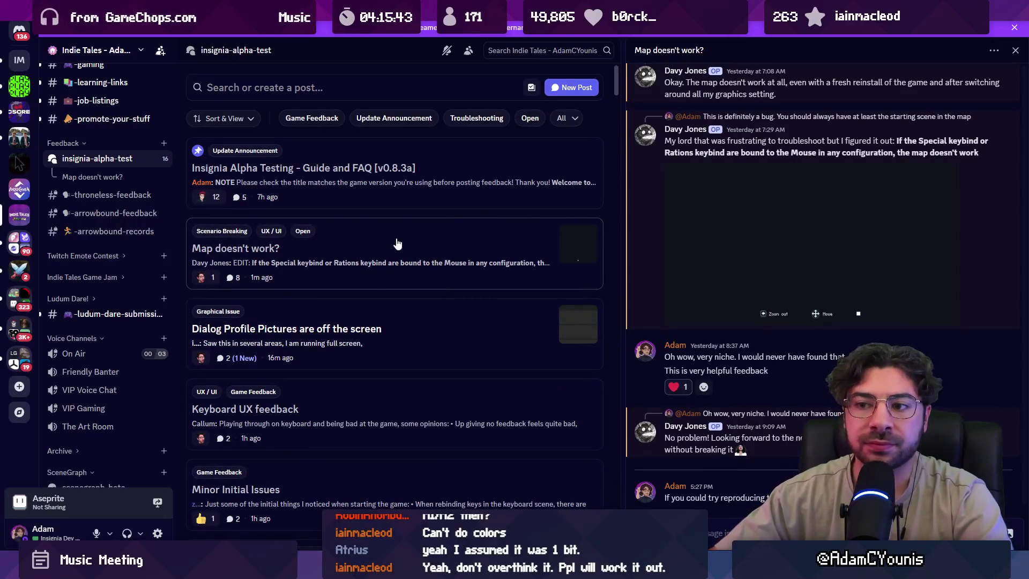
{"action": "scroll", "coordinate": [394, 241], "scroll_direction": "down", "scroll_amount": 1}
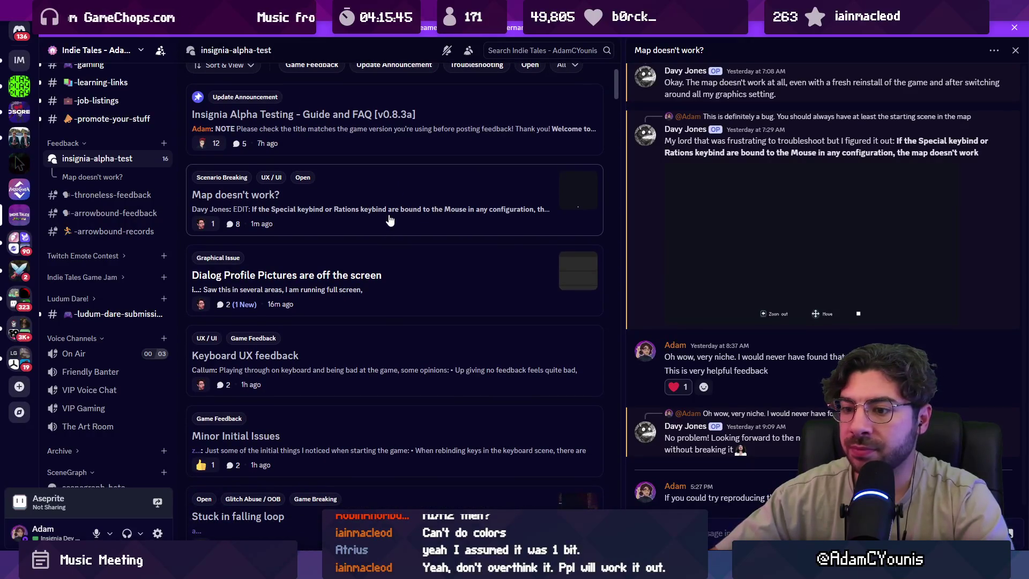
{"action": "left_click", "coordinate": [388, 279]}
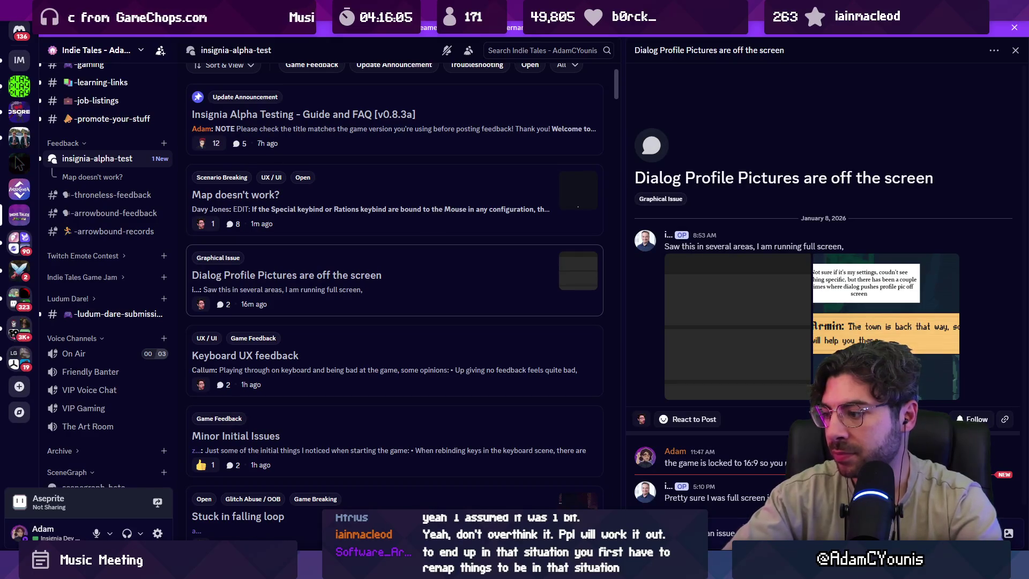
Inspect the post's attached screenshot, then send a reply about the extra screen height.
{"action": "left_click", "coordinate": [692, 303]}
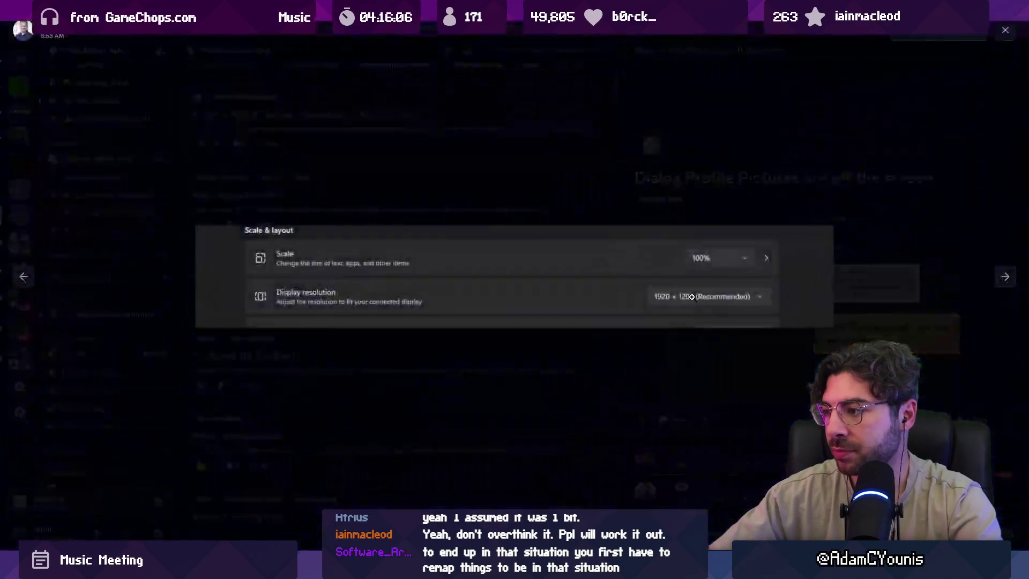
{"action": "left_click", "coordinate": [712, 329]}
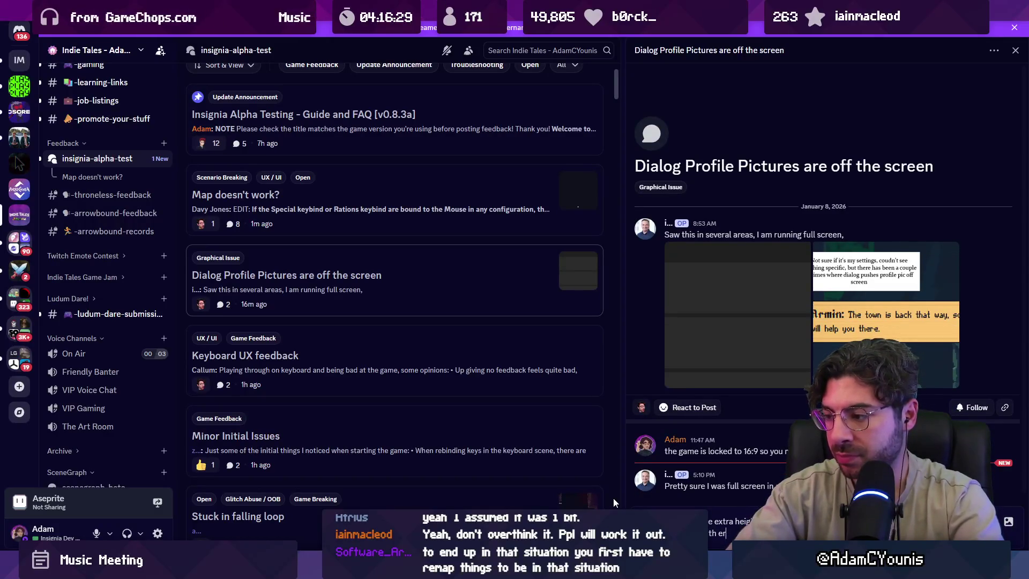
{"action": "type", "text": "creen"}
{"action": "key", "text": "Return"}
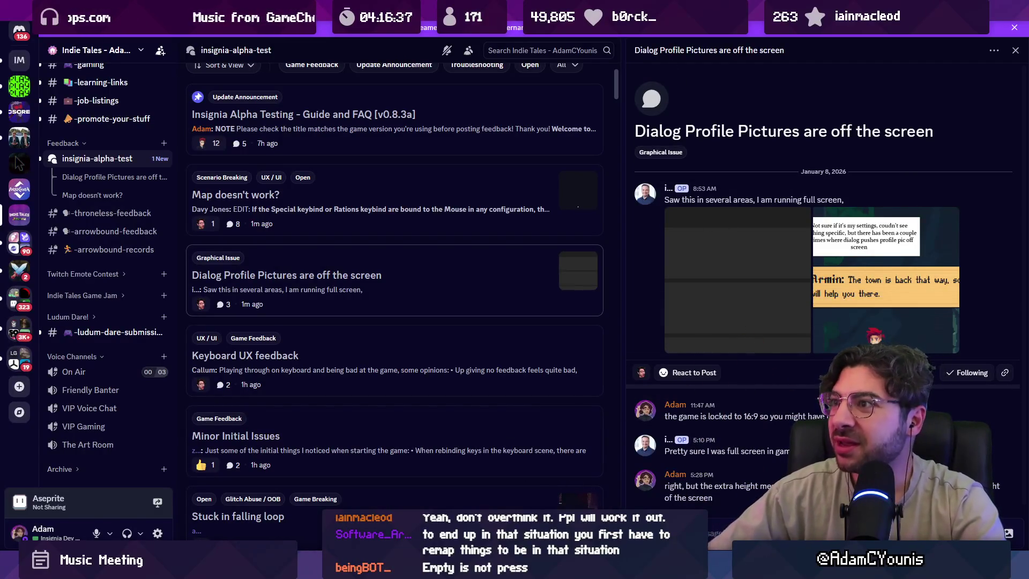
{"action": "key", "text": "alt+Tab"}
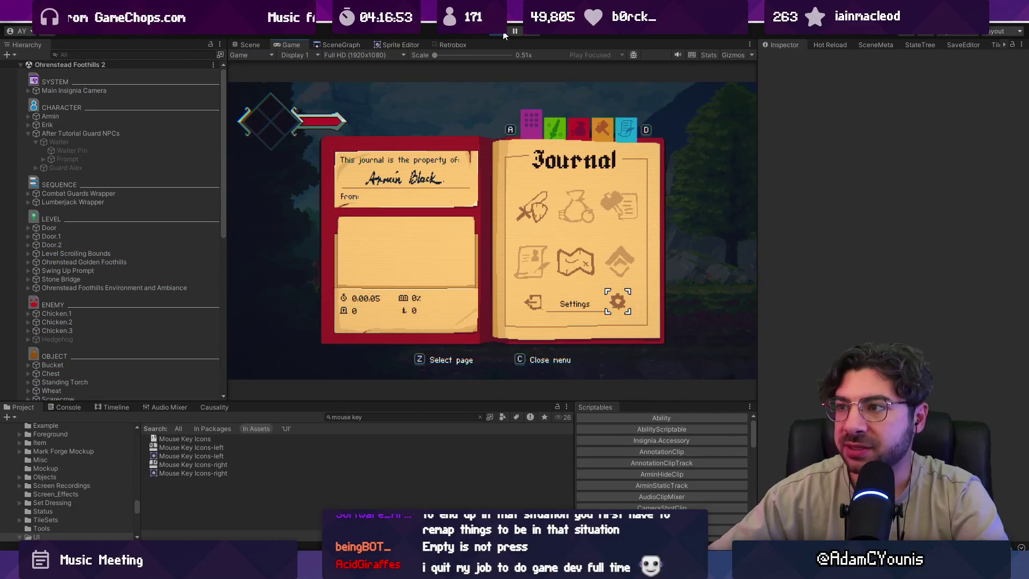
Stop Play mode, show the level map in the Scene view, then view All Commits in Fork.
{"action": "left_click", "coordinate": [504, 34]}
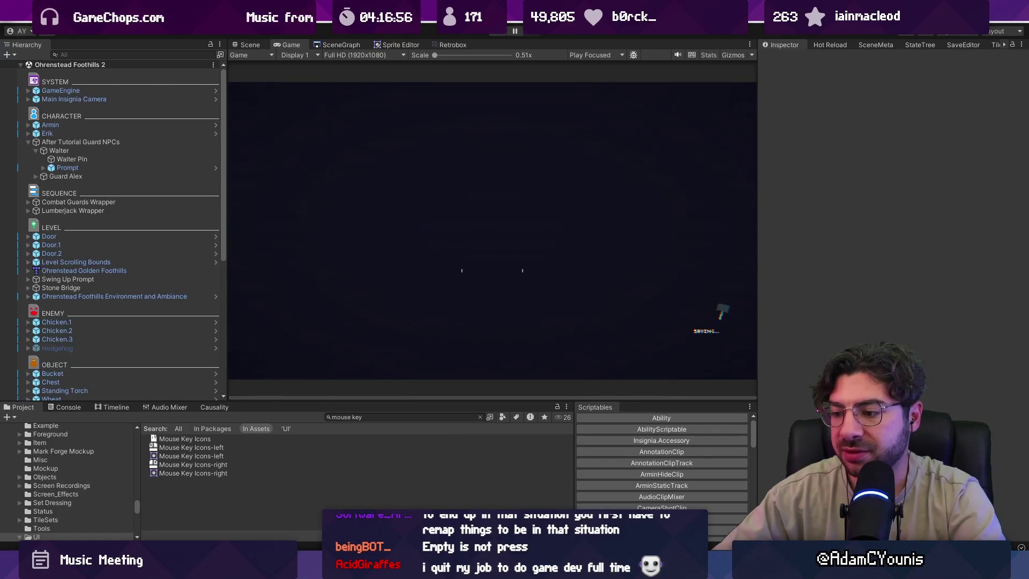
{"action": "key", "text": "alt+Tab"}
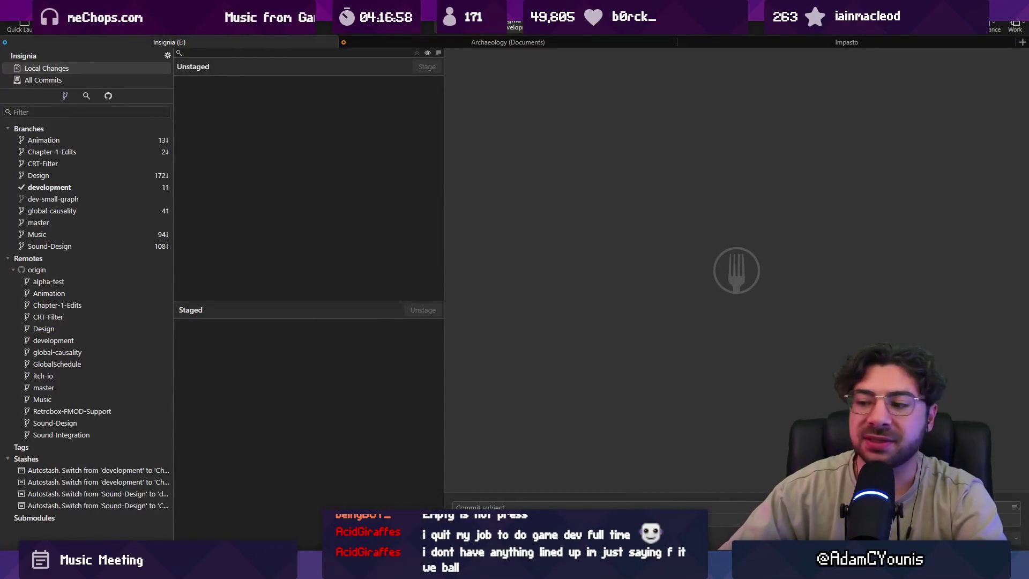
{"action": "key", "text": "alt+Tab"}
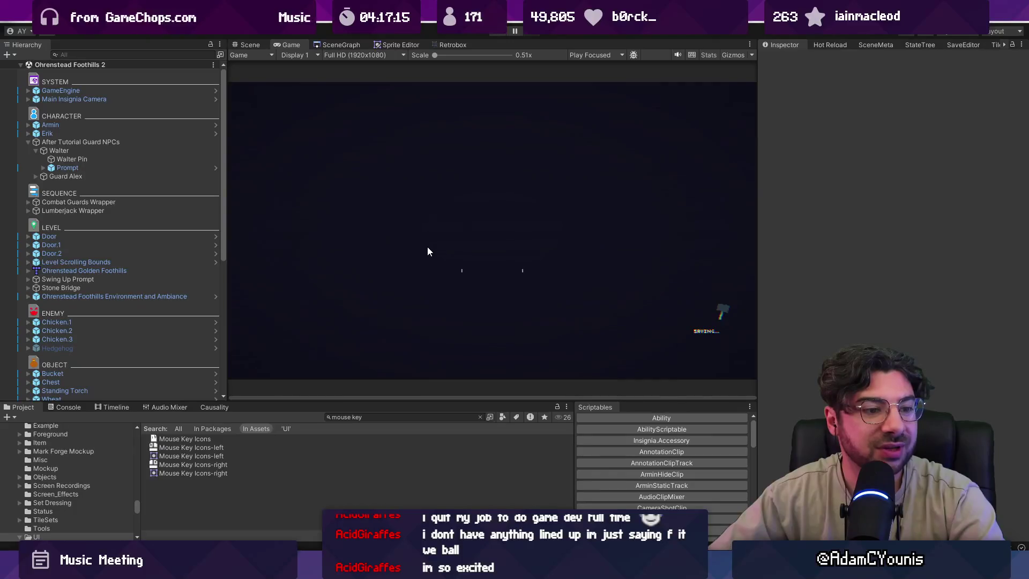
{"action": "left_click", "coordinate": [250, 45]}
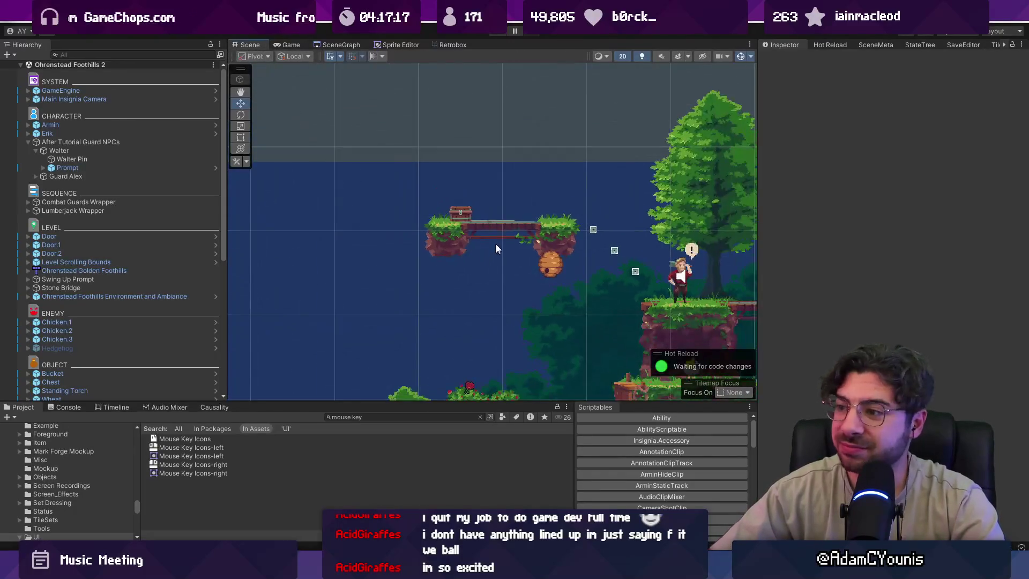
{"action": "scroll", "coordinate": [495, 248], "scroll_direction": "down", "scroll_amount": 5}
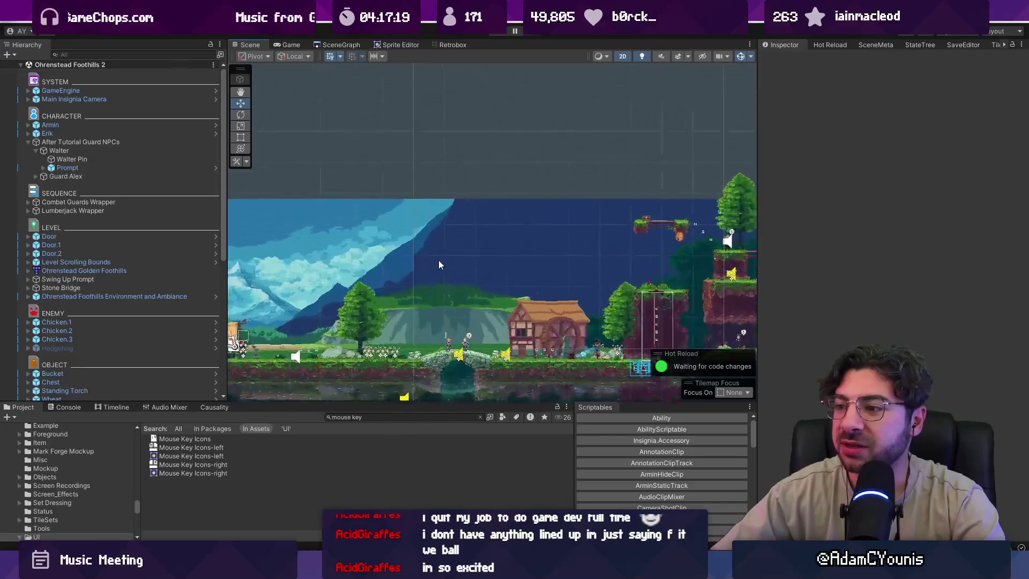
{"action": "scroll", "coordinate": [436, 273], "scroll_direction": "up", "scroll_amount": 1}
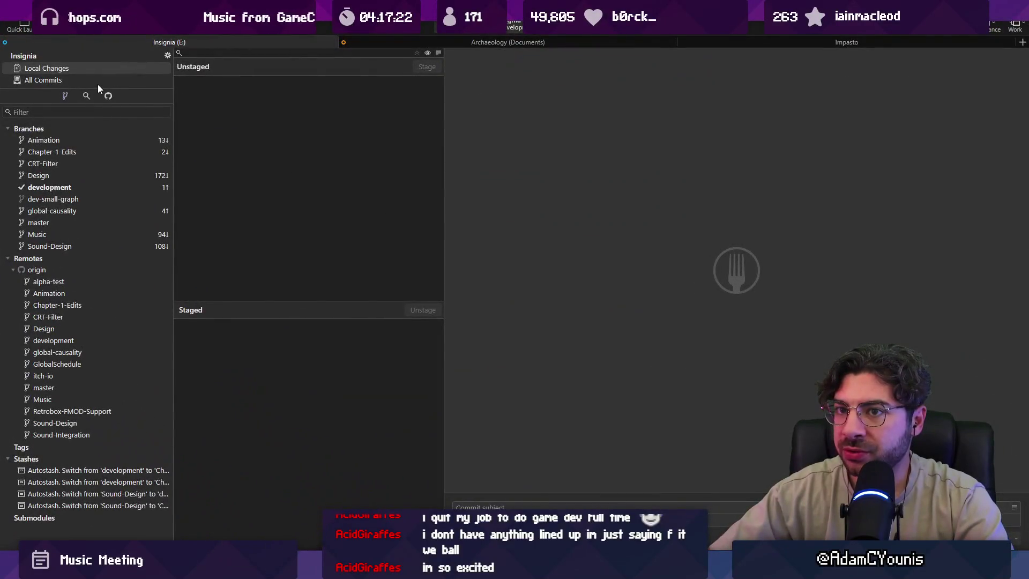
{"action": "left_click", "coordinate": [96, 80]}
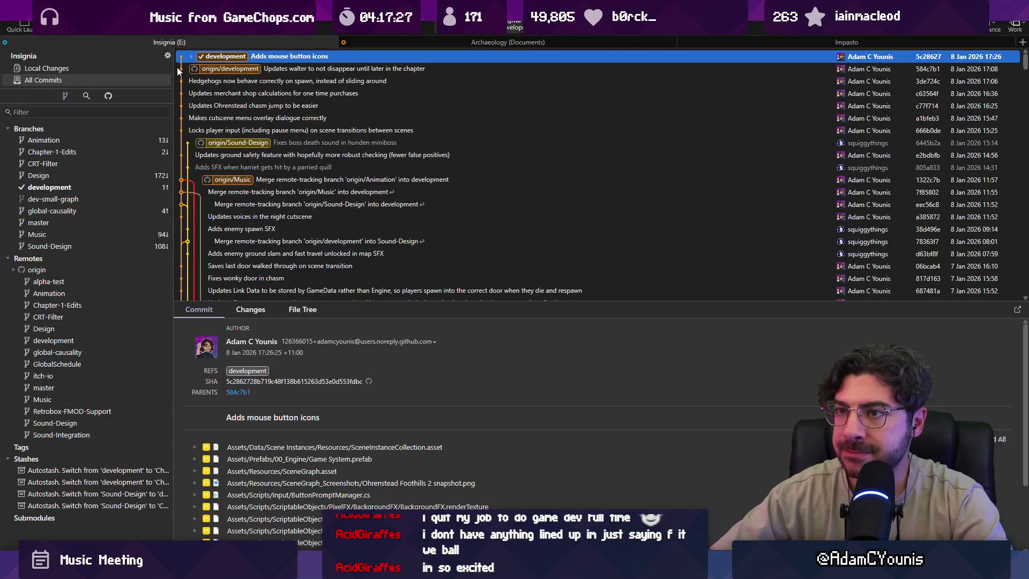
Push the development branch to origin/development, then return to the Discord forum.
{"action": "left_click", "coordinate": [149, 24]}
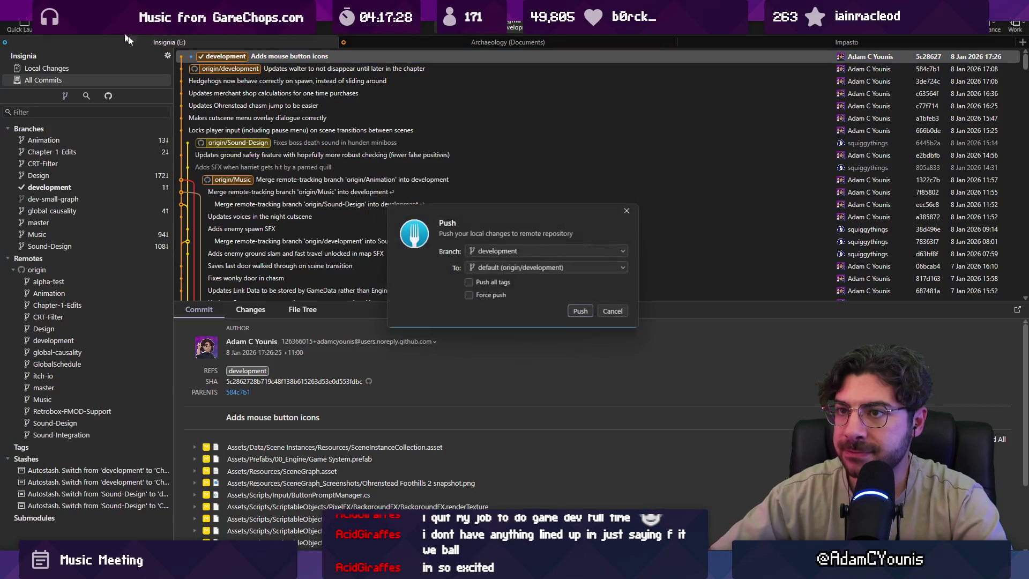
{"action": "left_click", "coordinate": [580, 315]}
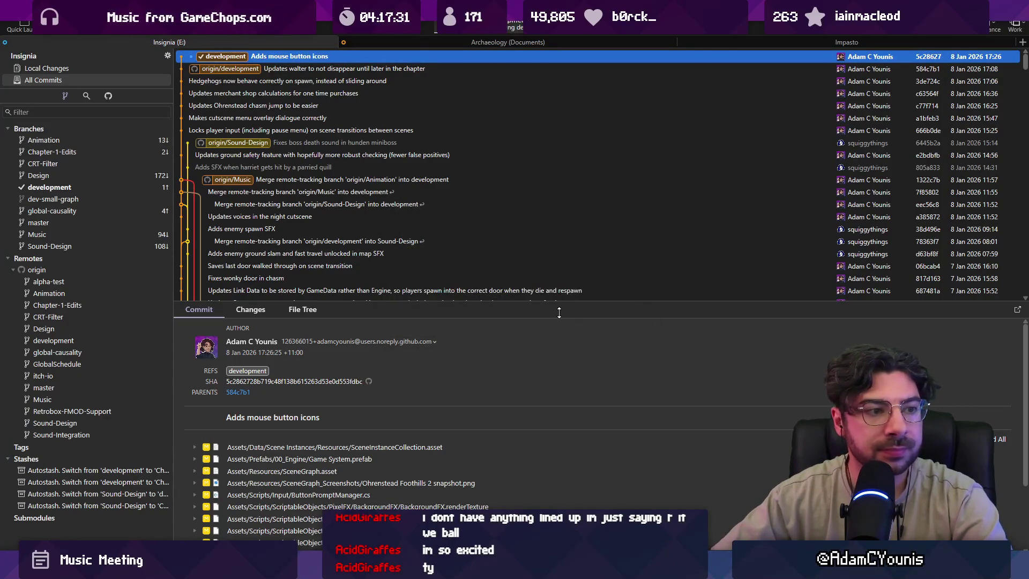
{"action": "key", "text": "alt+Tab"}
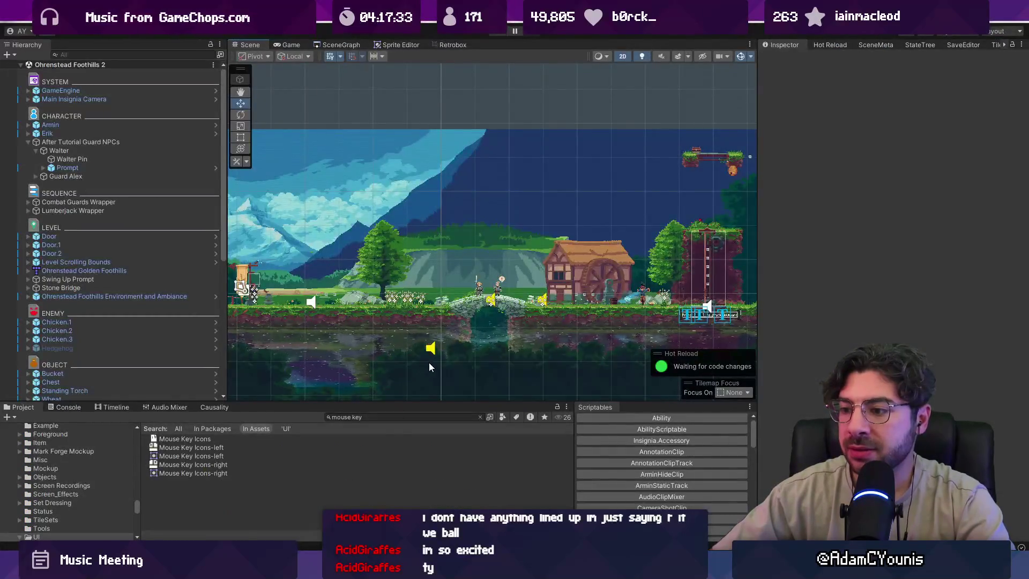
{"action": "scroll", "coordinate": [584, 275], "scroll_direction": "down", "scroll_amount": 3}
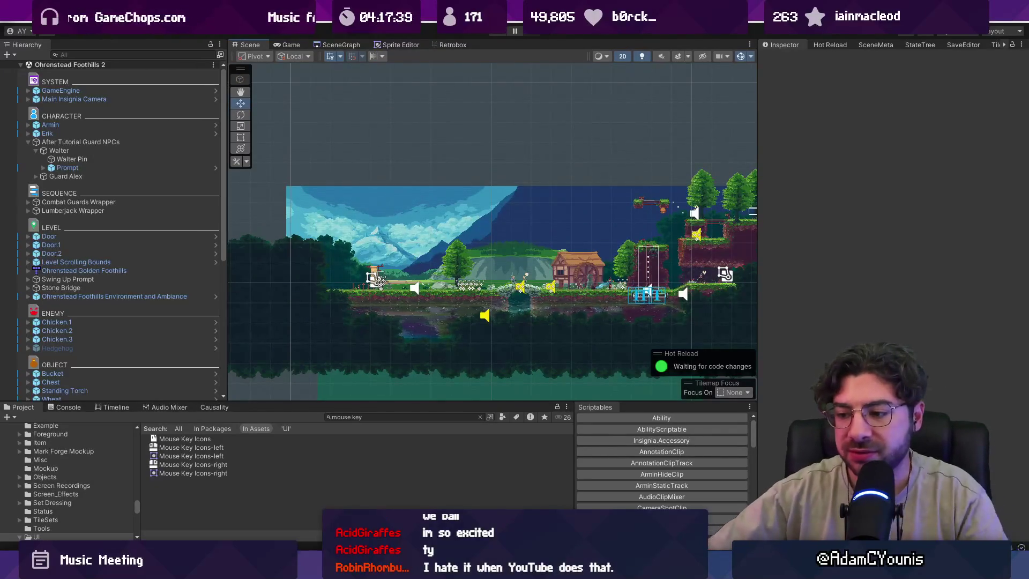
{"action": "key", "text": "alt+Tab"}
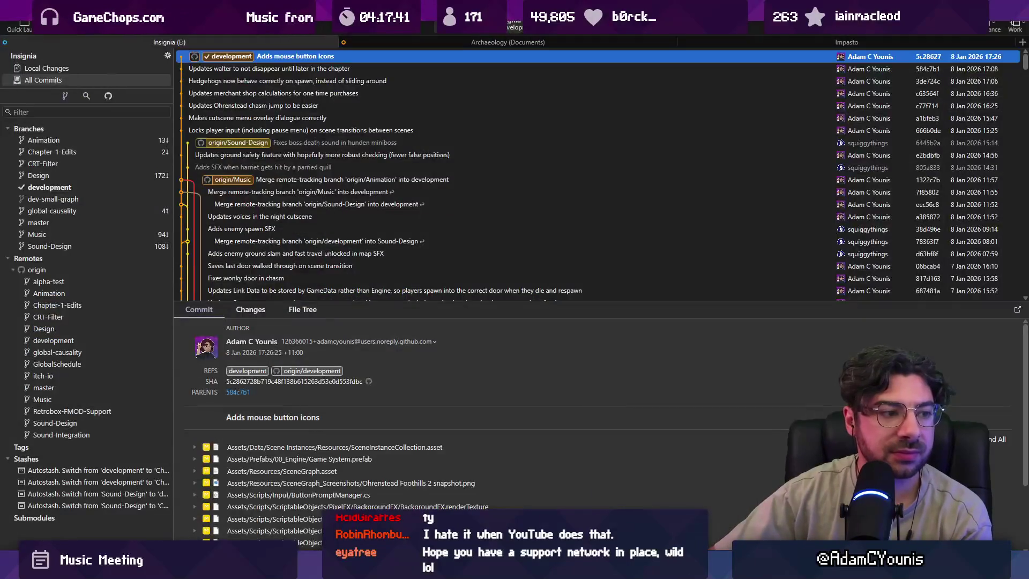
{"action": "key", "text": "alt+Tab"}
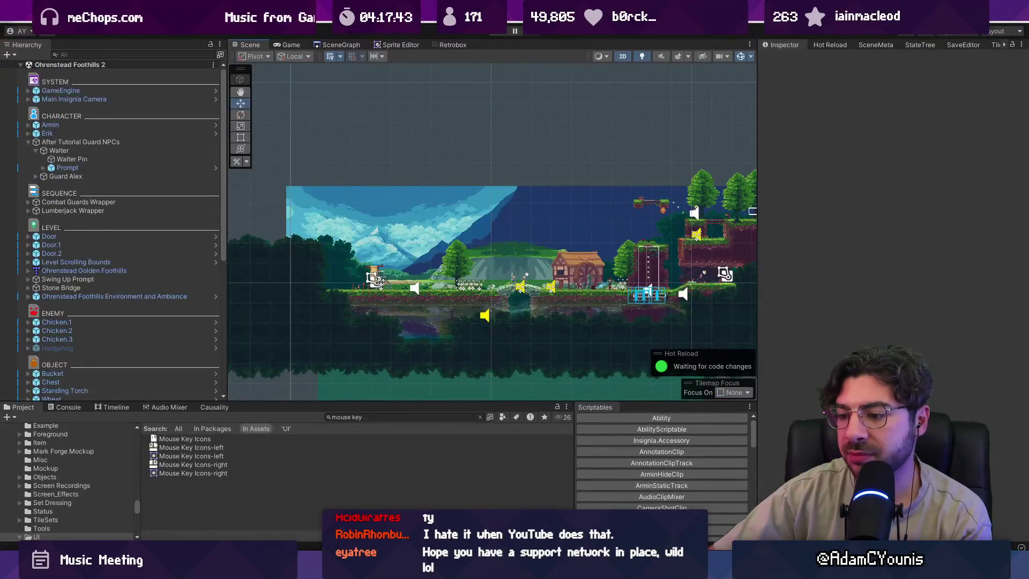
{"action": "key", "text": "alt+Tab"}
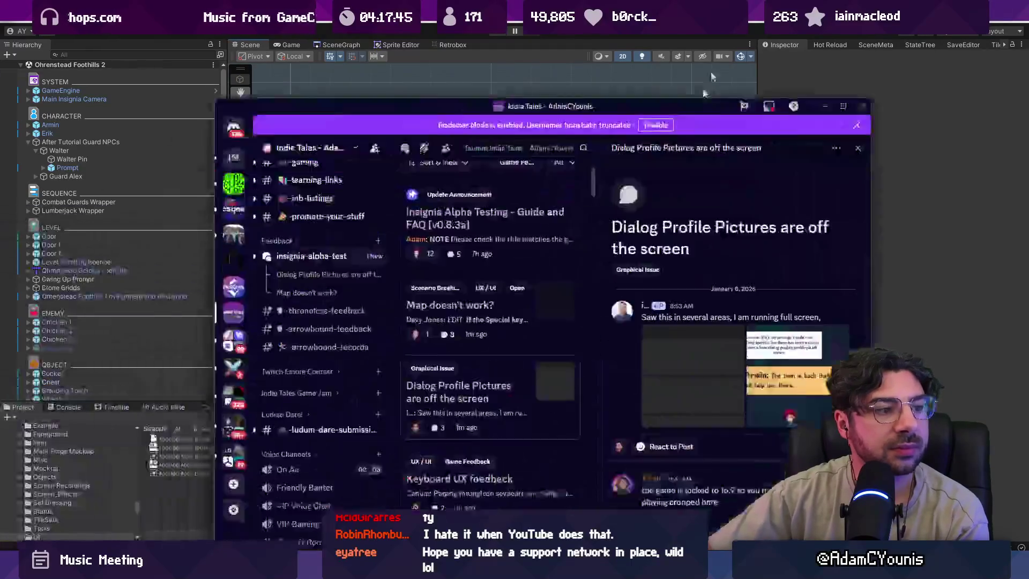
Filter the forum to posts tagged Open and Glitch Abuse / OOB.
{"action": "left_click", "coordinate": [566, 118]}
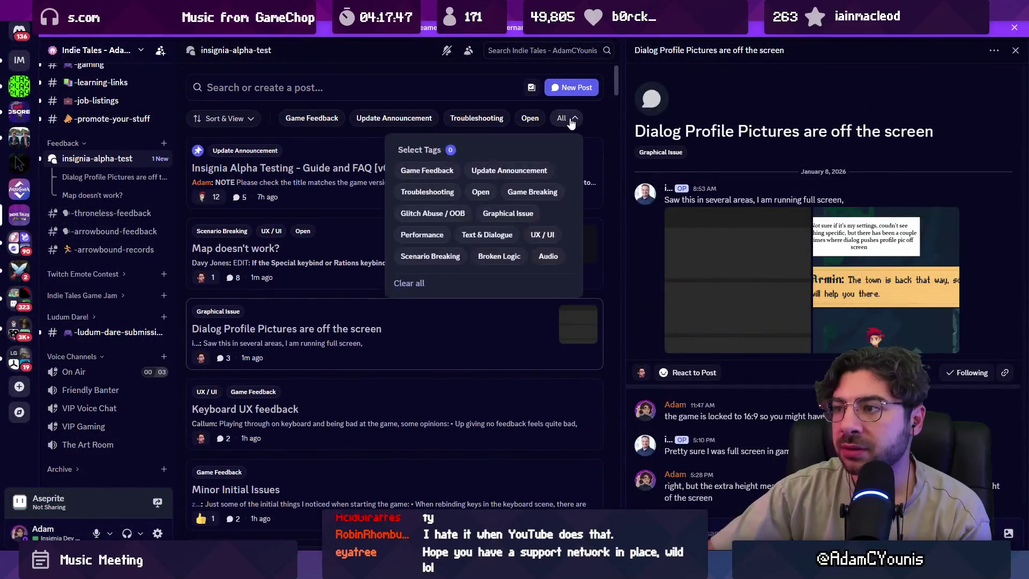
{"action": "left_click", "coordinate": [480, 189]}
{"action": "left_click", "coordinate": [568, 118]}
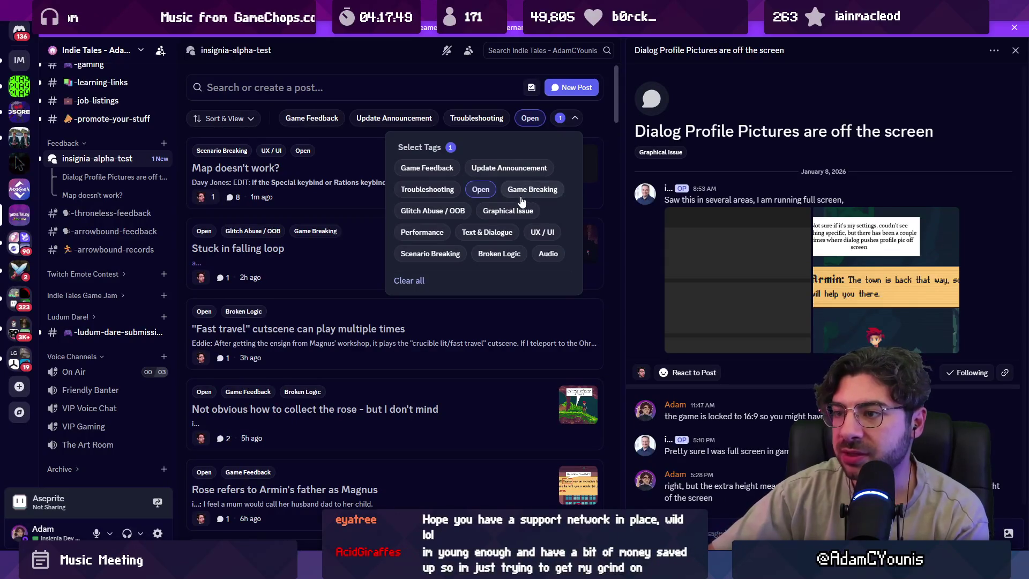
{"action": "left_click", "coordinate": [459, 211]}
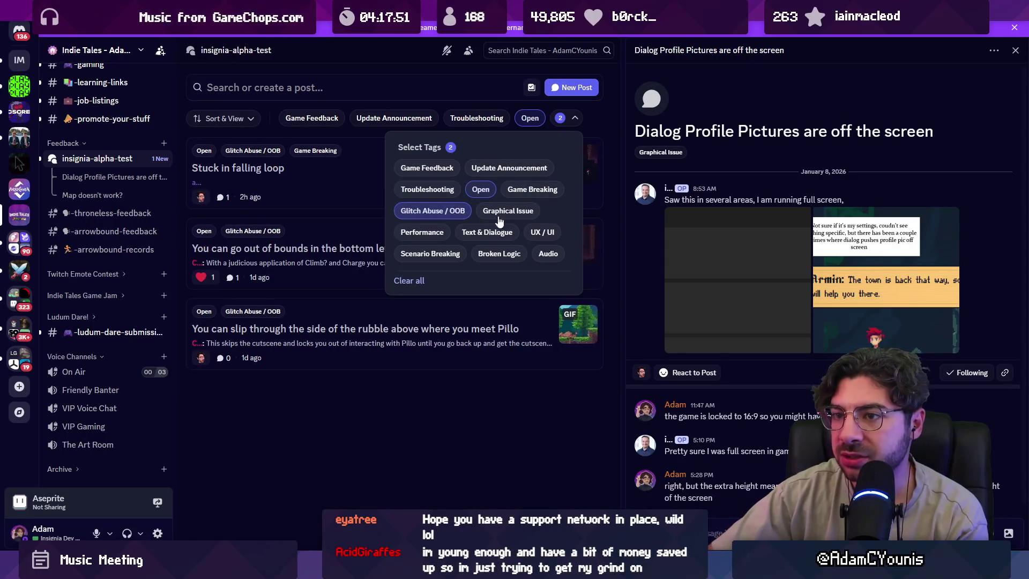
{"action": "left_click", "coordinate": [609, 212]}
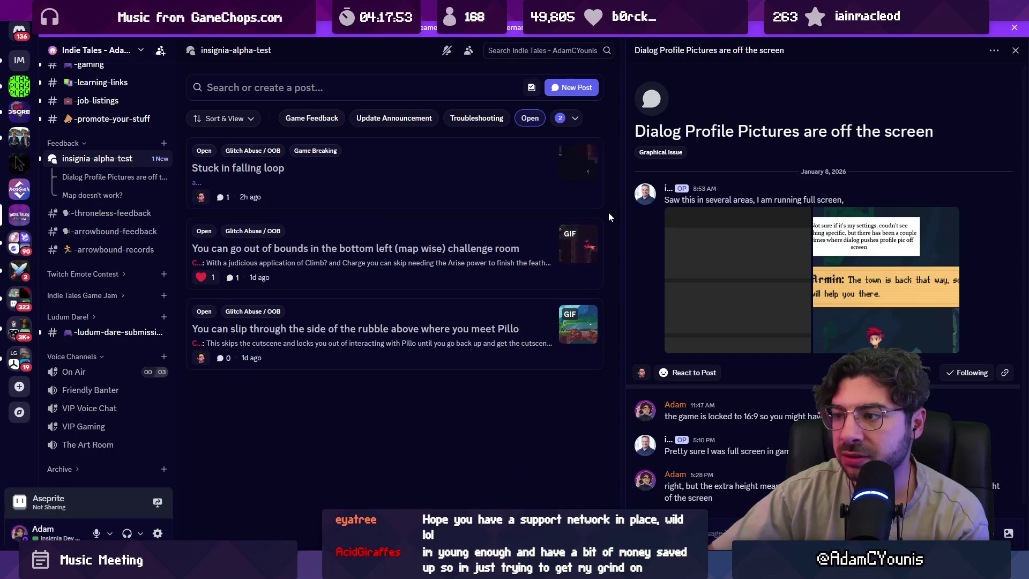
Open the post about slipping through the side of the rubble near Pillo.
{"action": "left_click", "coordinate": [512, 252]}
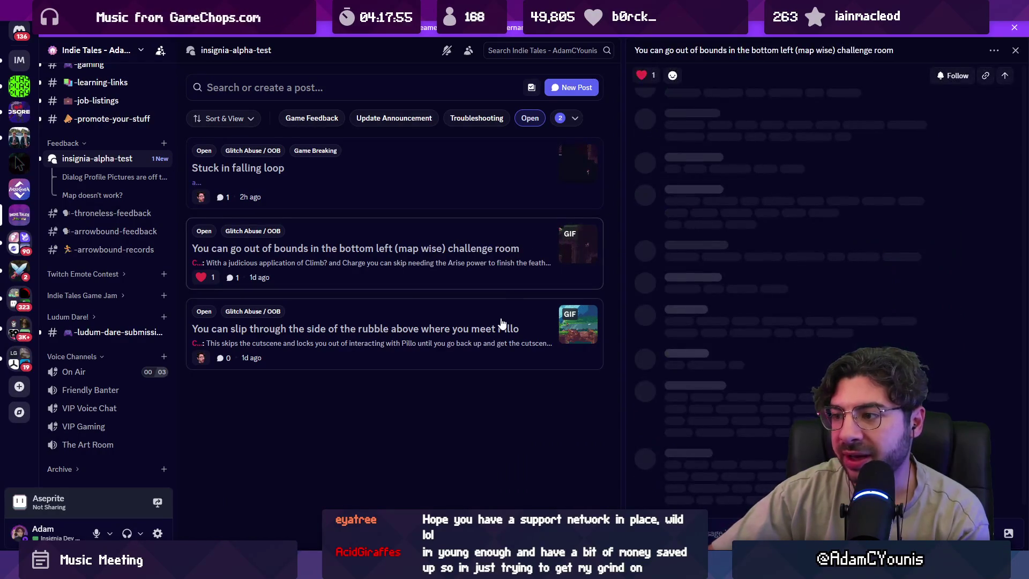
{"action": "left_click", "coordinate": [506, 328]}
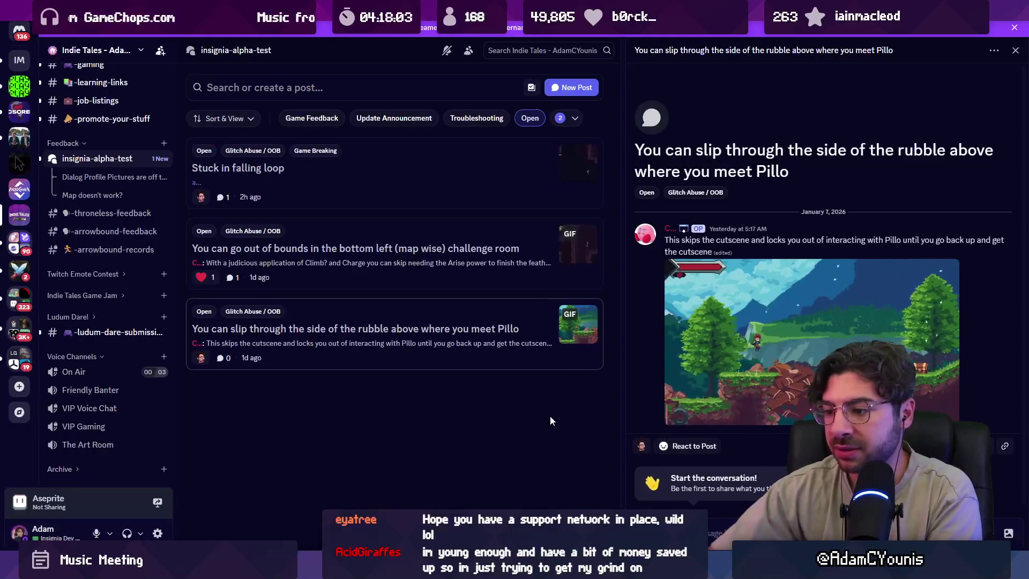
{"action": "key", "text": "alt+Tab"}
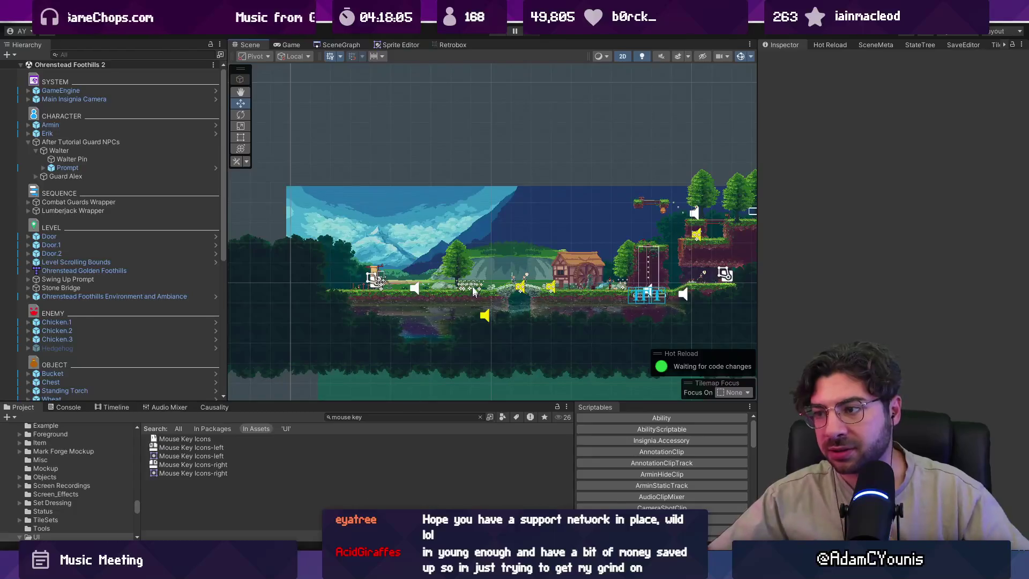
Open Pillo's Landing Site from the SceneGraph and select the bridge Blockade's Collider.
{"action": "left_click", "coordinate": [341, 44]}
{"action": "scroll", "coordinate": [538, 214], "scroll_direction": "up", "scroll_amount": 5}
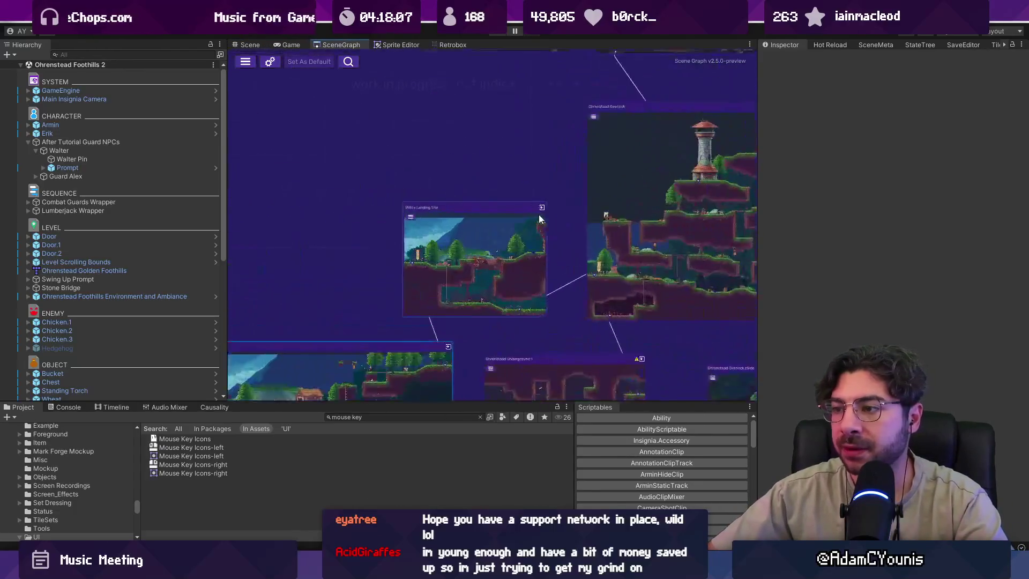
{"action": "double_click", "coordinate": [478, 259]}
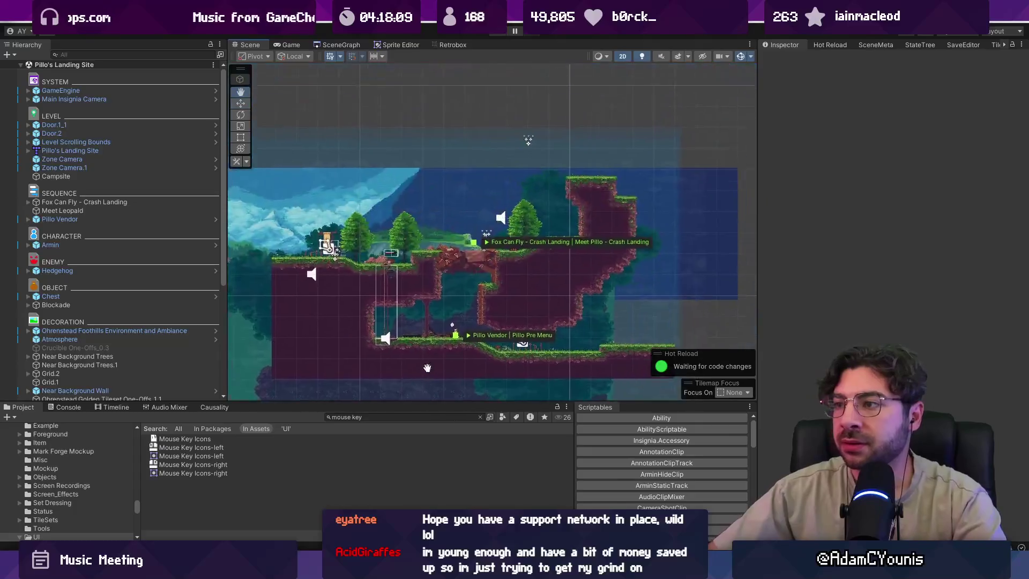
{"action": "left_click", "coordinate": [449, 273]}
{"action": "key", "text": "f"}
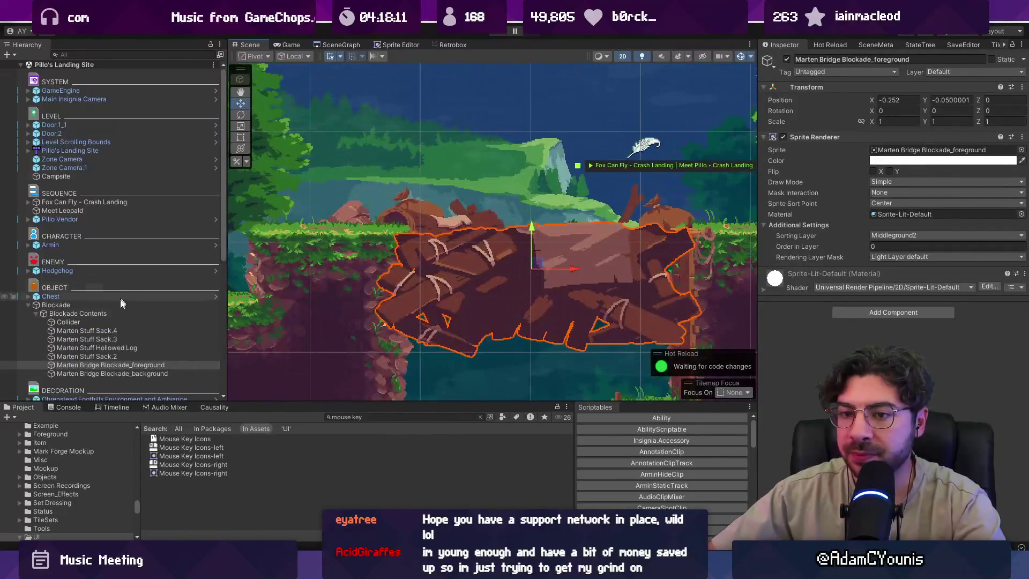
{"action": "left_click", "coordinate": [98, 321]}
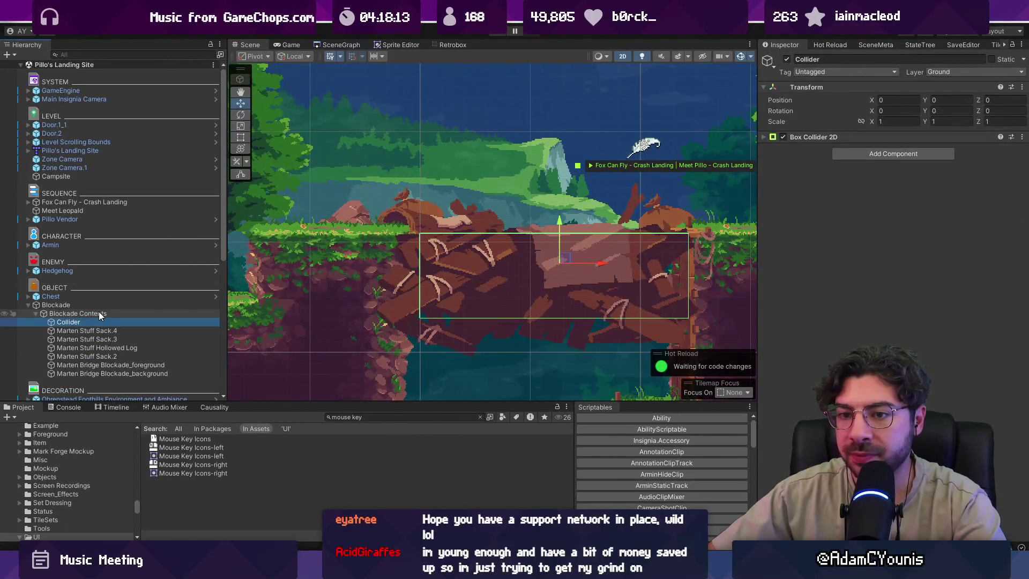
{"action": "left_click", "coordinate": [82, 154], "text": "ctrl"}
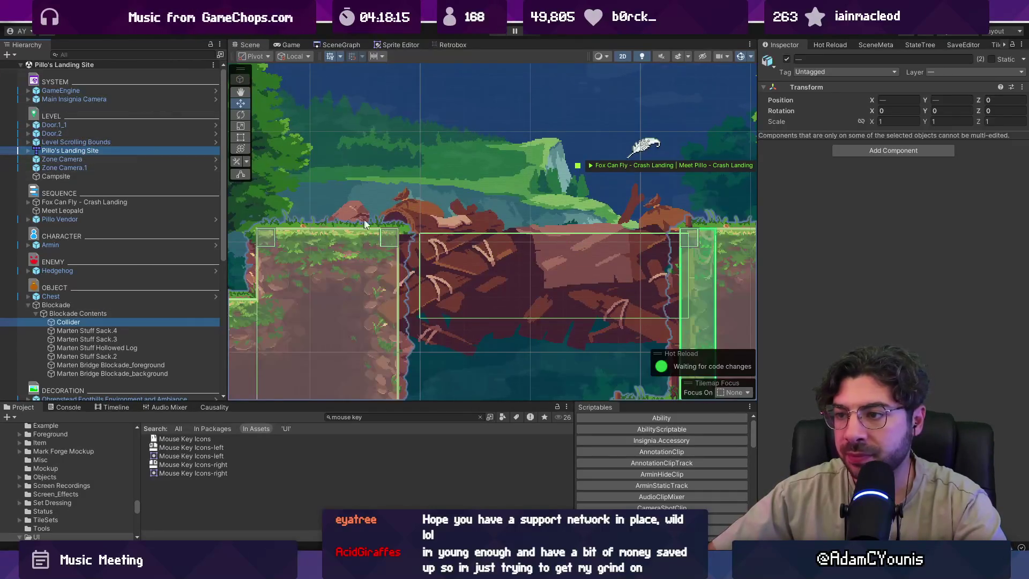
{"action": "scroll", "coordinate": [387, 230], "scroll_direction": "up", "scroll_amount": 1}
{"action": "scroll", "coordinate": [415, 270], "scroll_direction": "down", "scroll_amount": 2}
{"action": "scroll", "coordinate": [415, 270], "scroll_direction": "down", "scroll_amount": 1}
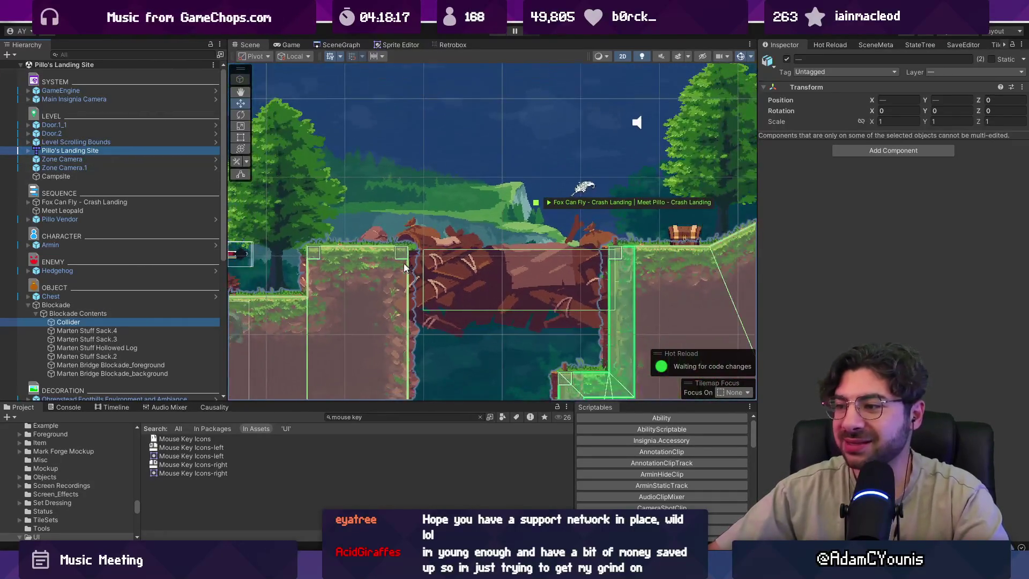
{"action": "left_click", "coordinate": [114, 323]}
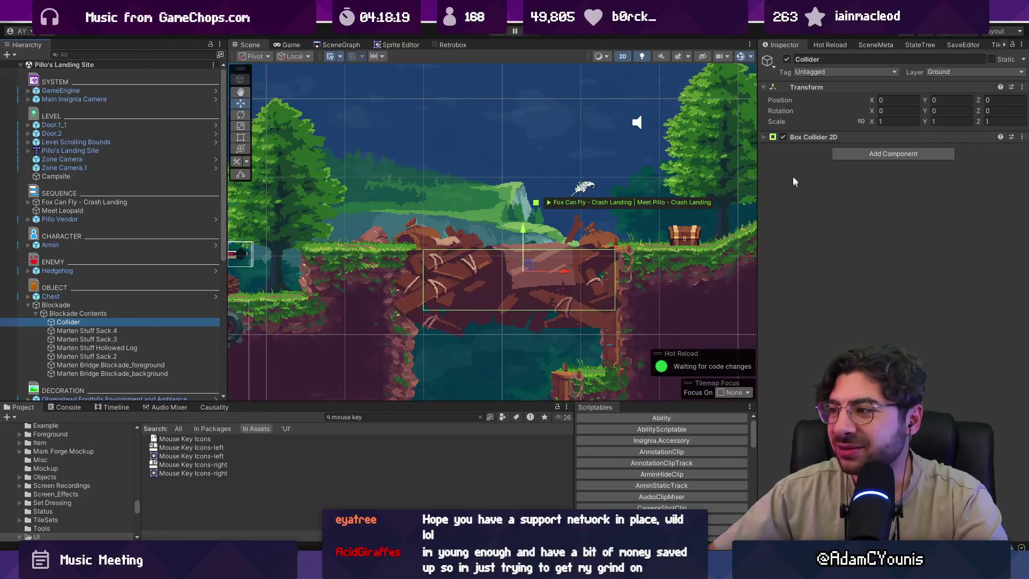
Widen the Box Collider 2D to 3.30 with offset X -0.10 and save the scene.
{"action": "left_click", "coordinate": [813, 137]}
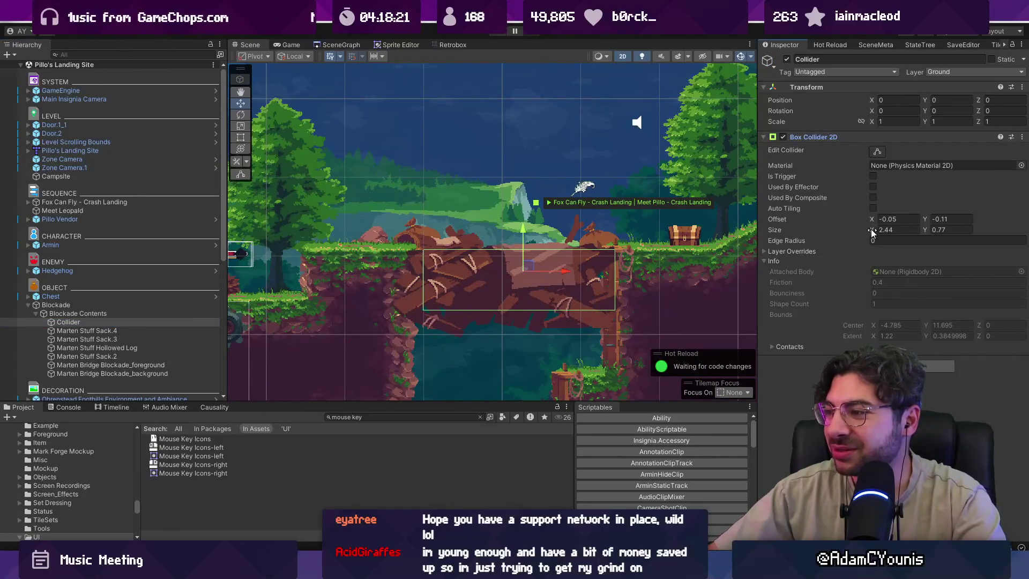
{"action": "left_click_drag", "start_coordinate": [871, 229], "coordinate": [886, 231]}
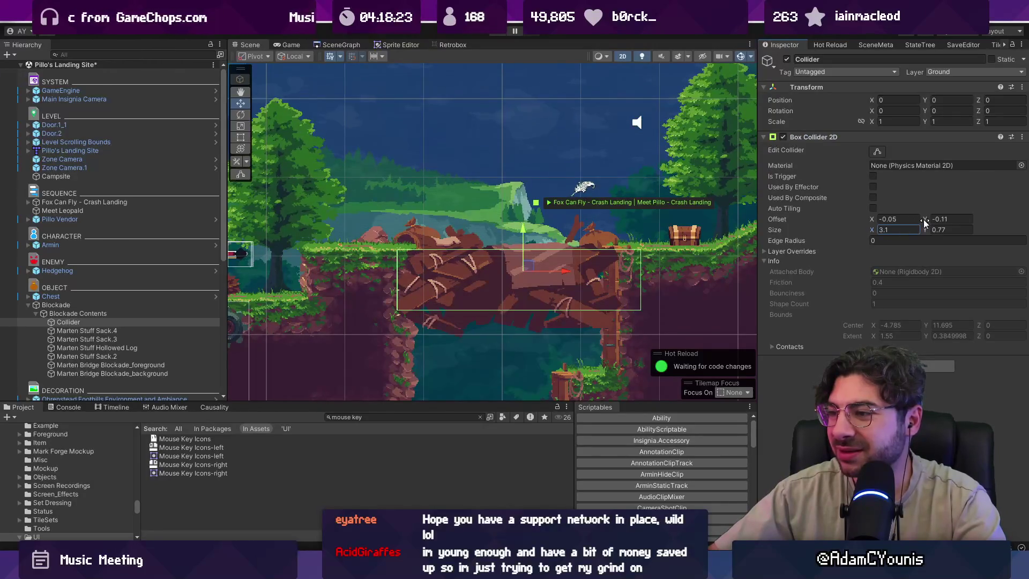
{"action": "left_click", "coordinate": [886, 218]}
{"action": "type", "text": "0"}
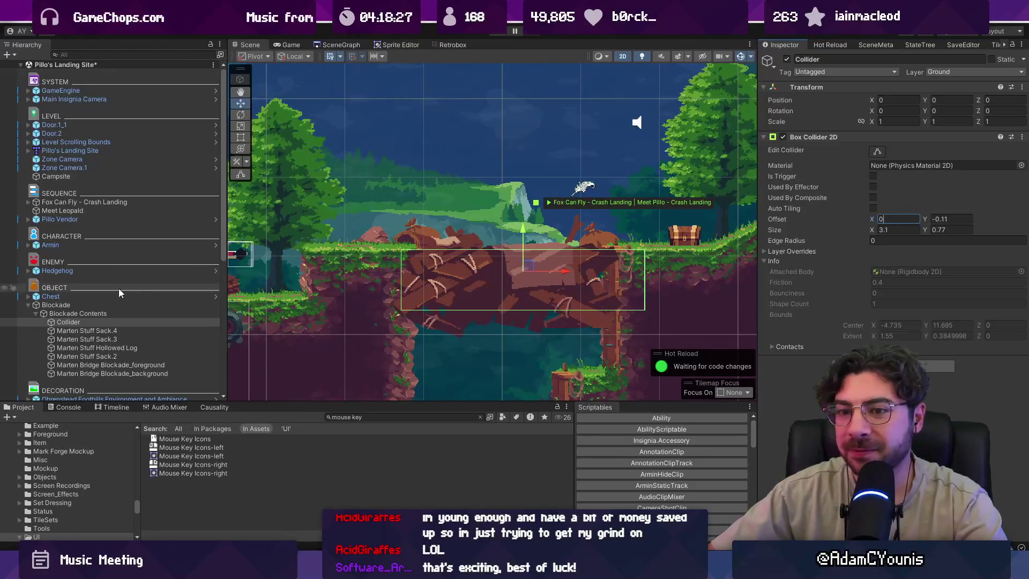
{"action": "left_click", "coordinate": [103, 150], "text": "ctrl"}
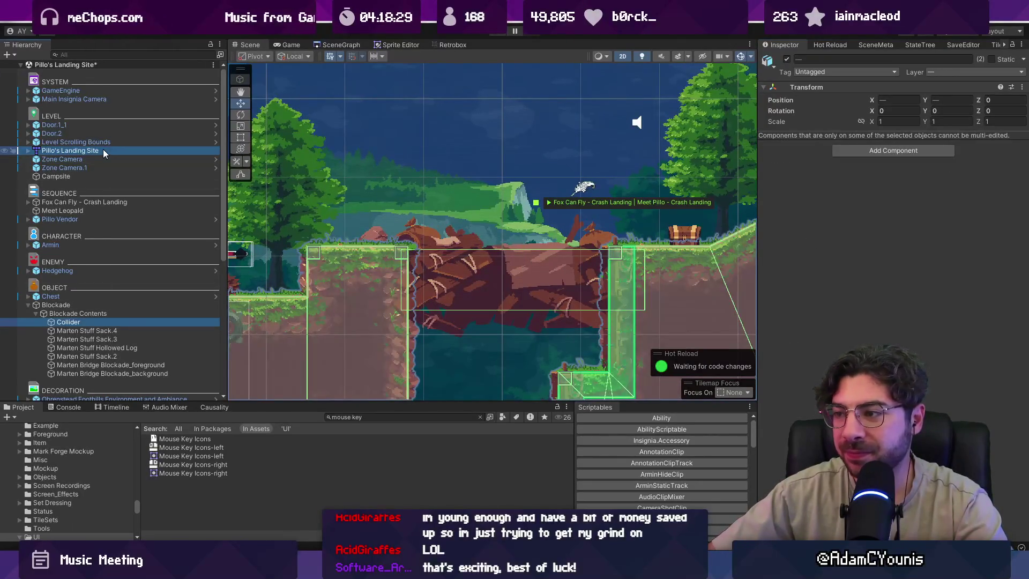
{"action": "left_click", "coordinate": [113, 322]}
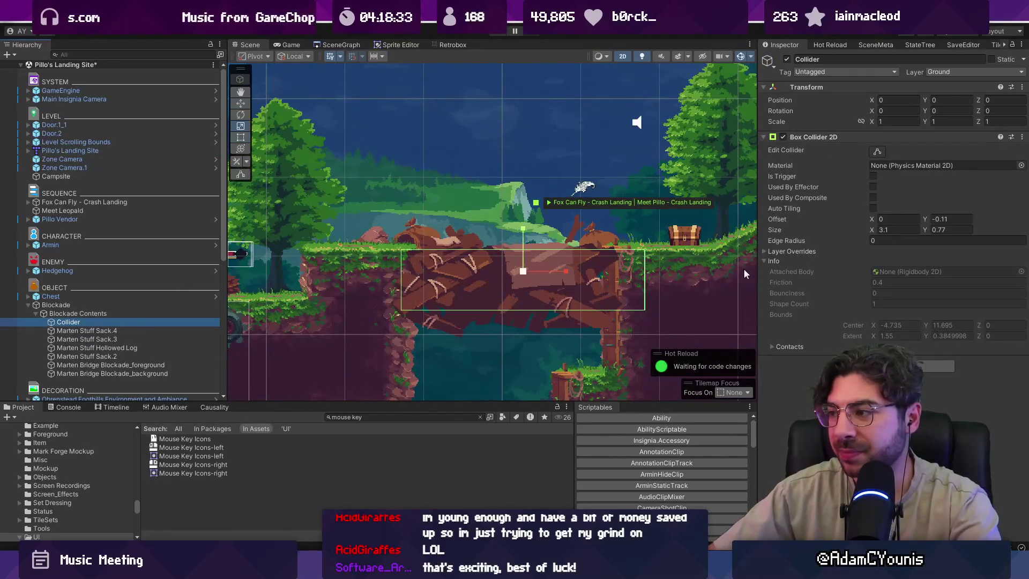
{"action": "left_click", "coordinate": [883, 153]}
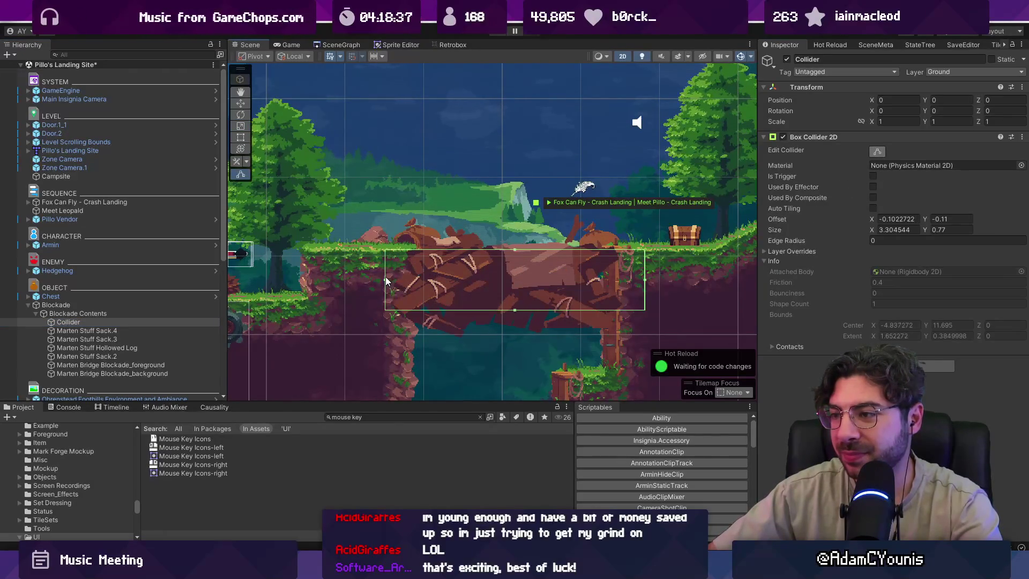
{"action": "key", "text": "ctrl+s"}
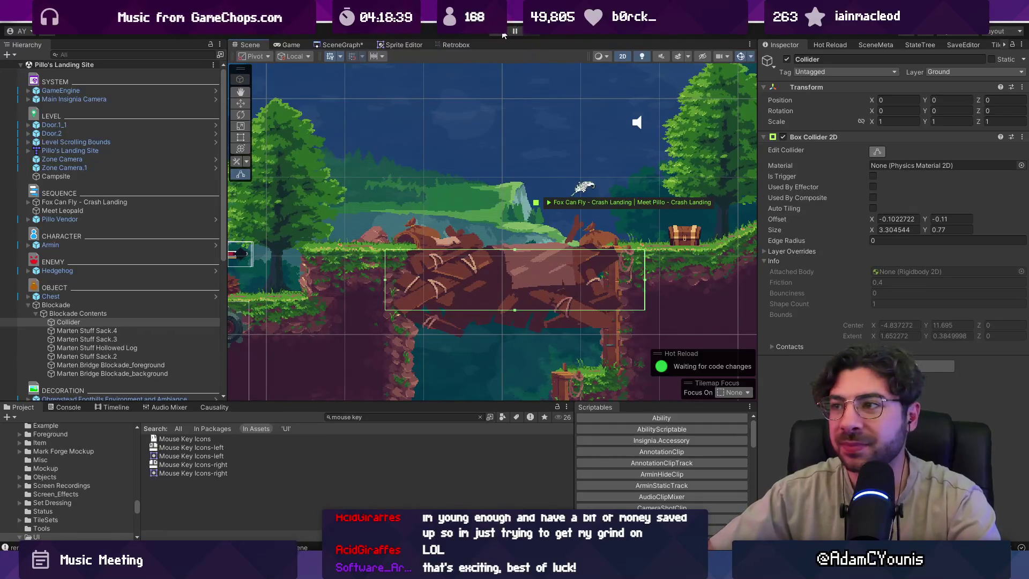
Start a test play of the level, restarting it once.
{"action": "left_click", "coordinate": [499, 32]}
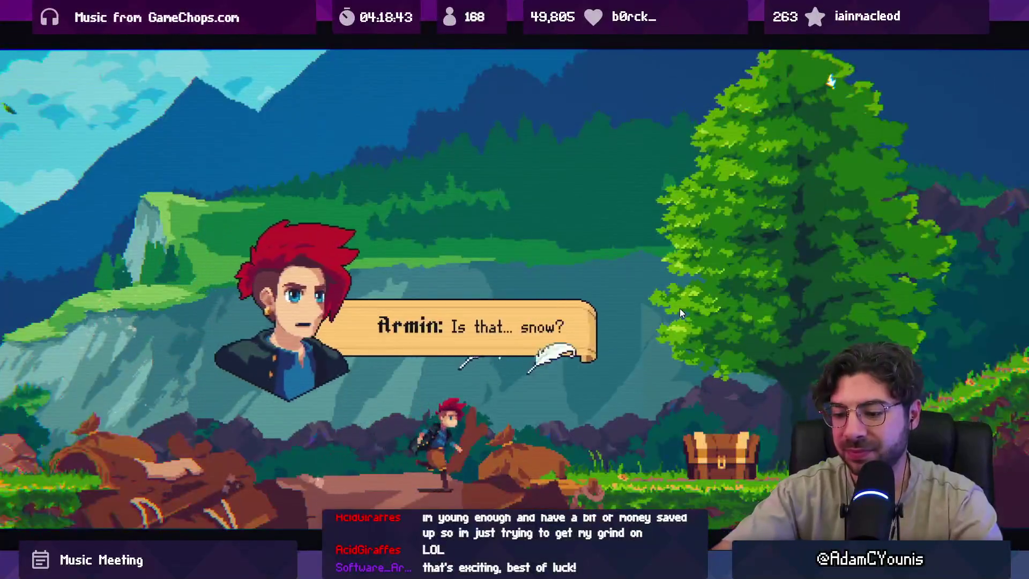
{"action": "key", "text": "shift+space"}
{"action": "left_click", "coordinate": [493, 33]}
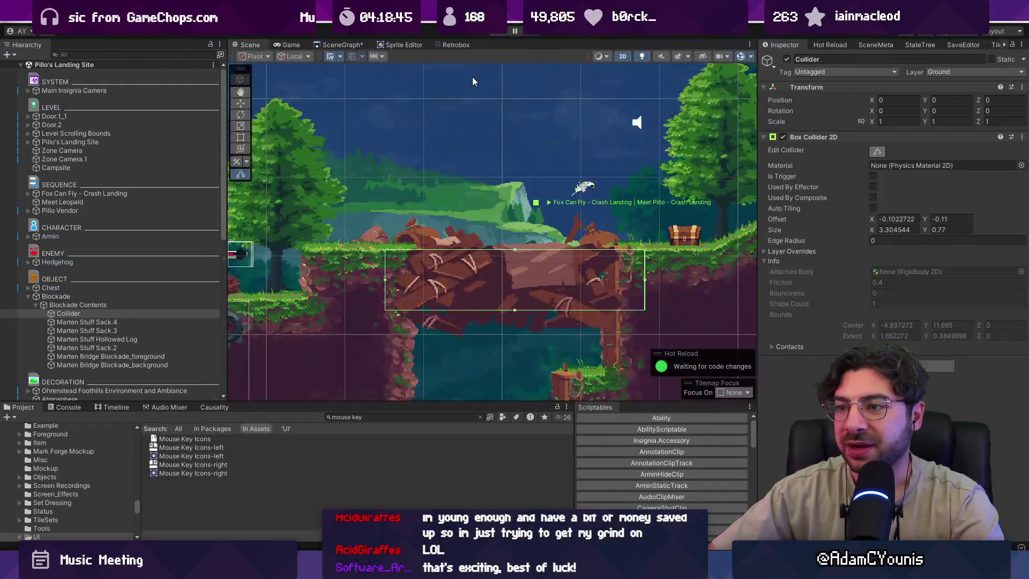
{"action": "left_click", "coordinate": [496, 32]}
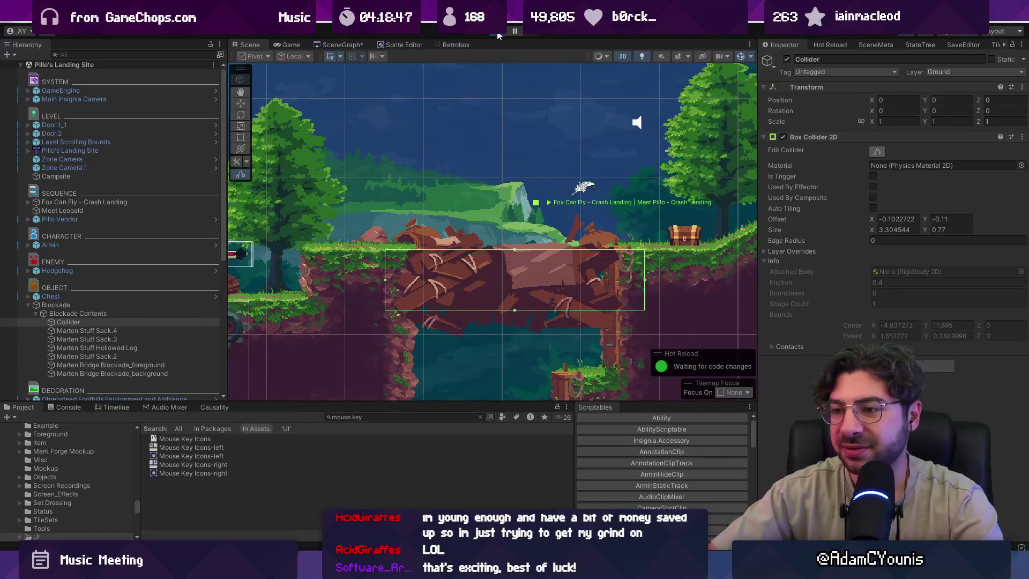
In Journal > Settings > Controls > Keyboard, rebind Attack to X and Special, then save.
{"action": "key", "text": "Down"}
{"action": "key", "text": "z"}
{"action": "key", "text": "Down"}
{"action": "key", "text": "z"}
{"action": "key", "text": "z"}
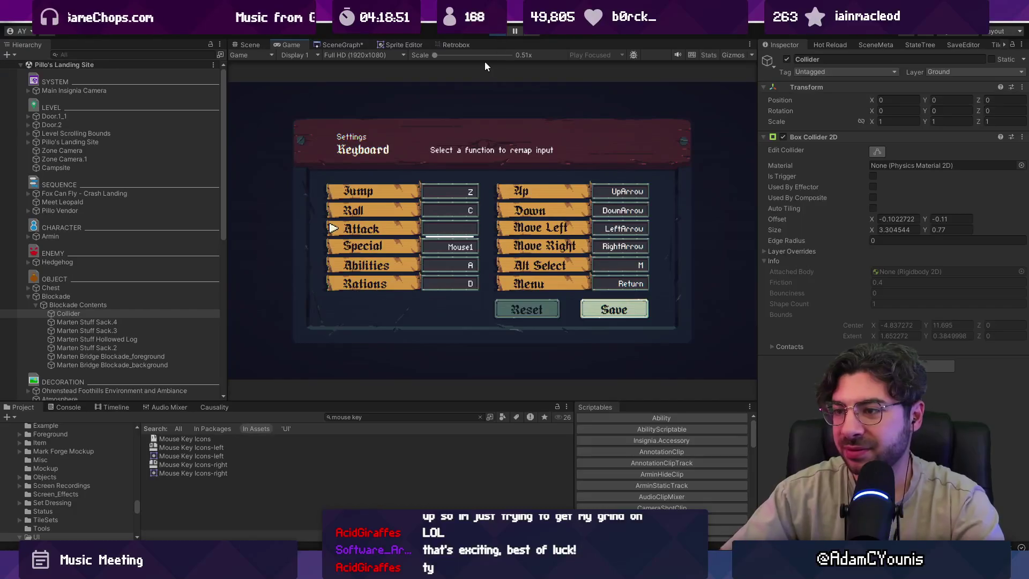
{"action": "key", "text": "z"}
{"action": "type", "text": "X"}
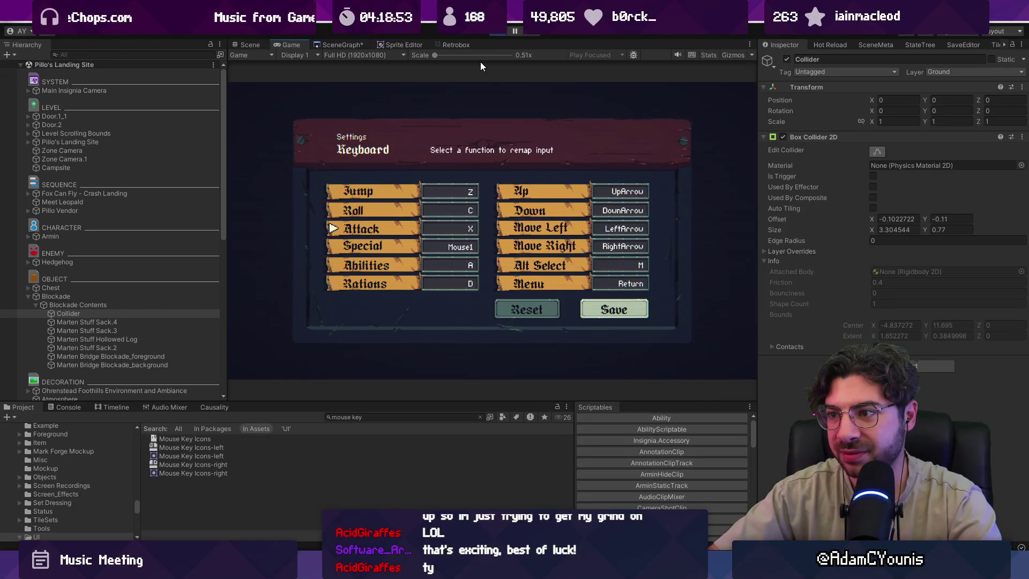
{"action": "key", "text": "z"}
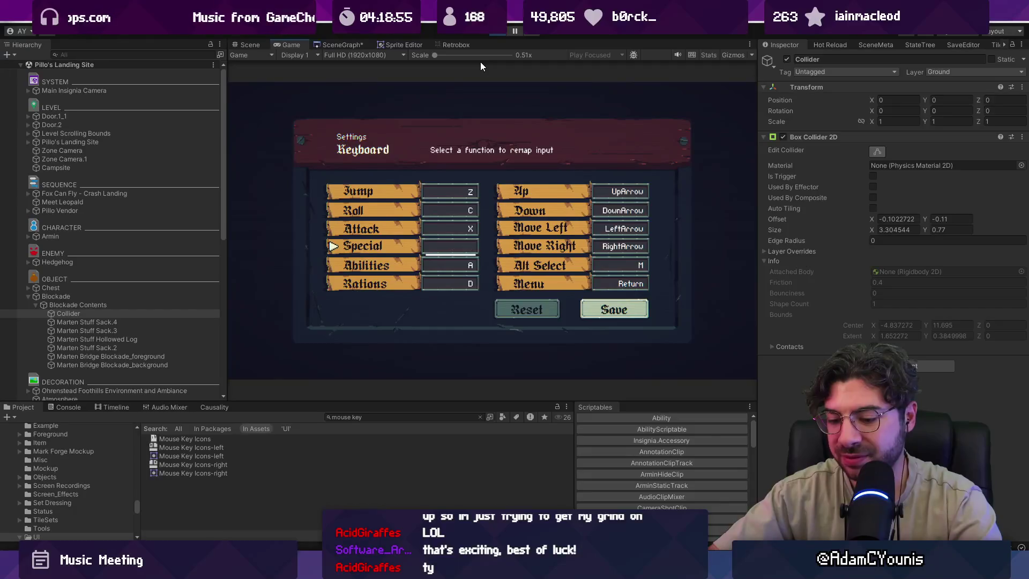
{"action": "key", "text": "Down"}
{"action": "key", "text": "Right"}
{"action": "key", "text": "z"}
{"action": "key", "text": "Return"}
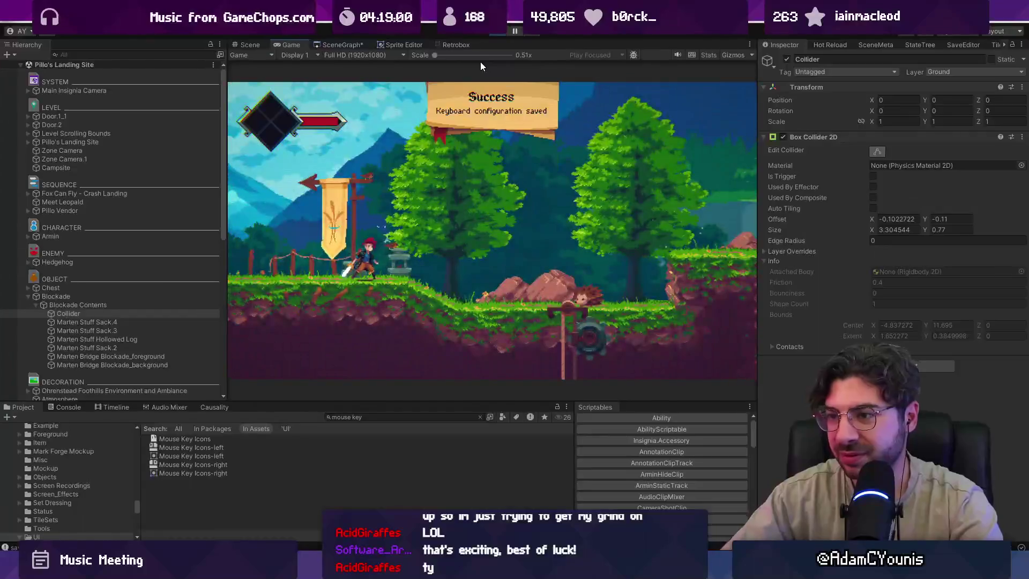
Run and jump the character across the rubble bridge, then stop Play mode.
{"action": "key", "text": "Right"}
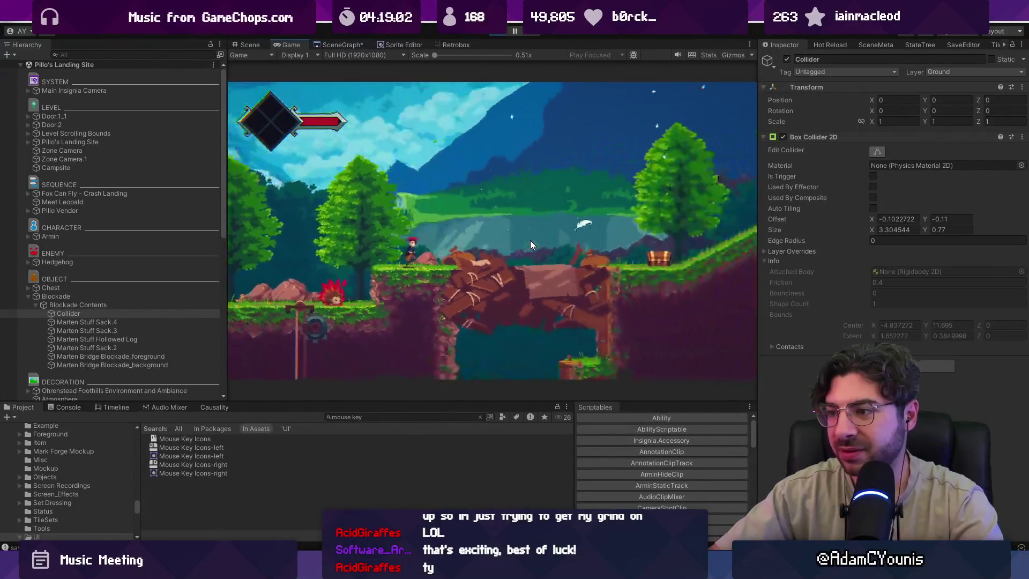
{"action": "key", "text": "Right"}
{"action": "key", "text": "z"}
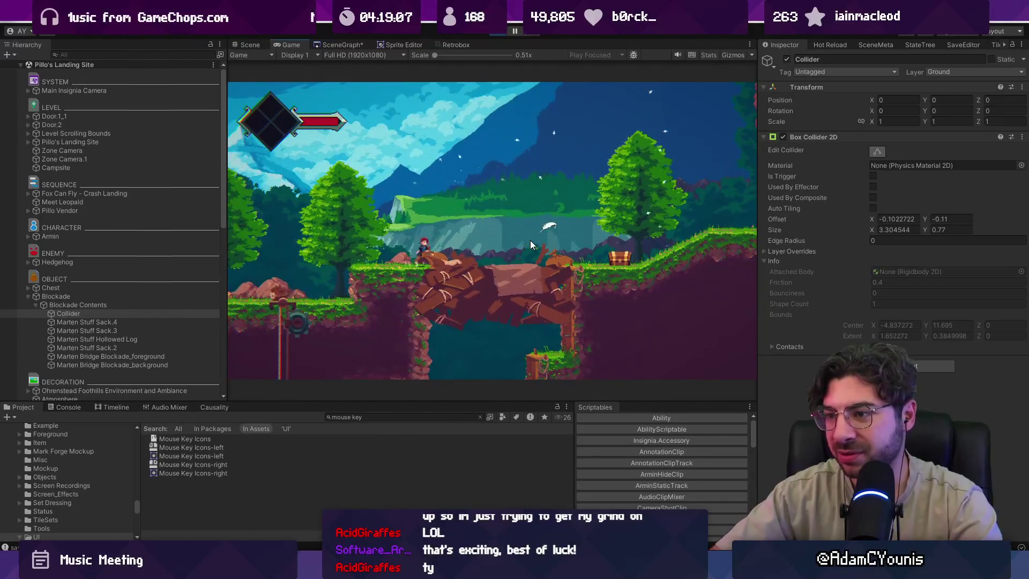
{"action": "key", "text": "Right"}
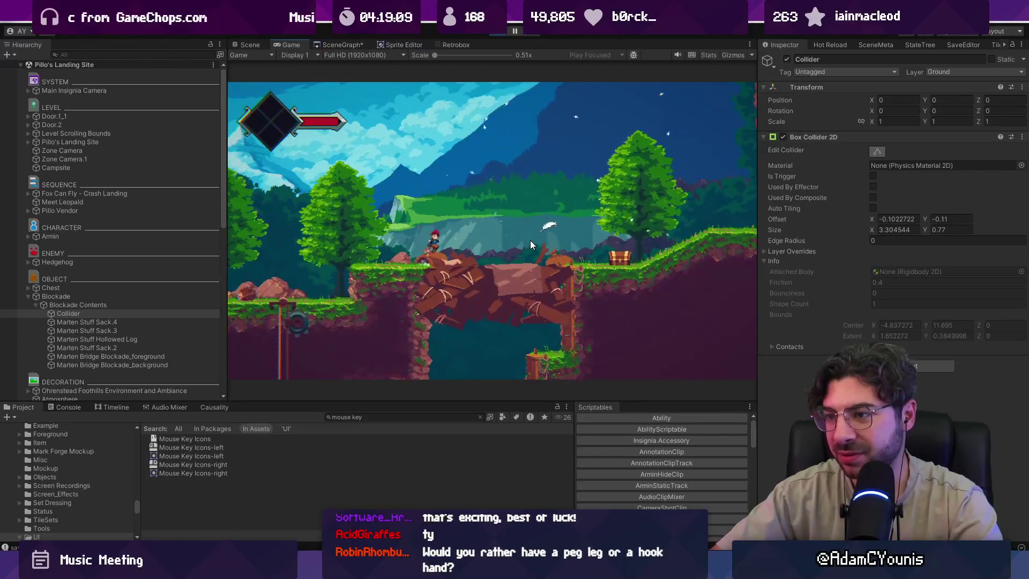
{"action": "key", "text": "Left"}
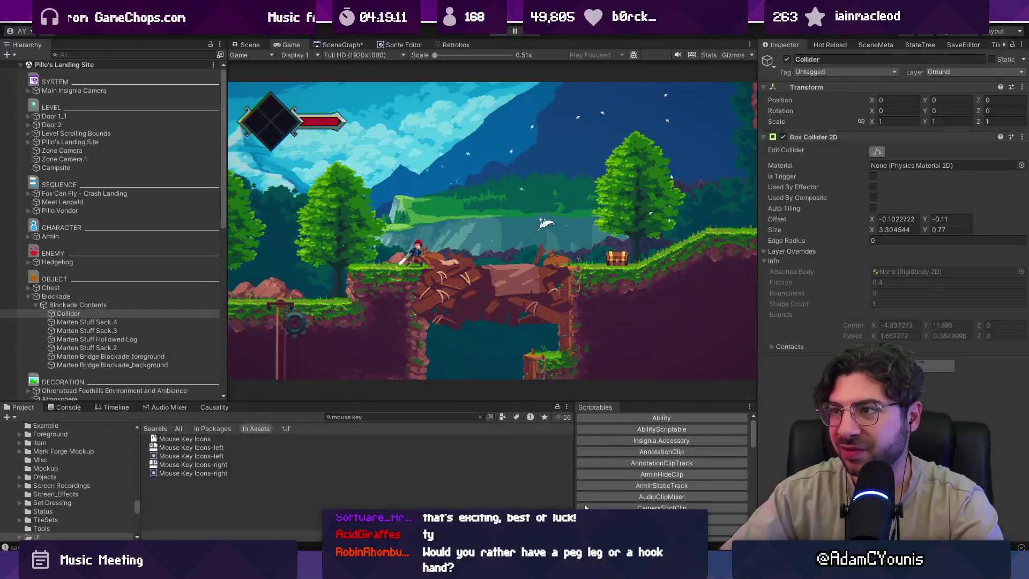
{"action": "key", "text": "ctrl+p"}
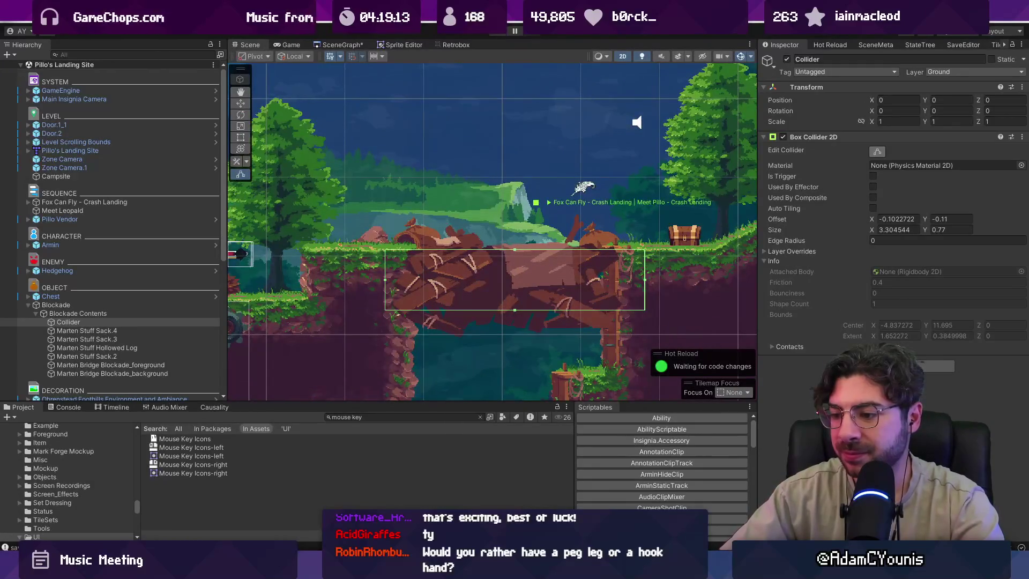
{"action": "key", "text": "alt+Tab"}
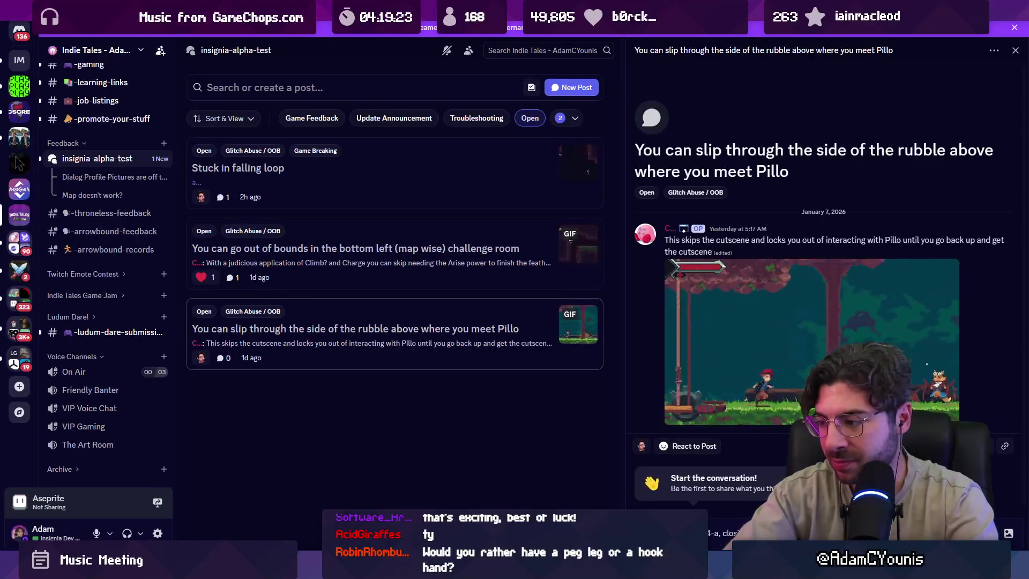
Reply 'fixed in 0.8.4-a' on the rubble-slip post and remove its Open tag.
{"action": "key", "text": "Return"}
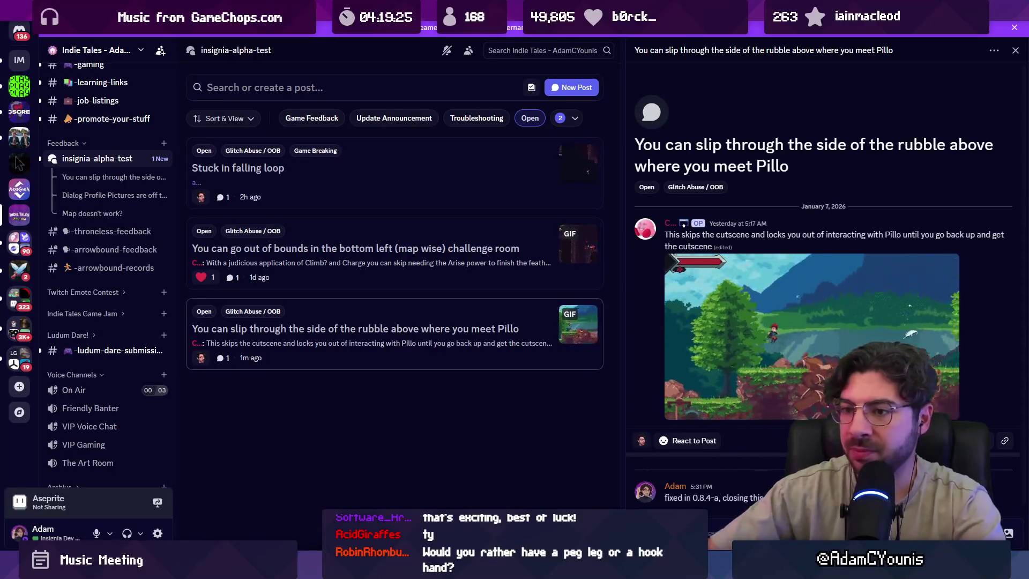
{"action": "right_click", "coordinate": [359, 348]}
{"action": "mouse_move", "coordinate": [403, 392]}
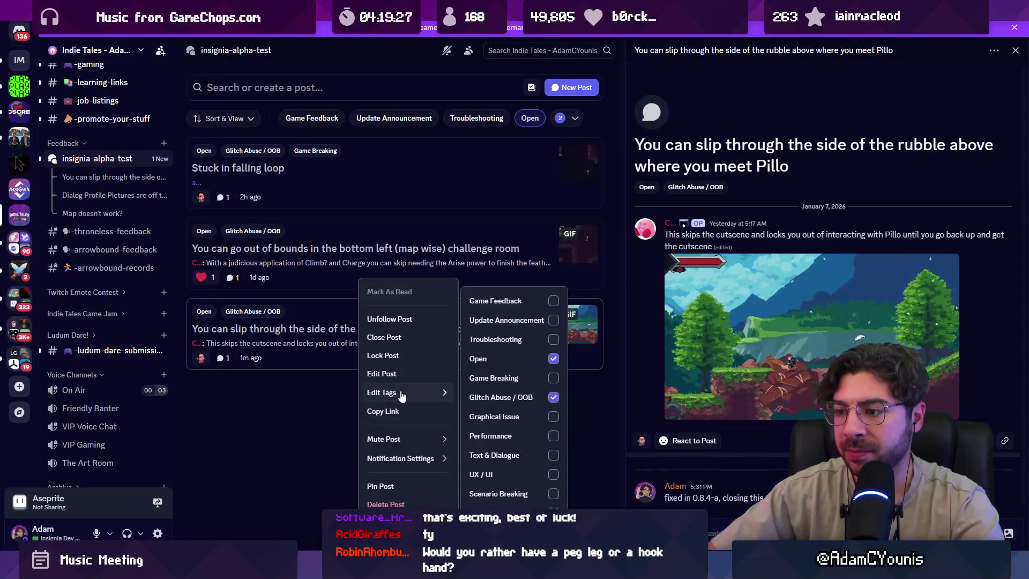
{"action": "left_click", "coordinate": [553, 359]}
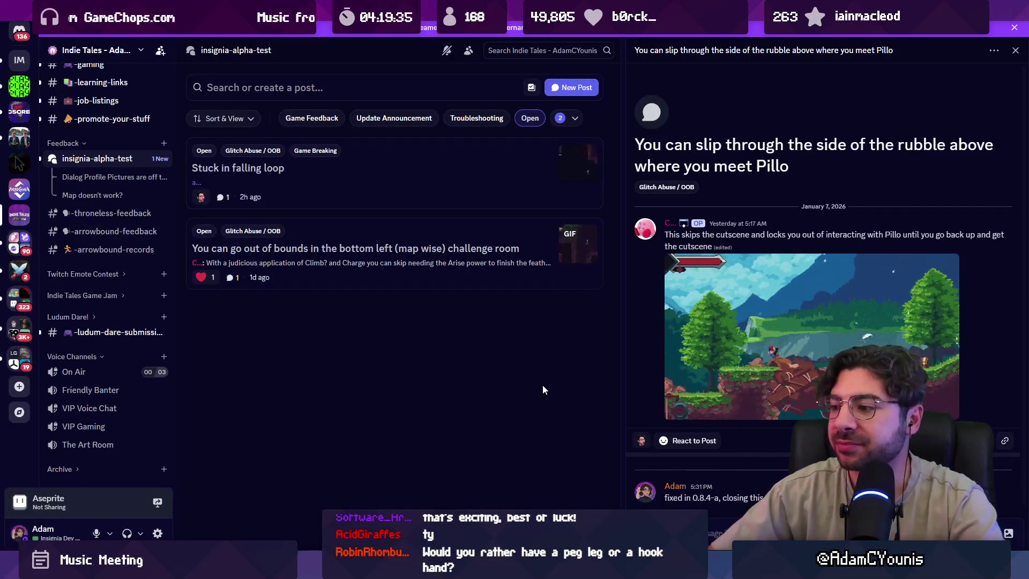
Filter the forum to Text & Dialogue posts instead of Glitch Abuse / OOB.
{"action": "left_click", "coordinate": [572, 117]}
{"action": "left_click", "coordinate": [455, 212]}
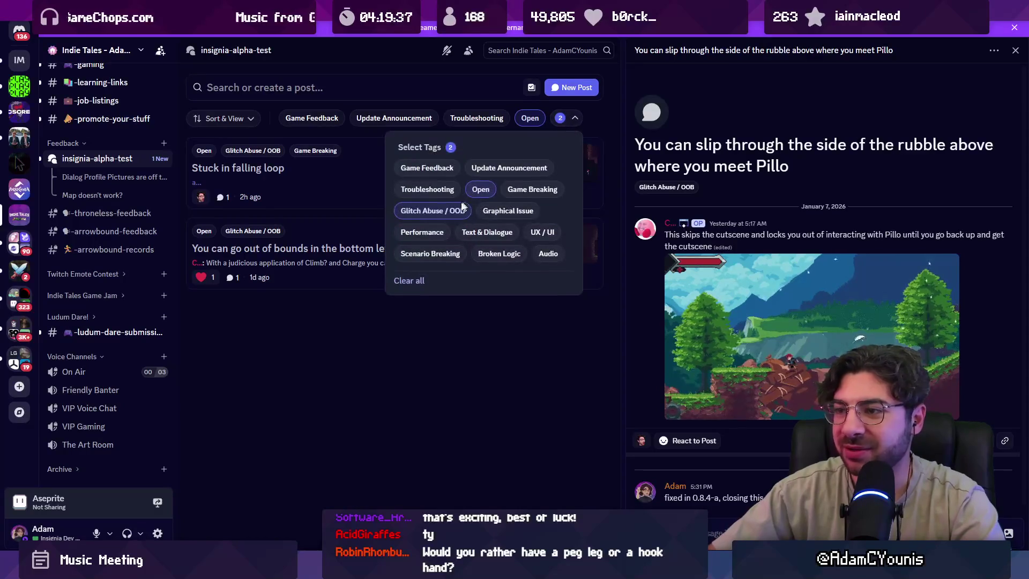
{"action": "left_click", "coordinate": [435, 236]}
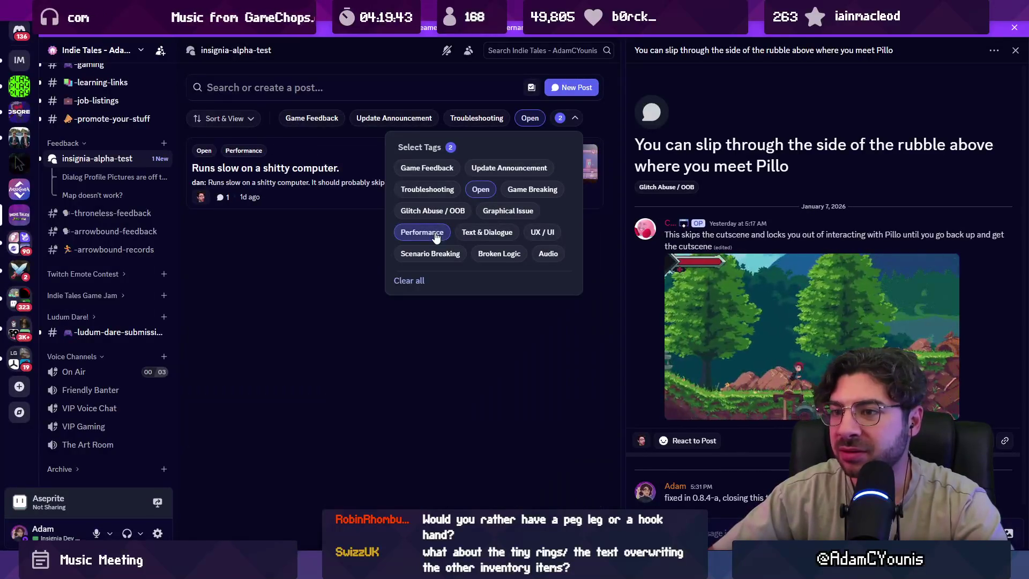
{"action": "left_click", "coordinate": [429, 233]}
{"action": "left_click", "coordinate": [462, 235]}
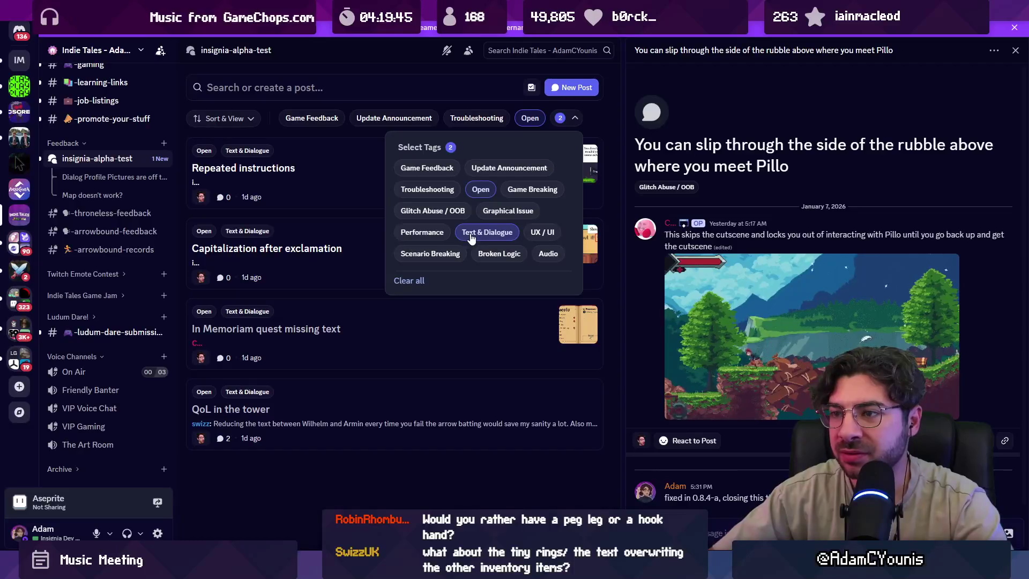
{"action": "left_click", "coordinate": [410, 491]}
Reply 'fixed in 0.8.3-a' on the Capitalization after exclamation post.
{"action": "left_click", "coordinate": [409, 269]}
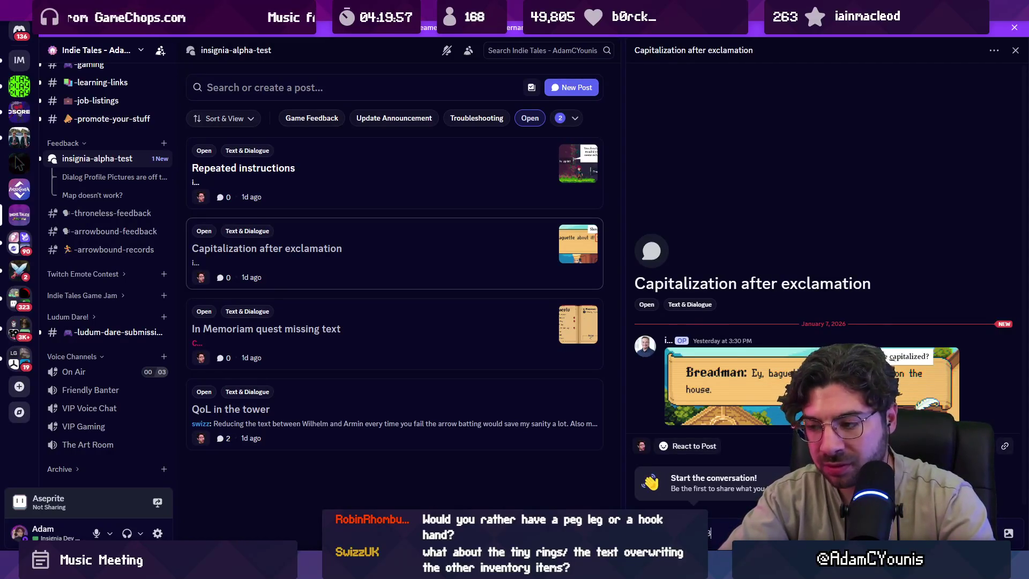
{"action": "key", "text": "Return"}
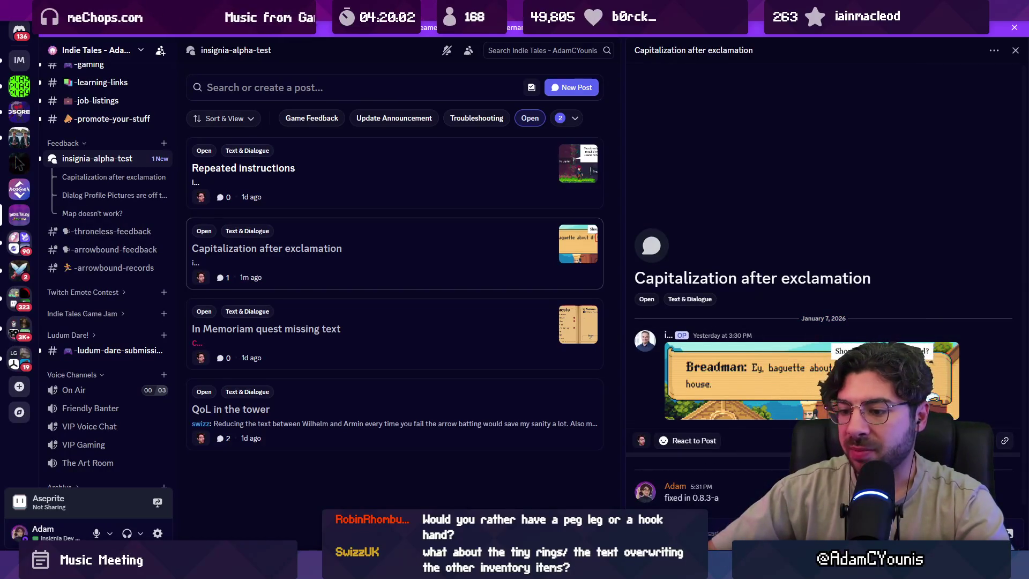
{"action": "left_click", "coordinate": [351, 416]}
Search the Project for bread, open Outside_Ohrenstead from SceneGraph, and pan to the village.
{"action": "type", "text": "bread"}
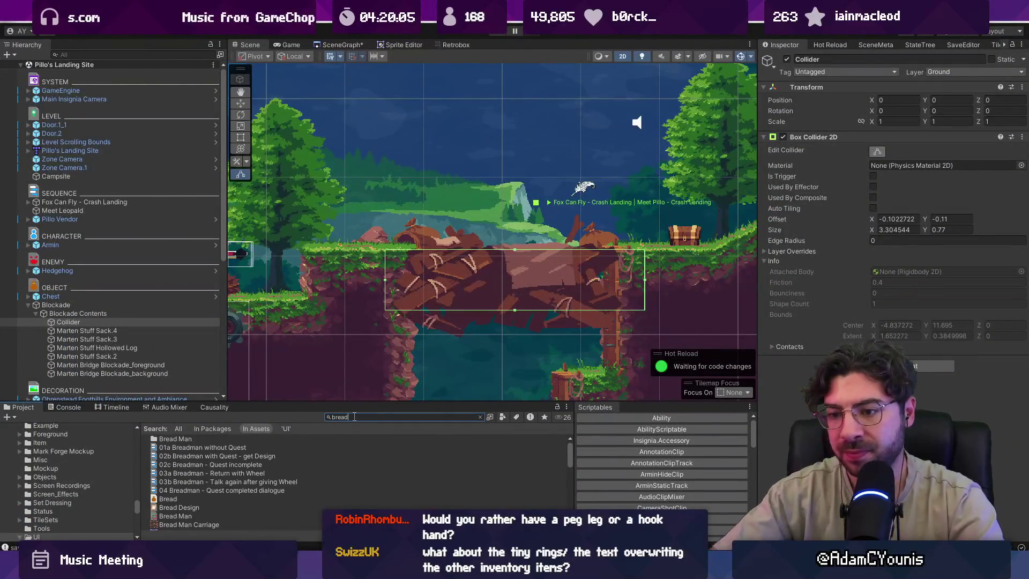
{"action": "scroll", "coordinate": [226, 436], "scroll_direction": "down", "scroll_amount": 3}
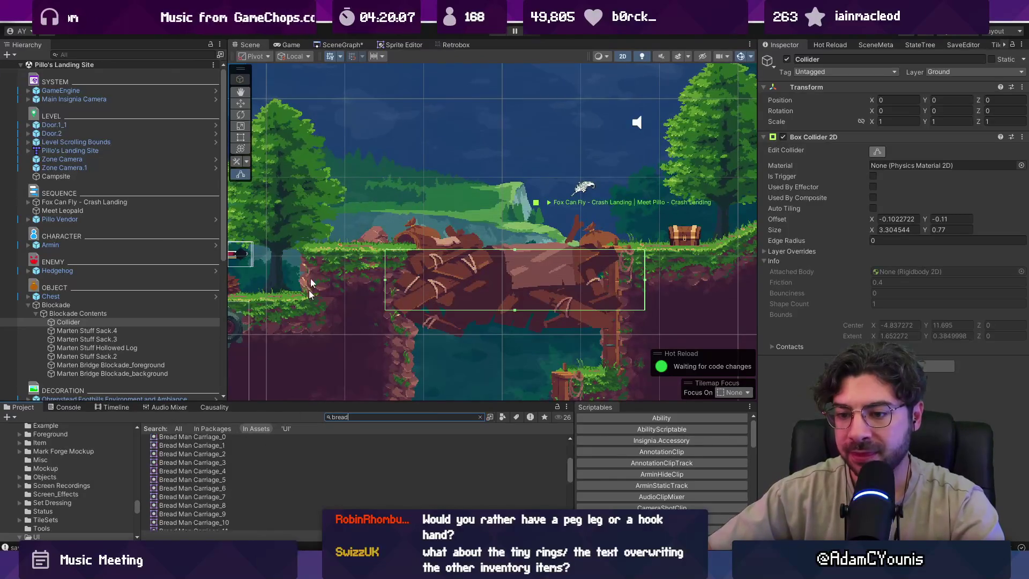
{"action": "left_click", "coordinate": [342, 45]}
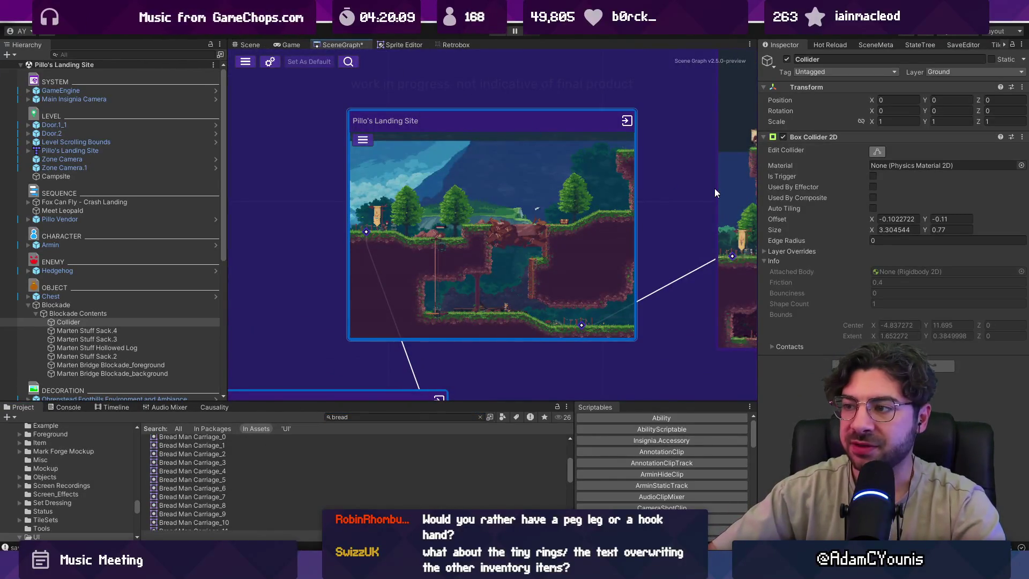
{"action": "type", "text": "Ohrenstead"}
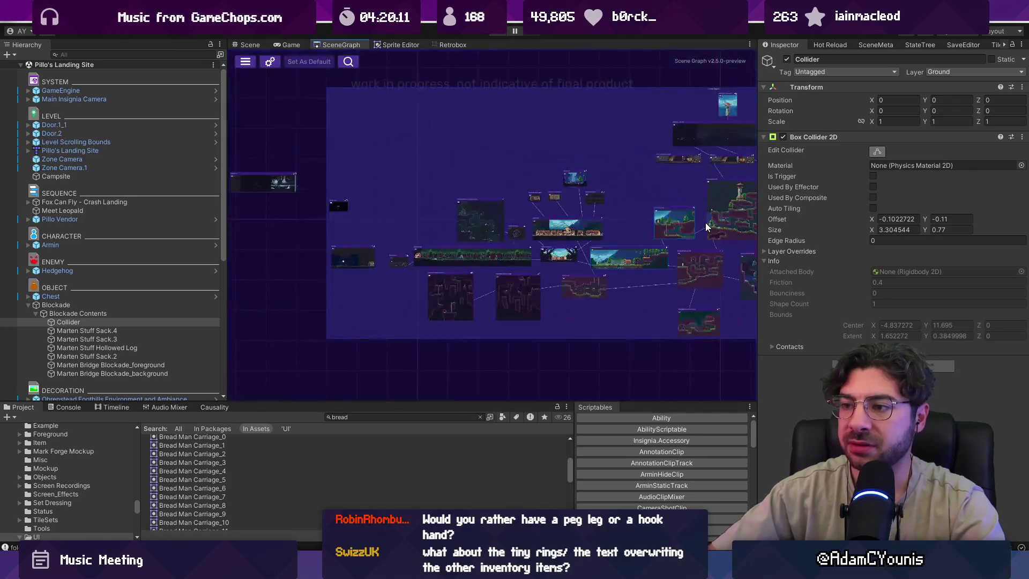
{"action": "key", "text": "Return"}
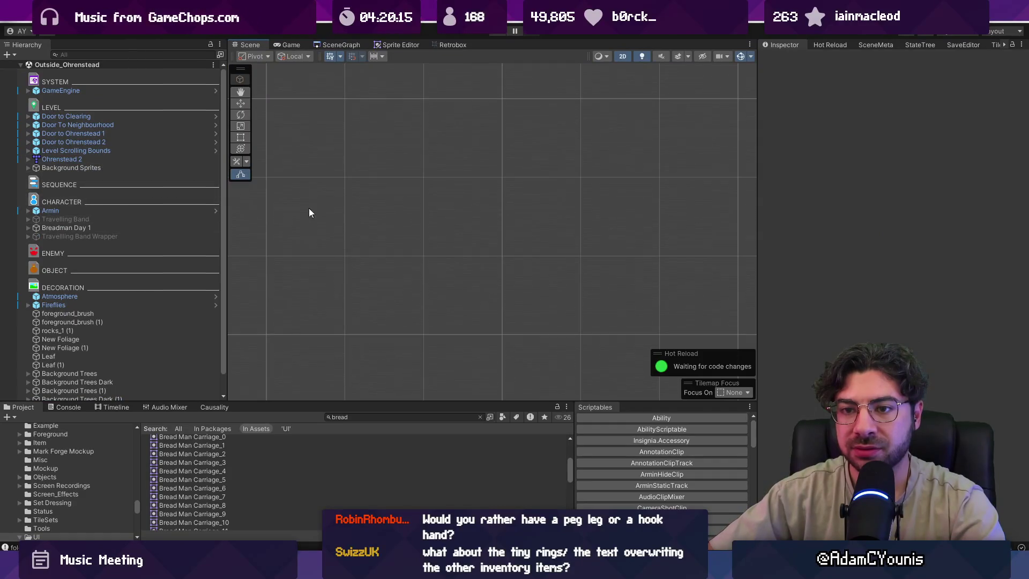
{"action": "scroll", "coordinate": [581, 202], "scroll_direction": "down", "scroll_amount": 3}
{"action": "left_click_drag", "start_coordinate": [483, 230], "coordinate": [322, 138]}
{"action": "scroll", "coordinate": [397, 185], "scroll_direction": "up", "scroll_amount": 5}
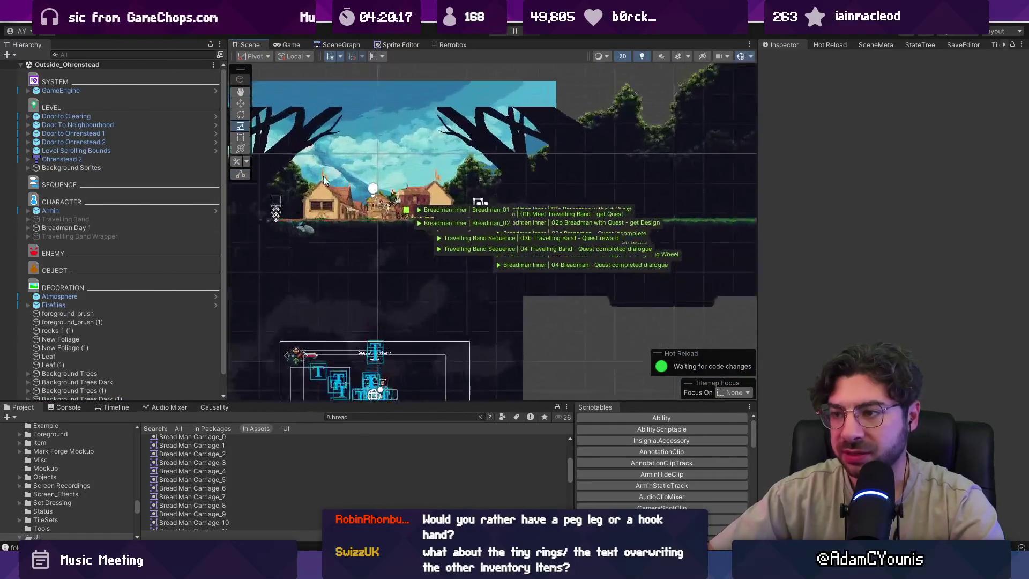
Inspect the Breadman Day 1, Dialogue Pin and Breadman Inner objects in the village.
{"action": "left_click", "coordinate": [385, 209]}
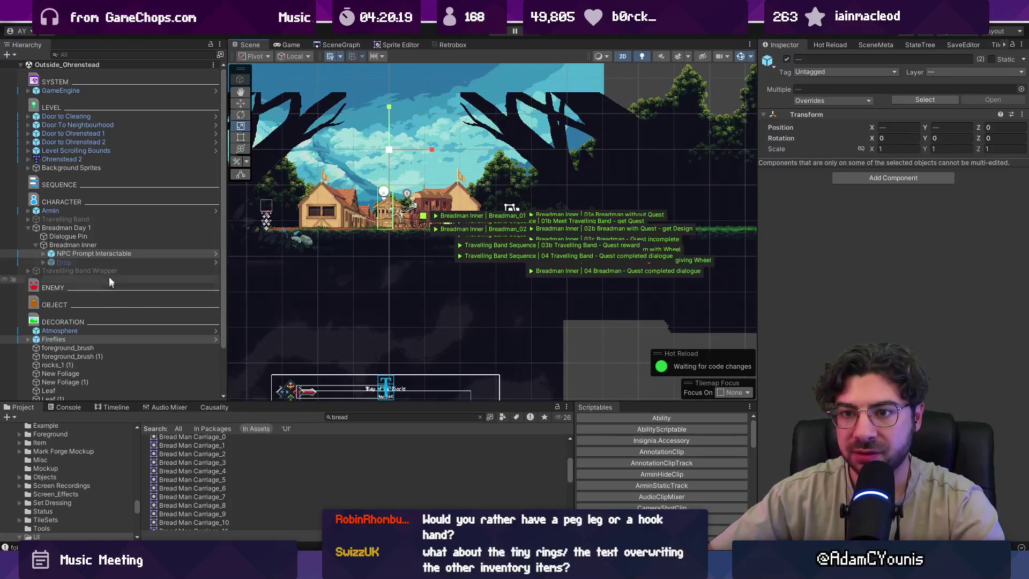
{"action": "left_click", "coordinate": [70, 227]}
{"action": "left_click", "coordinate": [157, 235]}
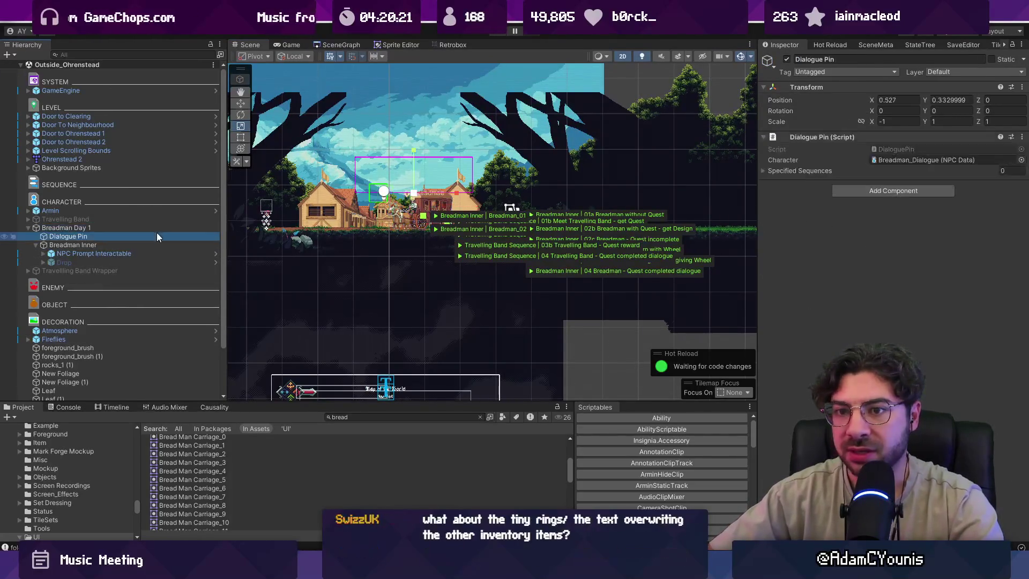
{"action": "left_click", "coordinate": [155, 244]}
{"action": "scroll", "coordinate": [899, 187], "scroll_direction": "down", "scroll_amount": 15}
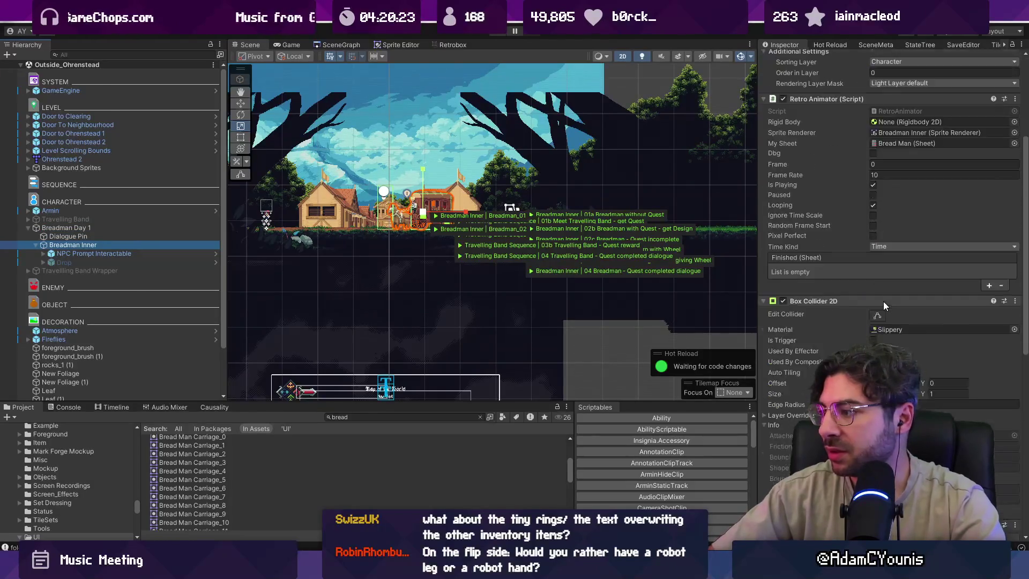
Capitalize 'This' after the exclamation in Breadman_01's Dialogue 9 and save the sequence.
{"action": "double_click", "coordinate": [896, 283]}
{"action": "scroll", "coordinate": [834, 332], "scroll_direction": "down", "scroll_amount": 5}
{"action": "left_click", "coordinate": [916, 347]}
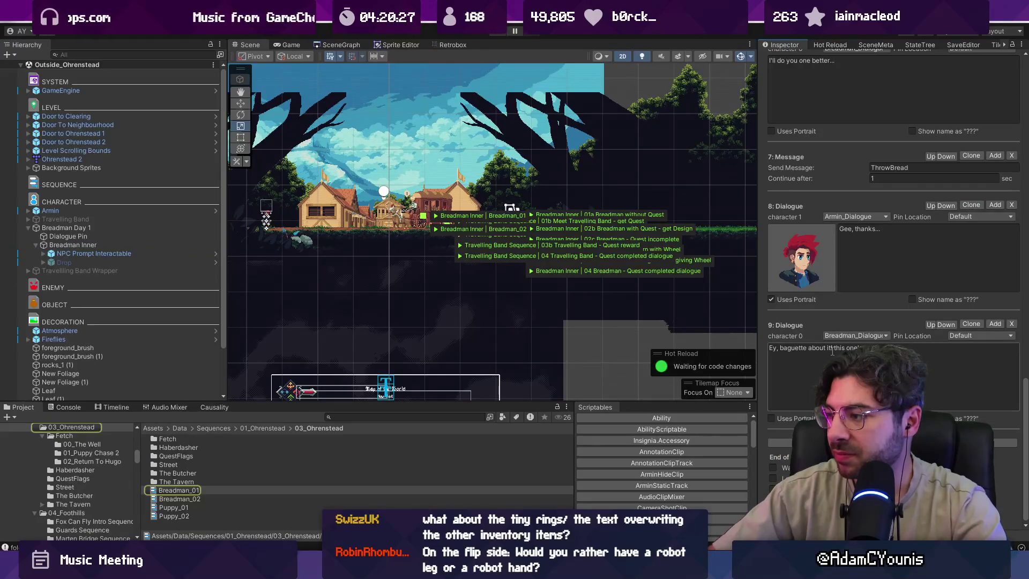
{"action": "left_click", "coordinate": [836, 347]}
{"action": "key", "text": "BackSpace"}
{"action": "type", "text": "T"}
{"action": "scroll", "coordinate": [898, 322], "scroll_direction": "up", "scroll_amount": 10}
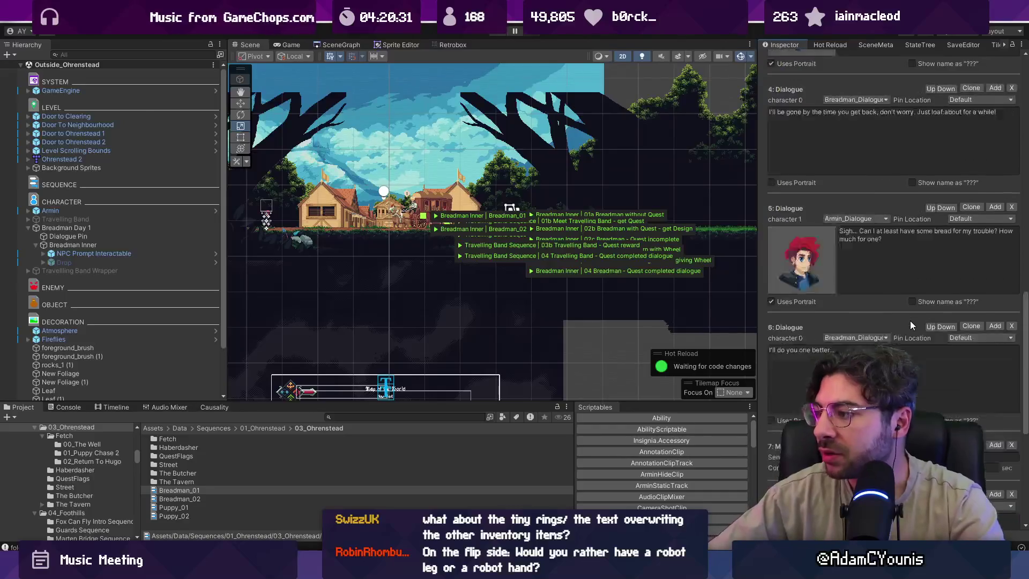
{"action": "left_click", "coordinate": [866, 179]}
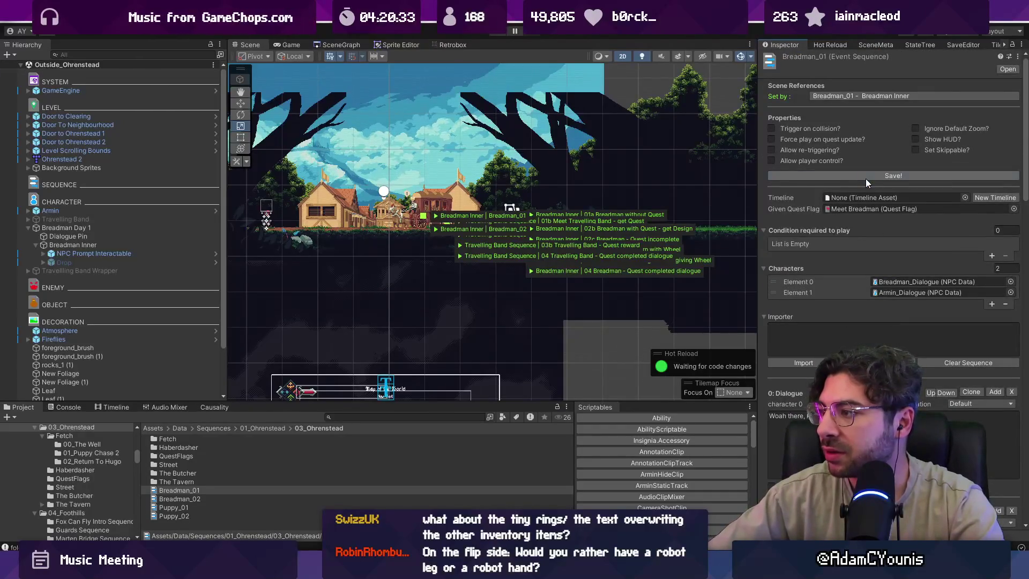
Inspect the NPC prompt under Breadman Inner and review Breadman_01's later dialogue entries.
{"action": "scroll", "coordinate": [819, 316], "scroll_direction": "down", "scroll_amount": 10}
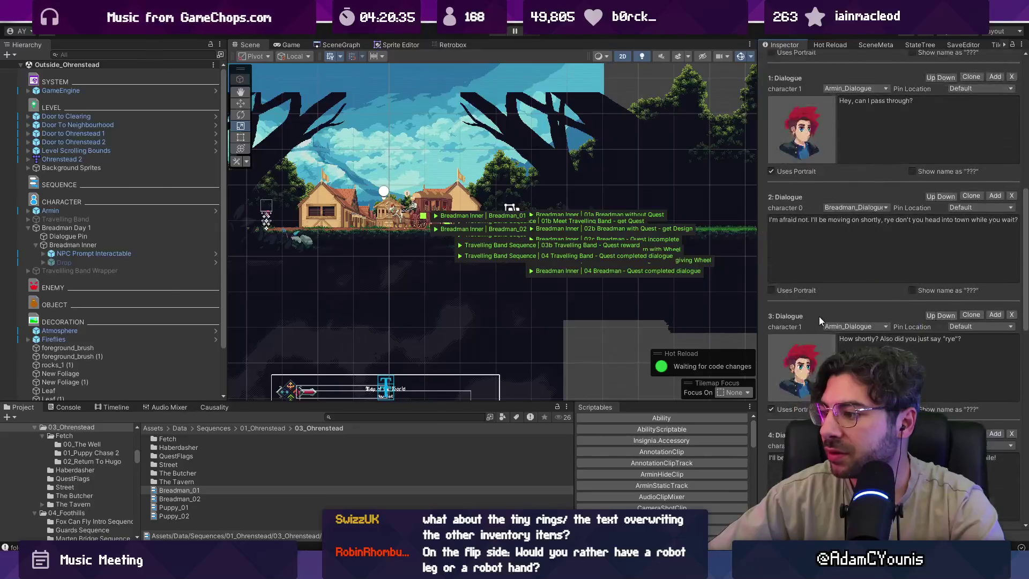
{"action": "left_click", "coordinate": [143, 254]}
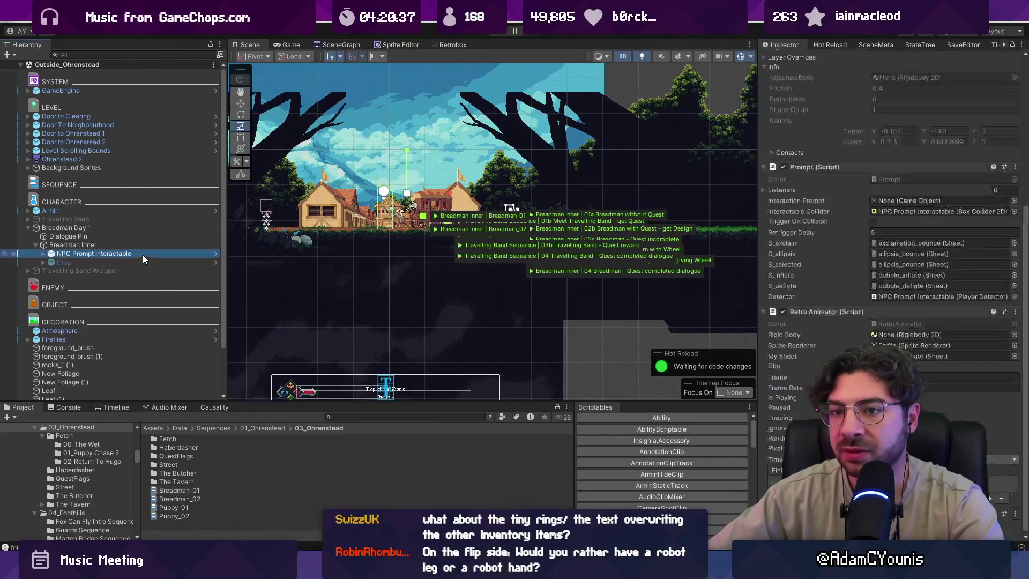
{"action": "left_click", "coordinate": [141, 245]}
{"action": "scroll", "coordinate": [890, 241], "scroll_direction": "down", "scroll_amount": 5}
{"action": "double_click", "coordinate": [907, 294]}
{"action": "scroll", "coordinate": [1007, 263], "scroll_direction": "down", "scroll_amount": 10}
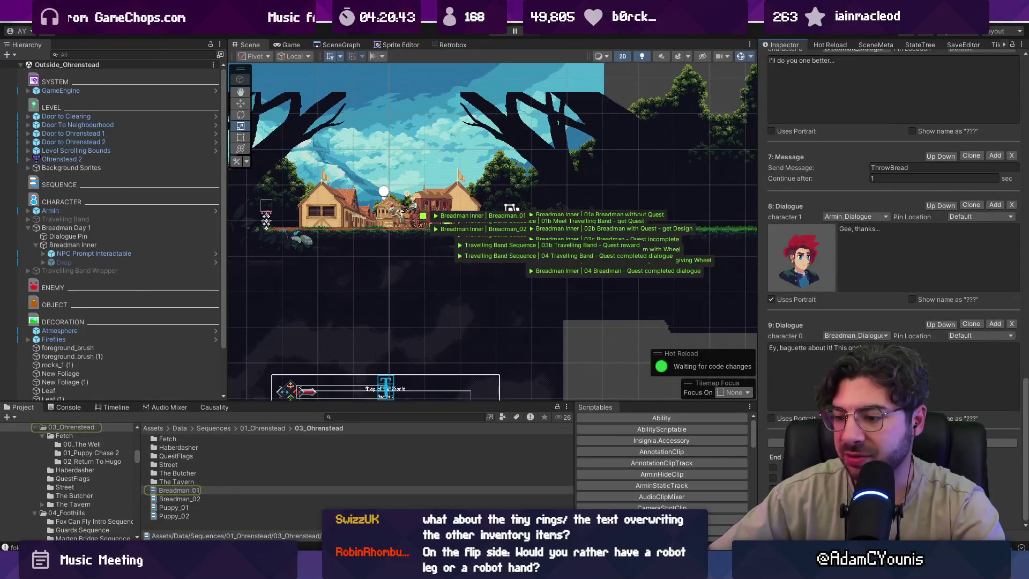
{"action": "key", "text": "alt+Tab"}
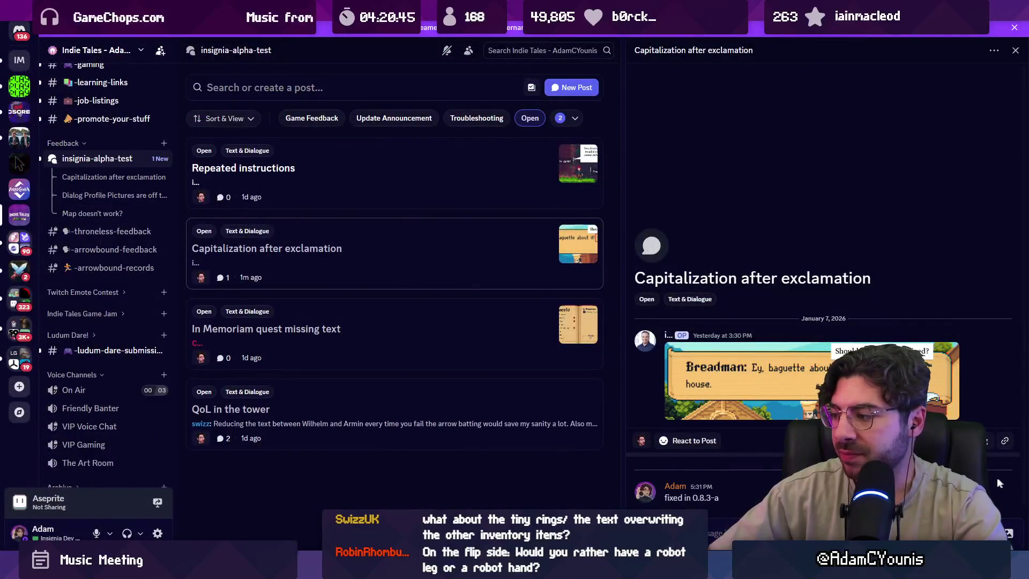
Change the fix note to 'fixed in 0.8.4-a' and remove the post's Open tag.
{"action": "left_click", "coordinate": [998, 482]}
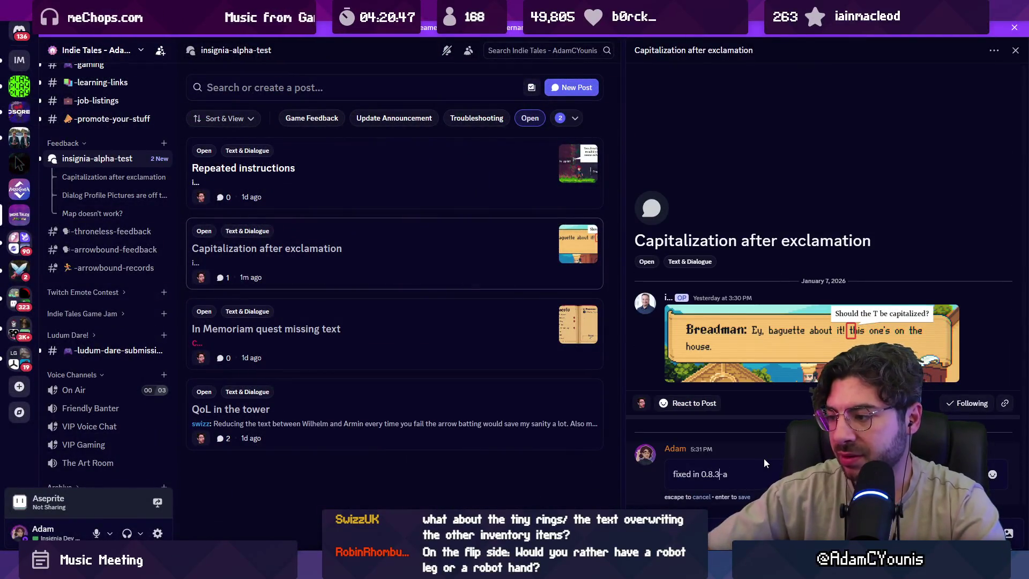
{"action": "type", "text": "4"}
{"action": "key", "text": "Return"}
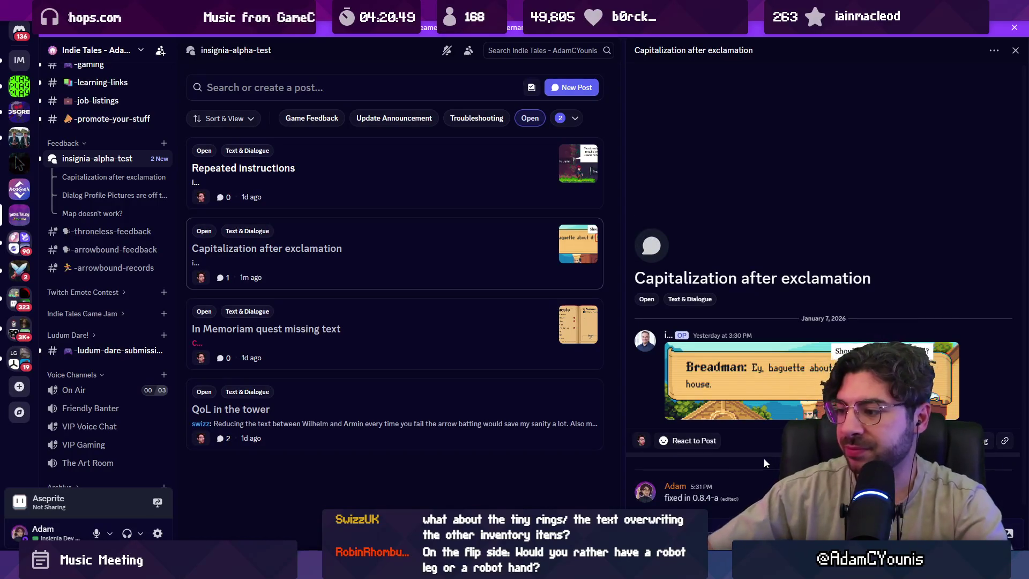
{"action": "right_click", "coordinate": [387, 256]}
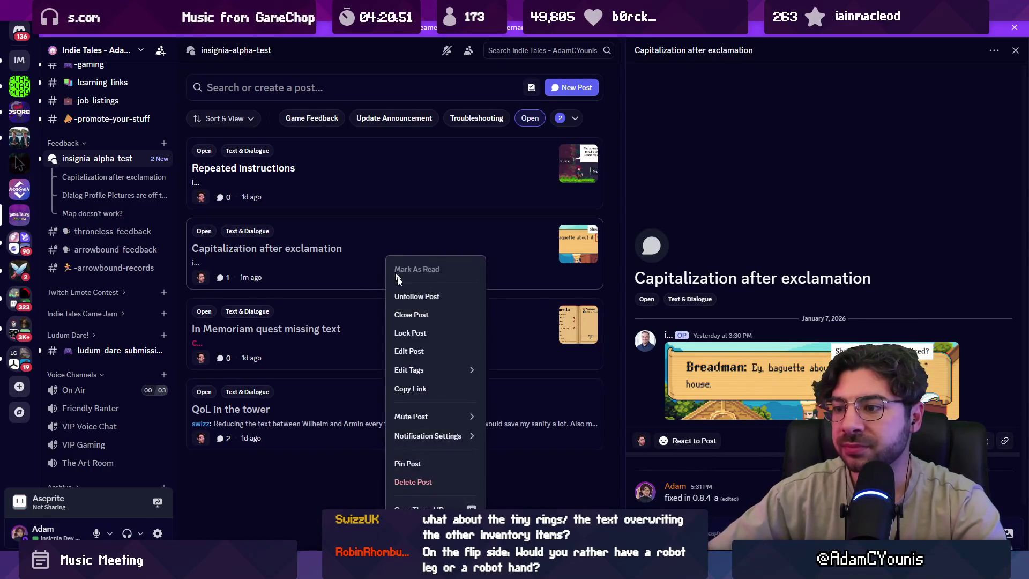
{"action": "mouse_move", "coordinate": [429, 369]}
{"action": "left_click", "coordinate": [509, 357]}
{"action": "left_click", "coordinate": [326, 260]}
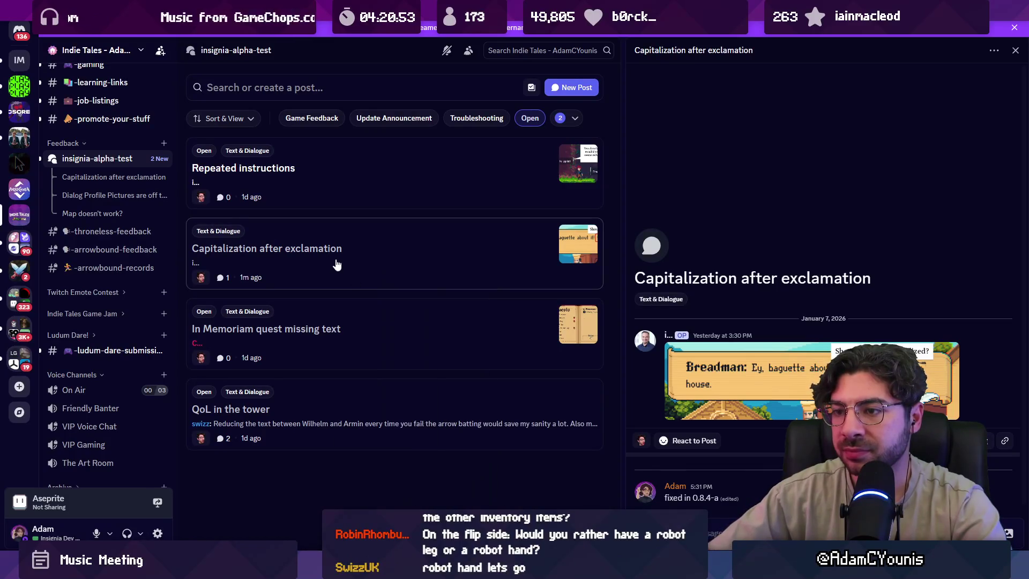
{"action": "right_click", "coordinate": [328, 258]}
{"action": "left_click", "coordinate": [390, 326]}
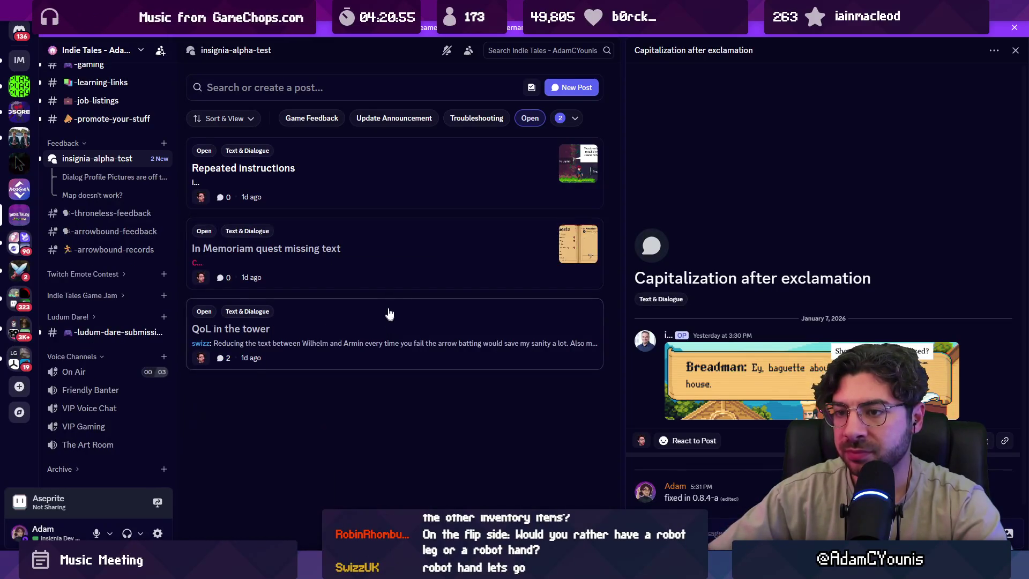
Open the In Memoriam quest missing text and Repeated instructions posts.
{"action": "left_click", "coordinate": [381, 264]}
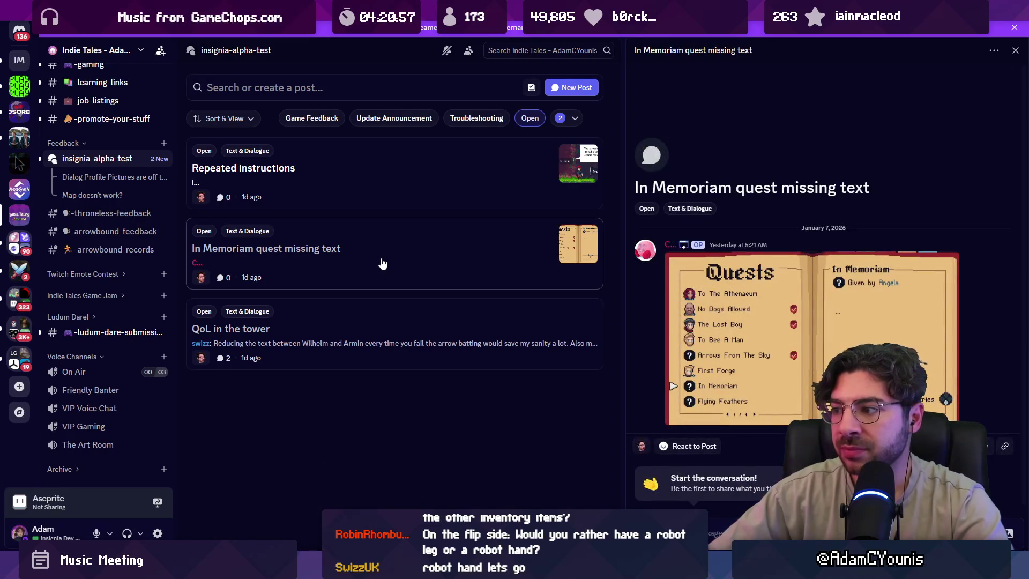
{"action": "left_click", "coordinate": [409, 186]}
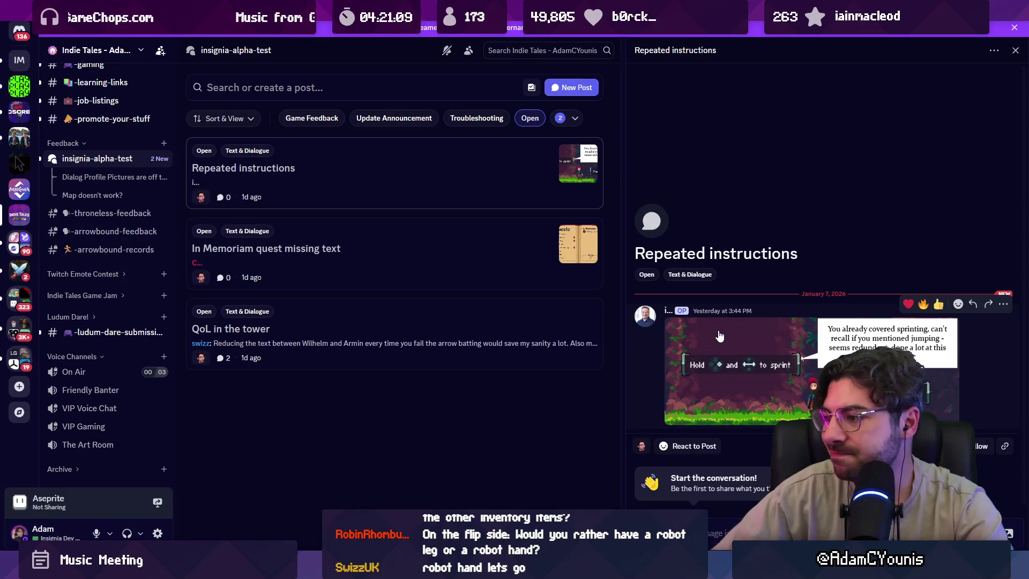
{"action": "key", "text": "alt+Tab"}
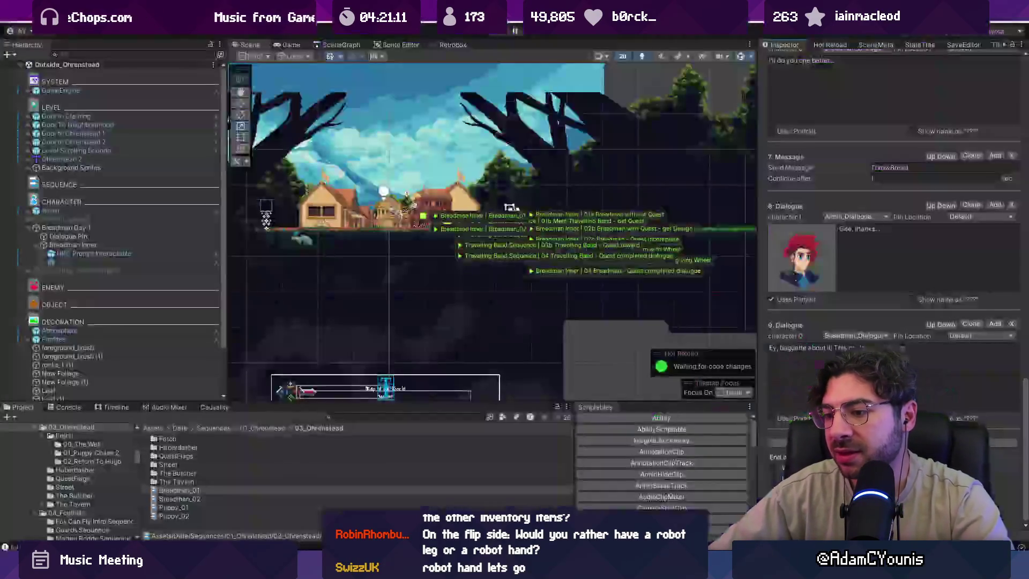
Open the Ohrenstead B1 level from the scene graph.
{"action": "left_click", "coordinate": [356, 47]}
{"action": "scroll", "coordinate": [593, 219], "scroll_direction": "down", "scroll_amount": 5}
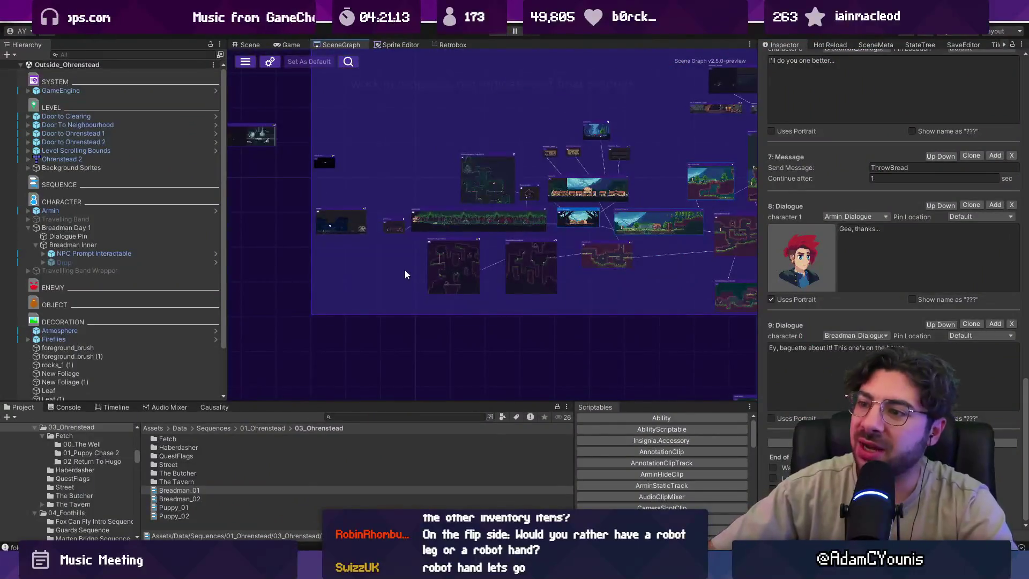
{"action": "scroll", "coordinate": [404, 273], "scroll_direction": "up", "scroll_amount": 3}
{"action": "scroll", "coordinate": [388, 222], "scroll_direction": "down", "scroll_amount": 2}
{"action": "scroll", "coordinate": [581, 266], "scroll_direction": "up", "scroll_amount": 6}
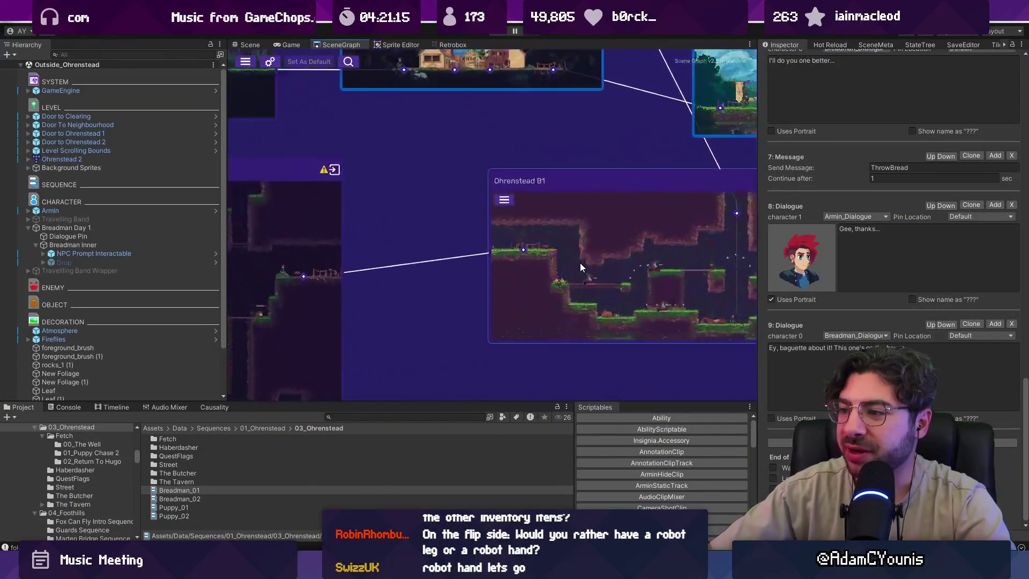
{"action": "double_click", "coordinate": [623, 244]}
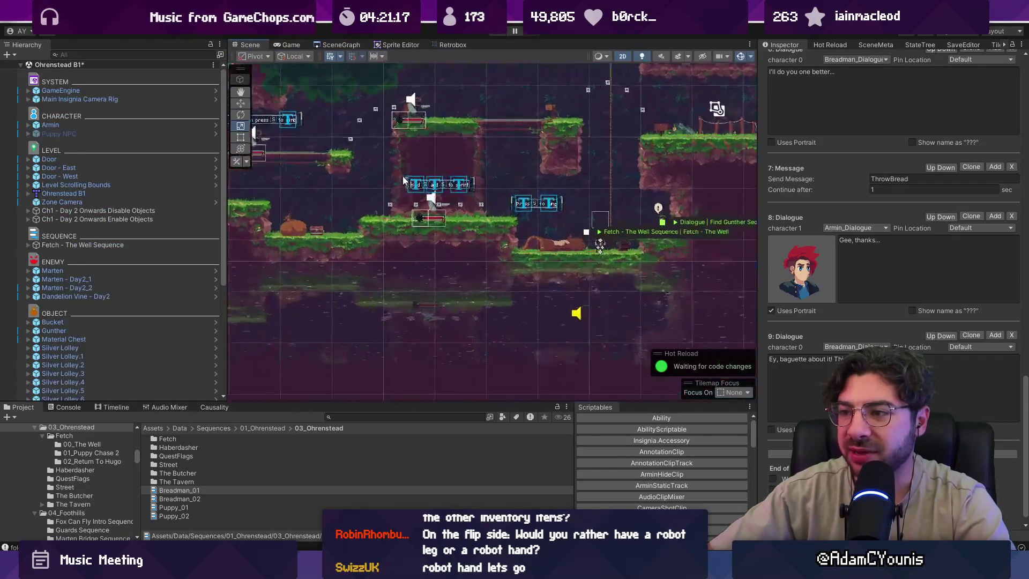
{"action": "scroll", "coordinate": [405, 180], "scroll_direction": "up", "scroll_amount": 3}
Deactivate the Sprint Prompts group so the hold-to-sprint hint is hidden.
{"action": "left_click", "coordinate": [413, 191]}
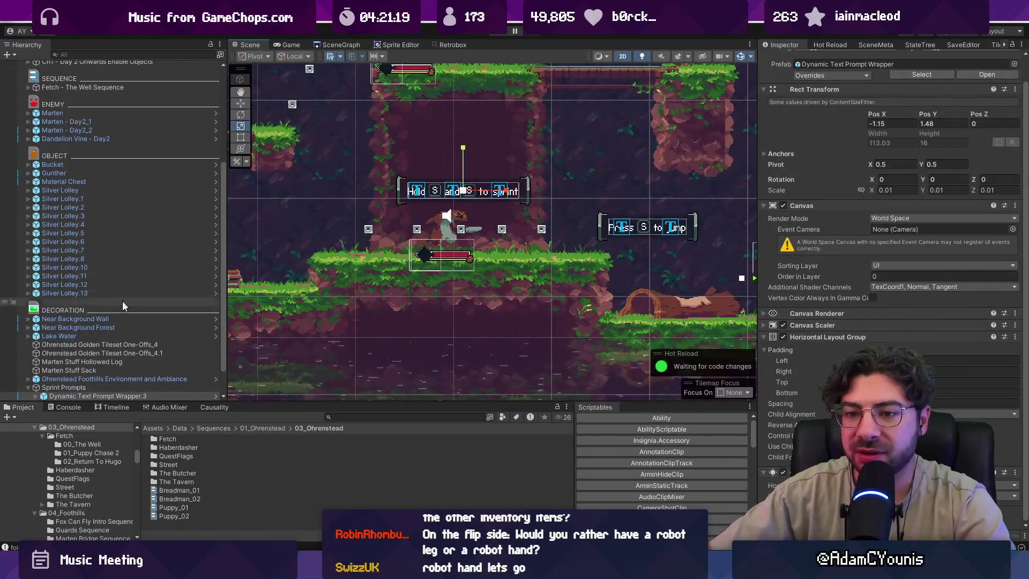
{"action": "scroll", "coordinate": [122, 306], "scroll_direction": "down", "scroll_amount": 2}
{"action": "left_click", "coordinate": [141, 354]}
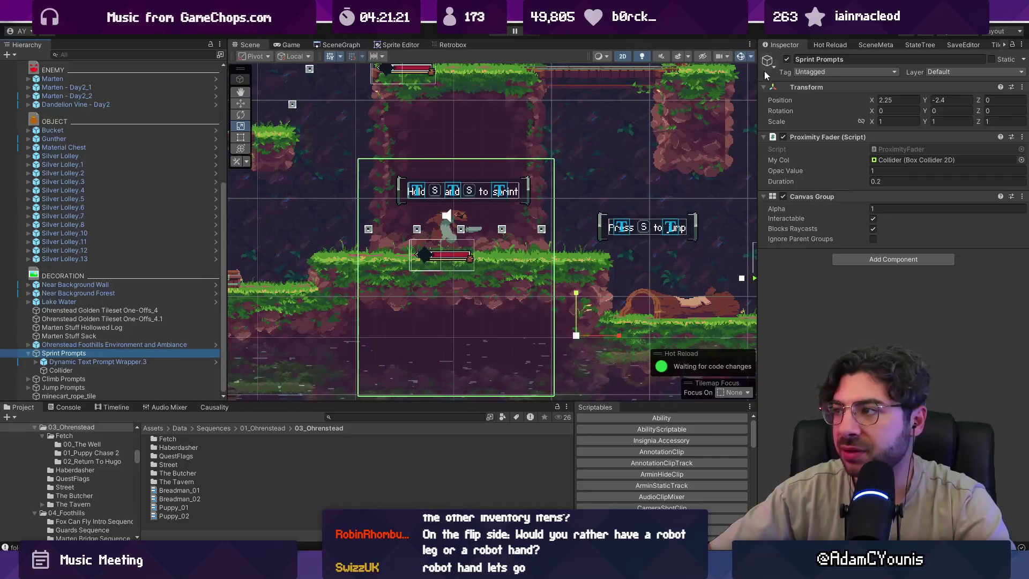
{"action": "left_click", "coordinate": [786, 60]}
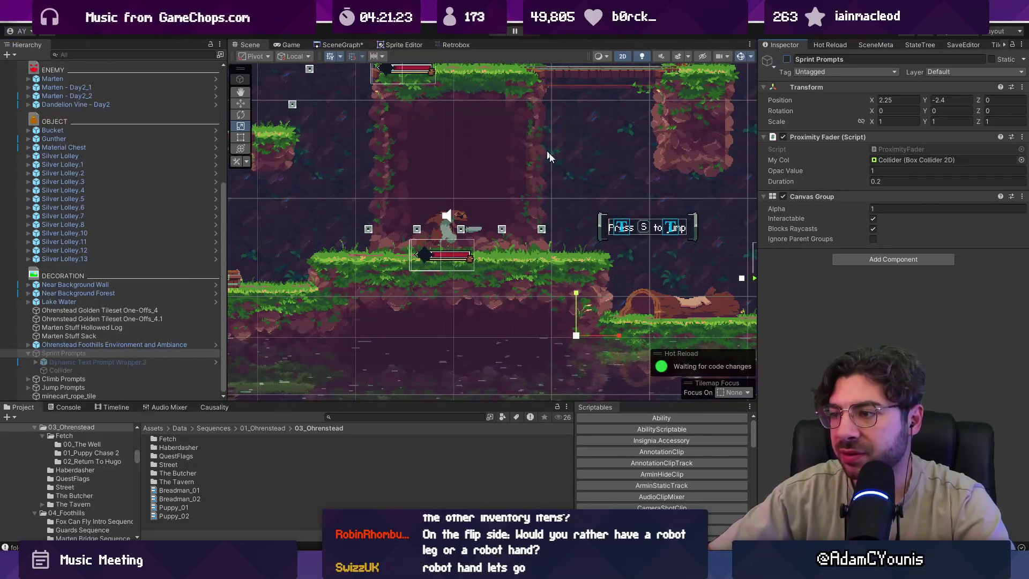
Pan toward the Fetch area and play-test the level.
{"action": "scroll", "coordinate": [597, 219], "scroll_direction": "down", "scroll_amount": 3}
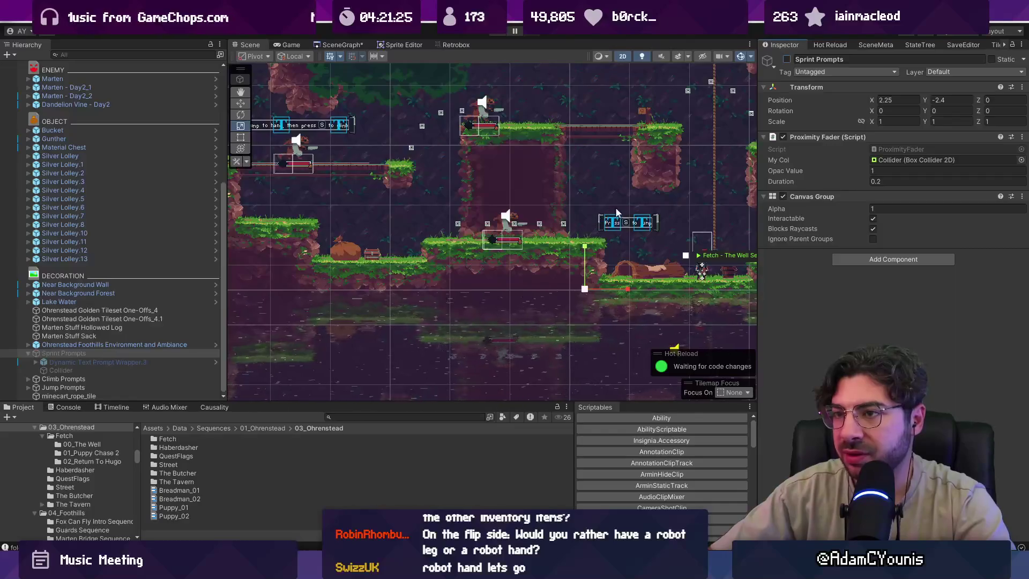
{"action": "scroll", "coordinate": [616, 214], "scroll_direction": "down", "scroll_amount": 2}
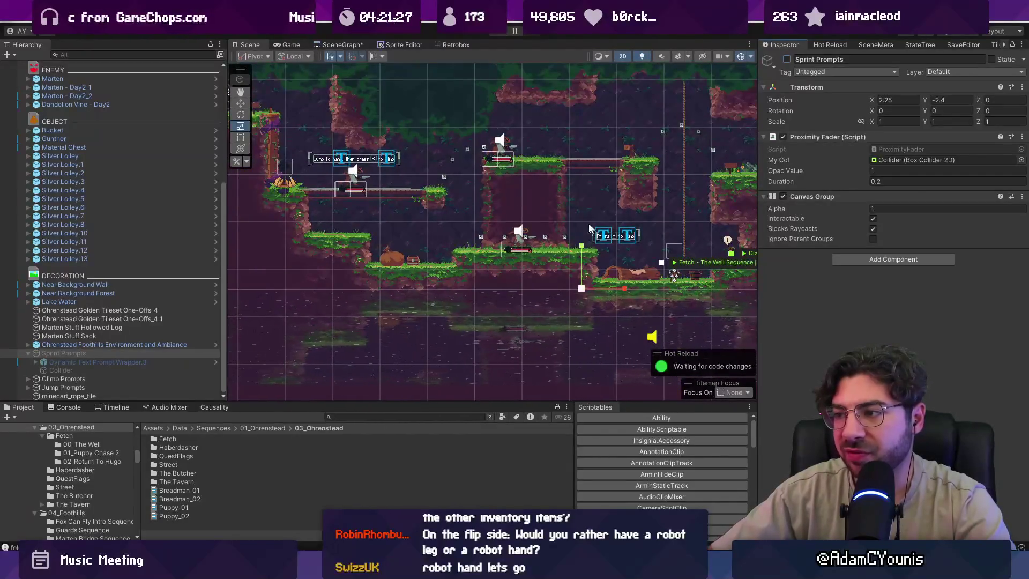
{"action": "scroll", "coordinate": [349, 170], "scroll_direction": "up", "scroll_amount": 3}
{"action": "scroll", "coordinate": [559, 170], "scroll_direction": "down", "scroll_amount": 2}
{"action": "mouse_move", "coordinate": [558, 171]}
{"action": "left_mouse_down"}
{"action": "mouse_move", "coordinate": [498, 203]}
{"action": "mouse_move", "coordinate": [400, 203]}
{"action": "mouse_move", "coordinate": [417, 200]}
{"action": "left_mouse_up"}
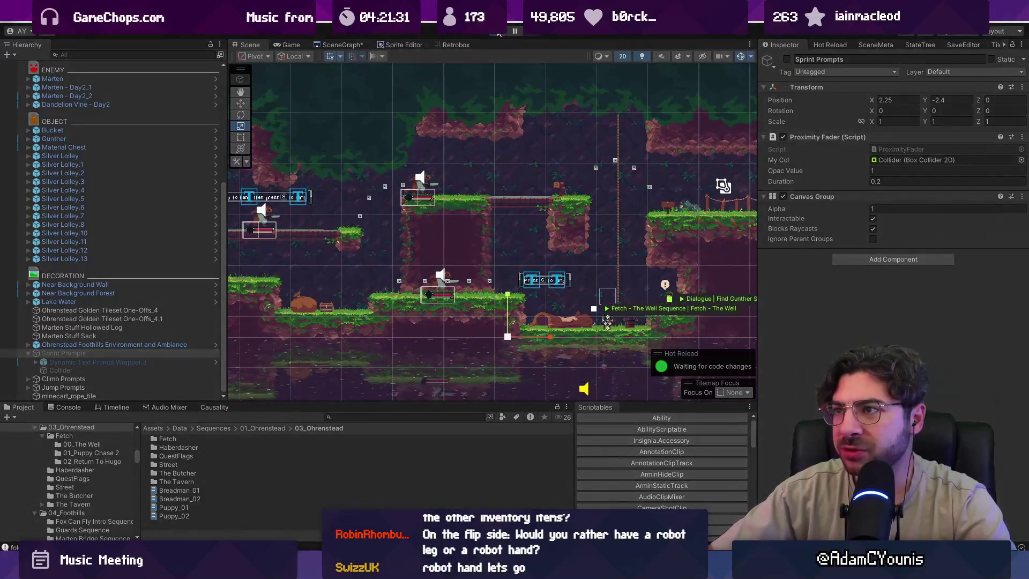
{"action": "key", "text": "ctrl+p"}
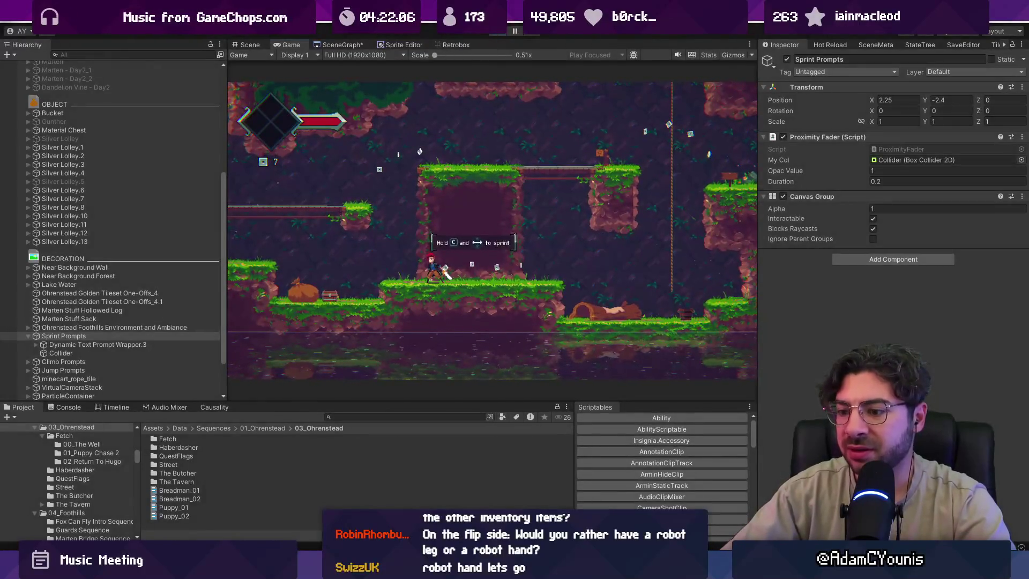
{"action": "key", "text": "ctrl+p"}
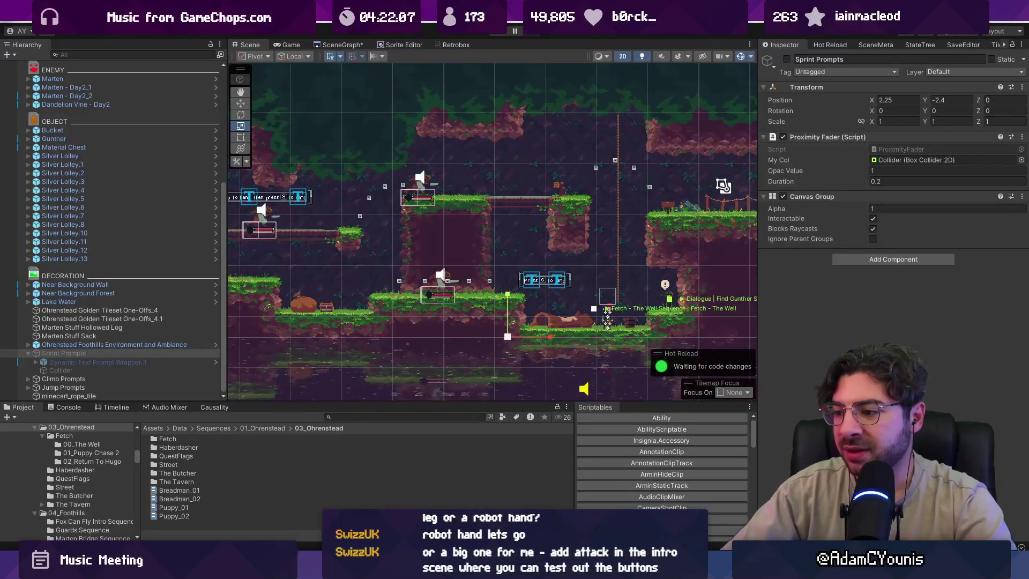
Discard the PixelFX render texture changes in Fork.
{"action": "key", "text": "alt+Tab"}
{"action": "scroll", "coordinate": [321, 161], "scroll_direction": "down", "scroll_amount": 3}
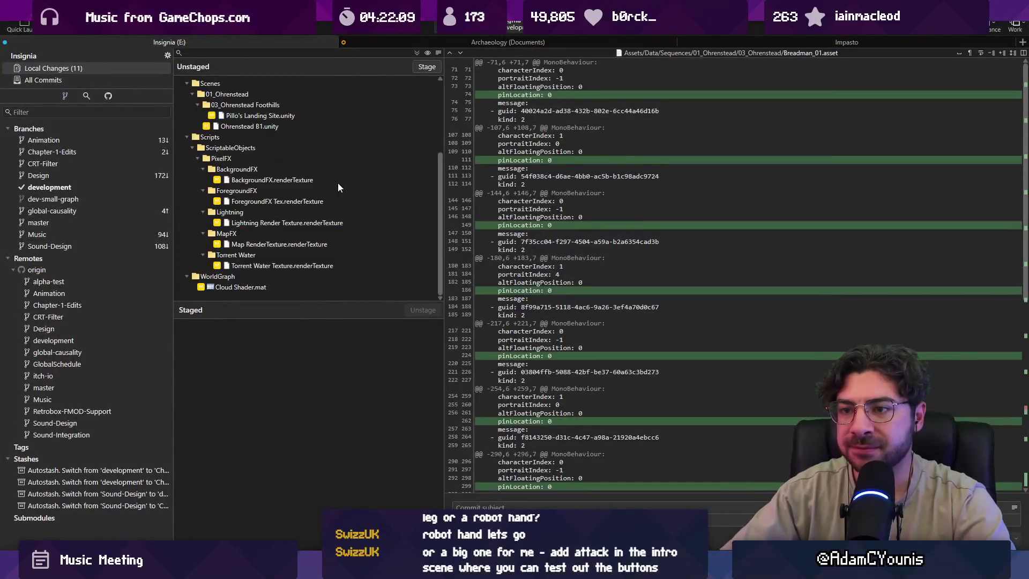
{"action": "right_click", "coordinate": [228, 158]}
{"action": "left_click", "coordinate": [295, 229]}
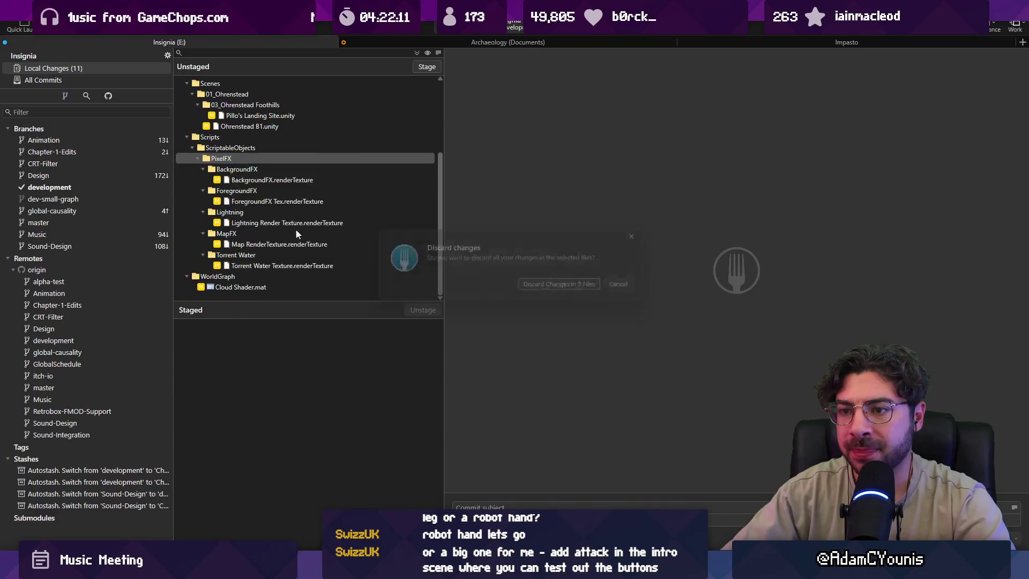
{"action": "left_click", "coordinate": [535, 290]}
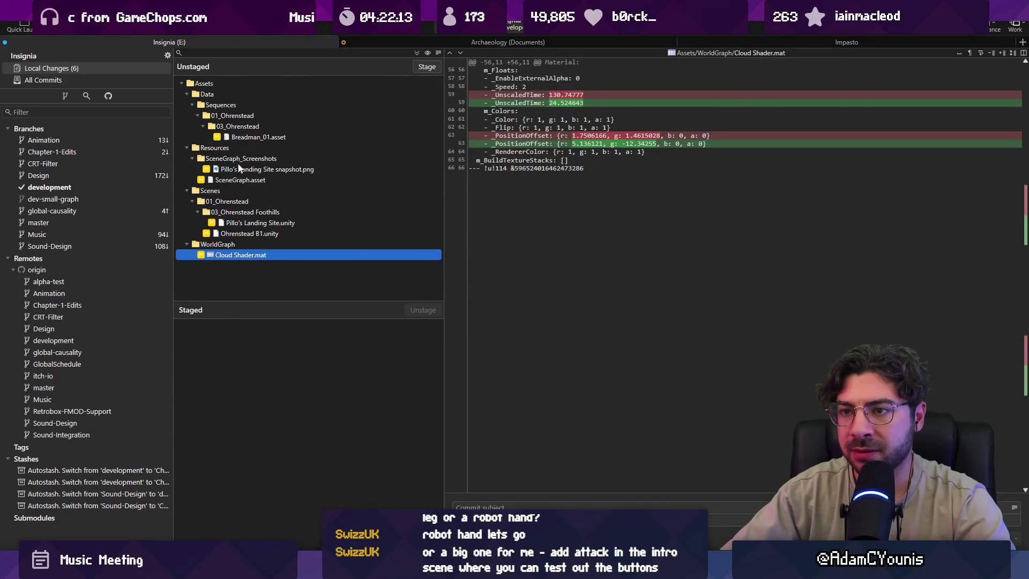
Stage the six remaining files and commit them as 'Updates bread man dialogue'.
{"action": "left_click", "coordinate": [258, 136]}
{"action": "left_click", "coordinate": [427, 66]}
{"action": "left_click", "coordinate": [522, 506]}
{"action": "type", "text": "Updates bre"}
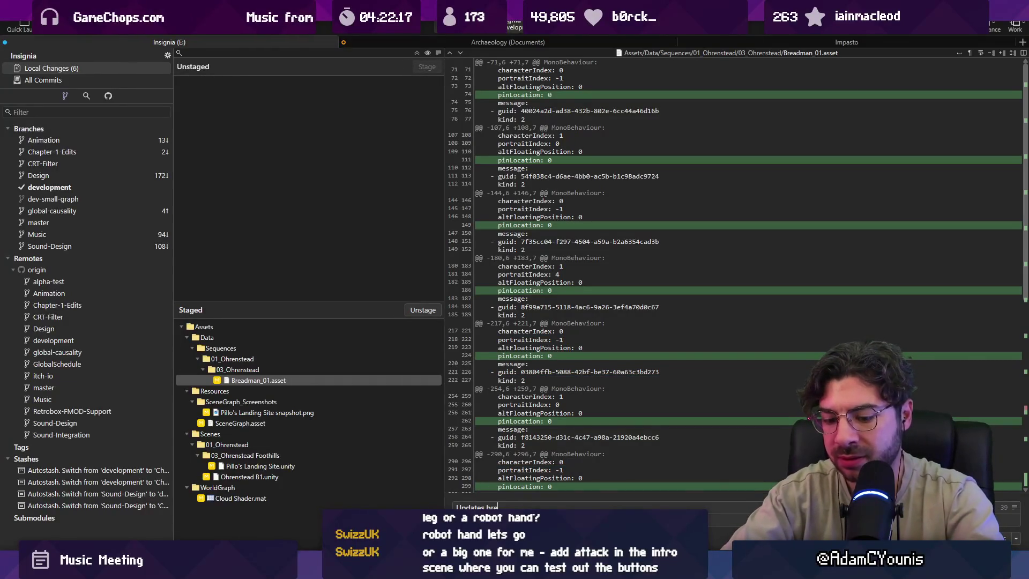
{"action": "type", "text": "ad man dialoghu"}
{"action": "key", "text": "BackSpace"}
{"action": "key", "text": "BackSpace"}
{"action": "type", "text": "ue"}
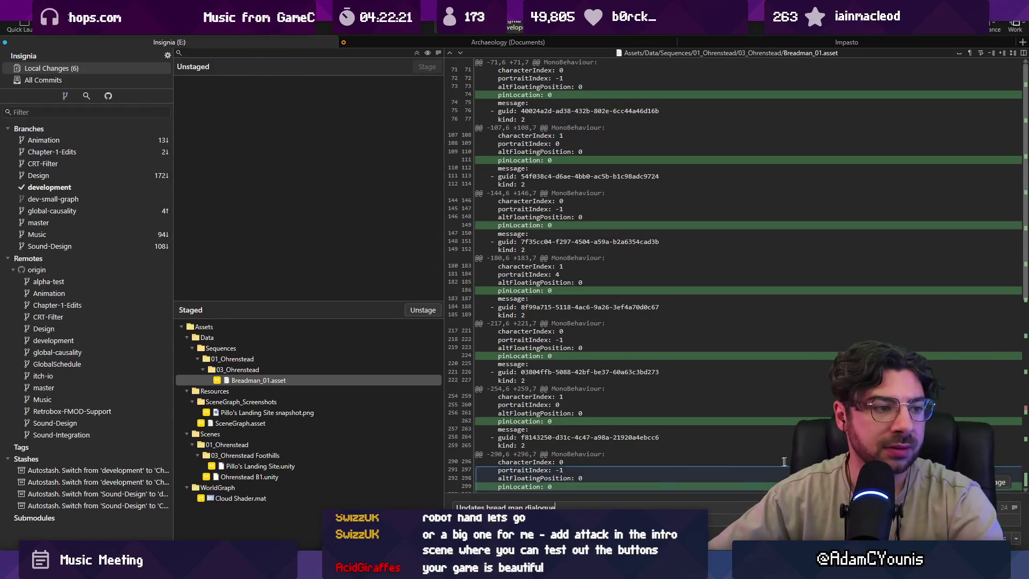
{"action": "key", "text": "ctrl+Return"}
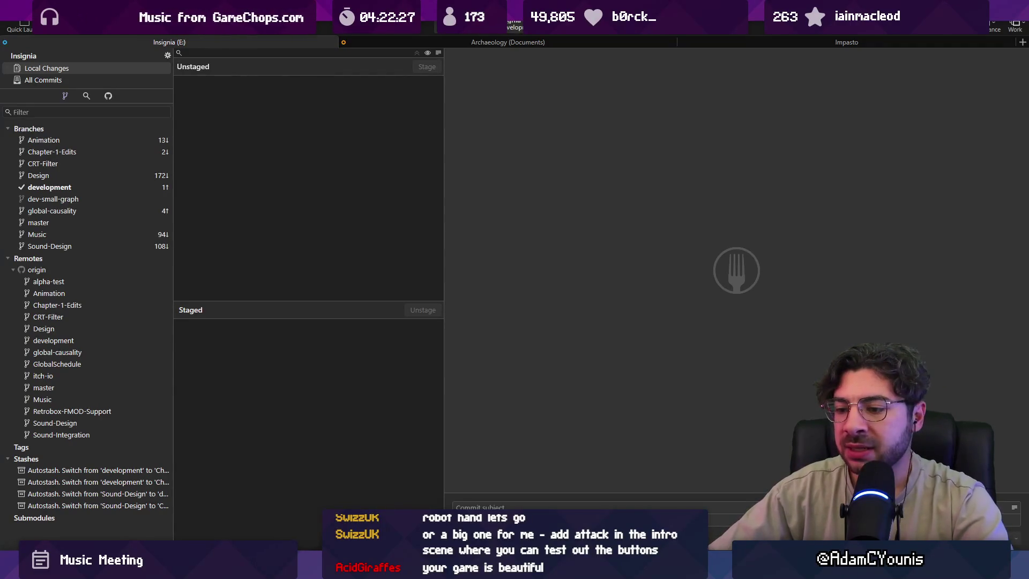
{"action": "key", "text": "alt+Tab"}
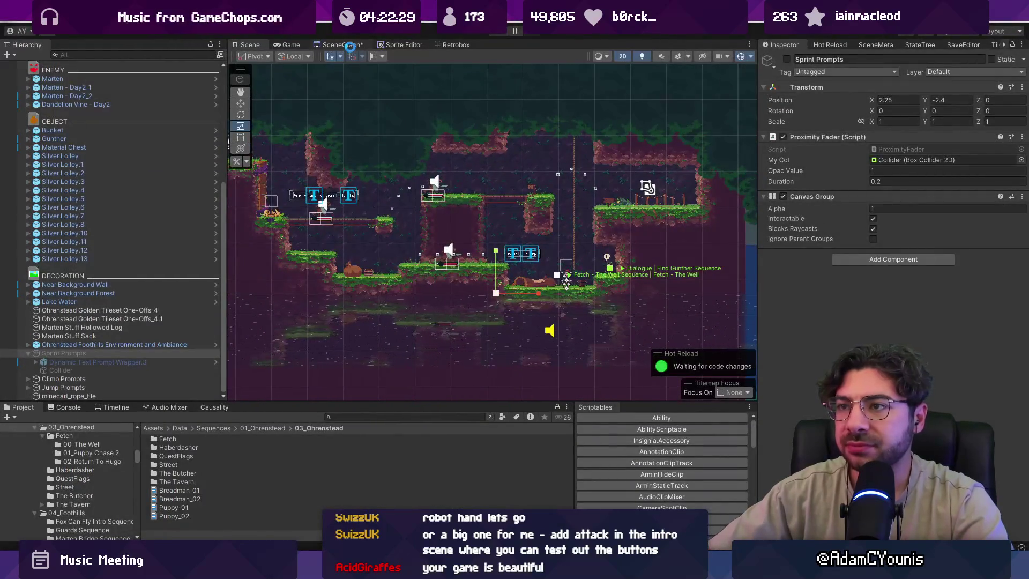
Load the 00a_Controls scene from the scene graph and select its Keymap BG object.
{"action": "left_click", "coordinate": [341, 45]}
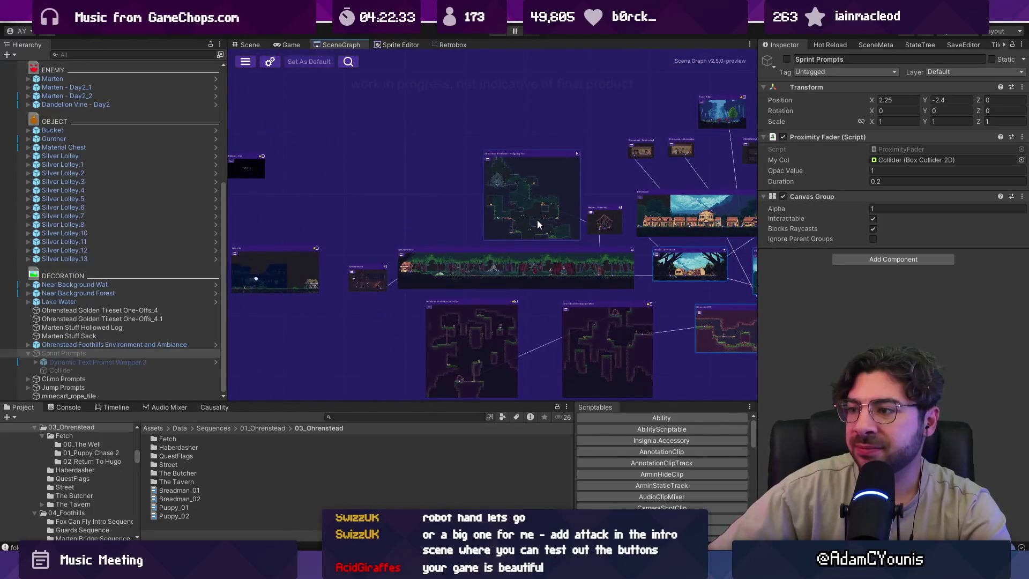
{"action": "scroll", "coordinate": [272, 169], "scroll_direction": "up", "scroll_amount": 5}
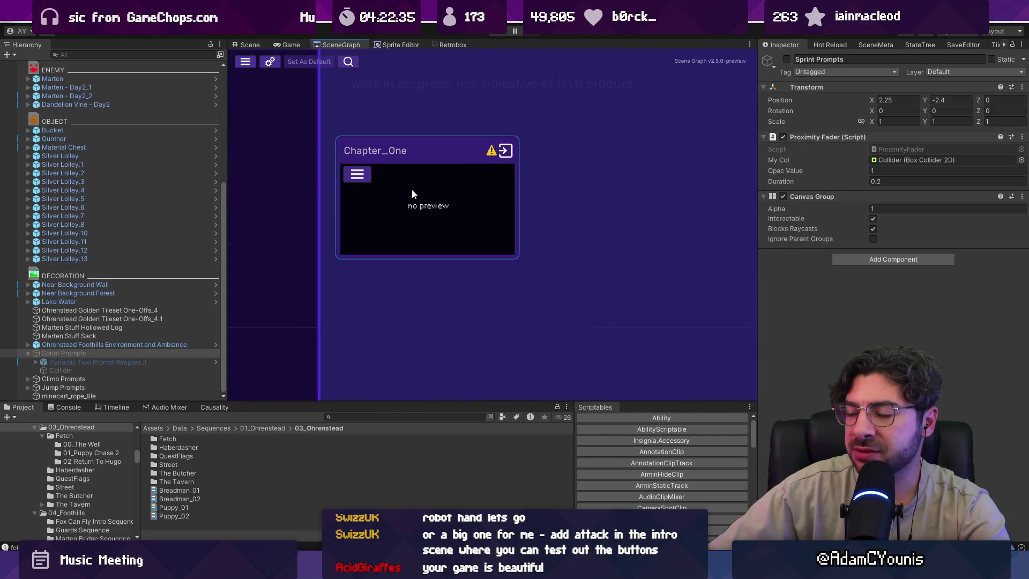
{"action": "scroll", "coordinate": [522, 310], "scroll_direction": "down", "scroll_amount": 6}
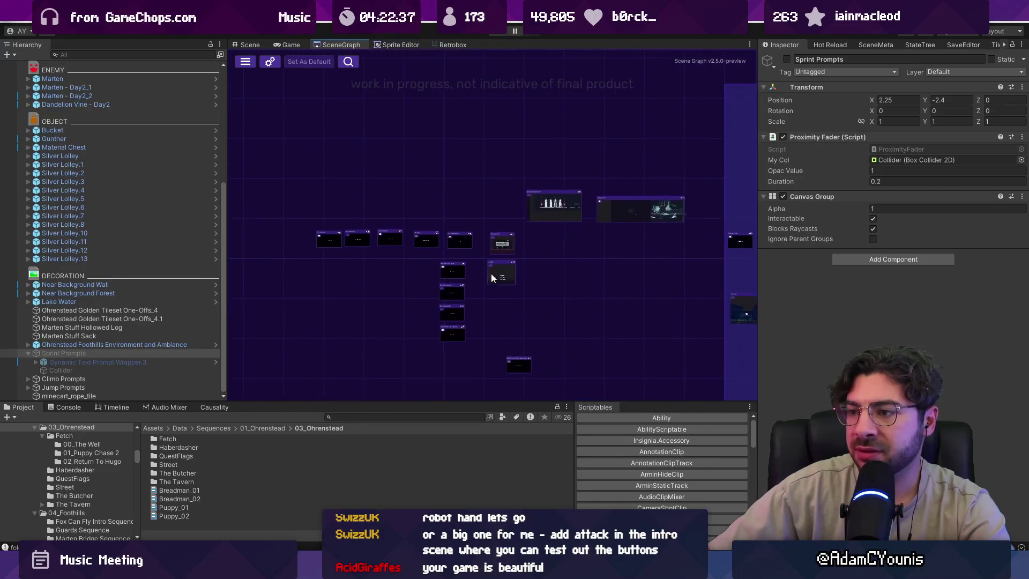
{"action": "scroll", "coordinate": [492, 277], "scroll_direction": "up", "scroll_amount": 5}
{"action": "double_click", "coordinate": [521, 167]}
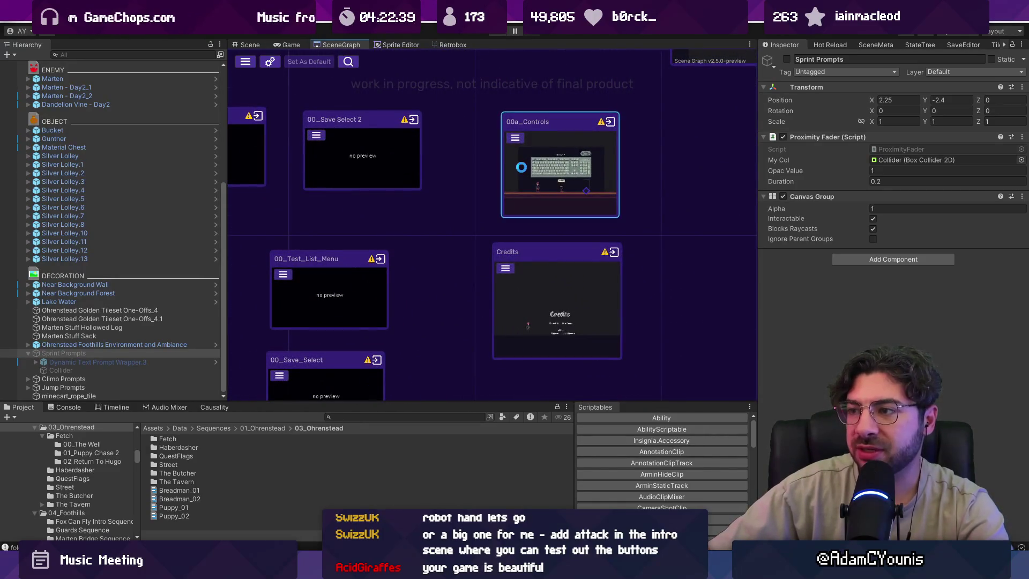
{"action": "scroll", "coordinate": [426, 168], "scroll_direction": "up", "scroll_amount": 5}
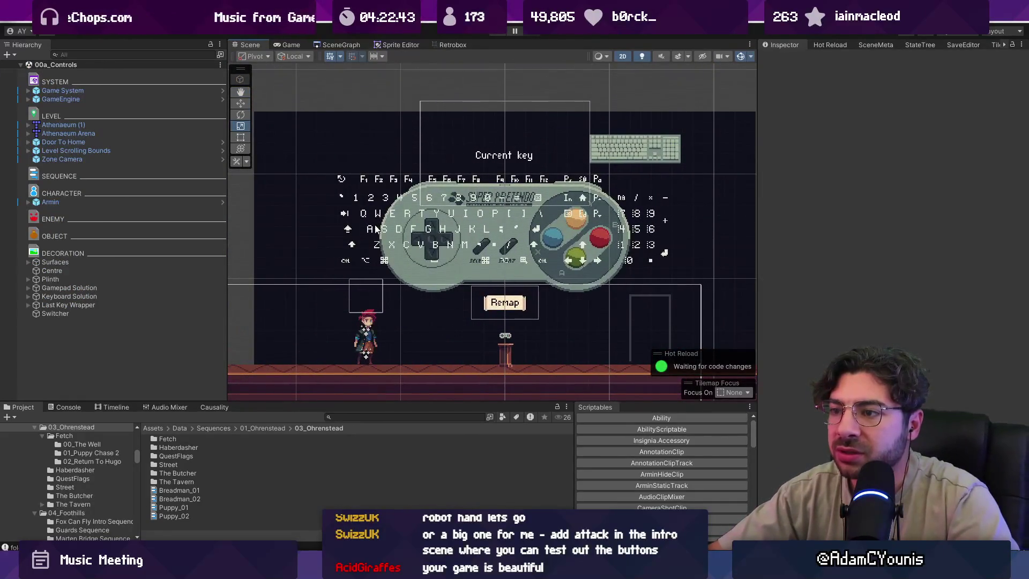
{"action": "left_click", "coordinate": [360, 214]}
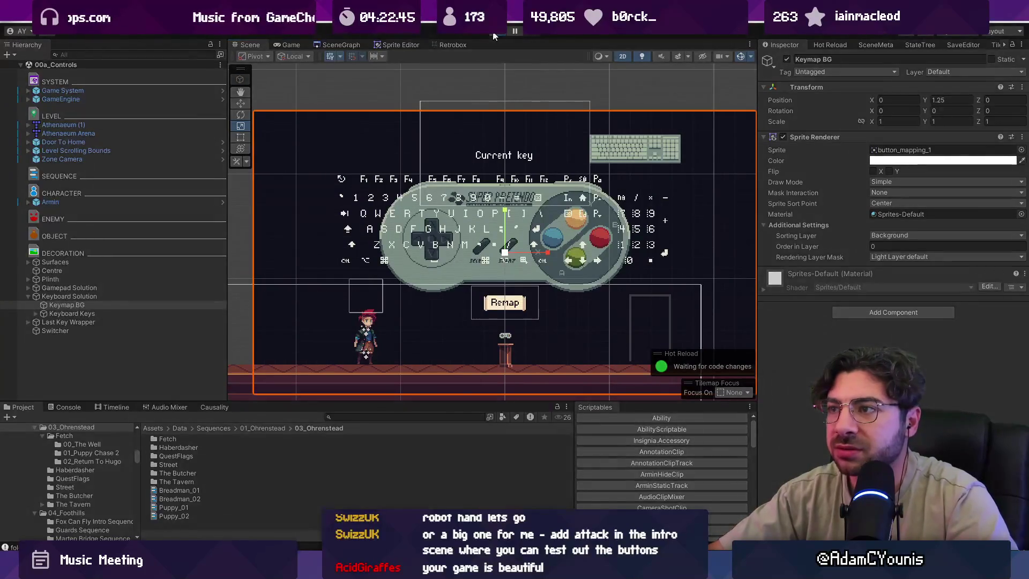
{"action": "left_click", "coordinate": [493, 33]}
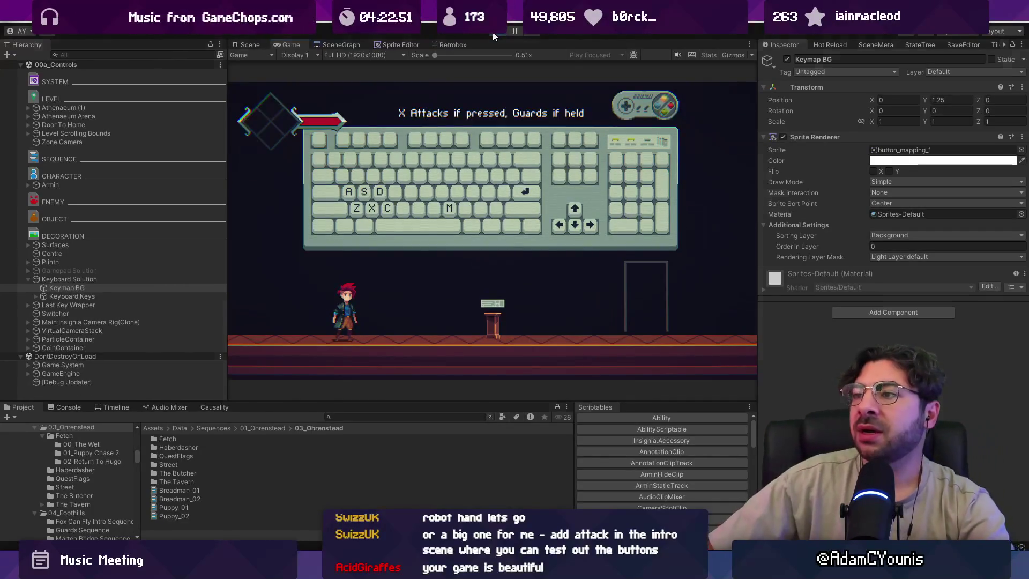
{"action": "left_click", "coordinate": [493, 33]}
{"action": "left_click", "coordinate": [156, 98]}
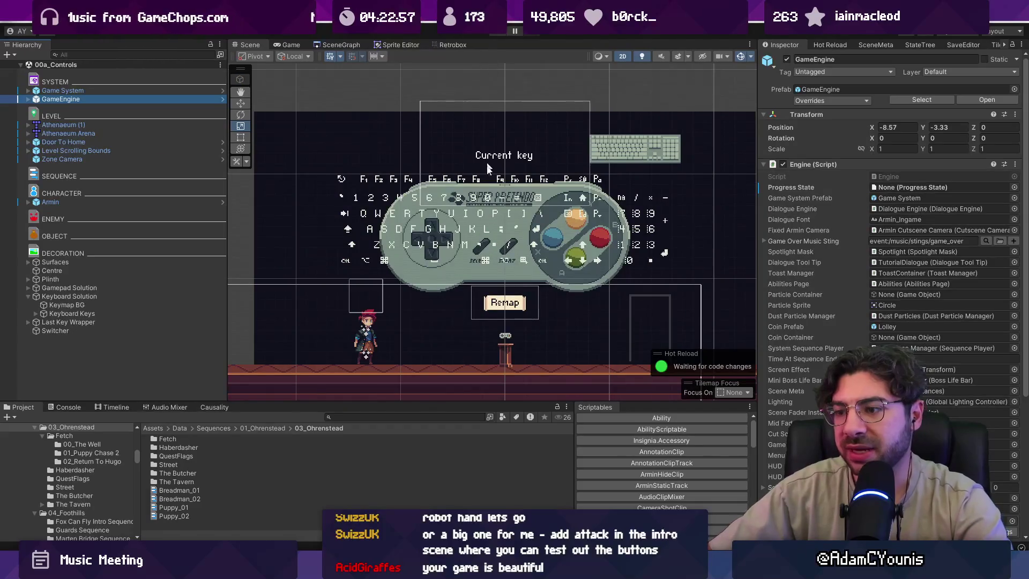
{"action": "left_click_drag", "start_coordinate": [435, 402], "coordinate": [436, 403]}
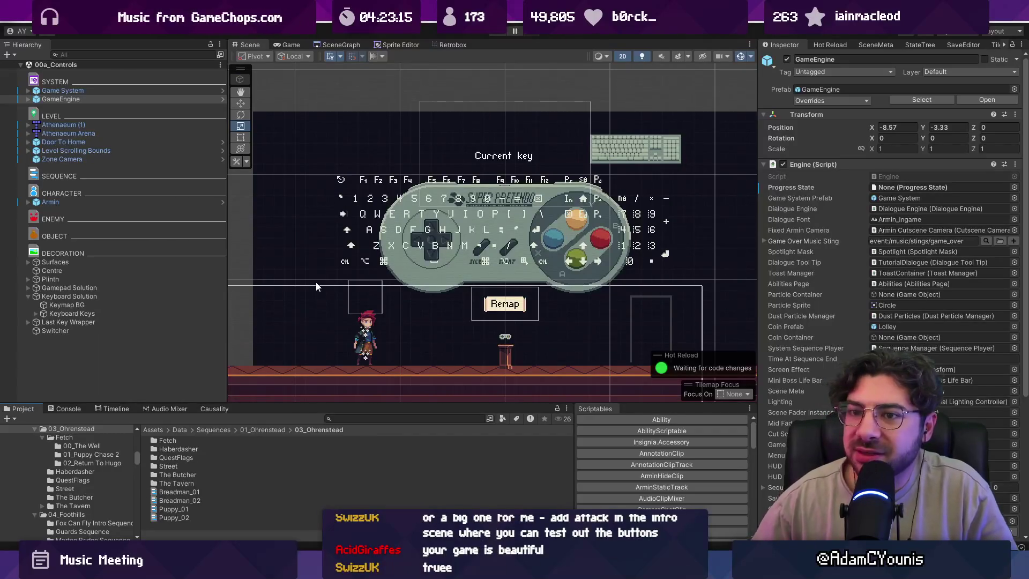
{"action": "left_click", "coordinate": [115, 305]}
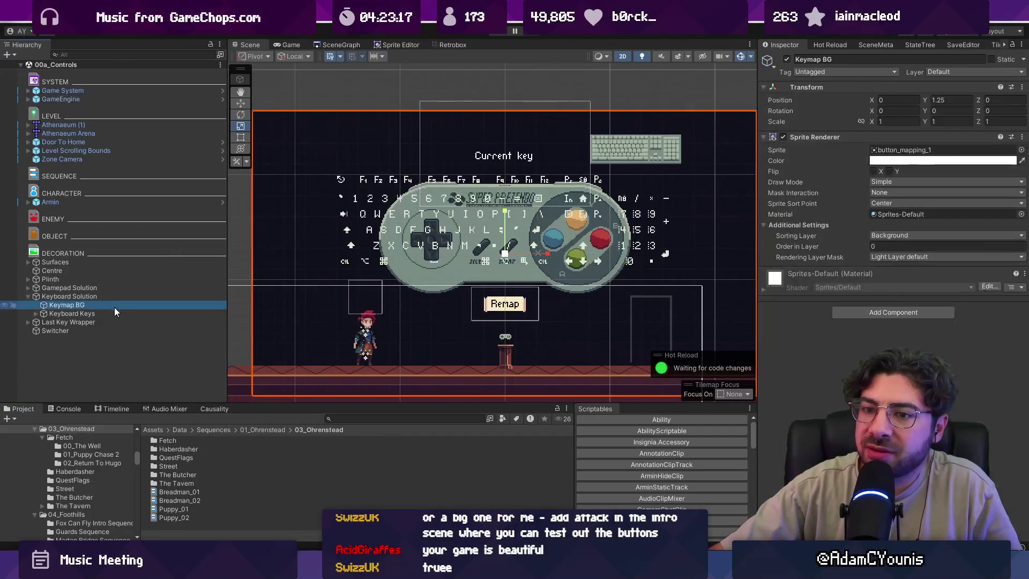
{"action": "left_click", "coordinate": [118, 312]}
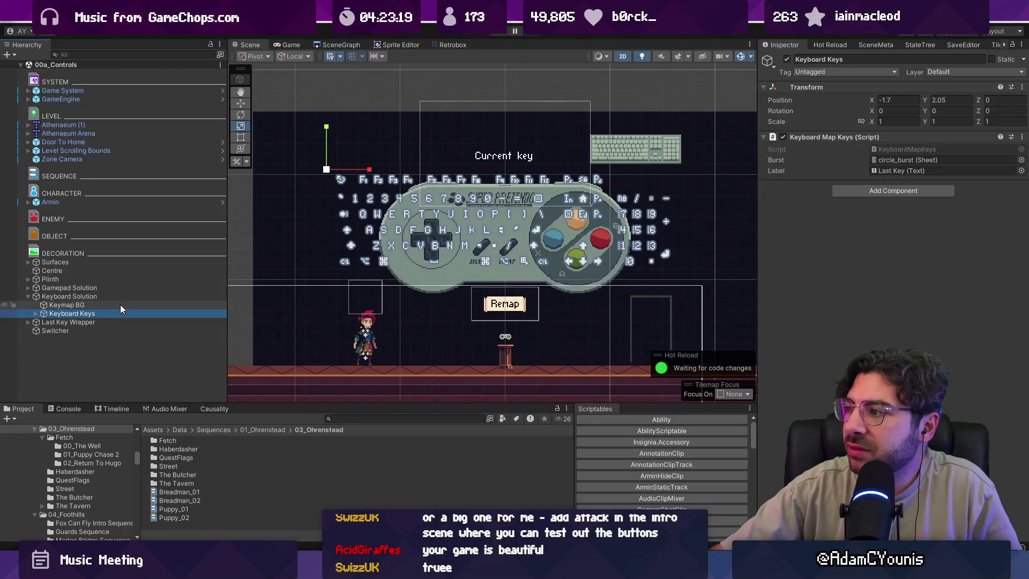
{"action": "left_click", "coordinate": [120, 304]}
{"action": "left_click", "coordinate": [128, 289]}
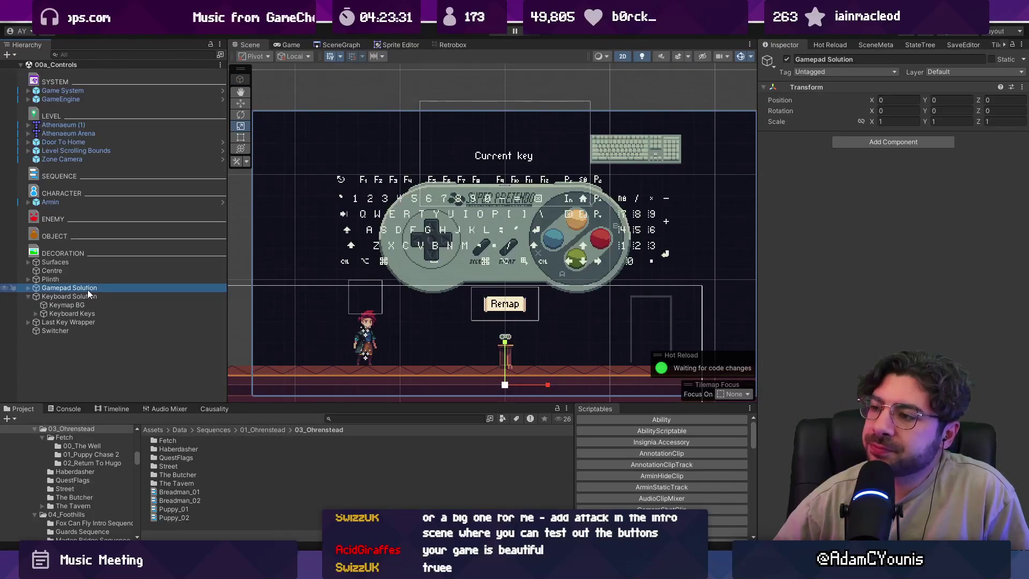
Search the Project assets for 'sword'.
{"action": "left_click", "coordinate": [374, 421]}
{"action": "type", "text": "swor"}
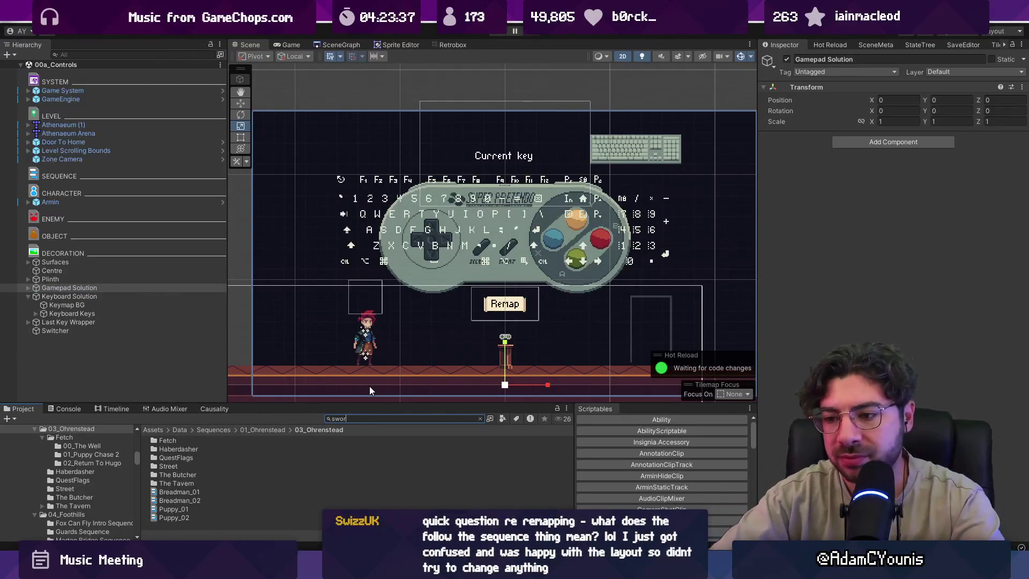
{"action": "type", "text": "d"}
{"action": "scroll", "coordinate": [305, 453], "scroll_direction": "down", "scroll_amount": 10}
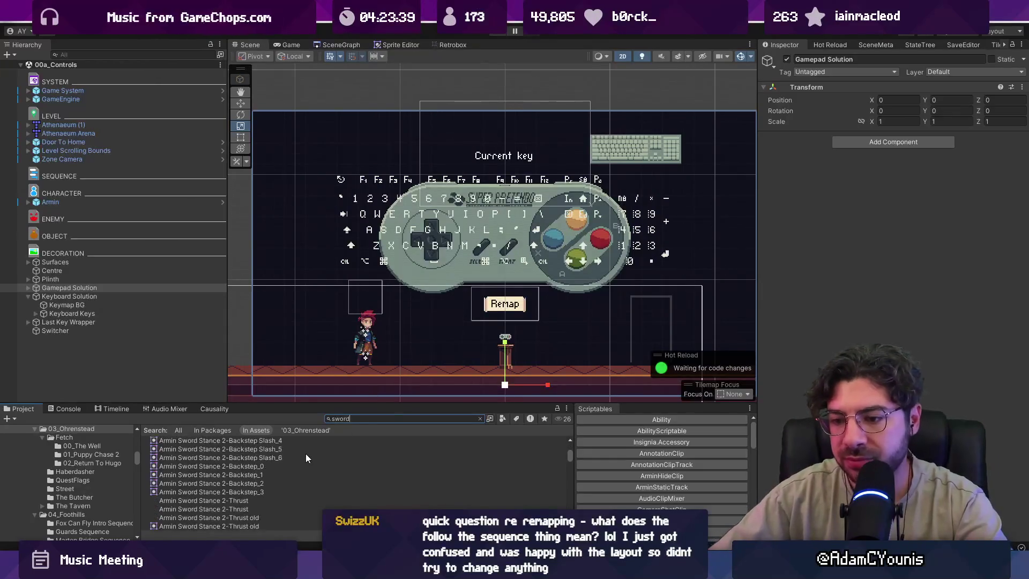
Dismiss the Hierarchy context menu and show the scene graph on Excavation Entrance.
{"action": "left_click", "coordinate": [214, 387]}
{"action": "right_click", "coordinate": [152, 358]}
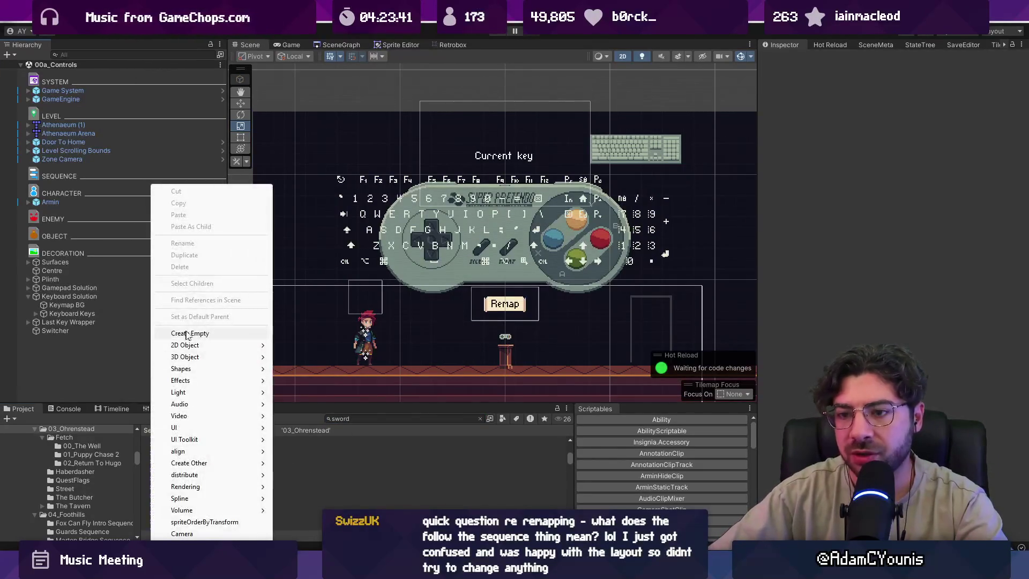
{"action": "left_click", "coordinate": [64, 261]}
{"action": "left_click", "coordinate": [342, 44]}
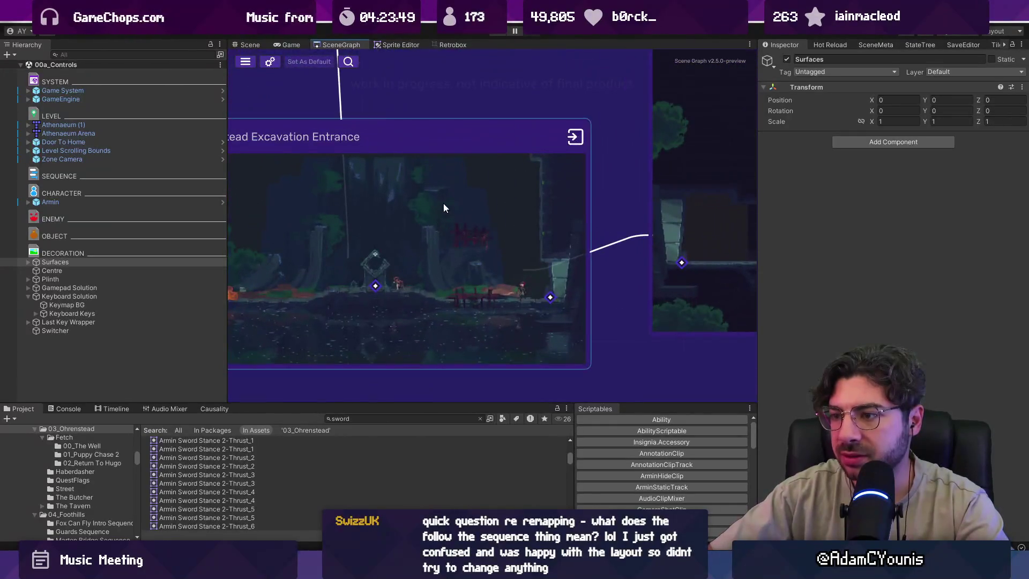
Open the Excavation Entrance scene and search its Hierarchy for the Sword object.
{"action": "left_click", "coordinate": [136, 54]}
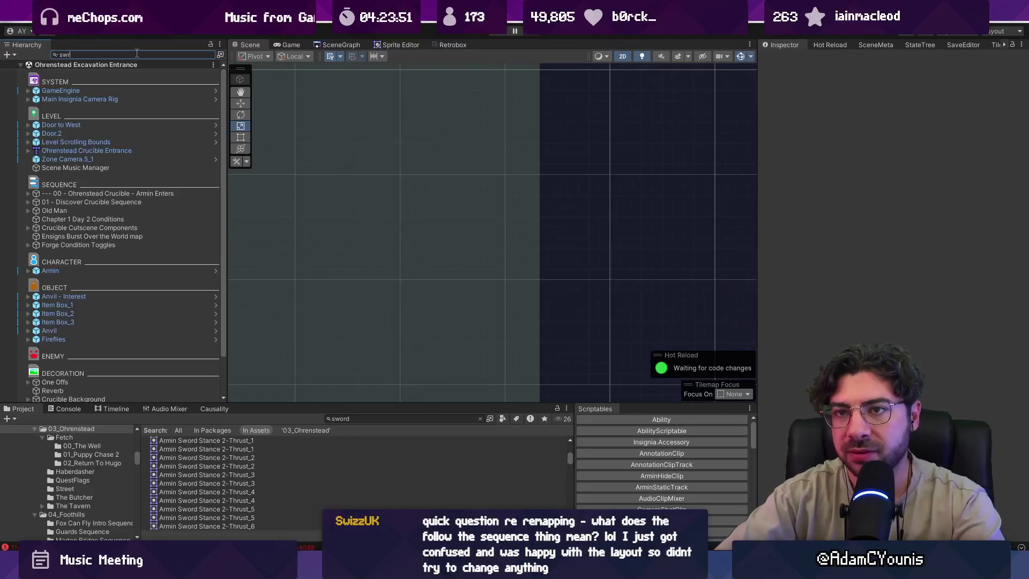
{"action": "type", "text": "swr"}
{"action": "key", "text": "BackSpace"}
{"action": "type", "text": "ord"}
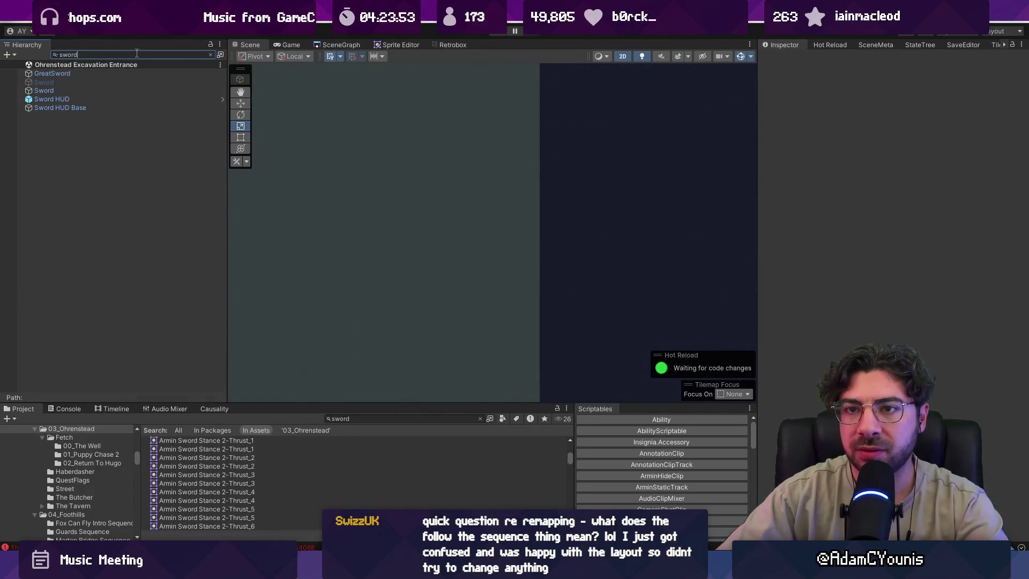
{"action": "key", "text": "Down"}
{"action": "key", "text": "Down"}
{"action": "key", "text": "Down"}
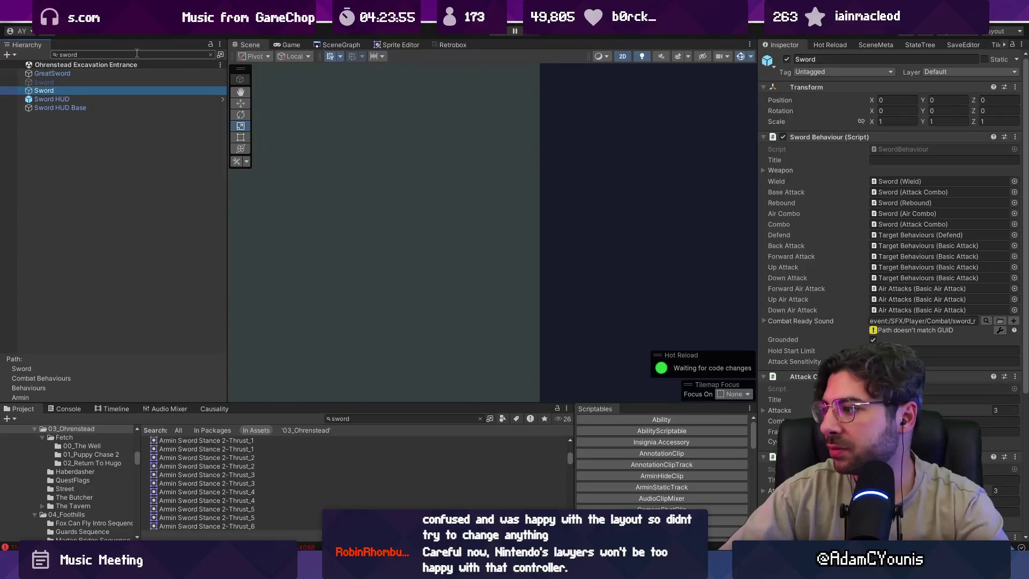
{"action": "left_click", "coordinate": [211, 54]}
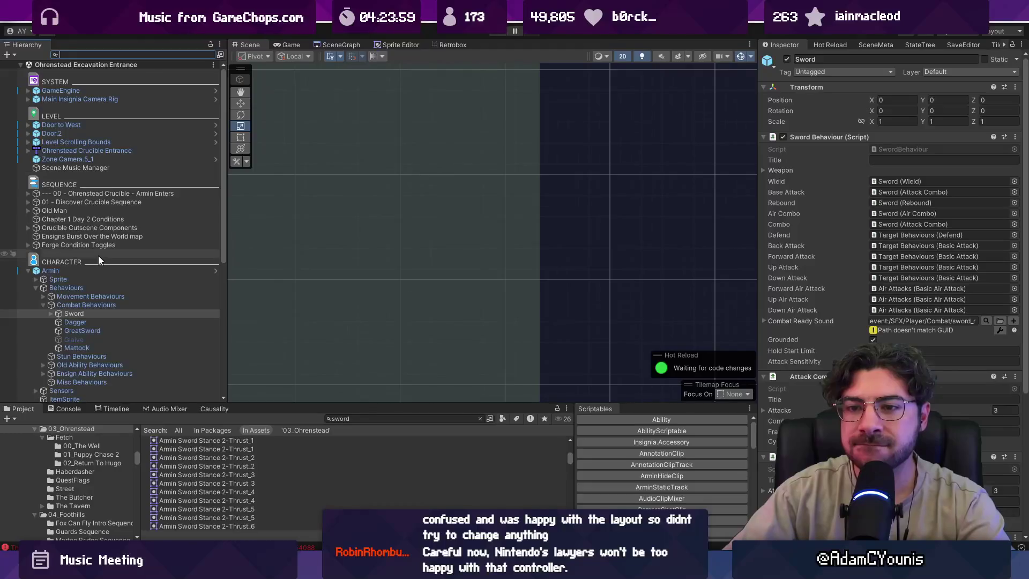
Select Old Man and open its OldMan script in the code editor.
{"action": "left_click", "coordinate": [84, 210]}
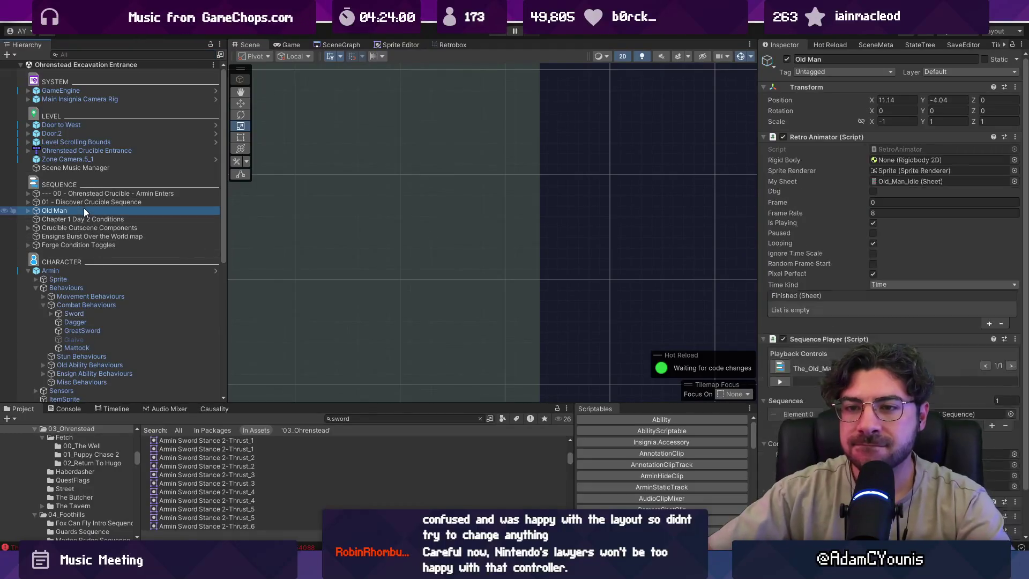
{"action": "left_click", "coordinate": [28, 210]}
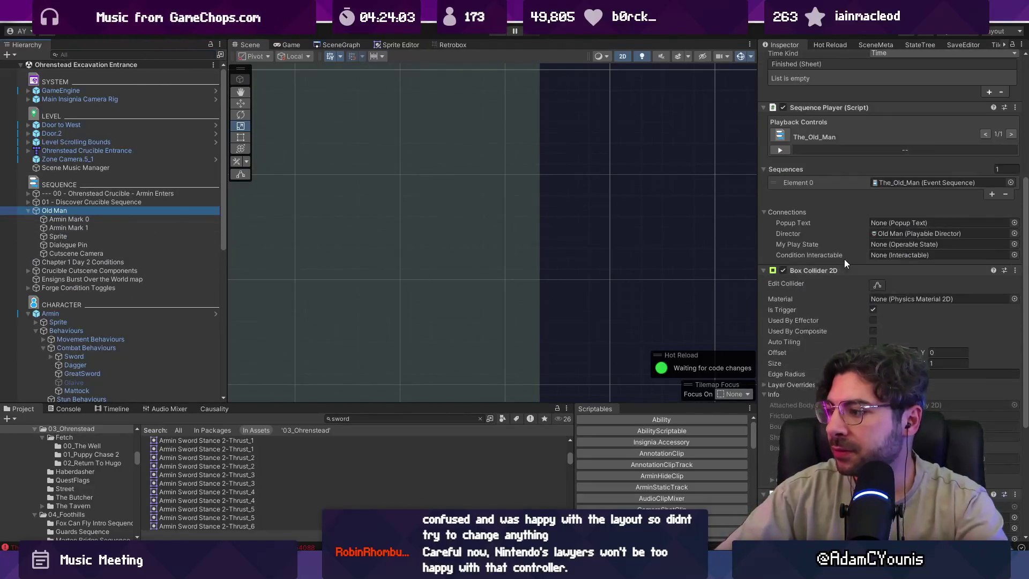
{"action": "scroll", "coordinate": [844, 259], "scroll_direction": "down", "scroll_amount": 10}
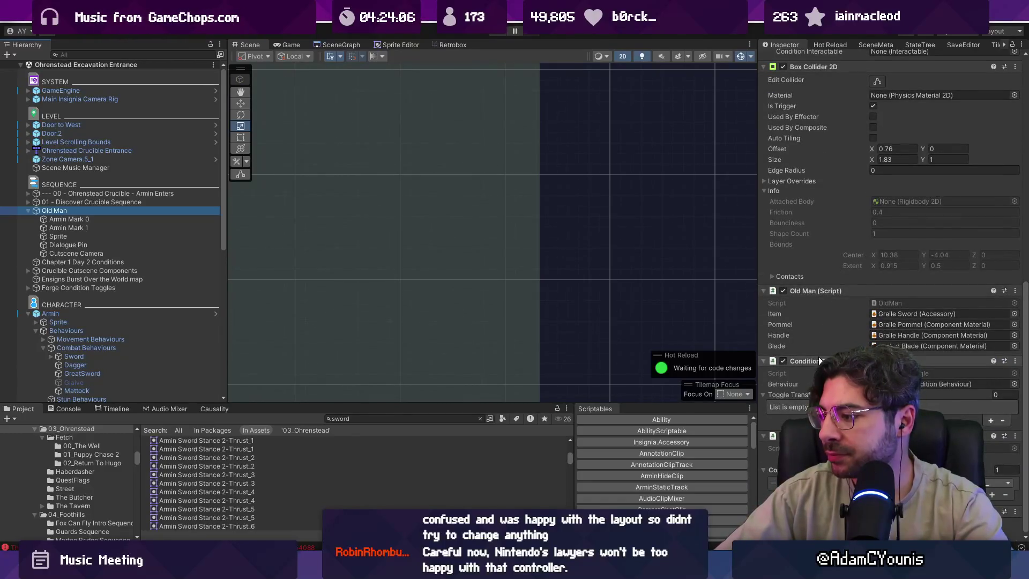
{"action": "left_click", "coordinate": [886, 302]}
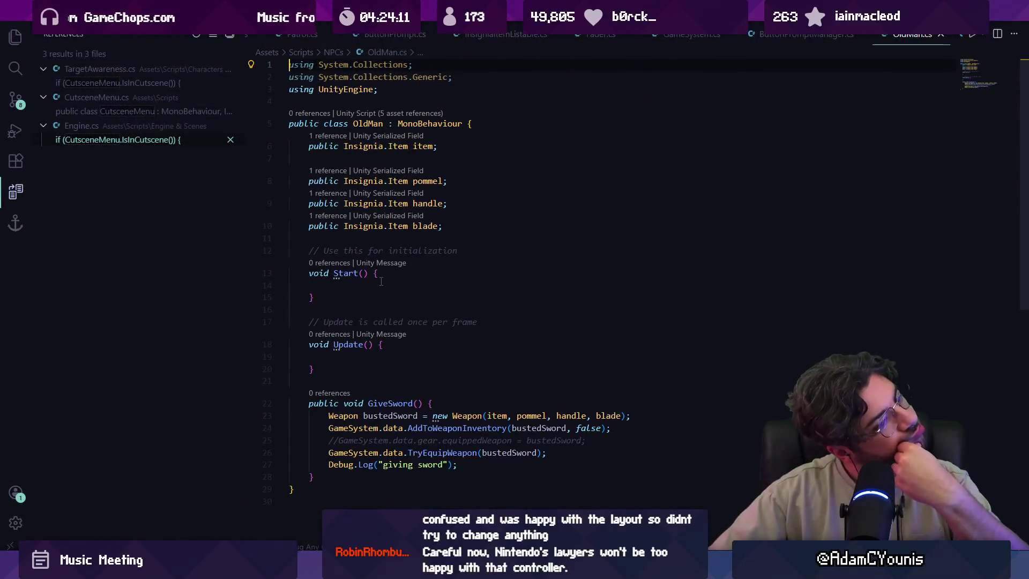
Select and read through the GiveSword method in OldMan.cs, then return to Unity.
{"action": "scroll", "coordinate": [383, 286], "scroll_direction": "down", "scroll_amount": 3}
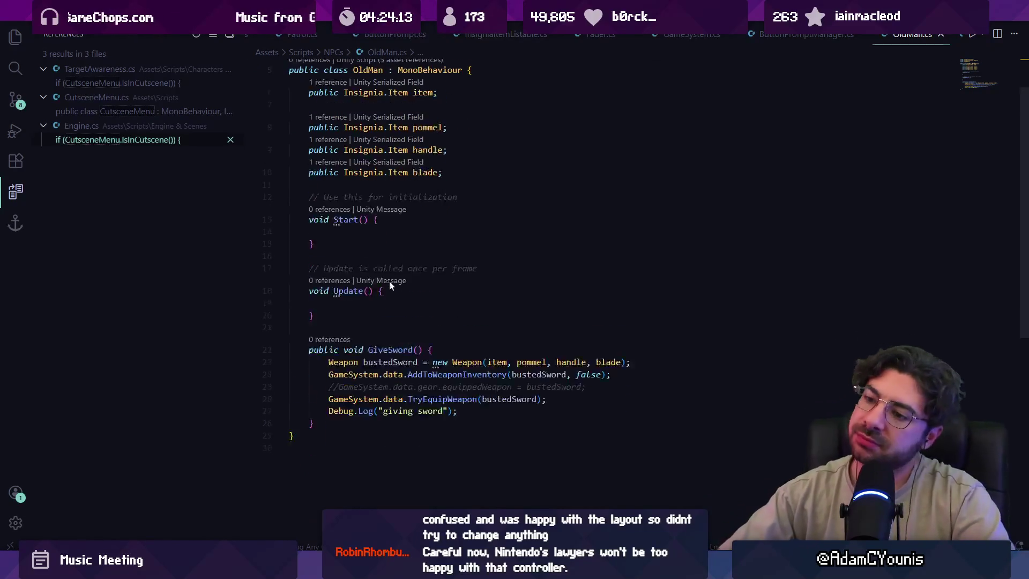
{"action": "left_click_drag", "start_coordinate": [319, 370], "coordinate": [285, 298]}
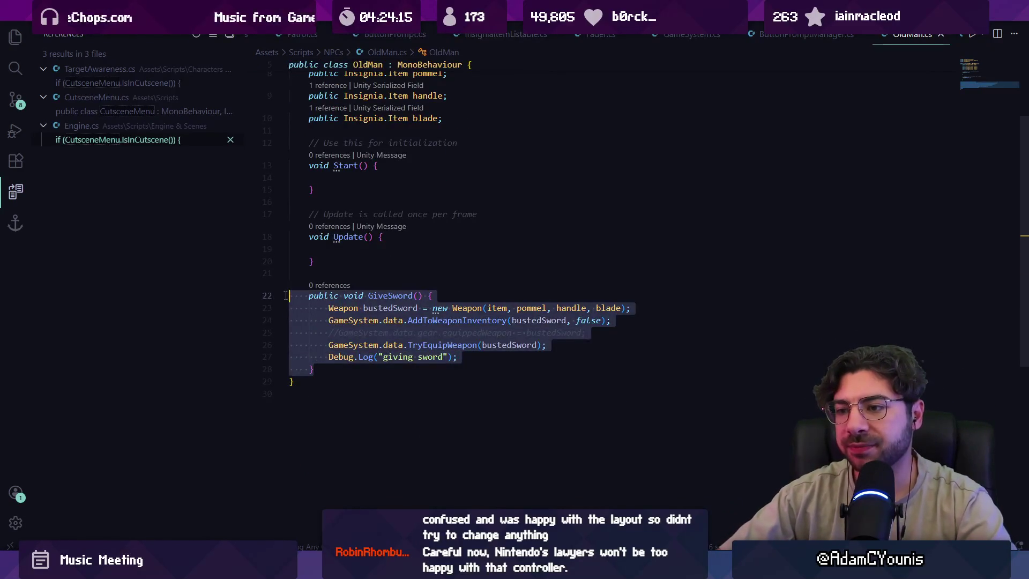
{"action": "left_click", "coordinate": [326, 309]}
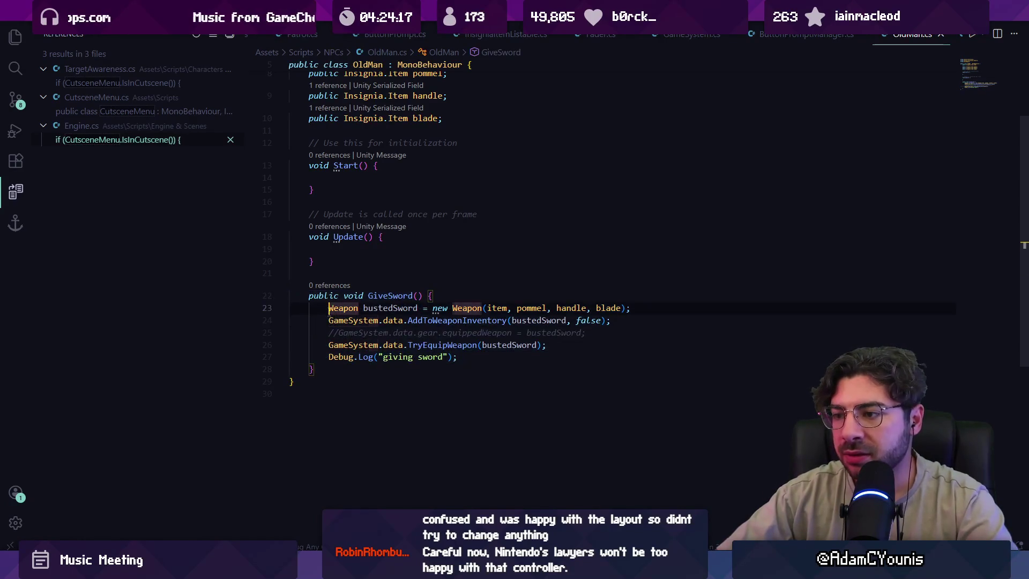
{"action": "scroll", "coordinate": [382, 313], "scroll_direction": "up", "scroll_amount": 3}
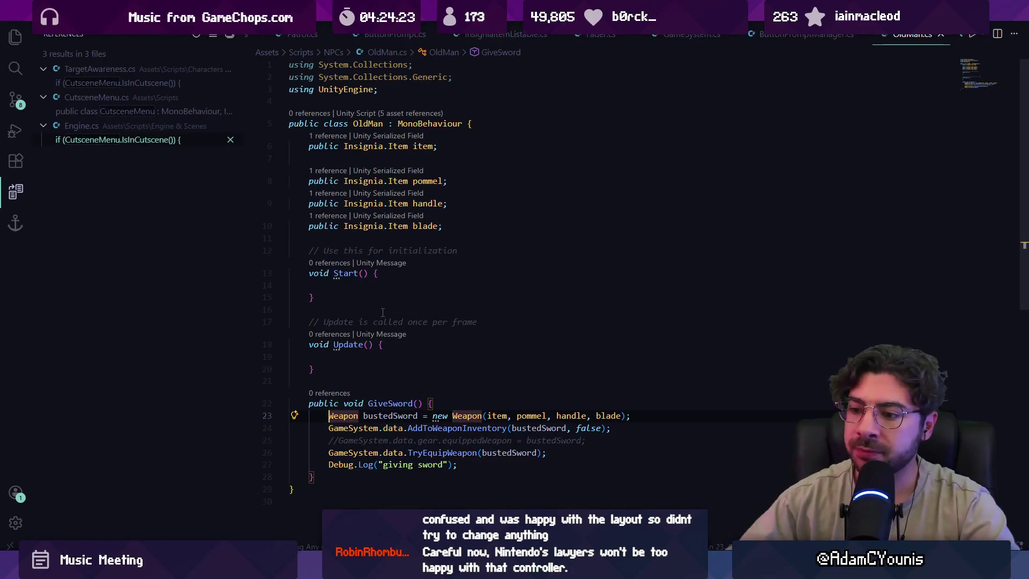
{"action": "key", "text": "alt+Tab"}
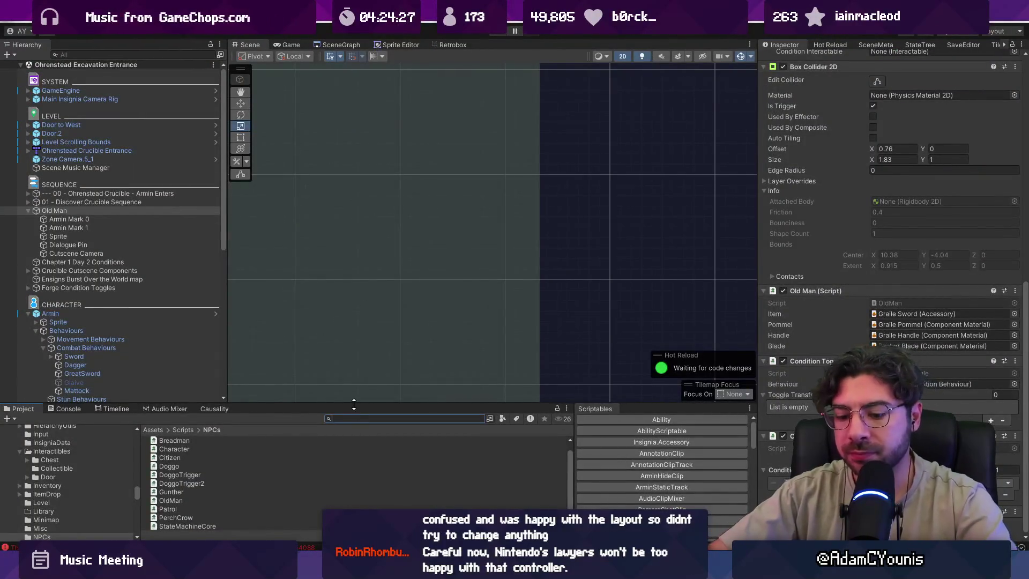
Enlarge the Project panel and open WeaponManager.cs to read its EquipWeapon code, then return to Unity.
{"action": "type", "text": "ponhandler"}
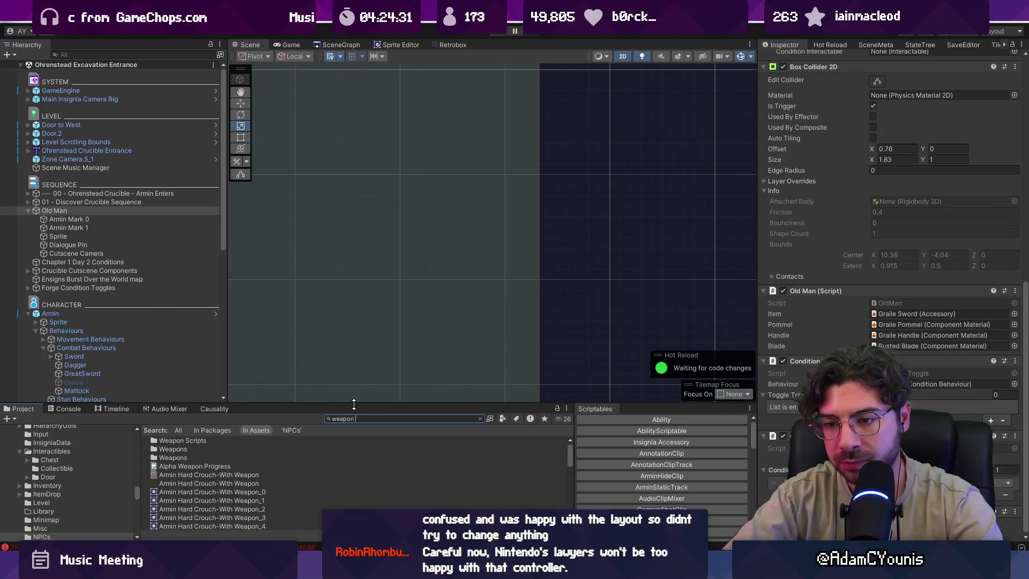
{"action": "left_click_drag", "start_coordinate": [353, 404], "coordinate": [364, 303]}
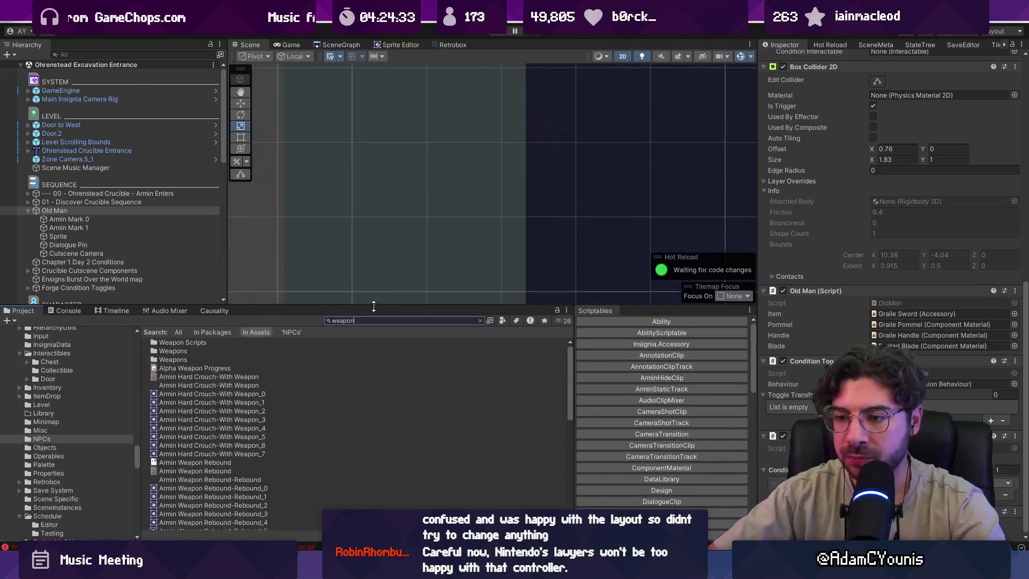
{"action": "scroll", "coordinate": [322, 414], "scroll_direction": "down", "scroll_amount": 10}
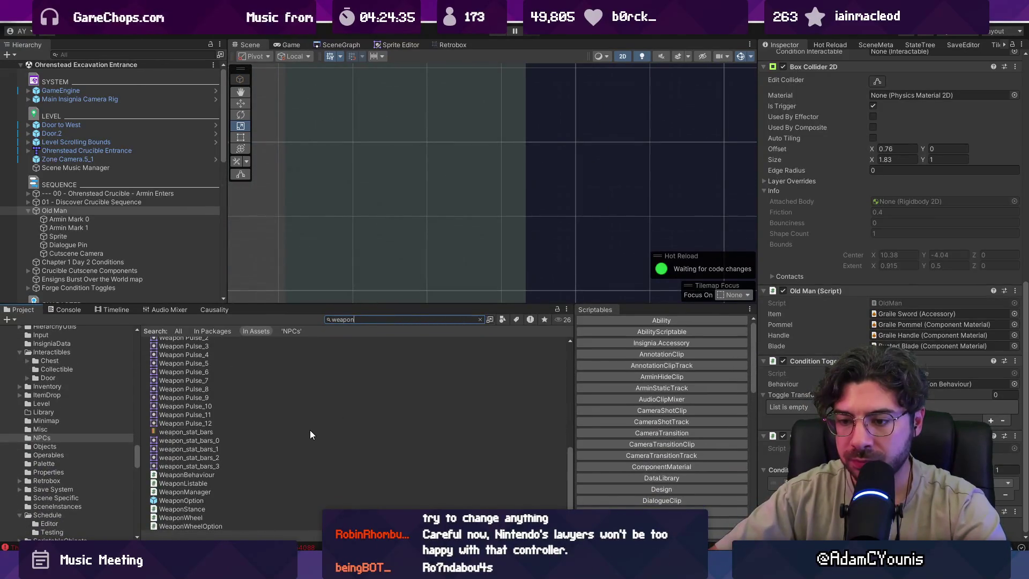
{"action": "left_click", "coordinate": [211, 490]}
{"action": "left_click", "coordinate": [211, 488]}
{"action": "double_click", "coordinate": [188, 490]}
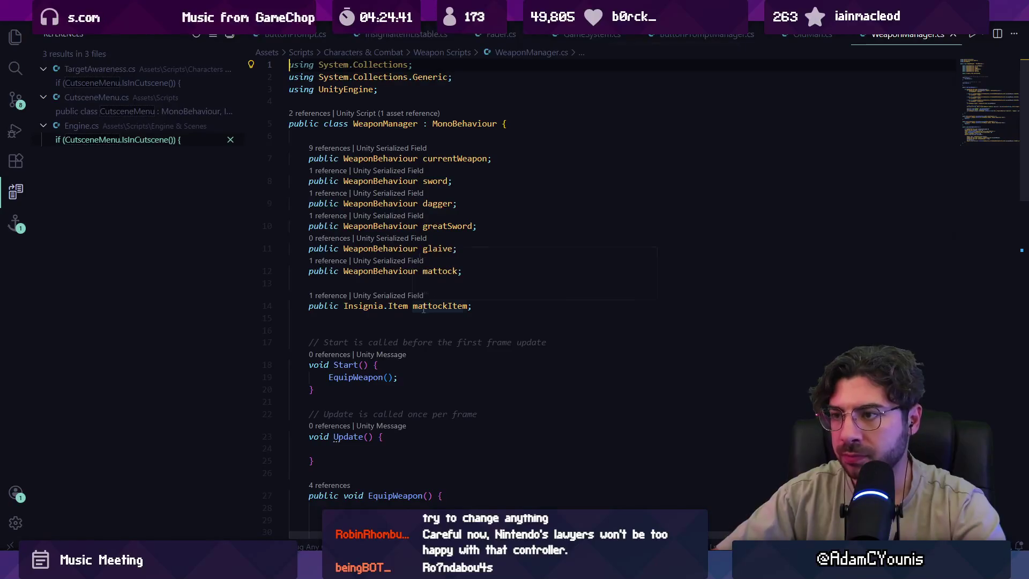
{"action": "scroll", "coordinate": [423, 308], "scroll_direction": "down", "scroll_amount": 5}
{"action": "scroll", "coordinate": [476, 332], "scroll_direction": "down", "scroll_amount": 5}
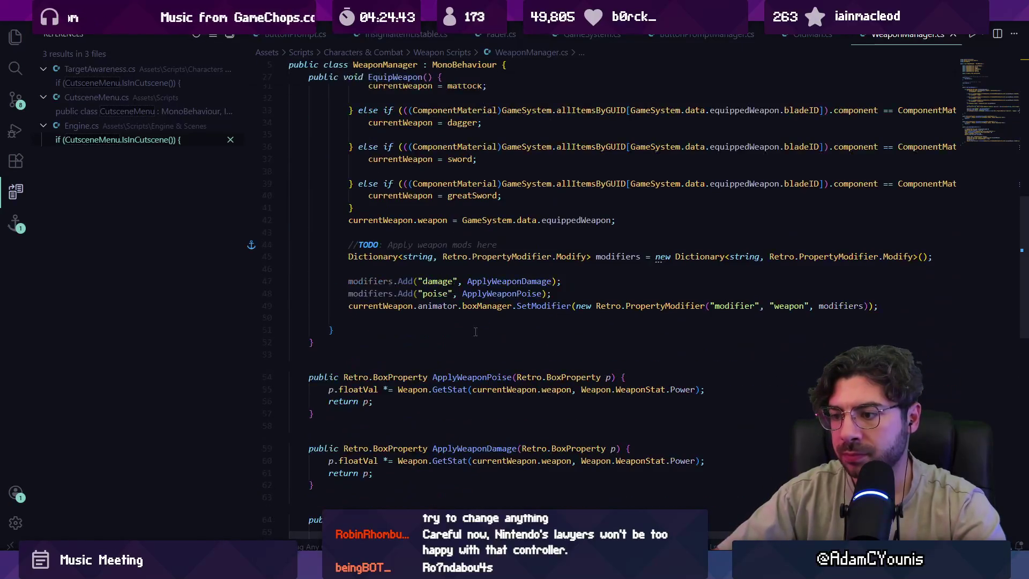
{"action": "key", "text": "alt+Tab"}
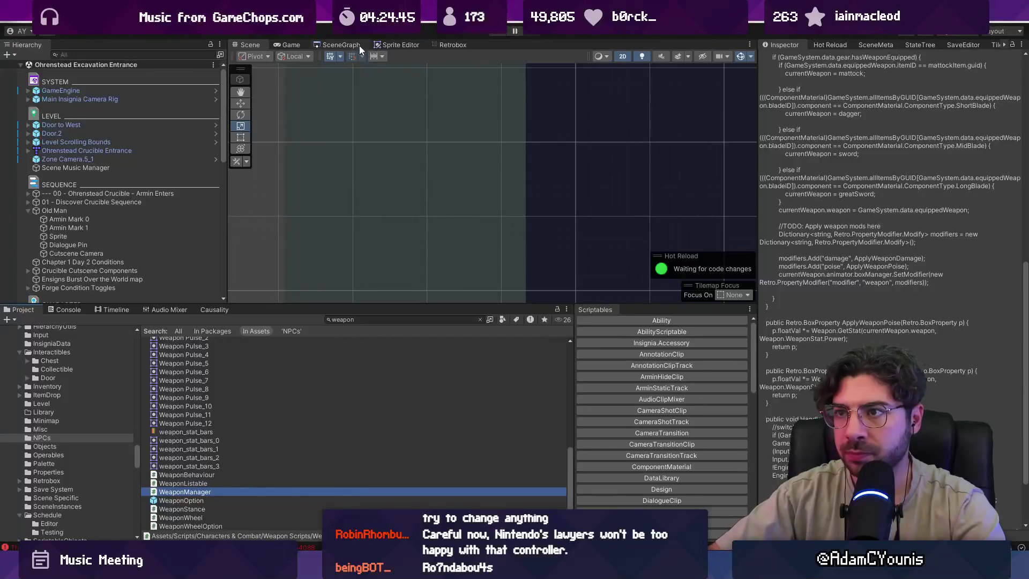
Zoom the SceneGraph and double-click the 00a_Controls node to load that scene.
{"action": "scroll", "coordinate": [486, 162], "scroll_direction": "up", "scroll_amount": 6}
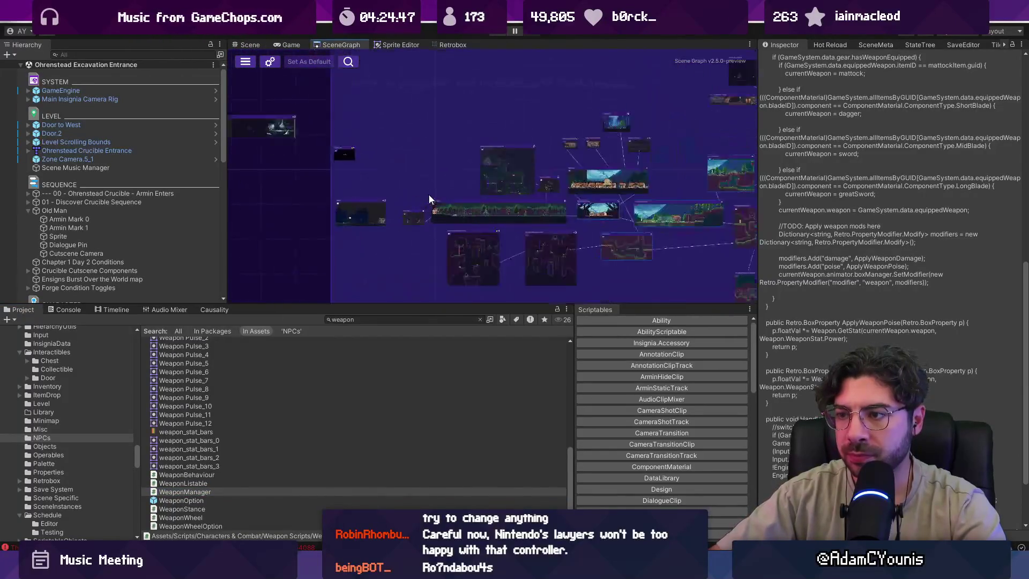
{"action": "scroll", "coordinate": [555, 229], "scroll_direction": "down", "scroll_amount": 5}
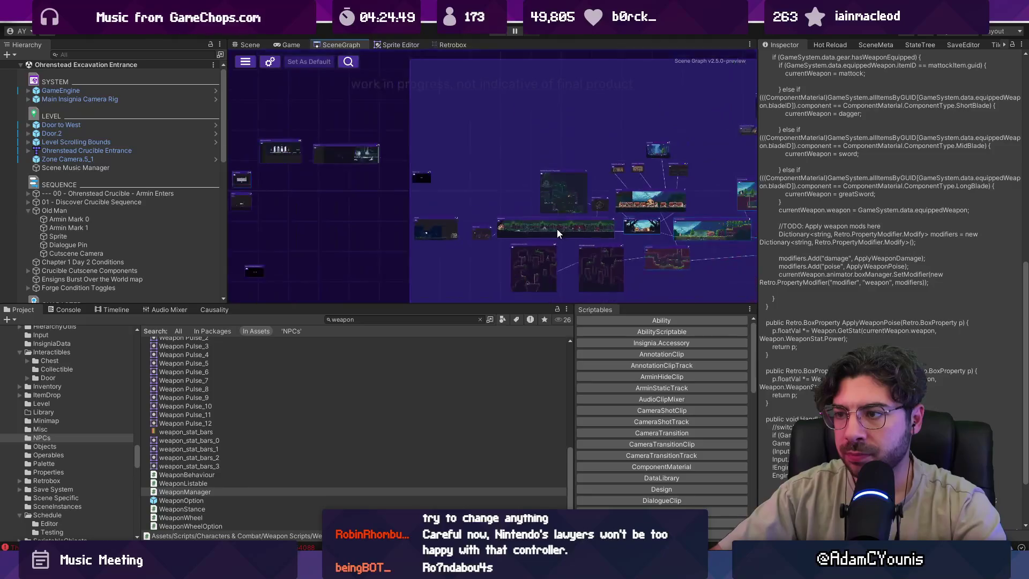
{"action": "scroll", "coordinate": [506, 217], "scroll_direction": "up", "scroll_amount": 6}
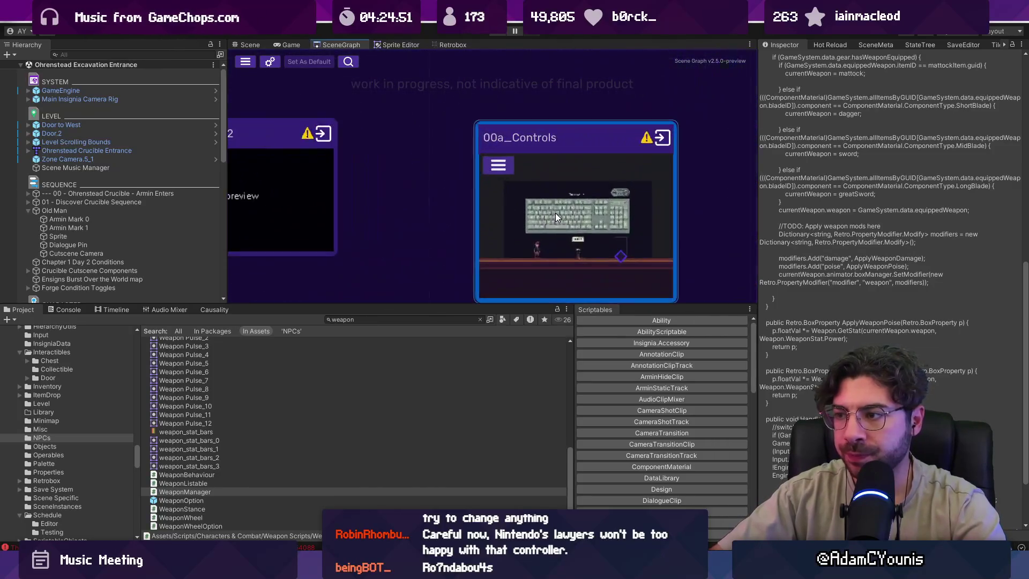
{"action": "double_click", "coordinate": [532, 195]}
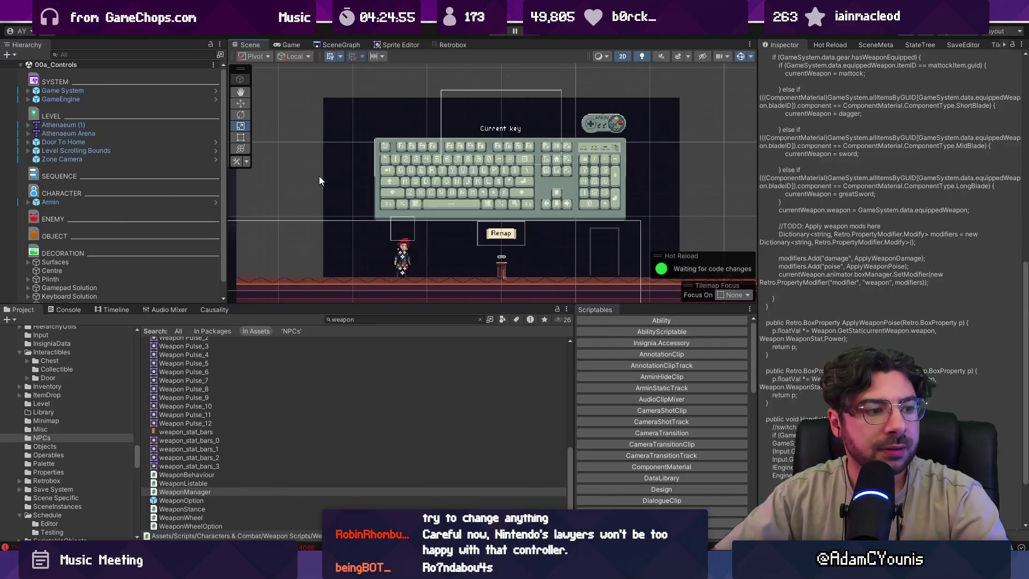
{"action": "scroll", "coordinate": [316, 169], "scroll_direction": "down", "scroll_amount": 2}
{"action": "scroll", "coordinate": [443, 184], "scroll_direction": "up", "scroll_amount": 1}
{"action": "scroll", "coordinate": [455, 189], "scroll_direction": "up", "scroll_amount": 2}
{"action": "scroll", "coordinate": [413, 193], "scroll_direction": "down", "scroll_amount": 1}
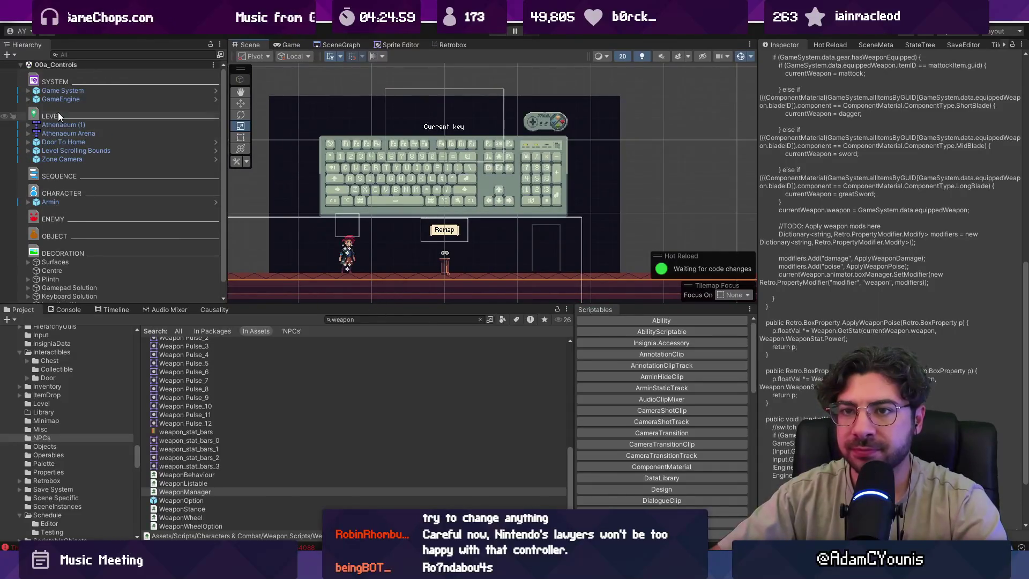
{"action": "right_click", "coordinate": [21, 66]}
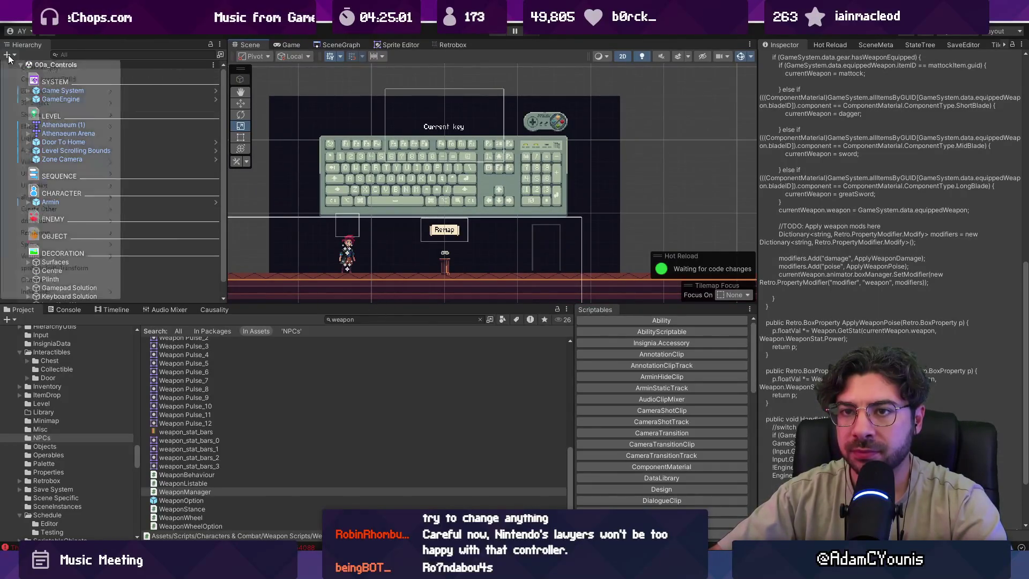
Create an empty object in the Hierarchy named Weapon Giver.
{"action": "left_click", "coordinate": [43, 177]}
{"action": "type", "text": "Weapon Giv"}
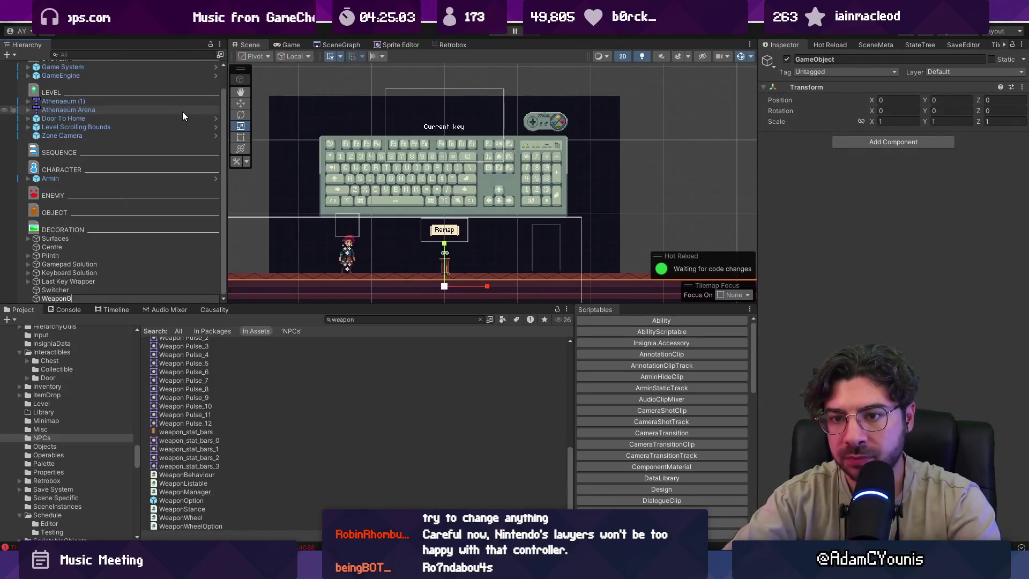
{"action": "type", "text": "er"}
{"action": "key", "text": "Return"}
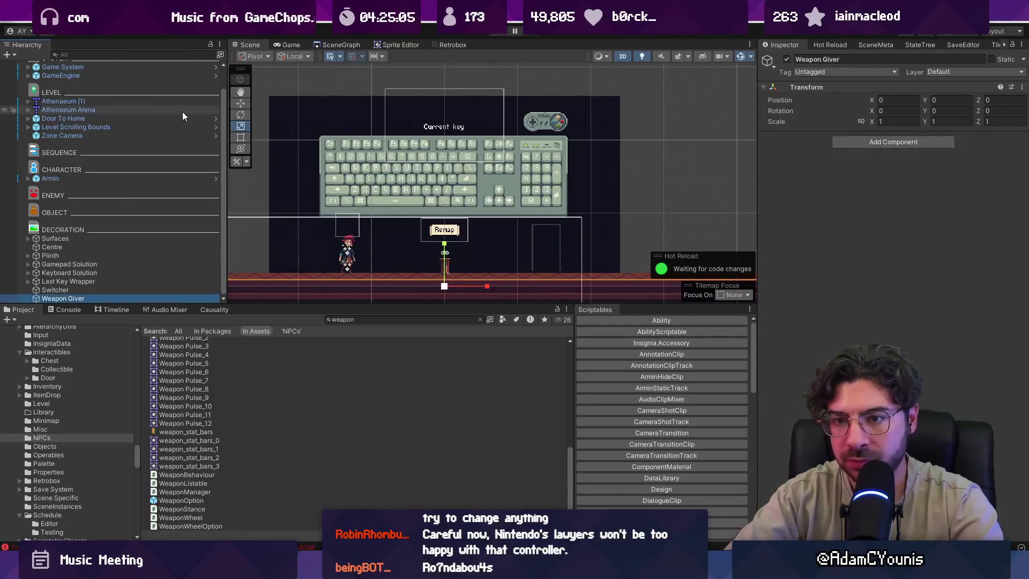
Attach a new WeaponGiver script component to it and open the script for editing.
{"action": "left_click", "coordinate": [934, 140]}
{"action": "type", "text": "WeaponGiver"}
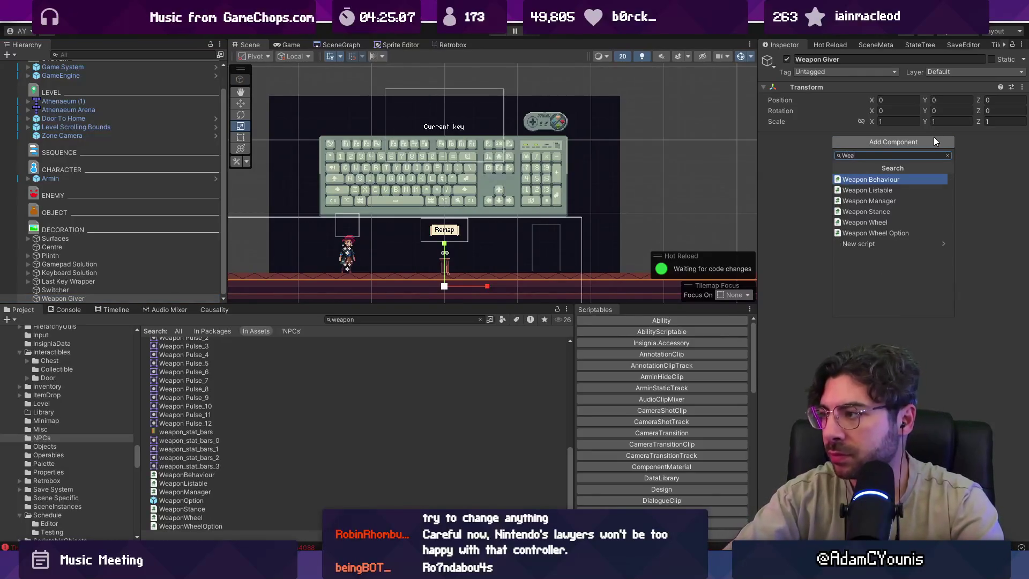
{"action": "key", "text": "Return"}
{"action": "key", "text": "Return"}
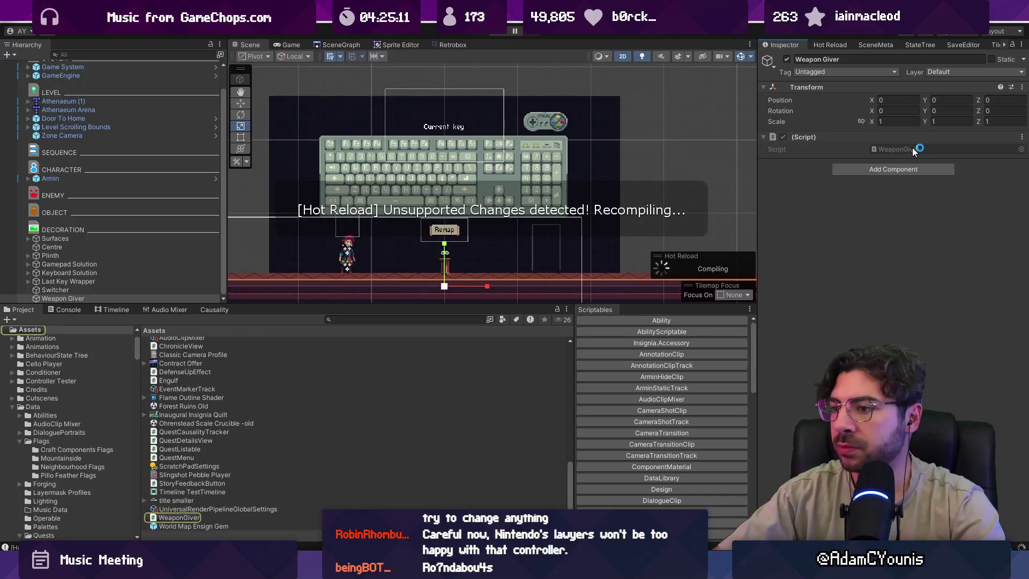
{"action": "double_click", "coordinate": [912, 148]}
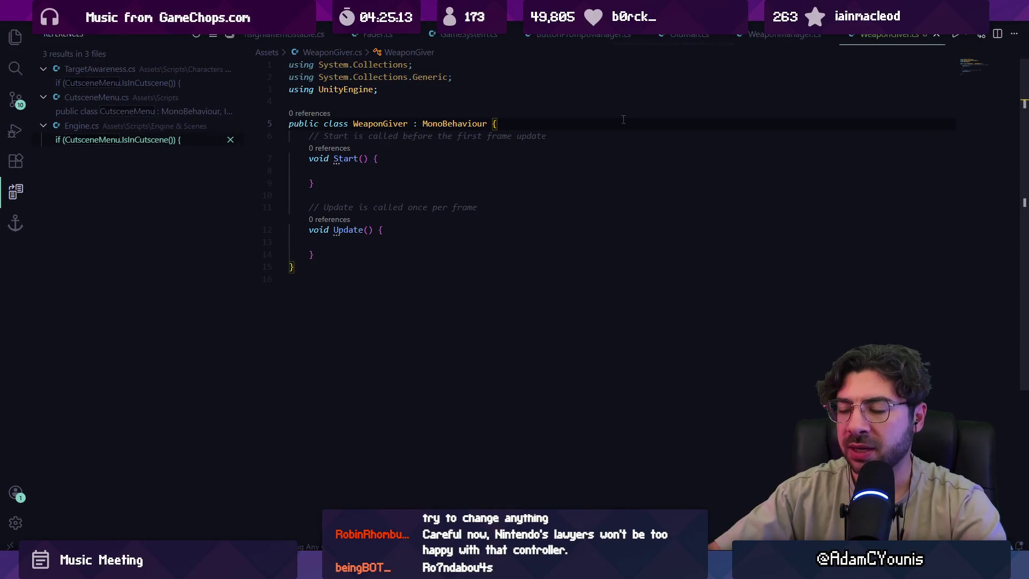
Declare a 'public ScriptableWeapon weapon;' field in the WeaponGiver class.
{"action": "key", "text": "Return"}
{"action": "key", "text": "ctrl+v"}
{"action": "key", "text": "Home"}
{"action": "type", "text": "public"}
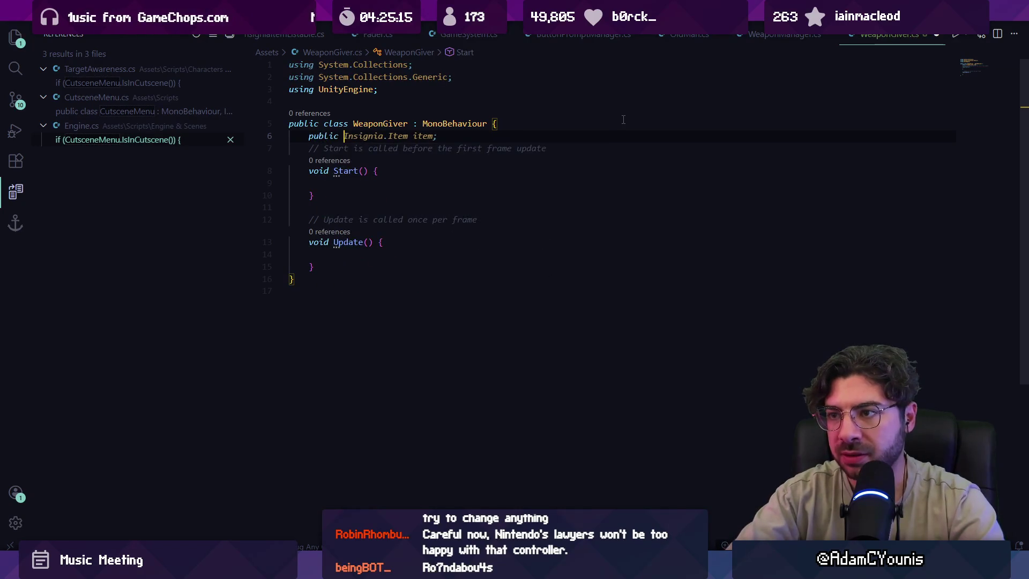
{"action": "key", "text": "shift+End"}
{"action": "type", "text": "Weapon"}
{"action": "key", "text": "BackSpace"}
{"action": "key", "text": "BackSpace"}
{"action": "key", "text": "BackSpace"}
{"action": "type", "text": "Scri"}
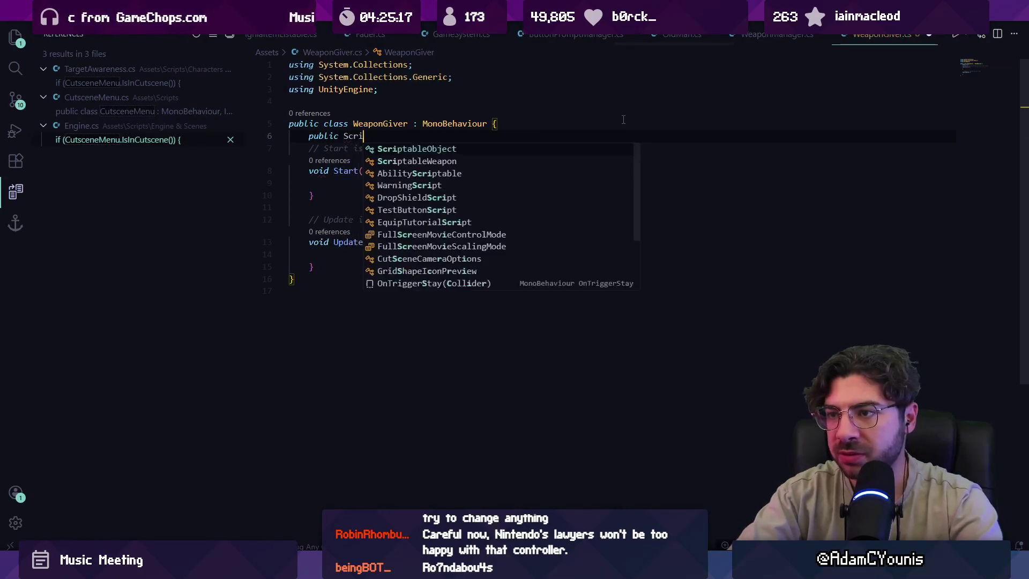
{"action": "type", "text": "ptableWeapon weapon;"}
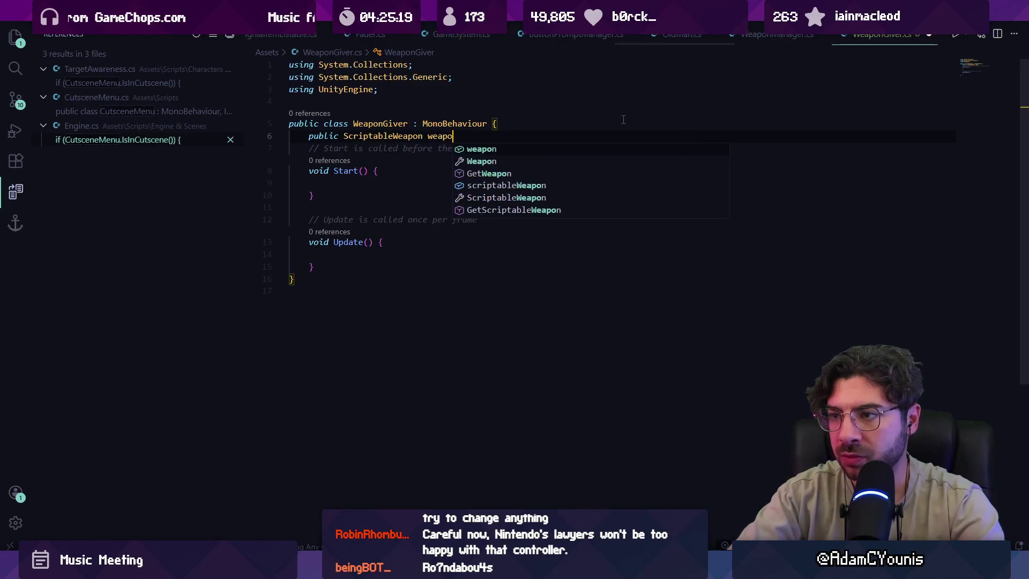
{"action": "key", "text": "Down"}
{"action": "key", "text": "Down"}
{"action": "key", "text": "Down"}
{"action": "key", "text": "Down"}
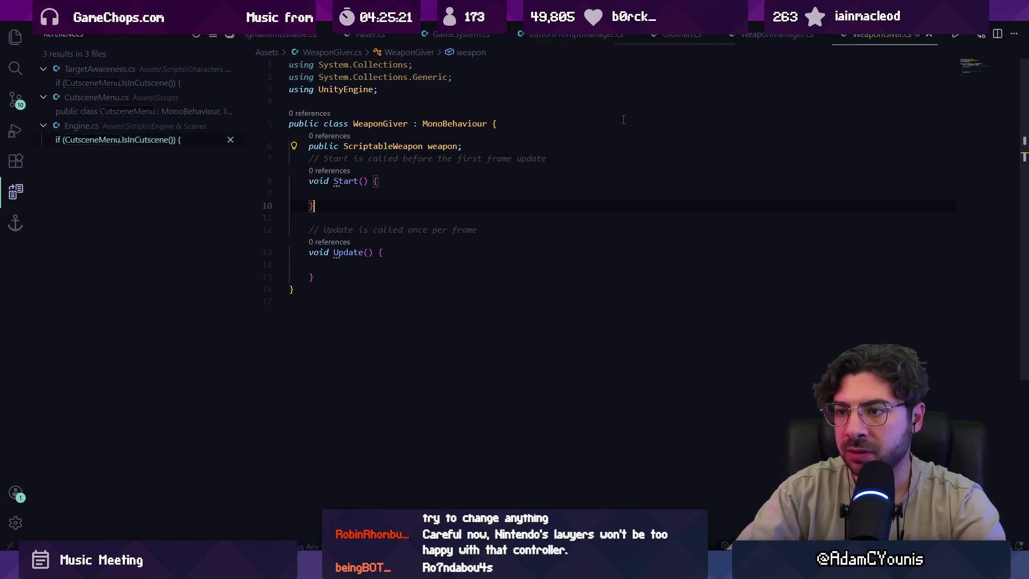
Call GiveWeapon() inside the Start method.
{"action": "key", "text": "Up"}
{"action": "key", "text": "Up"}
{"action": "key", "text": "Up"}
{"action": "type", "text": "//five"}
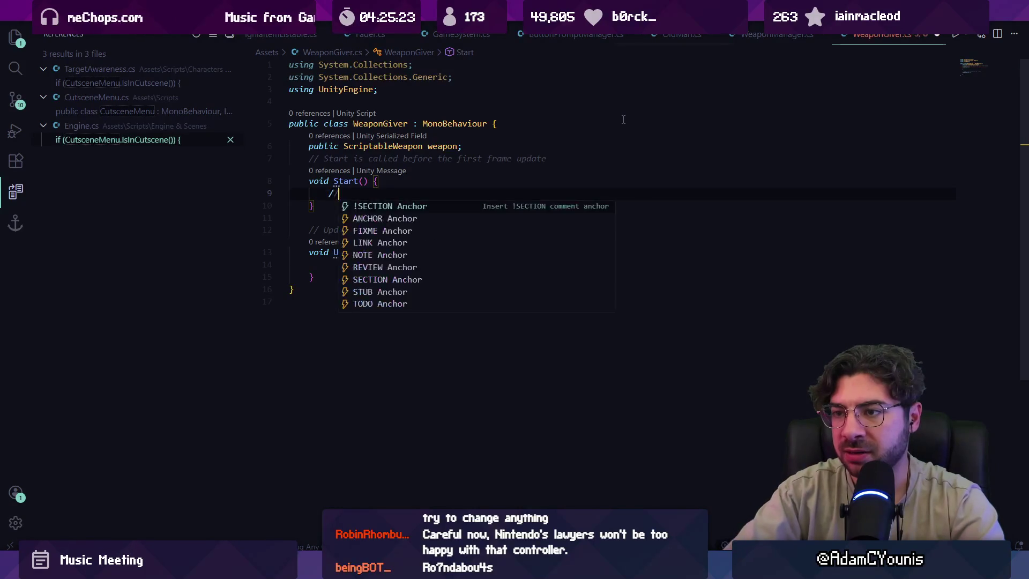
{"action": "key", "text": "BackSpace"}
{"action": "key", "text": "BackSpace"}
{"action": "type", "text": "GiveWeapon"}
{"action": "key", "text": "Tab"}
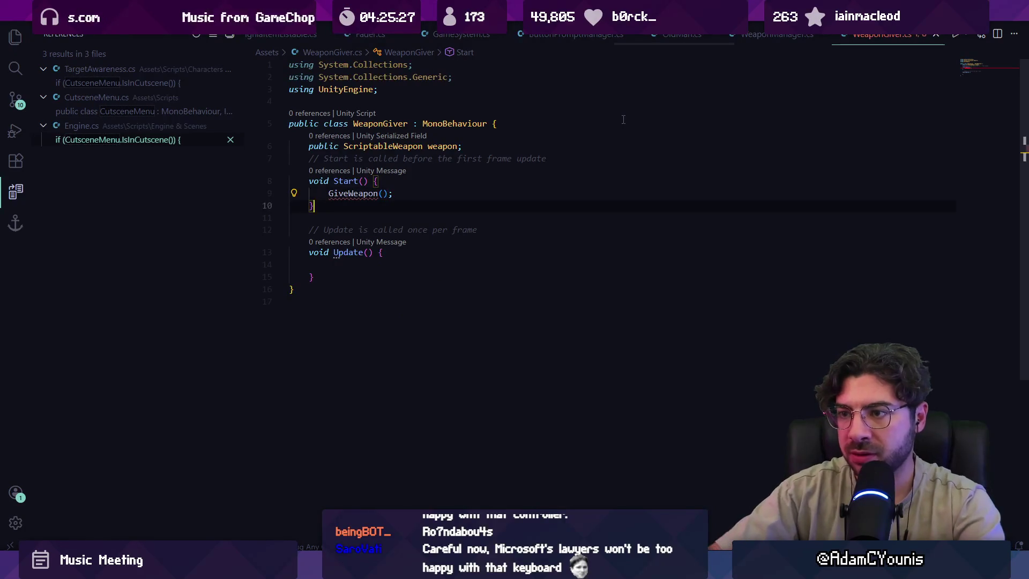
{"action": "type", "text": "void V"}
Write a GiveWeapon() method that adds a new Weapon(weapon) to the weapon inventory.
{"action": "key", "text": "BackSpace"}
{"action": "type", "text": "GiveWeapon() {"}
{"action": "key", "text": "Return"}
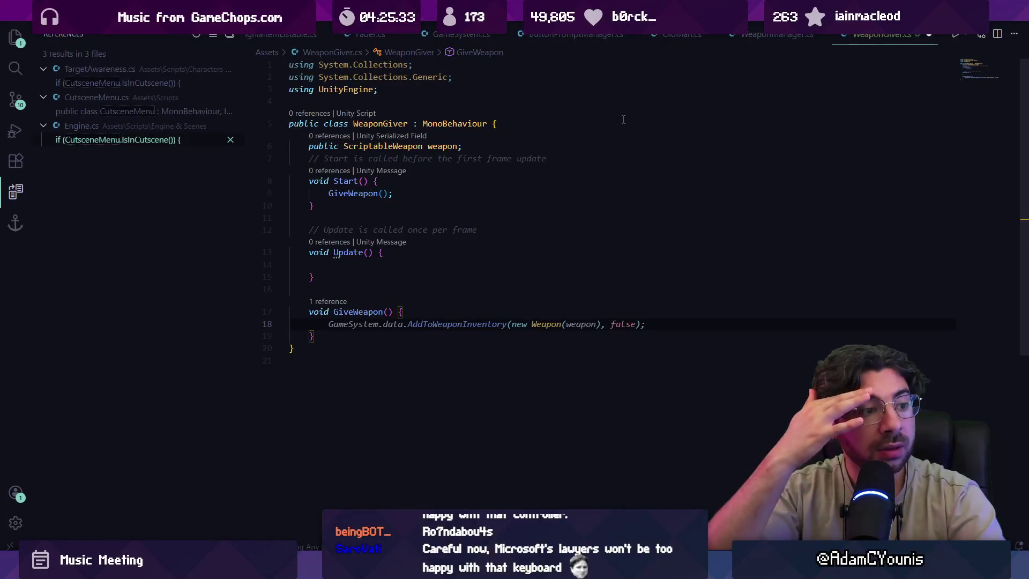
{"action": "key", "text": "Tab"}
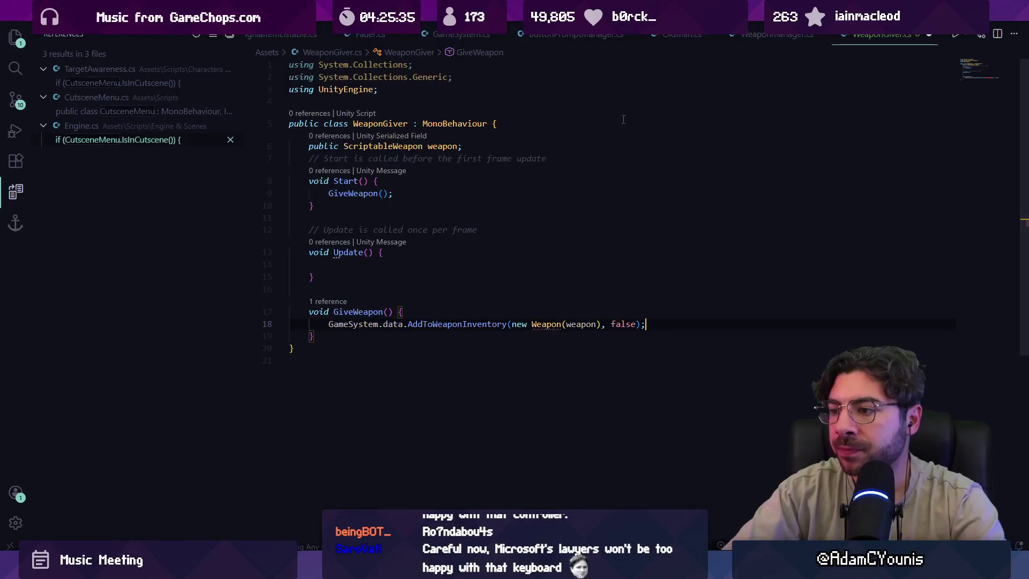
{"action": "key", "text": "ctrl+Left"}
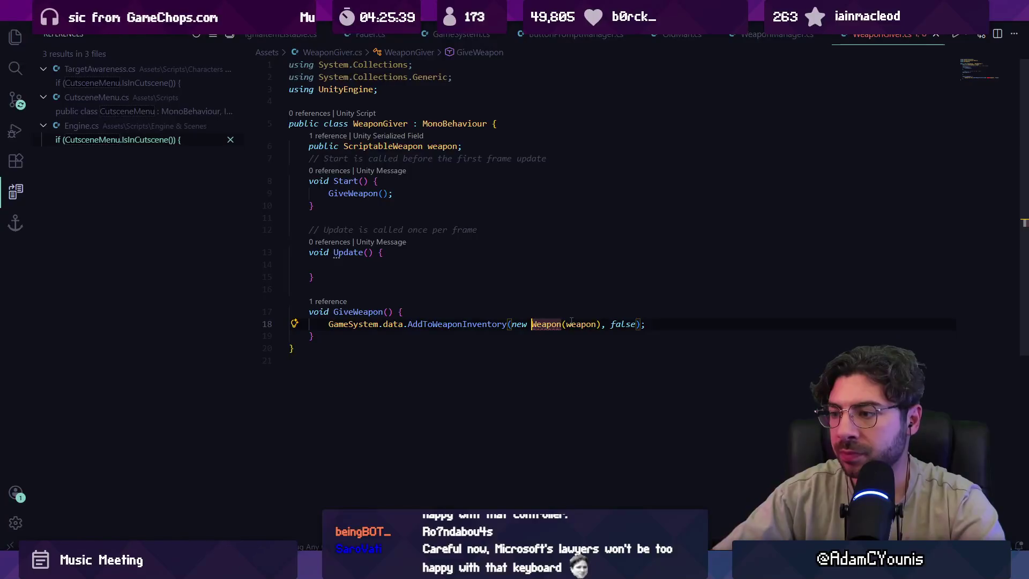
Add weapon.pommel, weapon.handle and weapon.blade as arguments to the new Weapon constructor.
{"action": "key", "text": "ctrl+Delete"}
{"action": "key", "text": "Delete"}
{"action": "key", "text": "ctrl+BackSpace"}
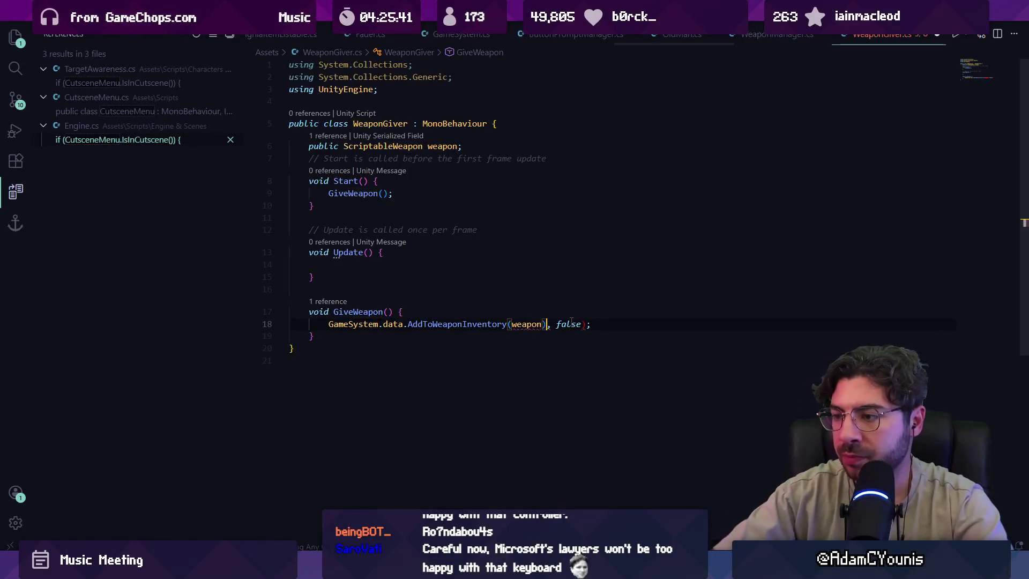
{"action": "type", "text": "."}
{"action": "key", "text": "ctrl+z"}
{"action": "key", "text": "ctrl+z"}
{"action": "key", "text": "ctrl+z"}
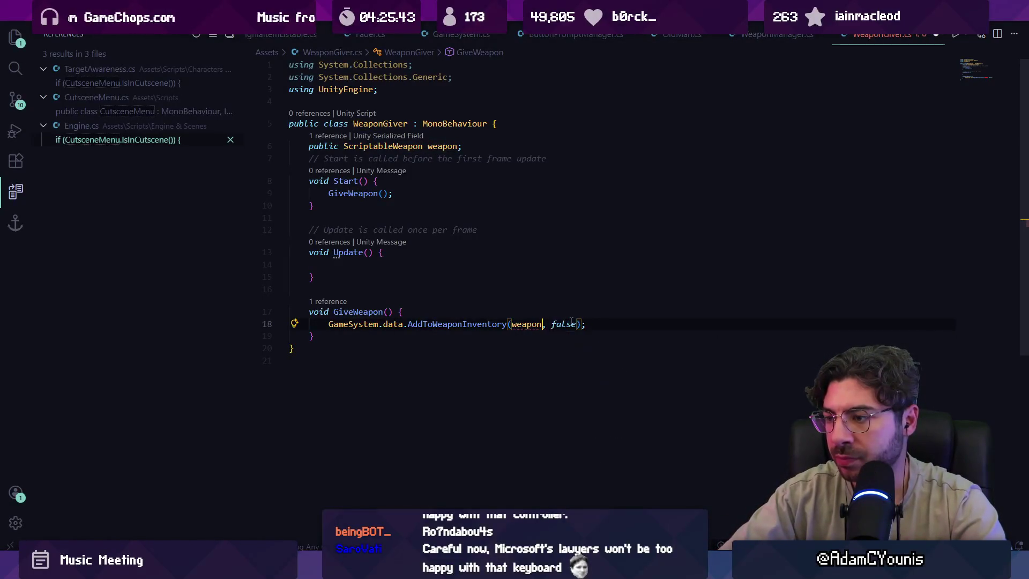
{"action": "key", "text": "Down"}
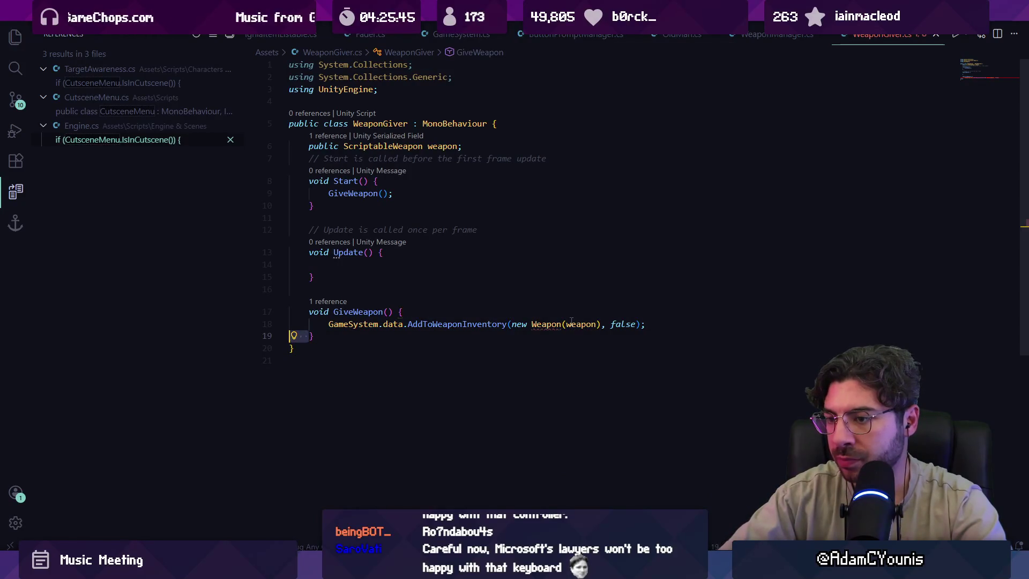
{"action": "key", "text": "Left"}
{"action": "key", "text": "Left"}
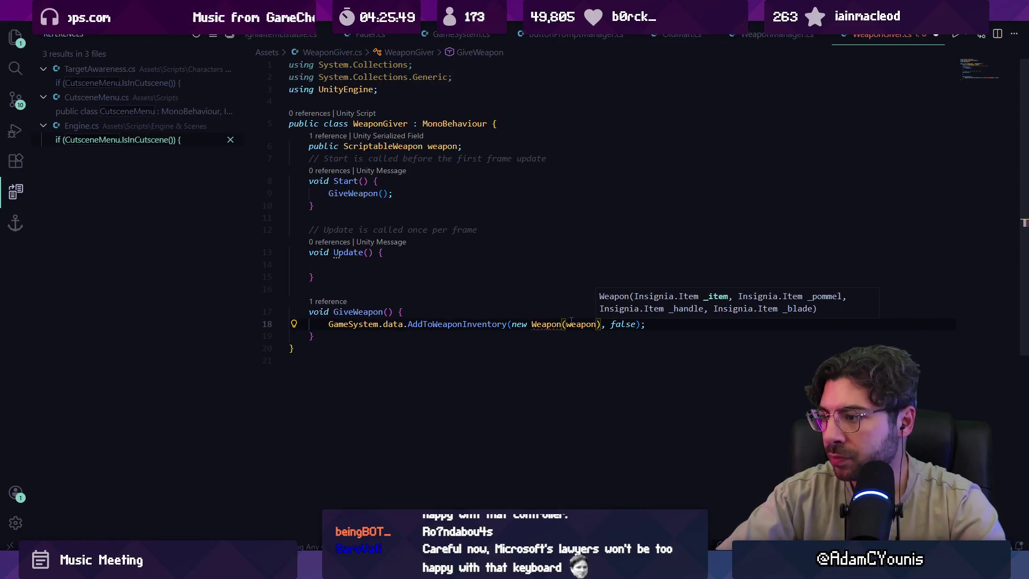
{"action": "type", "text": "."}
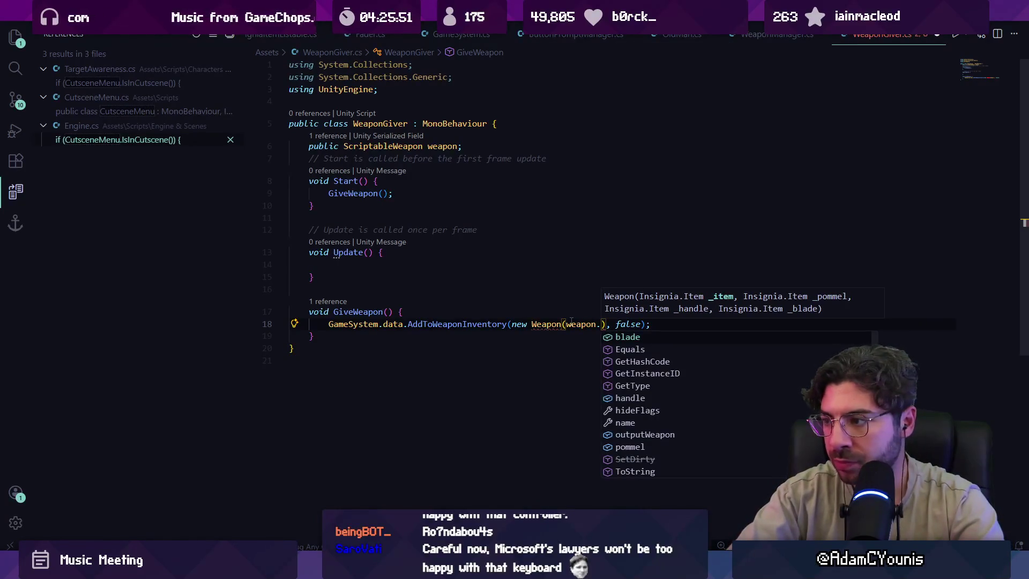
{"action": "type", "text": "pommel, "}
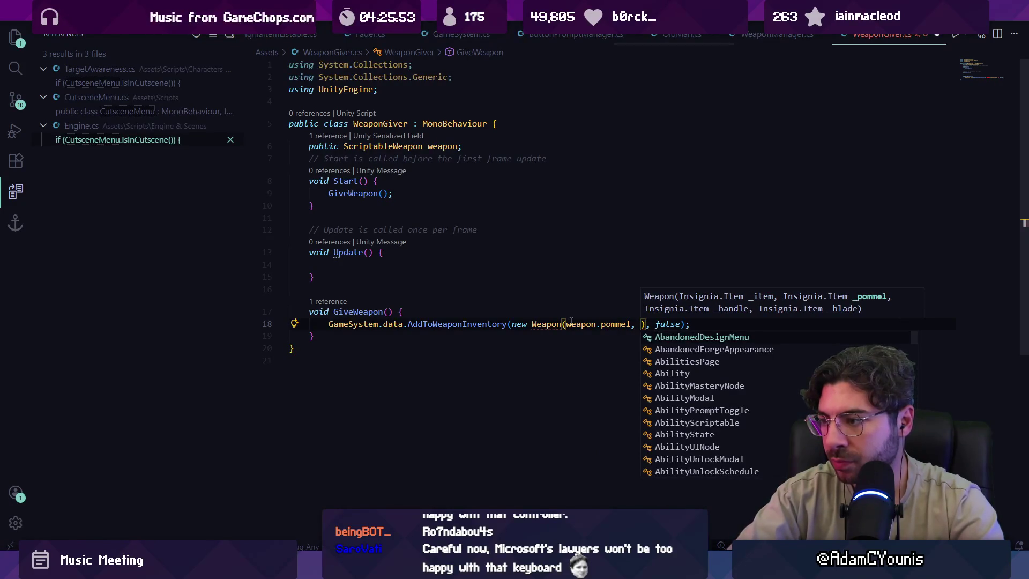
{"action": "type", "text": "weapon."}
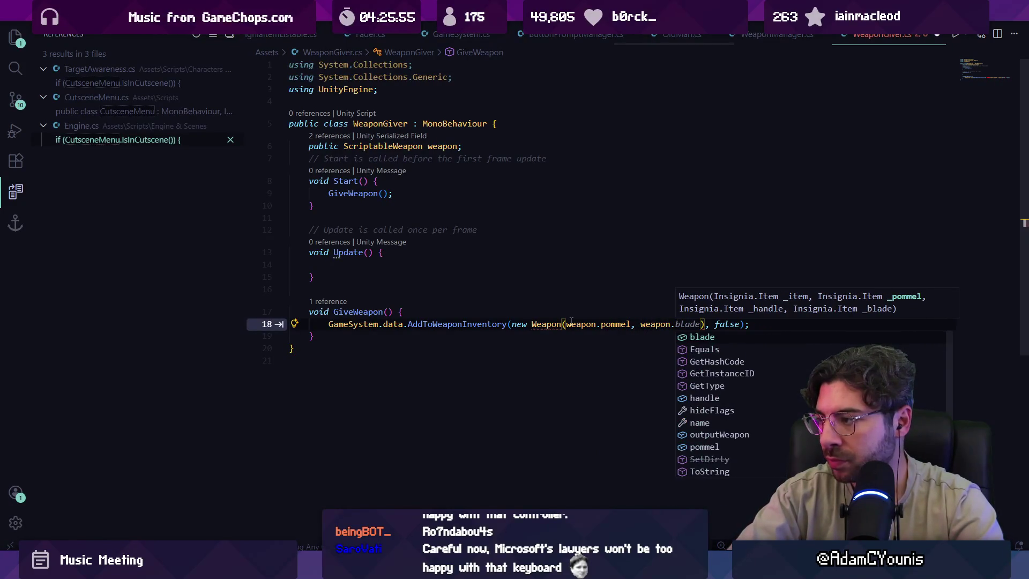
{"action": "type", "text": "handle, wea"}
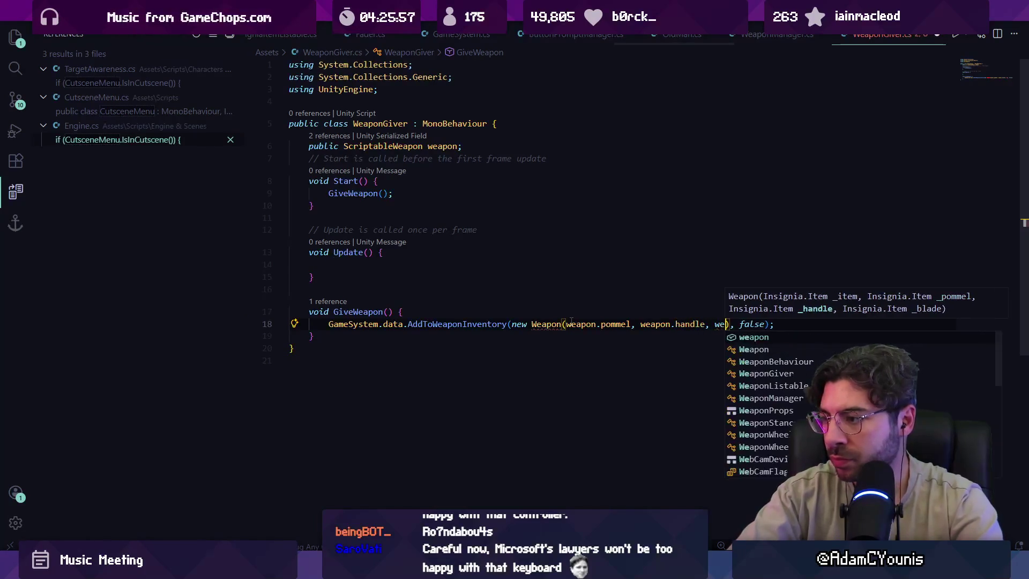
{"action": "type", "text": "pon.blade"}
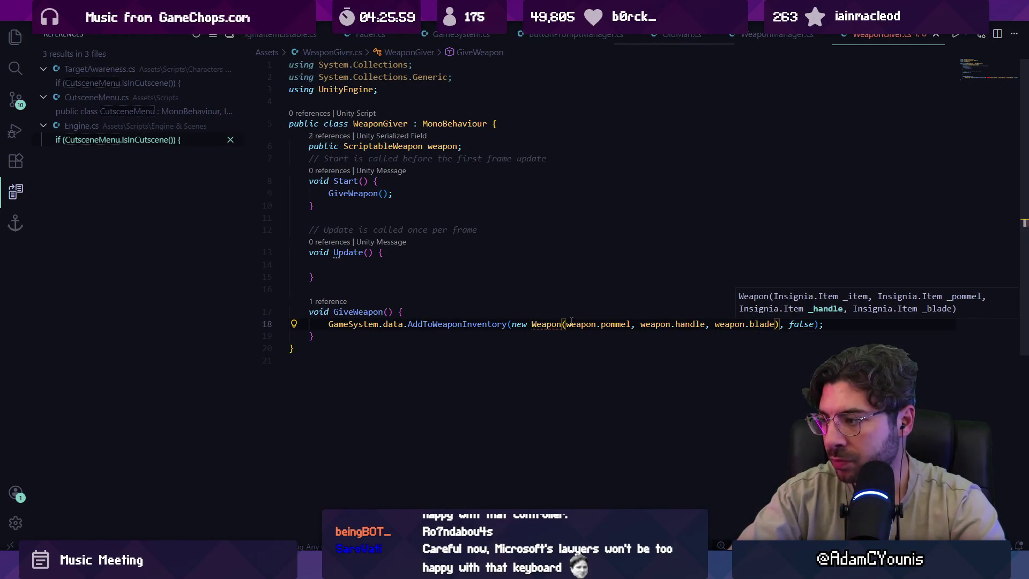
{"action": "key", "text": "Escape"}
Check the ScriptableWeapon fields and make weapon.outputWeapon the first Weapon argument.
{"action": "mouse_move", "coordinate": [546, 328]}
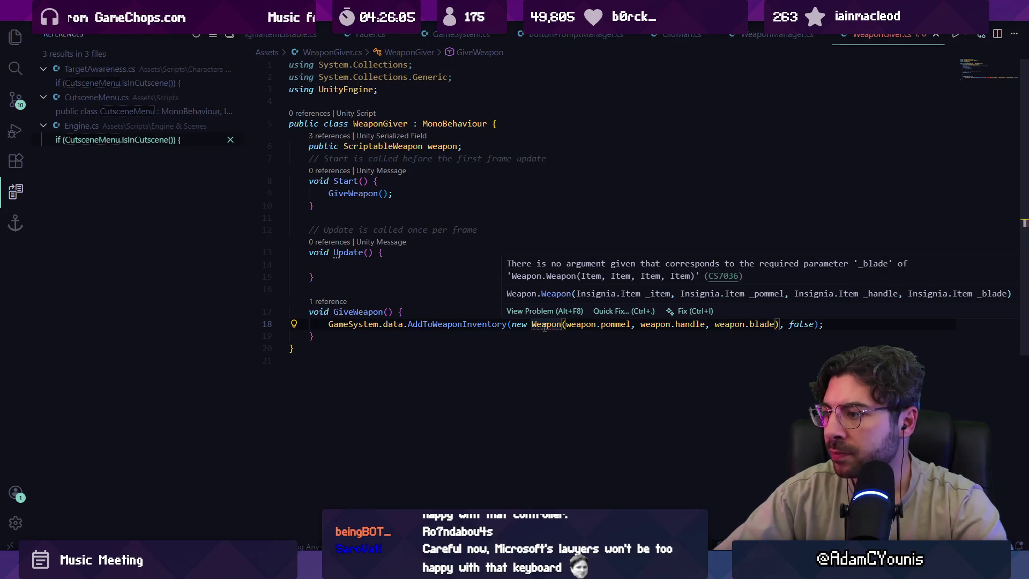
{"action": "left_click", "coordinate": [566, 324]}
{"action": "type", "text": "weapon."}
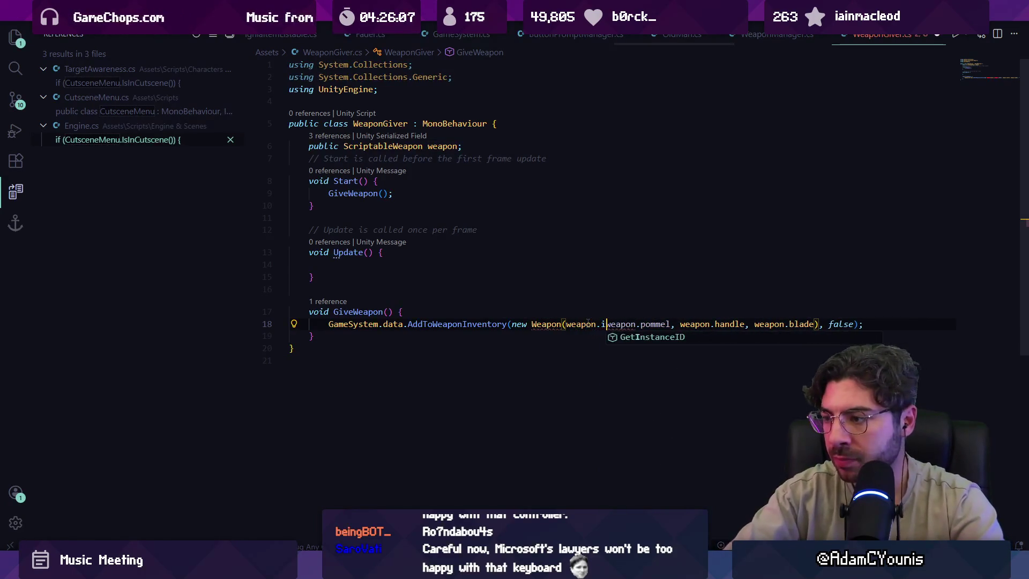
{"action": "key", "text": "BackSpace"}
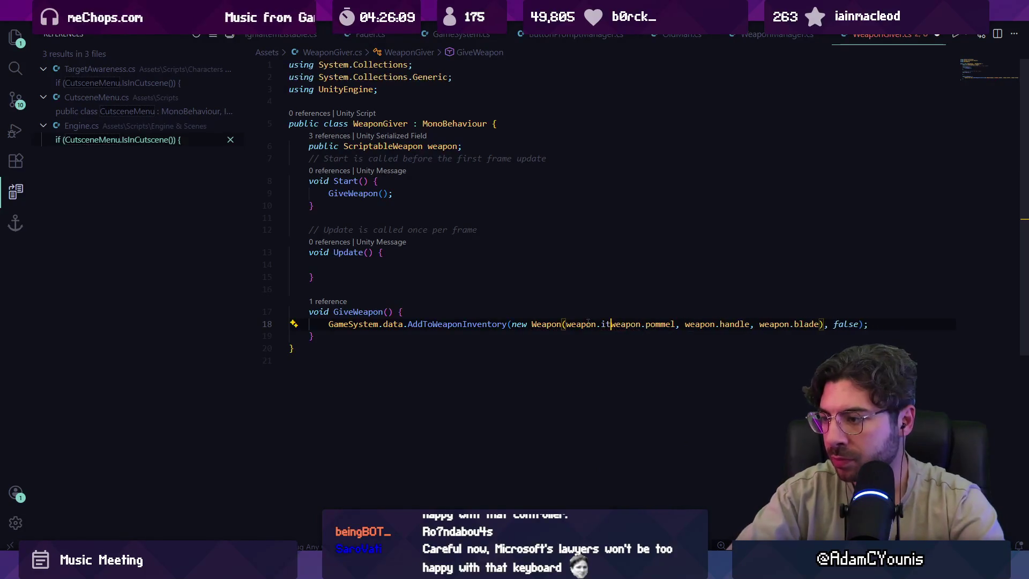
{"action": "key", "text": "BackSpace"}
{"action": "type", "text": ","}
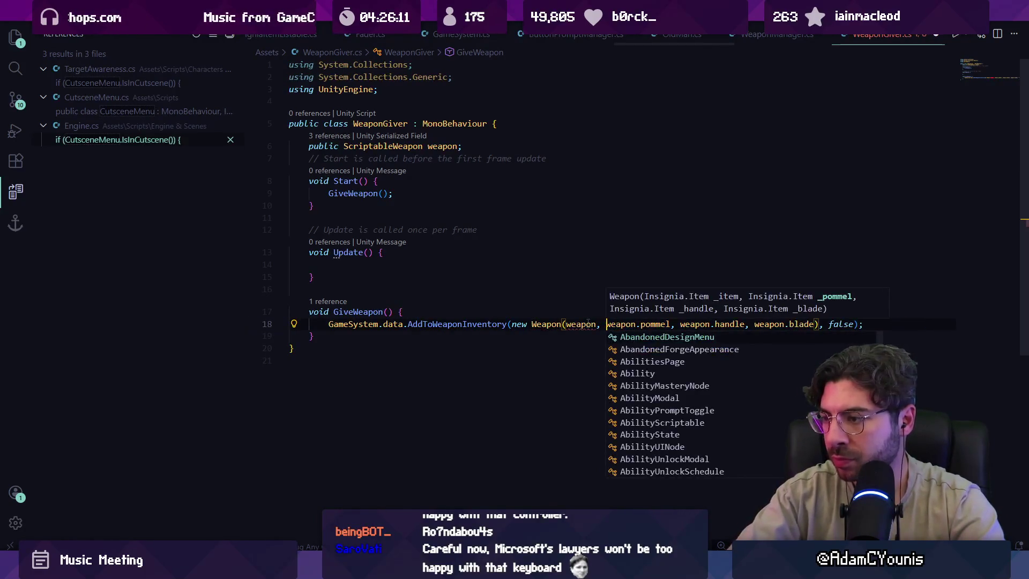
{"action": "left_click", "coordinate": [406, 147], "text": "ctrl"}
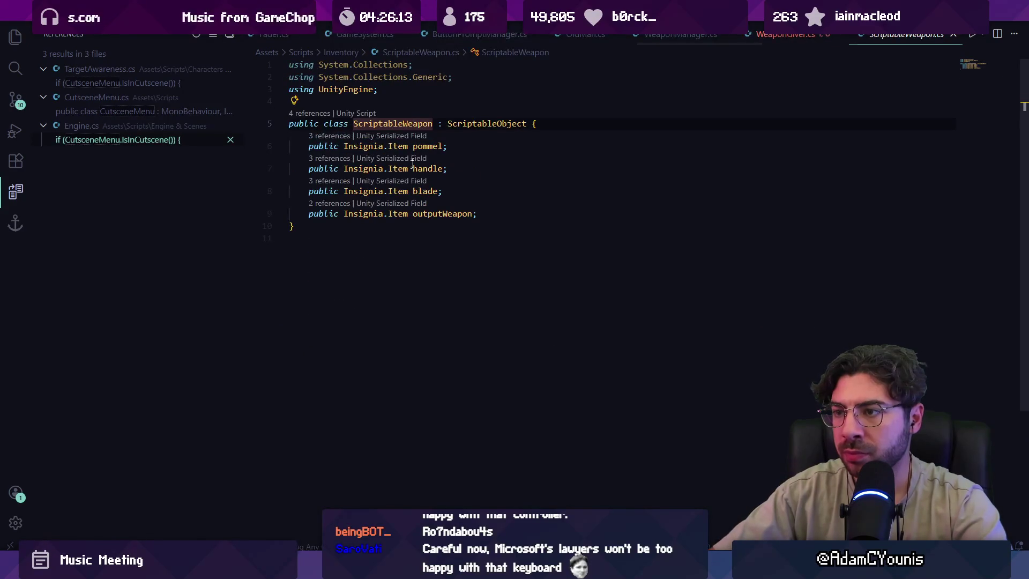
{"action": "key", "text": "alt+Left"}
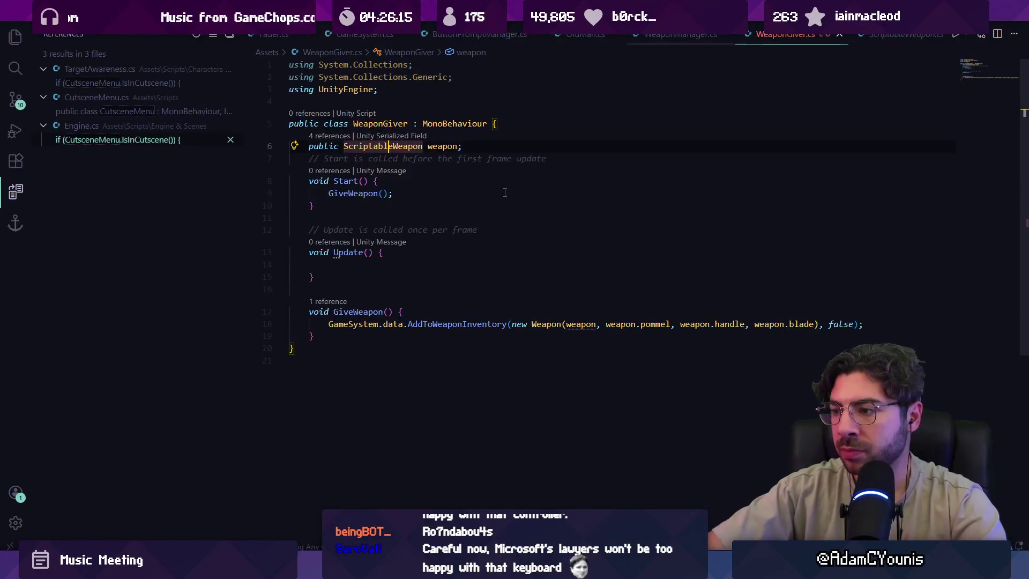
{"action": "double_click", "coordinate": [589, 323]}
{"action": "type", "text": "outputW"}
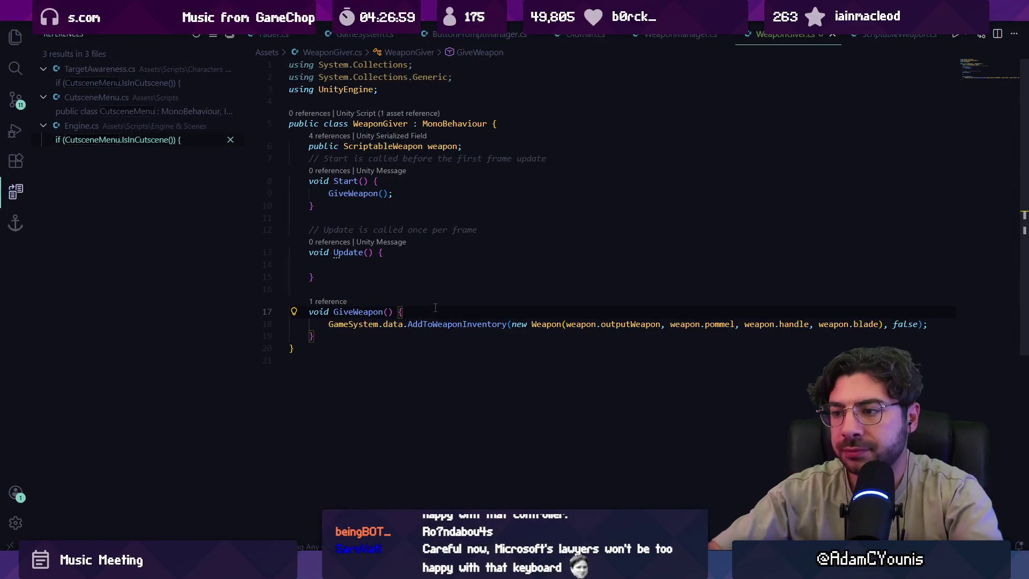
Log "Giving weapon" at the top of GiveWeapon and return to Unity.
{"action": "key", "text": "Return"}
{"action": "type", "text": "Debug.Log(\"Giving weapon\");"}
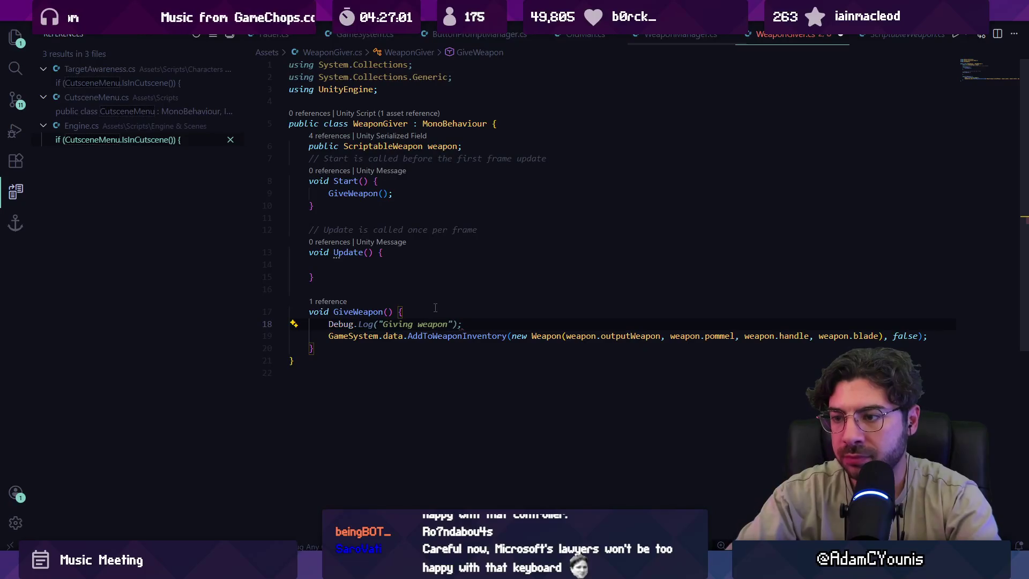
{"action": "key", "text": "alt+Tab"}
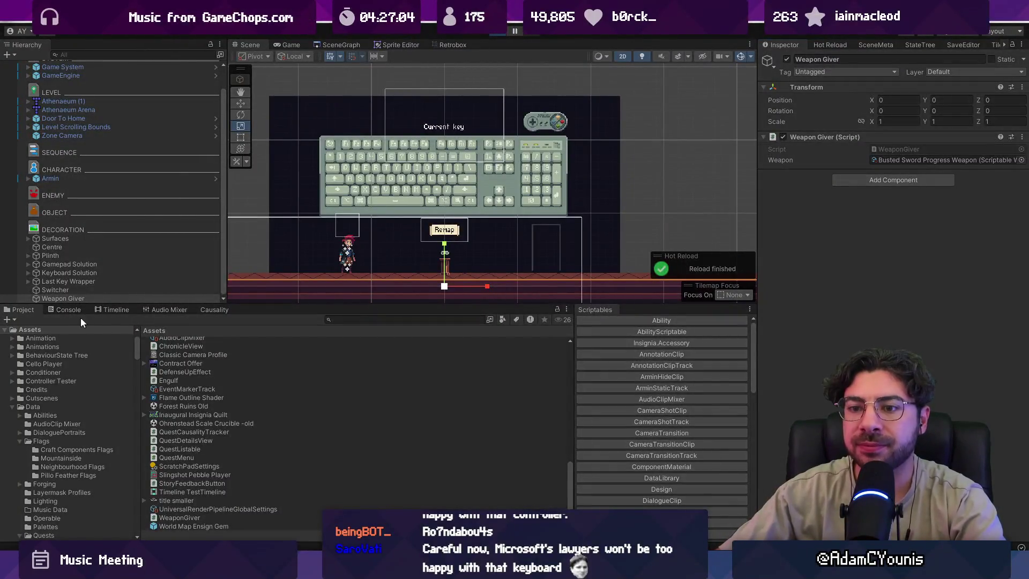
Play the scene, try the c/x roll and attack keys and the Journal, then stop and return to code.
{"action": "left_click", "coordinate": [74, 311]}
{"action": "key", "text": "c"}
{"action": "key", "text": "x"}
{"action": "key", "text": "c"}
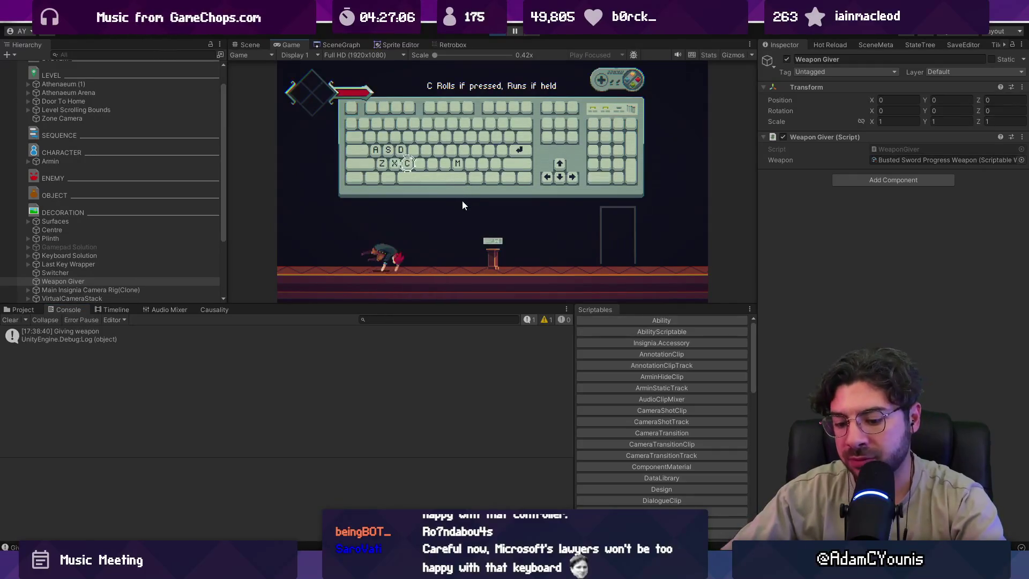
{"action": "key", "text": "x"}
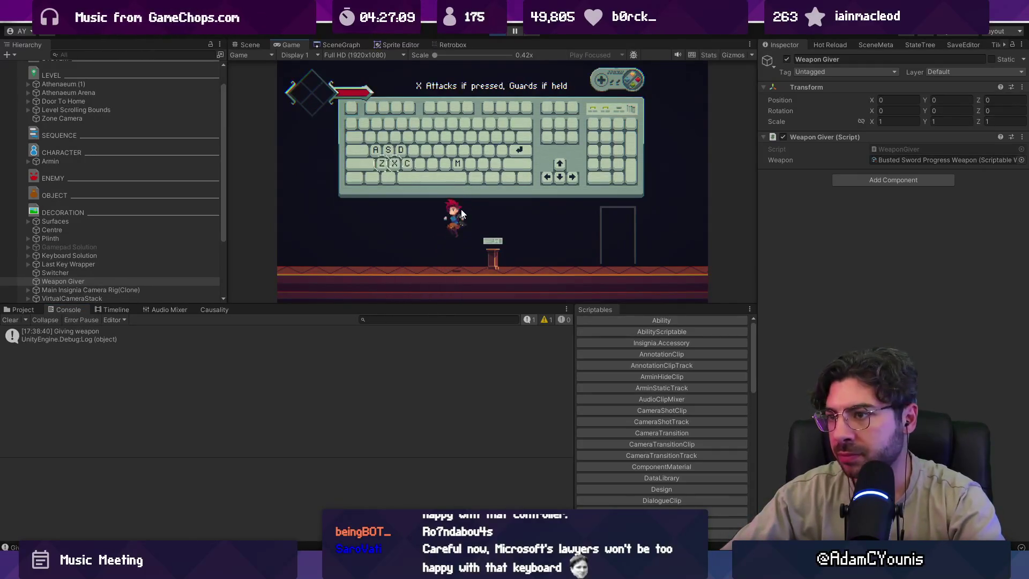
{"action": "key", "text": "Return"}
{"action": "key", "text": "Up"}
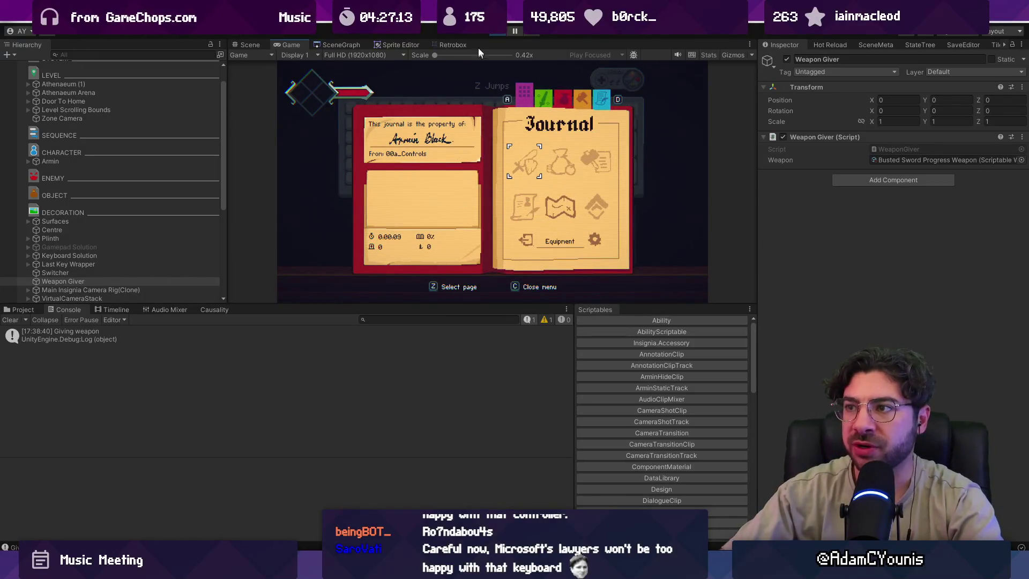
{"action": "left_click", "coordinate": [490, 34]}
{"action": "key", "text": "alt+Tab"}
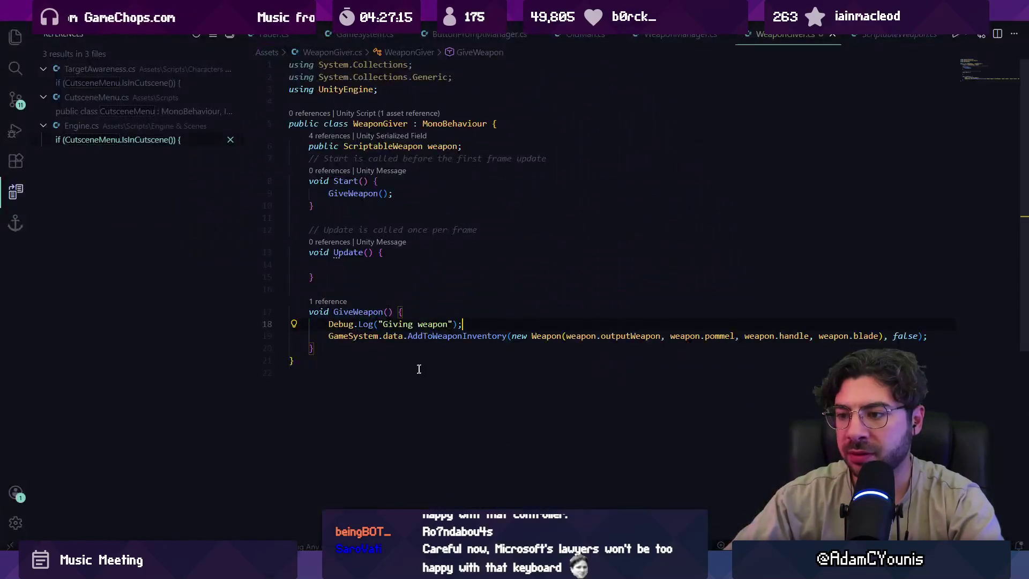
Peek at AddToWeaponInventory, then open OldMan.cs through the quick file finder.
{"action": "left_click", "coordinate": [453, 337], "text": "ctrl"}
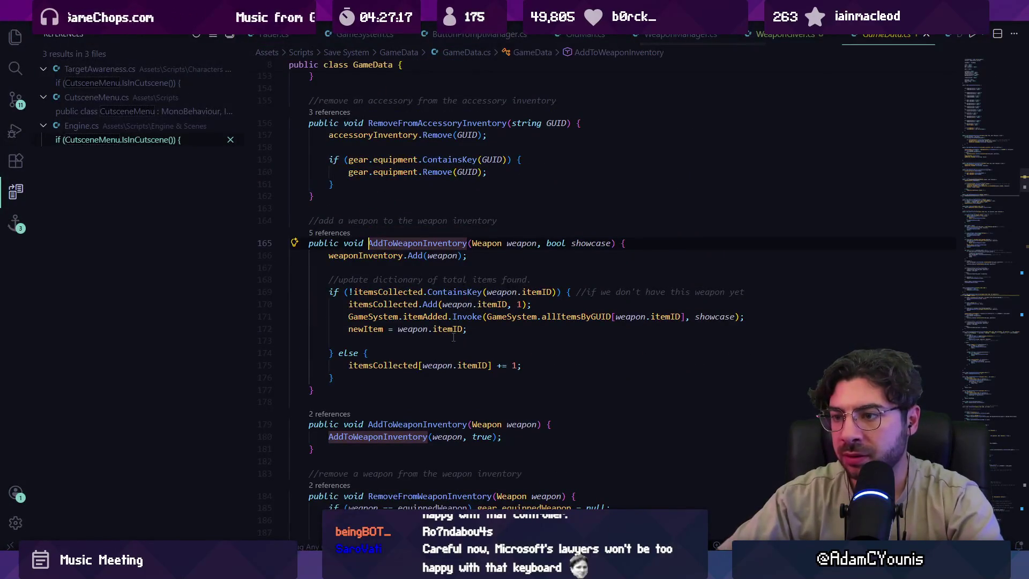
{"action": "key", "text": "alt+Left"}
{"action": "key", "text": "ctrl+p"}
{"action": "type", "text": "oldman"}
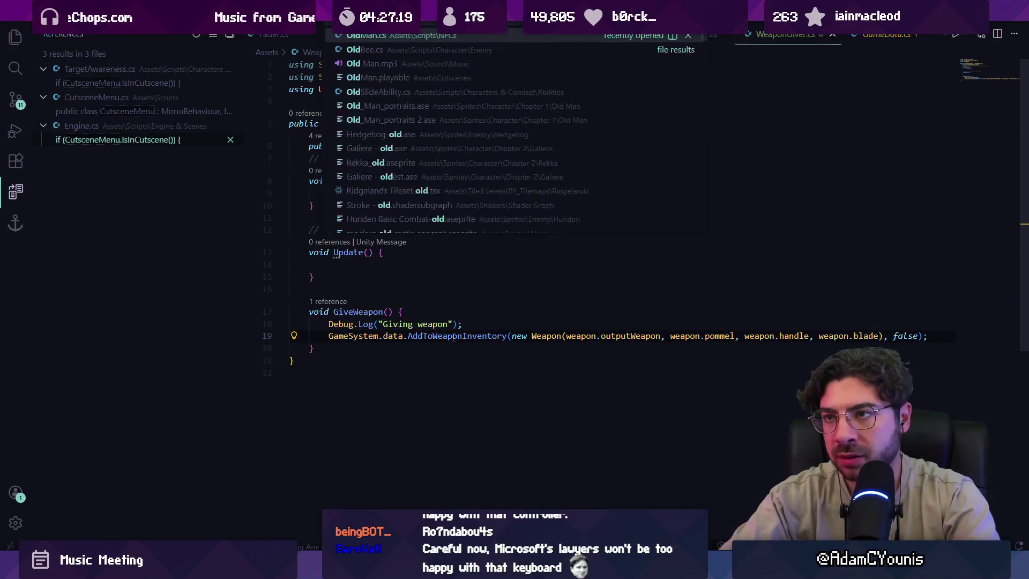
{"action": "key", "text": "Return"}
{"action": "key", "text": "alt+Left"}
{"action": "key", "text": "ctrl+p"}
{"action": "type", "text": "oldman.cs"}
{"action": "key", "text": "Return"}
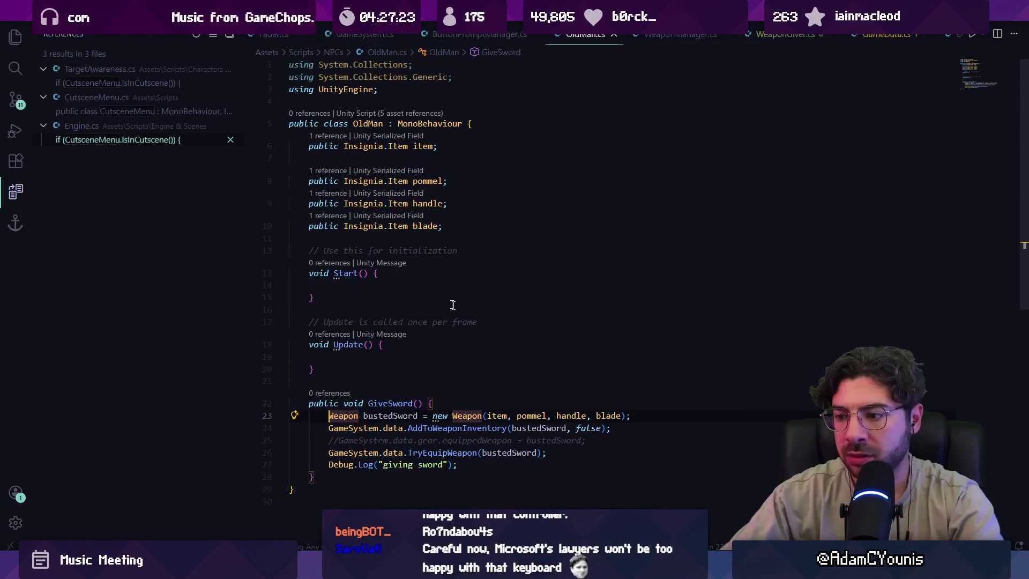
Copy the TryEquipWeapon line from GiveSword and return to WeaponGiver.cs.
{"action": "scroll", "coordinate": [453, 305], "scroll_direction": "down", "scroll_amount": 5}
{"action": "left_click", "coordinate": [546, 291]}
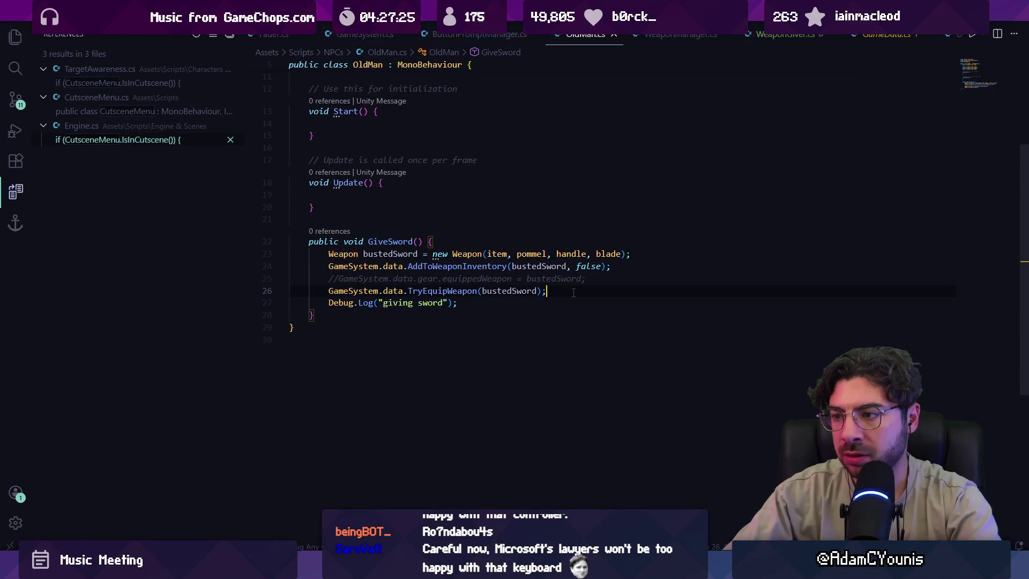
{"action": "key", "text": "ctrl+l"}
{"action": "key", "text": "ctrl+Tab"}
{"action": "key", "text": "ctrl+Page_Down"}
{"action": "key", "text": "ctrl+Page_Up"}
{"action": "key", "text": "alt+Left"}
Paste the TryEquipWeapon call into GiveWeapon, passing the weapon's output weapon.
{"action": "type", "text": "GameSystem.data.TryEquipWeapon(bustedSword);"}
{"action": "key", "text": "Return"}
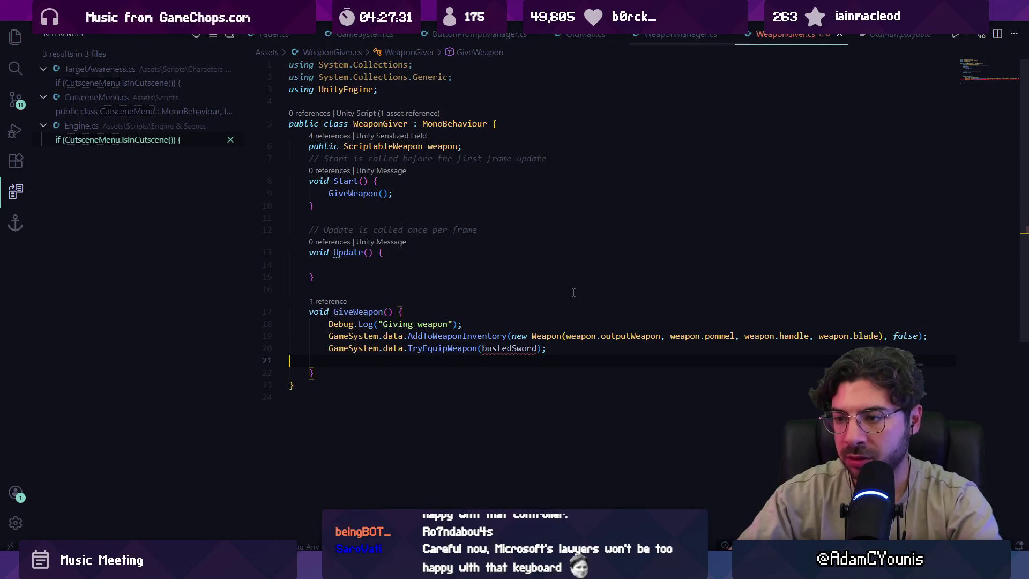
{"action": "type", "text": "weapon"}
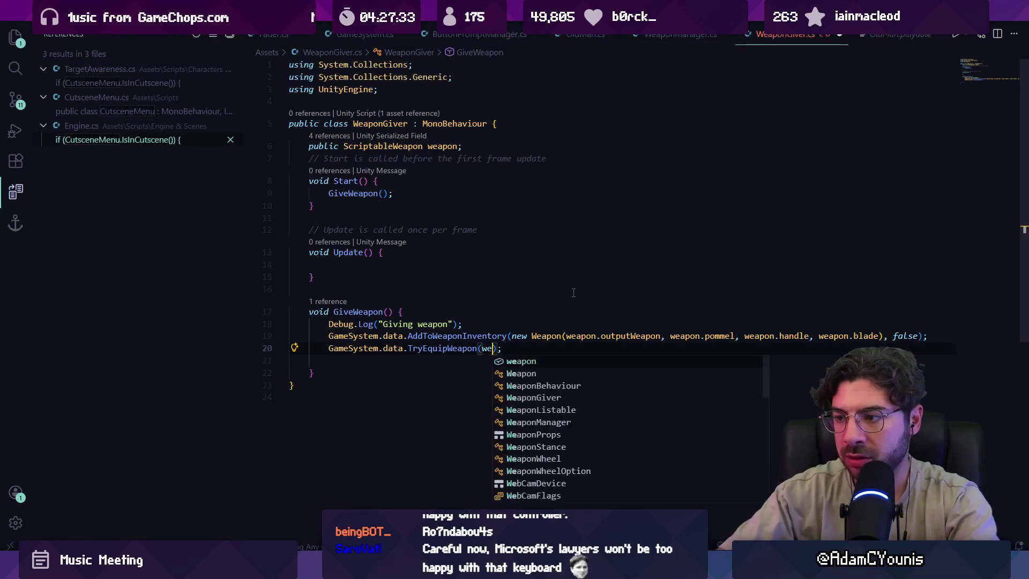
{"action": "key", "text": "ctrl+BackSpace"}
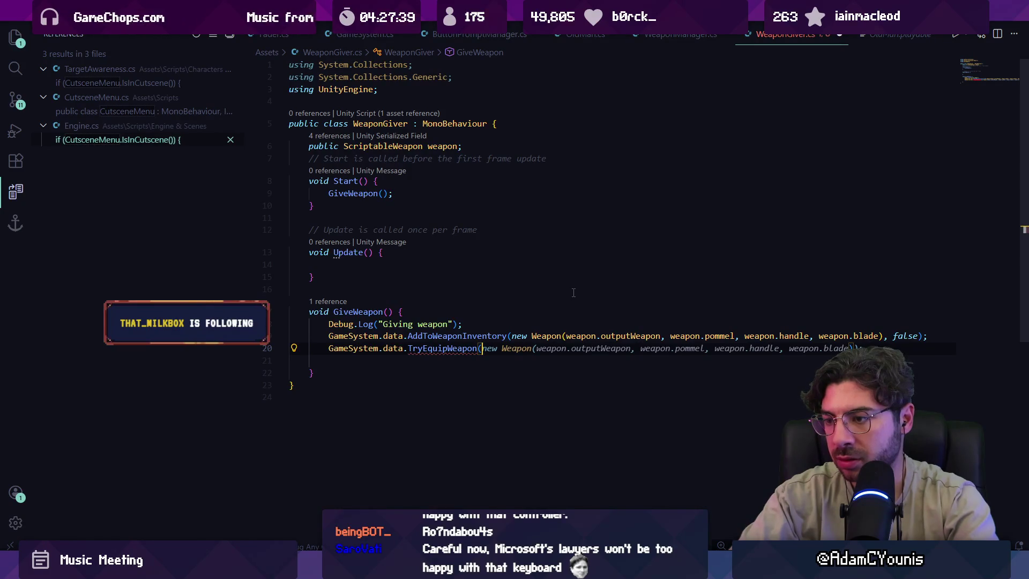
{"action": "type", "text": "weapon.outpu"}
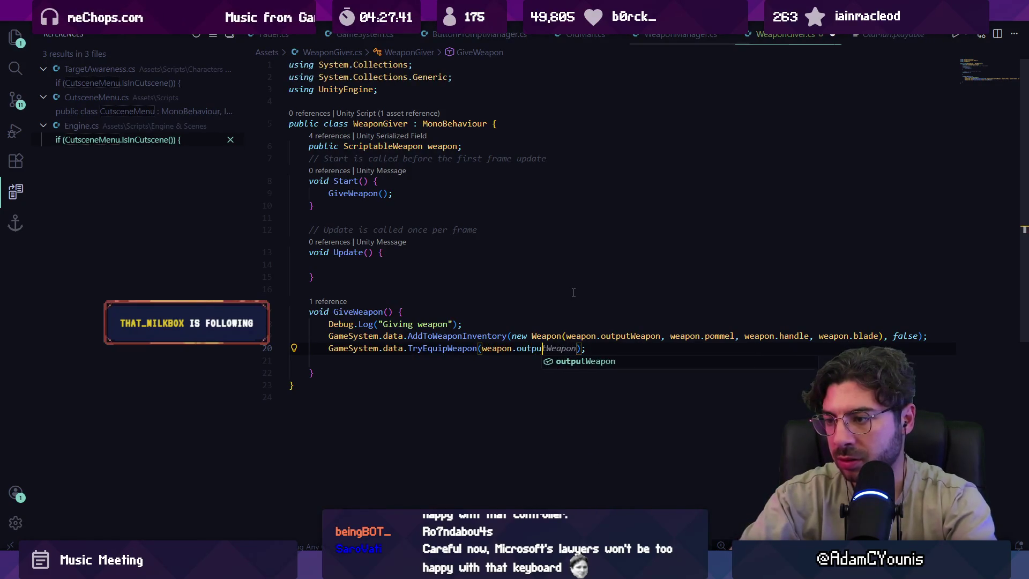
Declare a new Weapon field above Start, trimming the suggested bustedWeapon name.
{"action": "key", "text": "Up"}
{"action": "key", "text": "Up"}
{"action": "key", "text": "Up"}
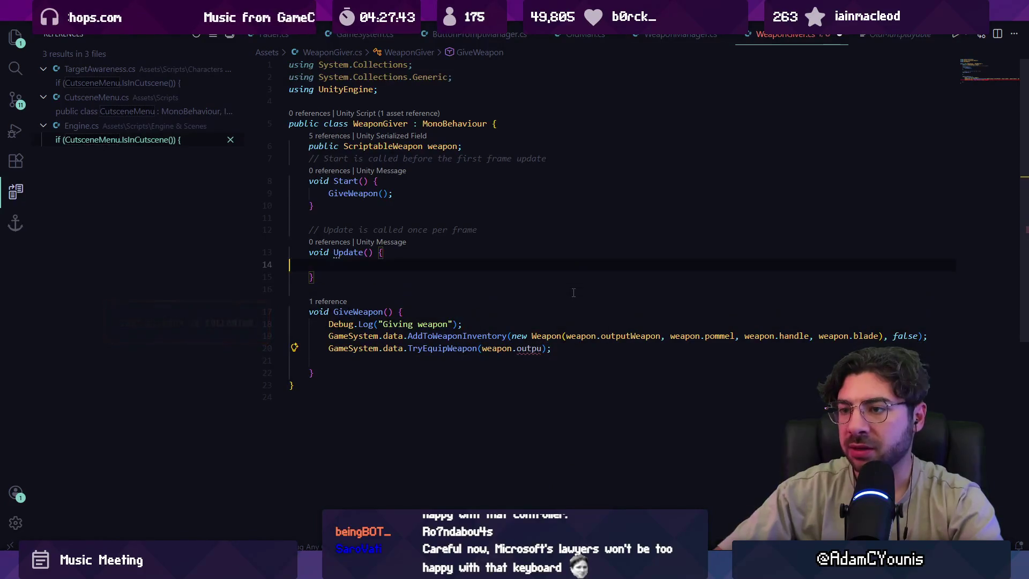
{"action": "key", "text": "Return"}
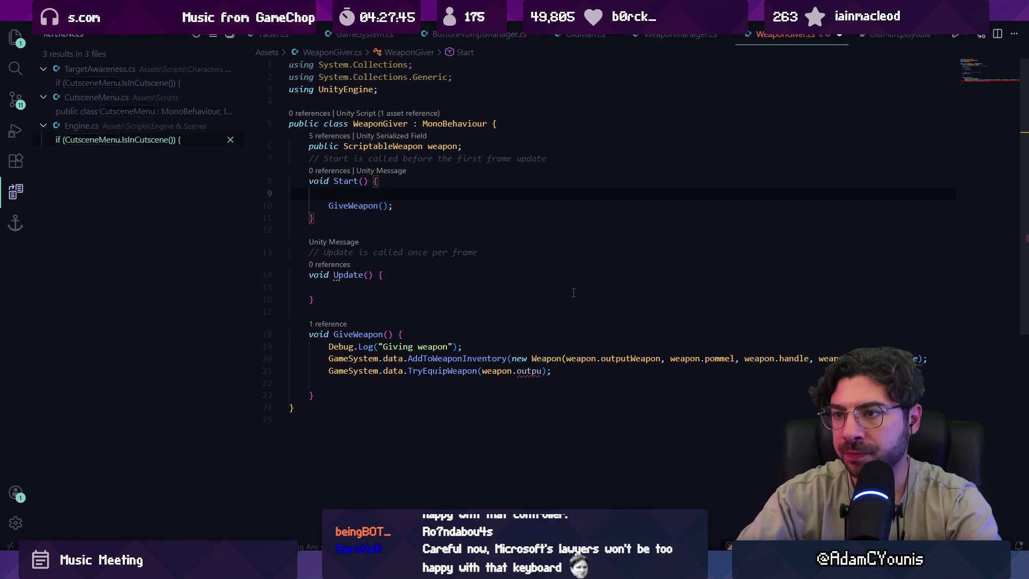
{"action": "key", "text": "Up"}
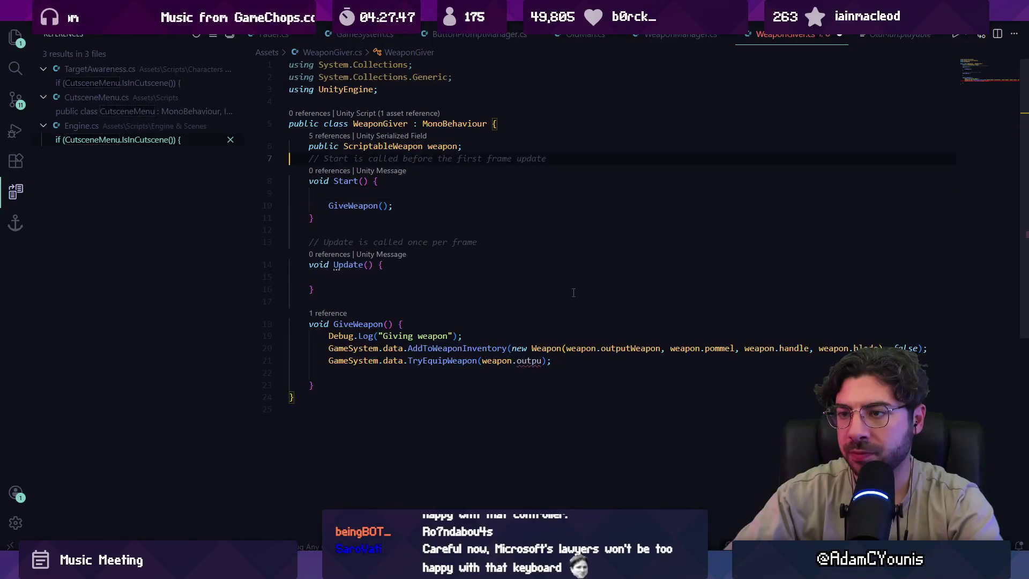
{"action": "key", "text": "Return"}
{"action": "key", "text": "Up"}
{"action": "type", "text": "Wea"}
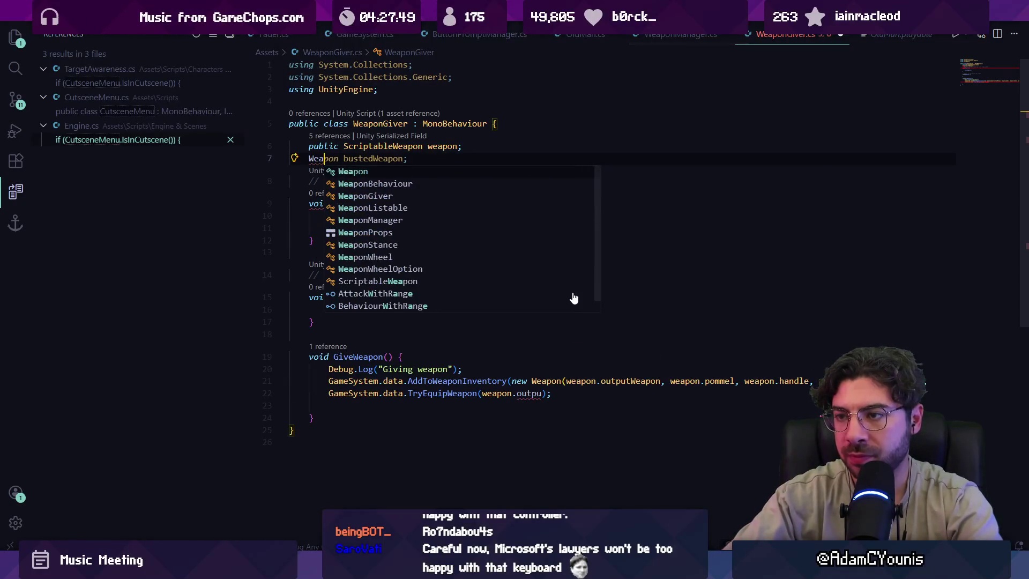
{"action": "key", "text": "Tab"}
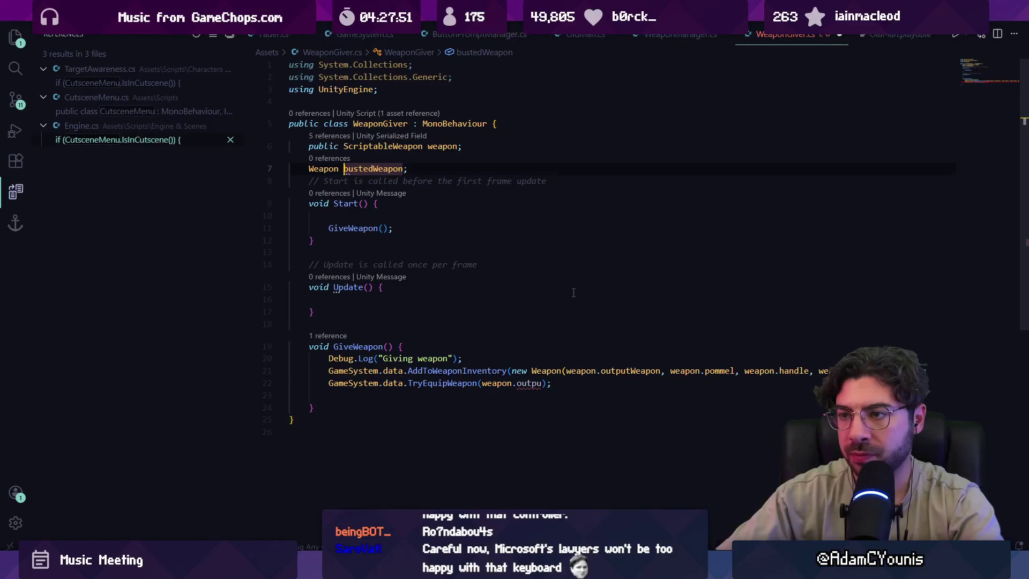
{"action": "key", "text": "BackSpace"}
{"action": "key", "text": "BackSpace"}
{"action": "key", "text": "BackSpace"}
{"action": "type", "text": "w"}
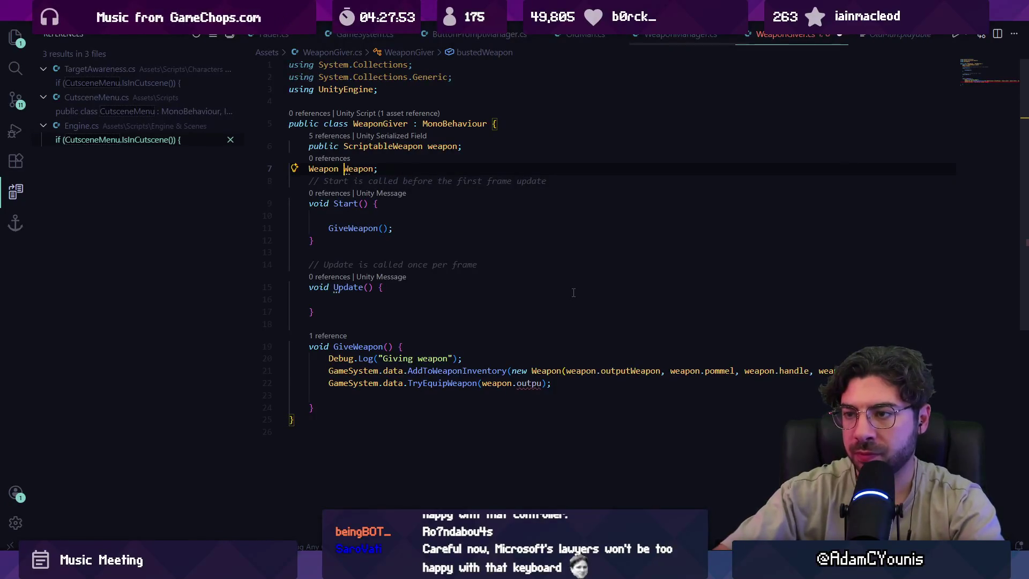
{"action": "key", "text": "Delete"}
{"action": "type", "text": "w"}
{"action": "key", "text": "Escape"}
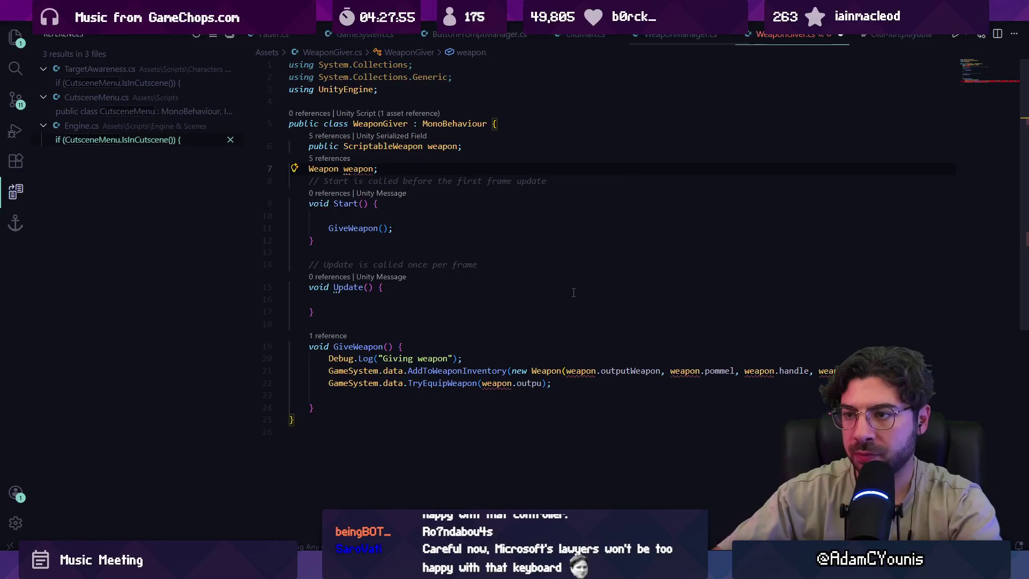
Rename that field to weaponObject.
{"action": "key", "text": "Down"}
{"action": "key", "text": "Escape"}
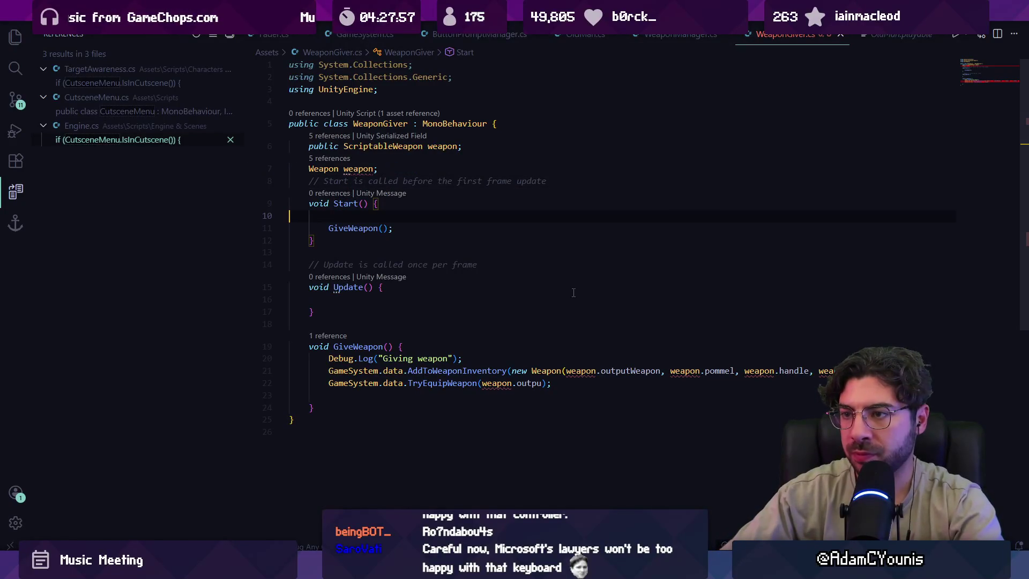
{"action": "key", "text": "Up"}
{"action": "key", "text": "Up"}
{"action": "key", "text": "Up"}
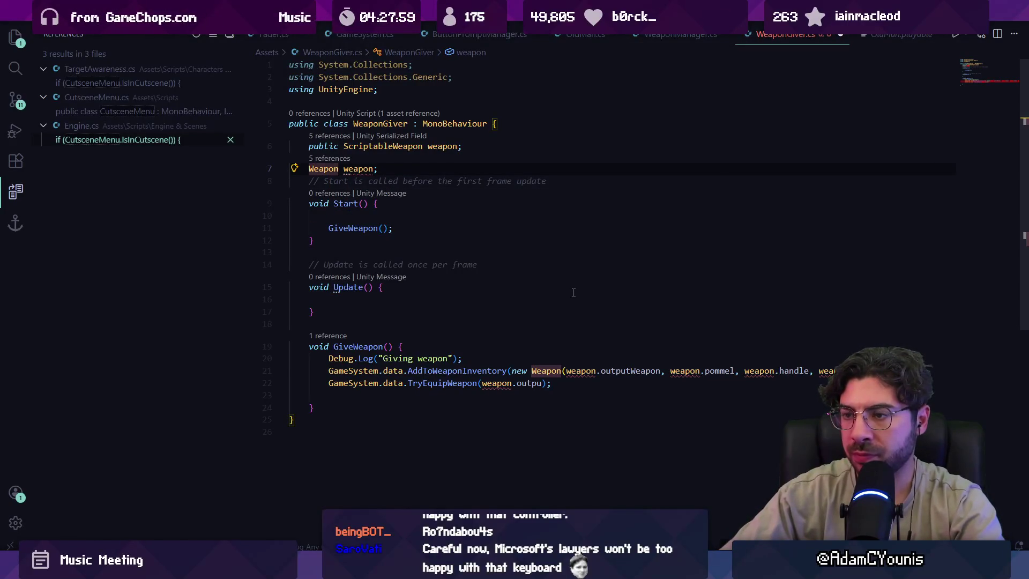
{"action": "key", "text": "ctrl+Right"}
{"action": "type", "text": "Obj"}
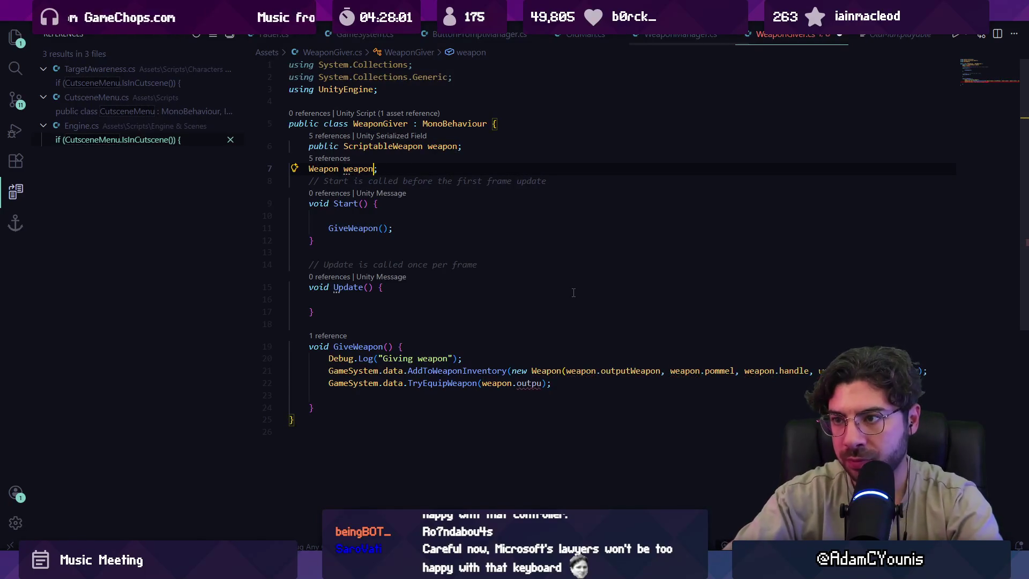
{"action": "key", "text": "BackSpace"}
{"action": "key", "text": "BackSpace"}
{"action": "key", "text": "BackSpace"}
{"action": "type", "text": "Object"}
{"action": "key", "text": "Down"}
{"action": "key", "text": "Down"}
{"action": "key", "text": "Down"}
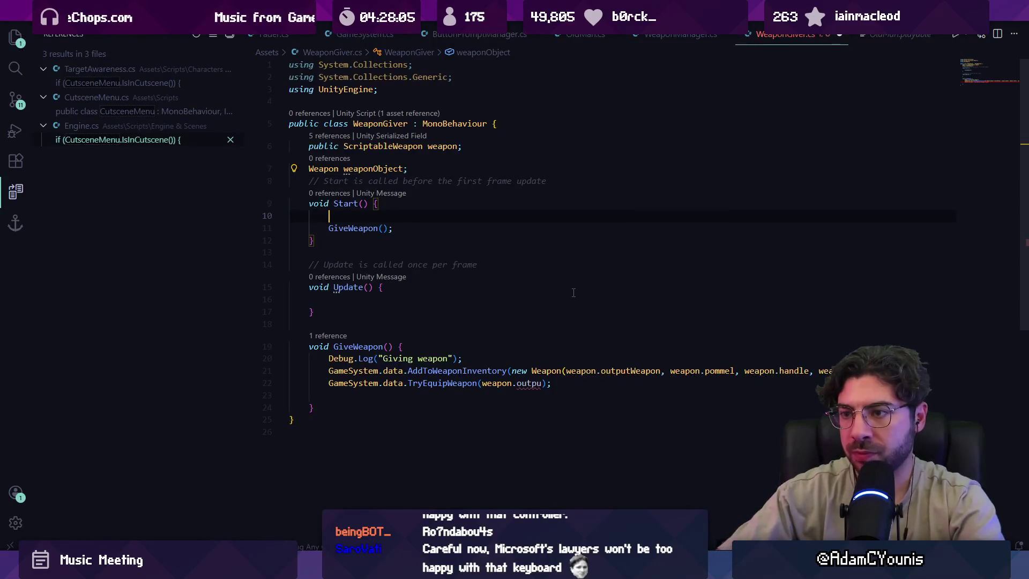
Build weaponObject in Start from outputWeapon, pommel, handle and blade; GiveWeapon adds and equips it; save.
{"action": "type", "text": "weaponObject = new Weapon(weapon.outputWeapon, weapon.pommel, weapon.handle, weapon.blade);"}
{"action": "key", "text": "ctrl+s"}
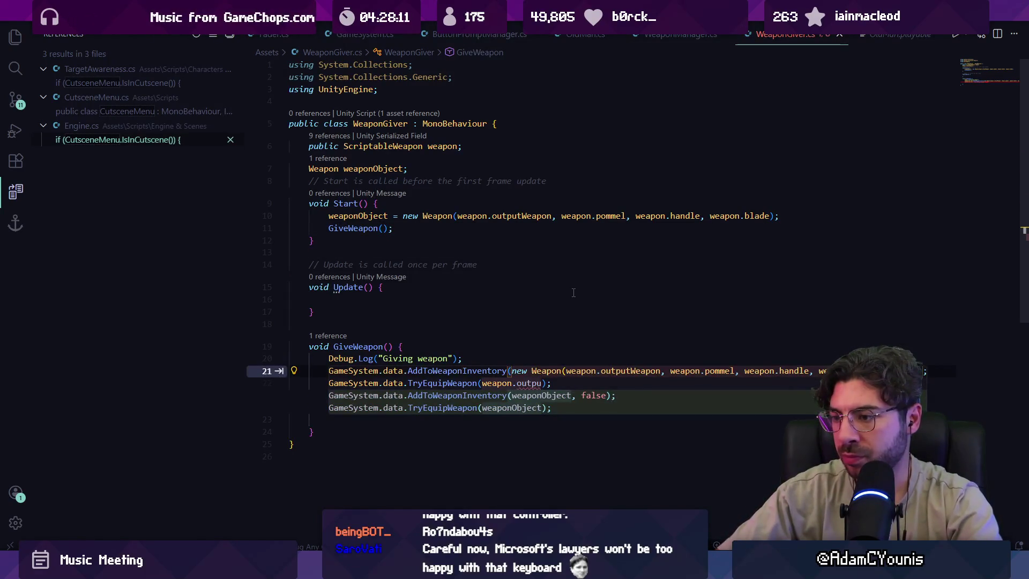
{"action": "key", "text": "Tab"}
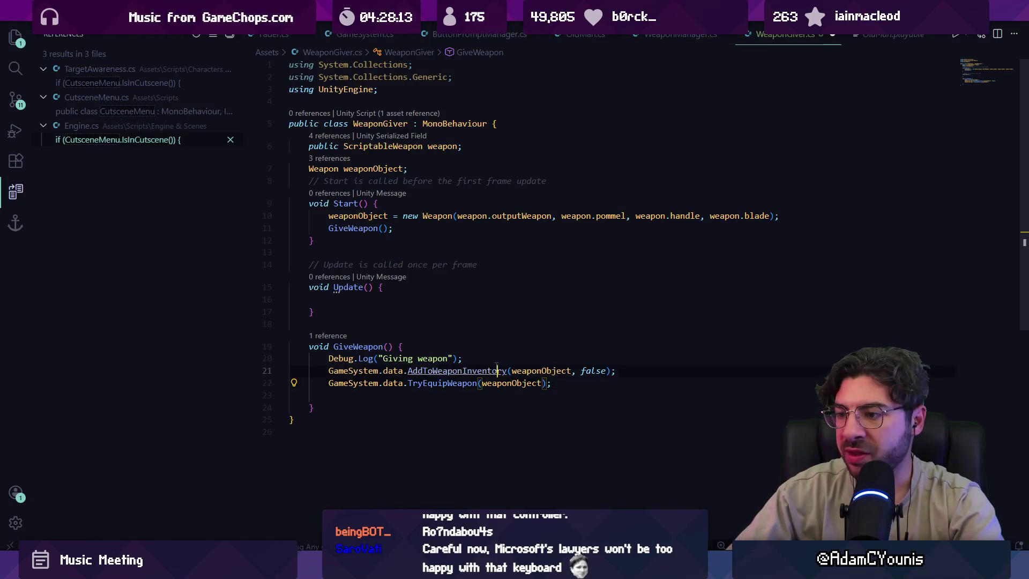
{"action": "left_click", "coordinate": [497, 366], "text": "ctrl"}
{"action": "key", "text": "alt+Left"}
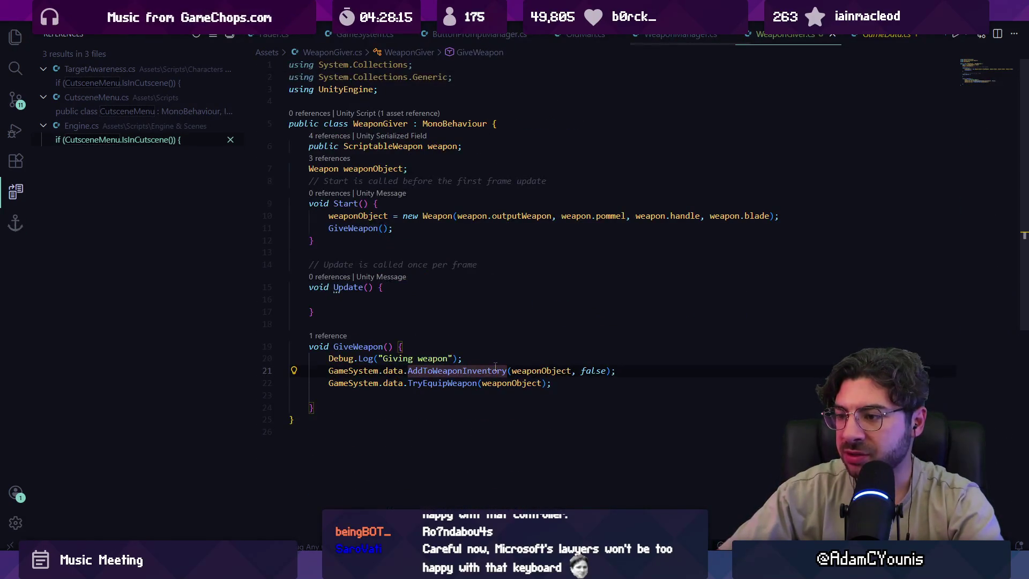
{"action": "left_click", "coordinate": [489, 390]}
{"action": "key", "text": "ctrl+s"}
{"action": "key", "text": "alt+Tab"}
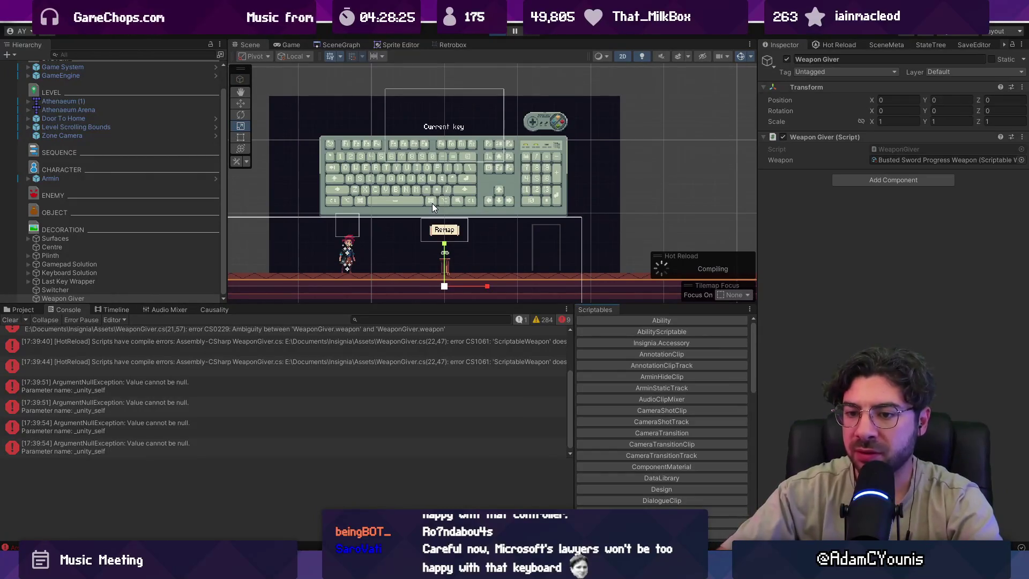
Playtest the character, checking the equipped weapon in the journal, then interact with the door and stop.
{"action": "key", "text": "ctrl+p"}
{"action": "key", "text": "x"}
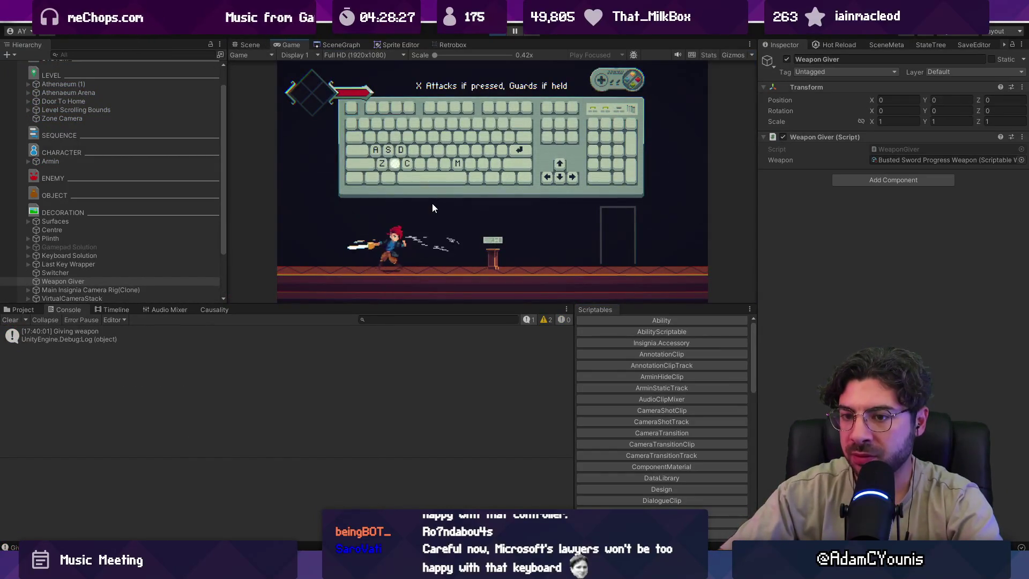
{"action": "key", "text": "Return"}
{"action": "key", "text": "z"}
{"action": "key", "text": "c"}
{"action": "key", "text": "Right"}
{"action": "key", "text": "x"}
{"action": "key", "text": "c"}
{"action": "key", "text": "s"}
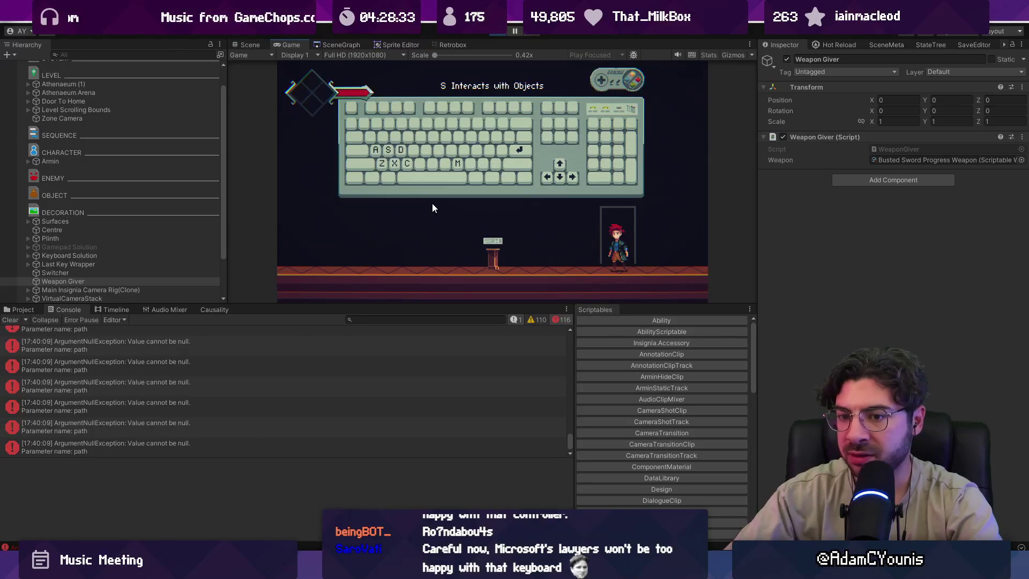
{"action": "left_click", "coordinate": [497, 33]}
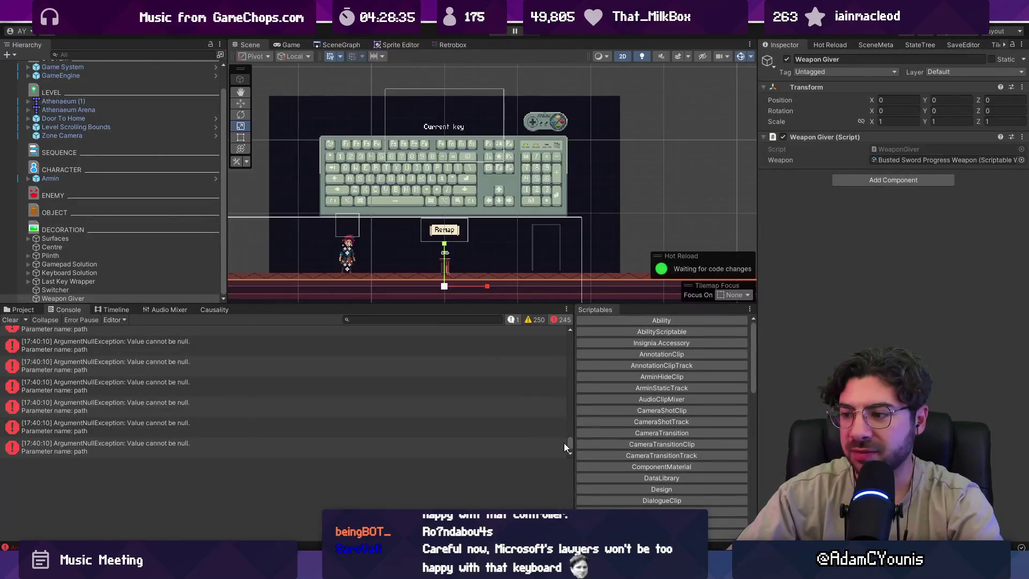
Inspect the ArgumentNullException stack traces and open the failing line in SaveManager.cs.
{"action": "left_click_drag", "start_coordinate": [569, 438], "coordinate": [504, 328]}
{"action": "left_click", "coordinate": [245, 369]}
{"action": "left_click", "coordinate": [266, 354]}
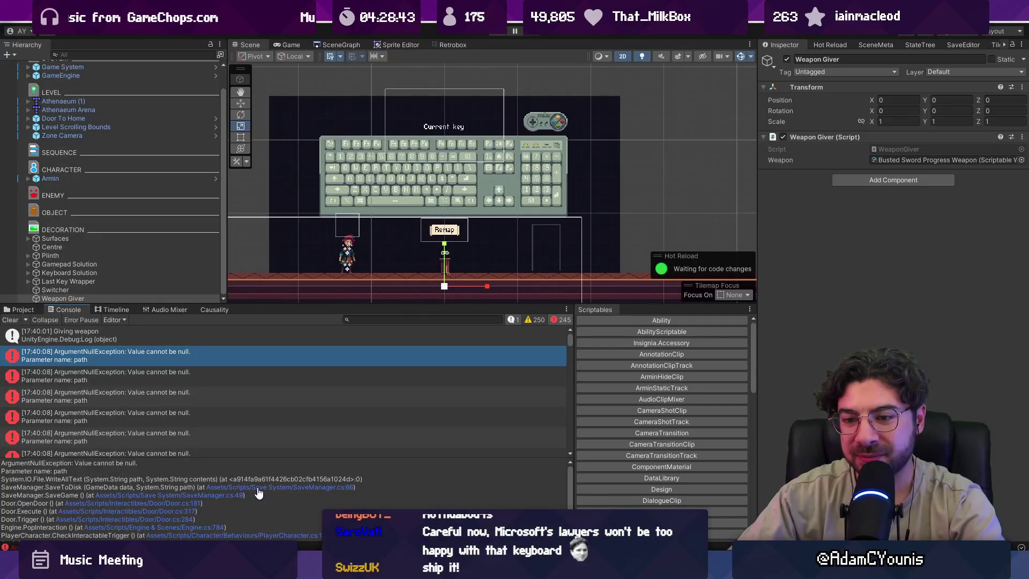
{"action": "left_click", "coordinate": [257, 455]}
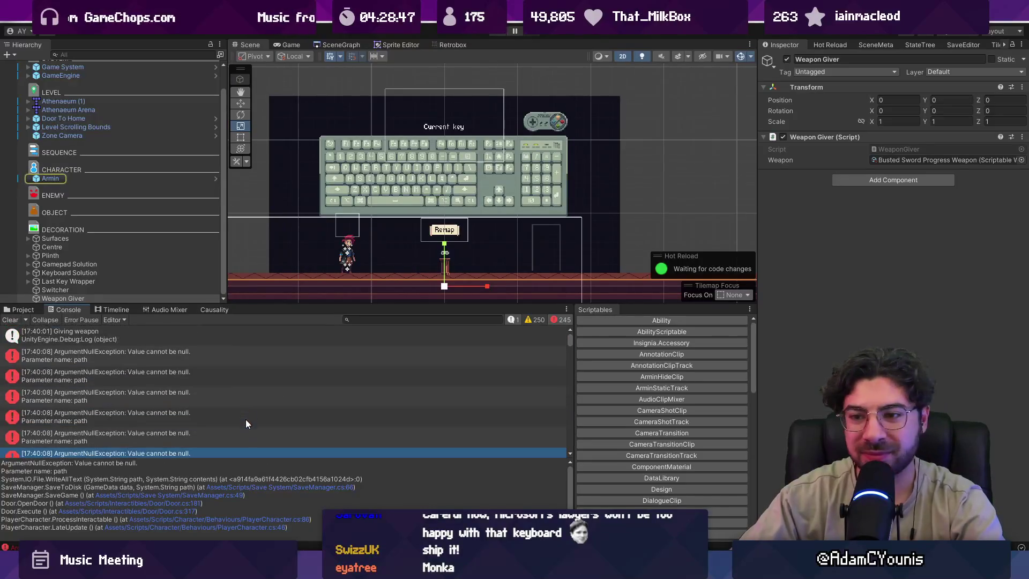
{"action": "left_click", "coordinate": [215, 357]}
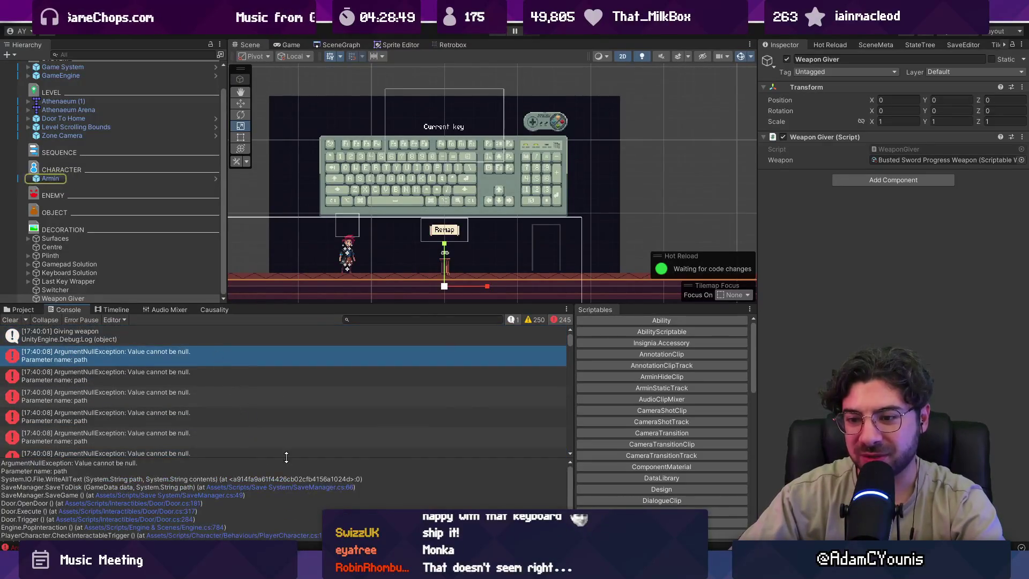
{"action": "left_click", "coordinate": [280, 487]}
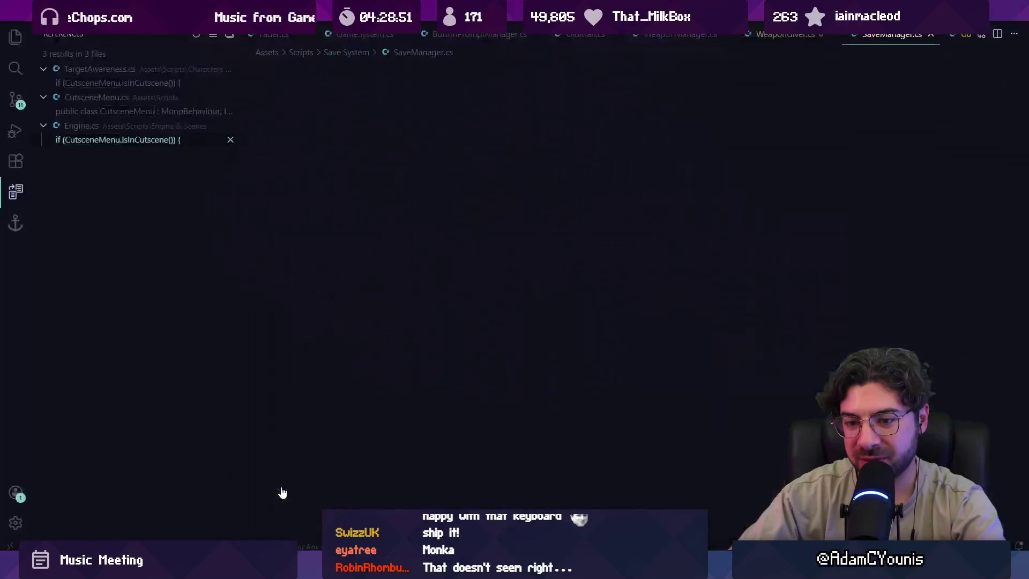
{"action": "key", "text": "ctrl+Tab"}
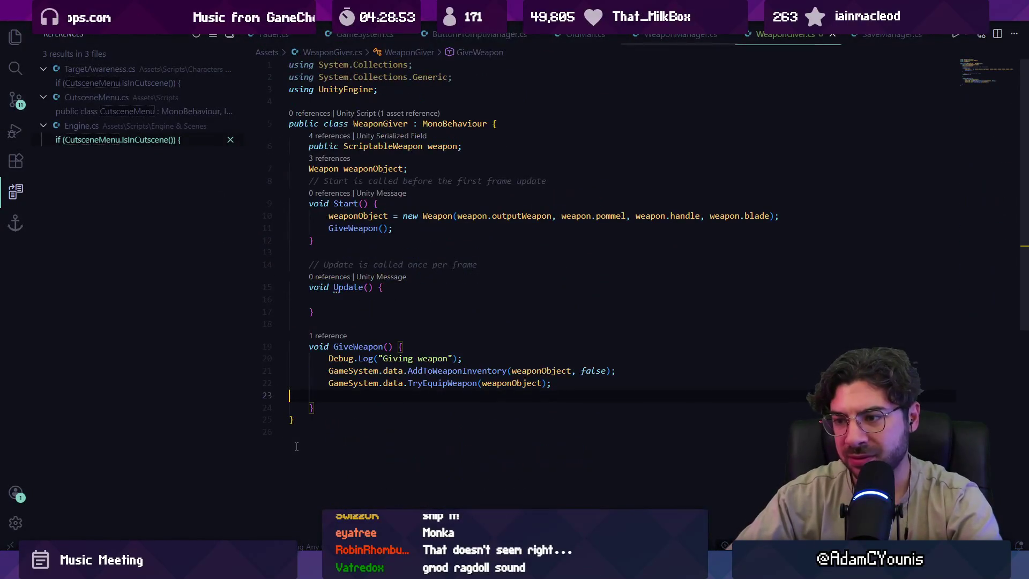
{"action": "key", "text": "alt+Tab"}
{"action": "left_click", "coordinate": [144, 370]}
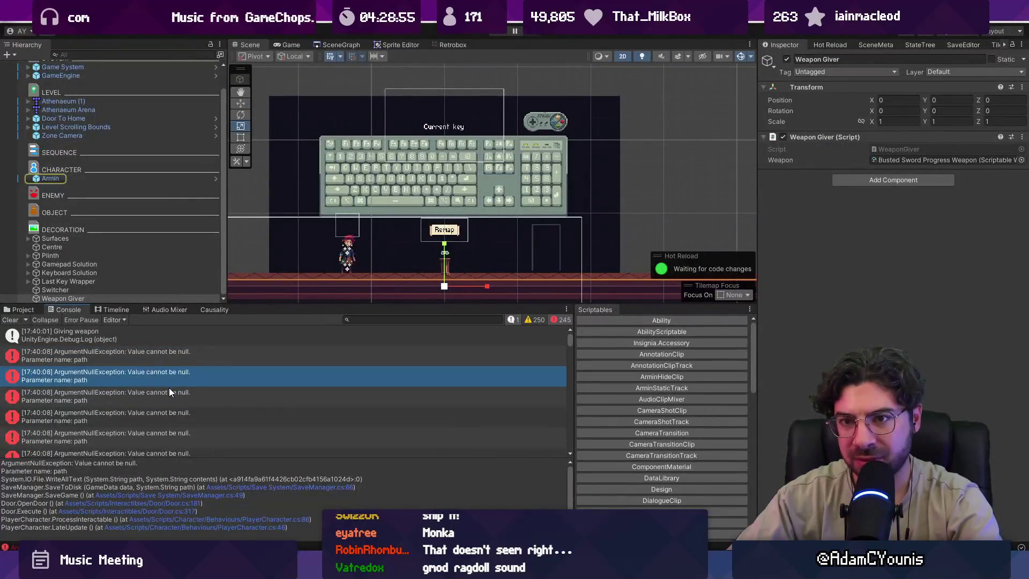
Rerun and stop the game, then enlarge the stack trace pane for an ArgumentNullException.
{"action": "left_click", "coordinate": [494, 32]}
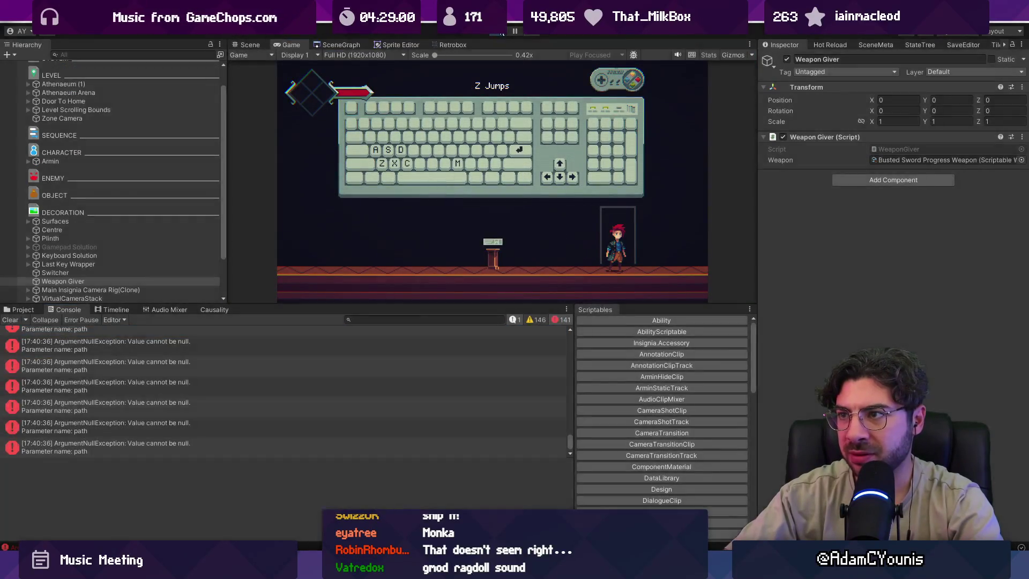
{"action": "left_click", "coordinate": [493, 33]}
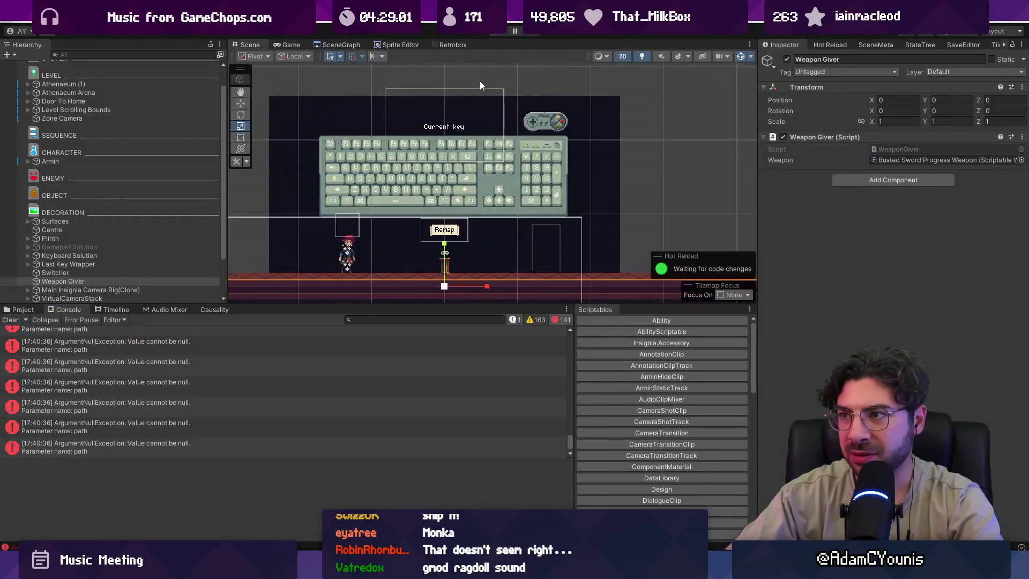
{"action": "scroll", "coordinate": [503, 385], "scroll_direction": "up", "scroll_amount": 3}
{"action": "left_click_drag", "start_coordinate": [570, 433], "coordinate": [570, 335]}
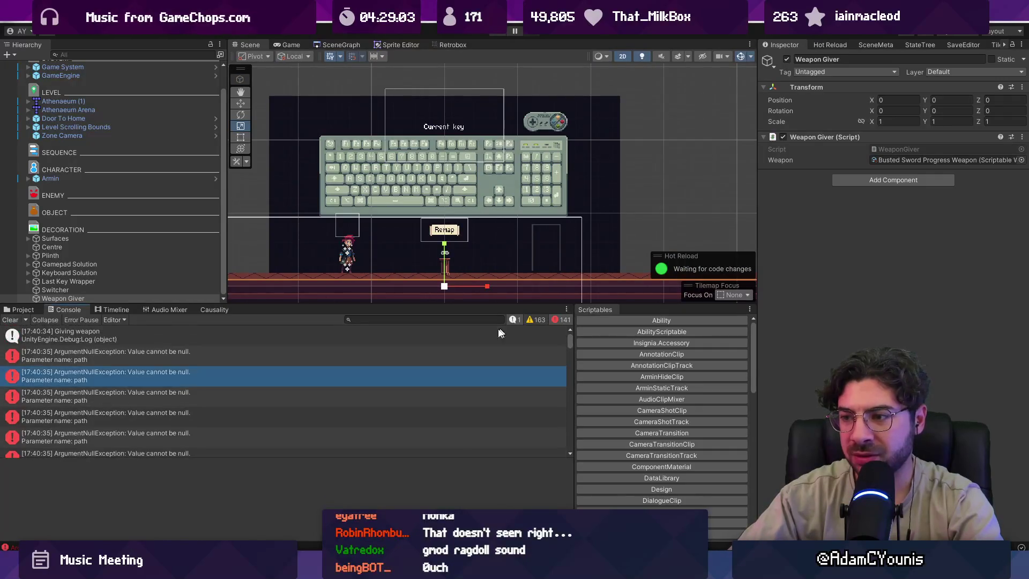
{"action": "left_click", "coordinate": [294, 351]}
{"action": "mouse_move", "coordinate": [167, 458]}
{"action": "left_mouse_down"}
{"action": "mouse_move", "coordinate": [140, 402]}
{"action": "mouse_move", "coordinate": [124, 394]}
{"action": "left_mouse_up"}
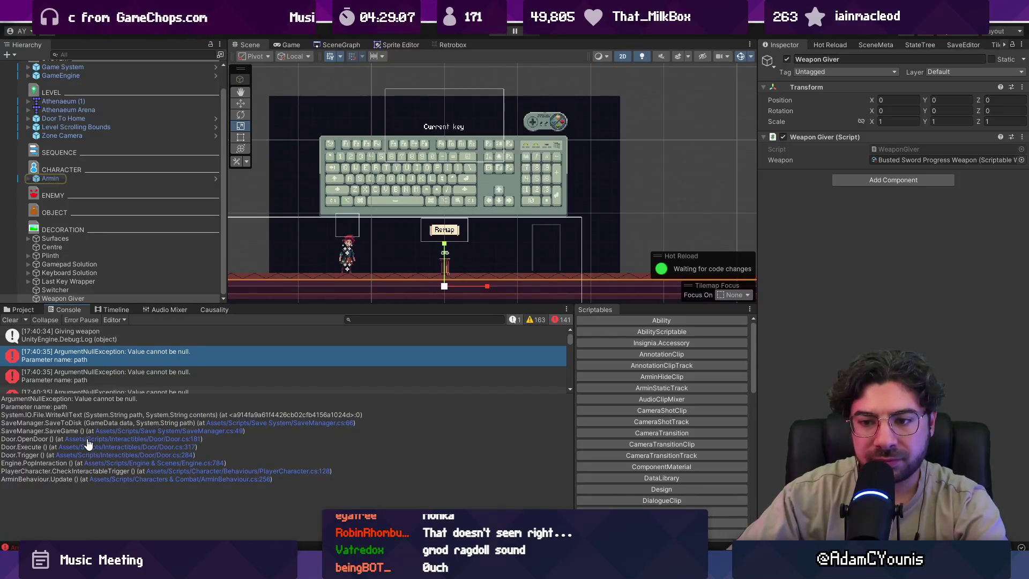
Review the Door.cs code around the save call referenced in the stack trace.
{"action": "left_click", "coordinate": [118, 439]}
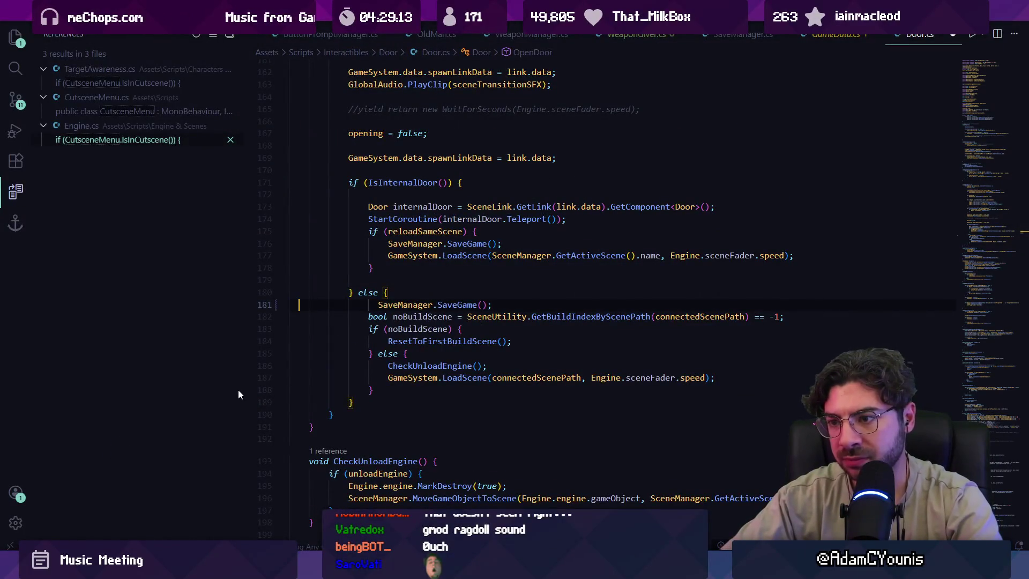
{"action": "key", "text": "Page_Up"}
{"action": "scroll", "coordinate": [238, 390], "scroll_direction": "down", "scroll_amount": 4}
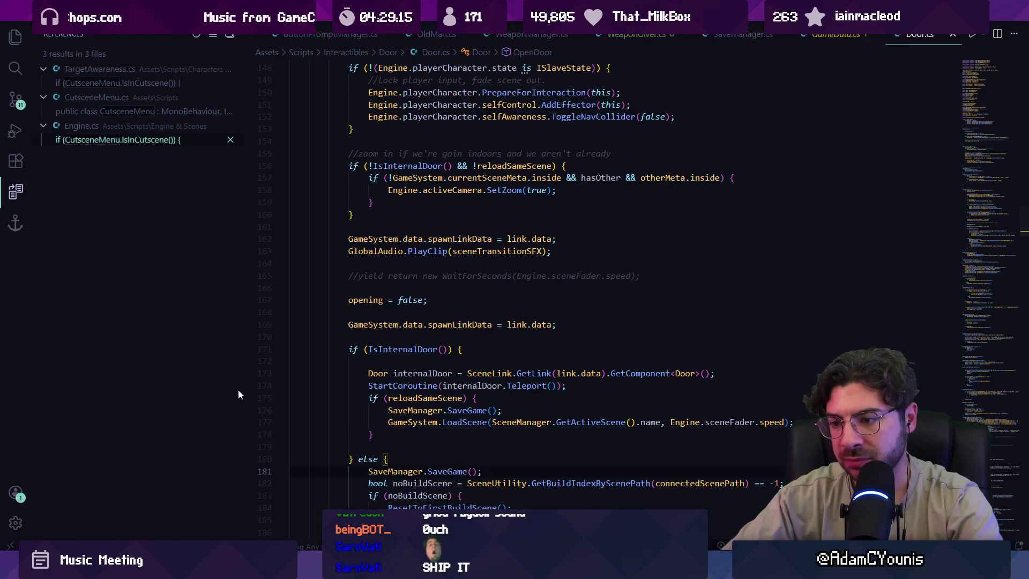
{"action": "key", "text": "alt+Tab"}
{"action": "scroll", "coordinate": [80, 101], "scroll_direction": "up", "scroll_amount": 2}
Set the GameEngine progress state to NoProgress, then run the game and slash with the character.
{"action": "left_click", "coordinate": [88, 90]}
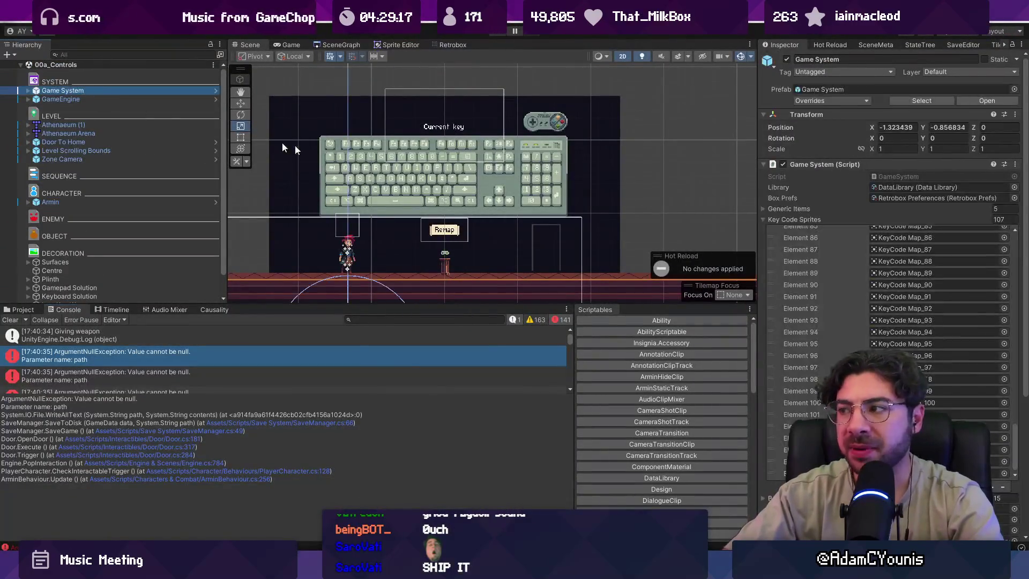
{"action": "left_click", "coordinate": [169, 99]}
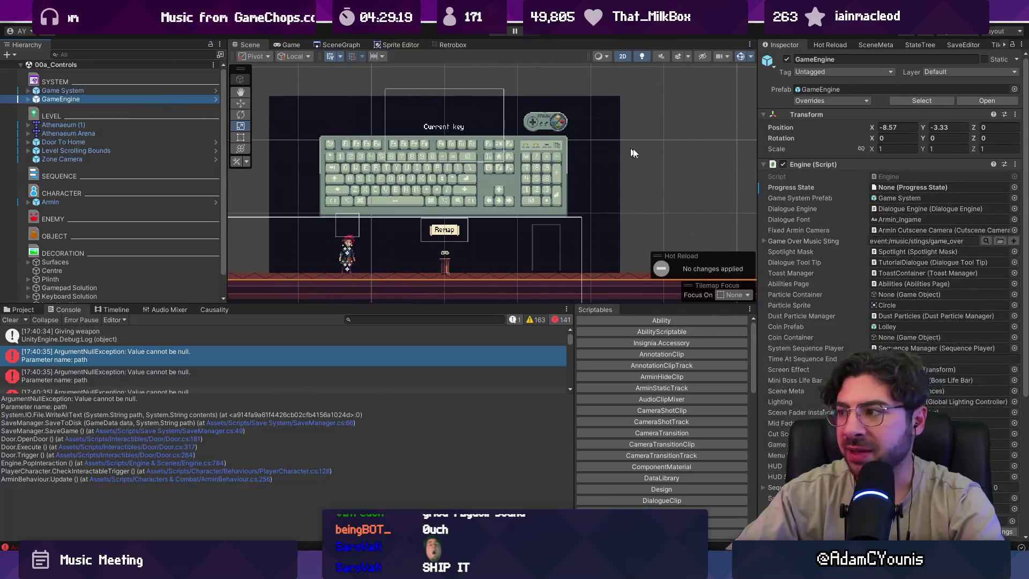
{"action": "left_click", "coordinate": [1014, 187]}
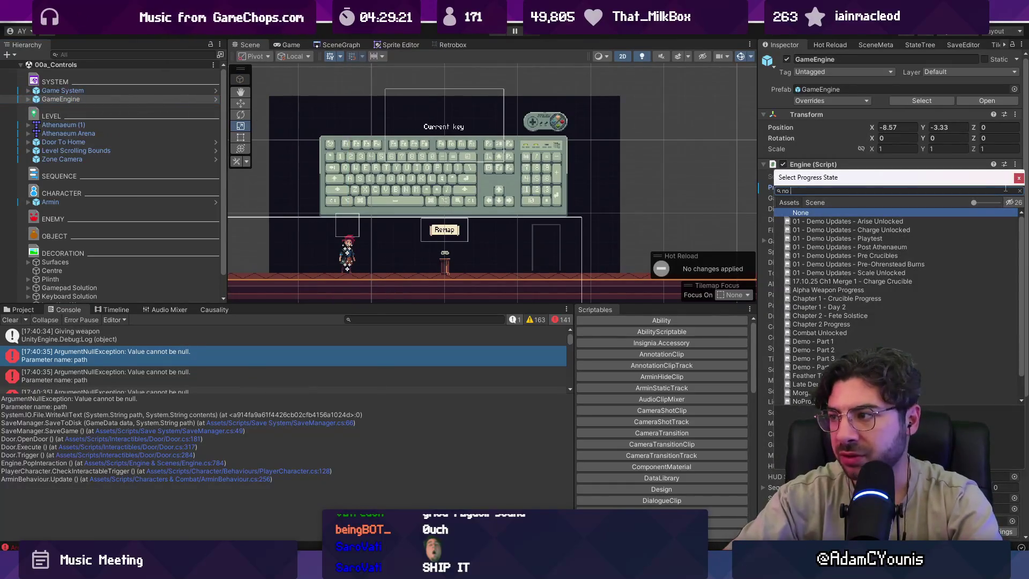
{"action": "key", "text": "Down"}
{"action": "key", "text": "Return"}
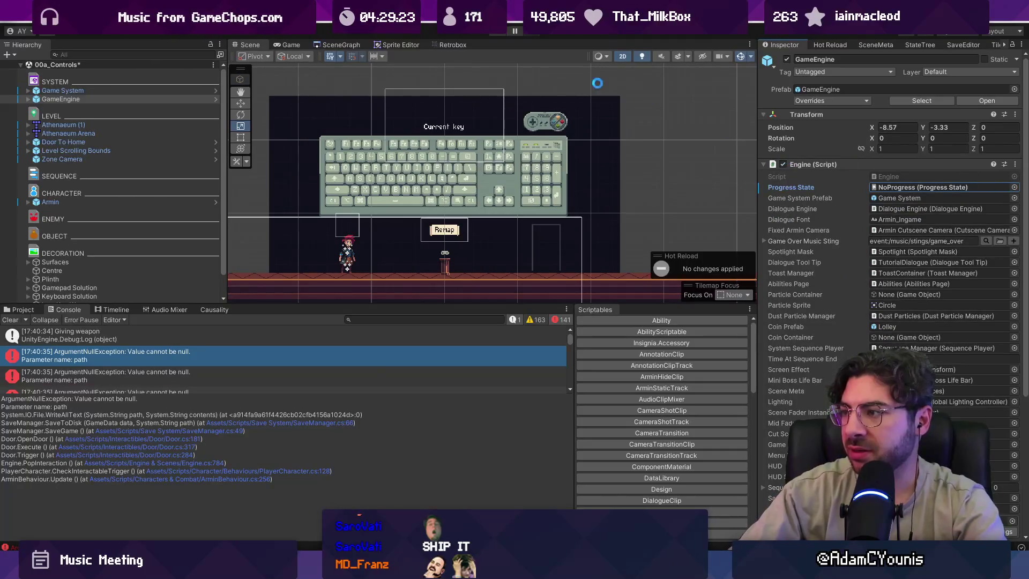
{"action": "left_click", "coordinate": [496, 37]}
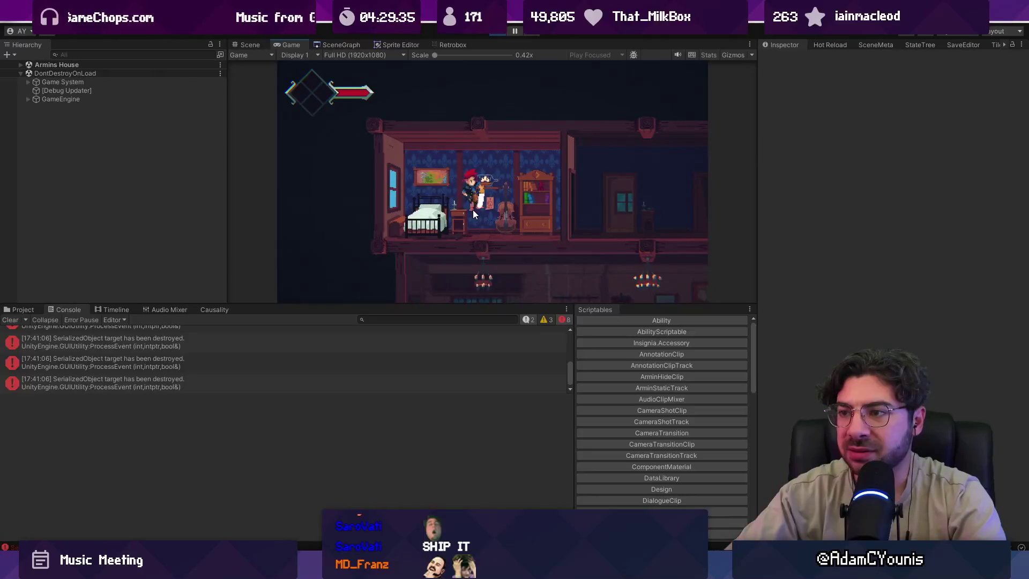
{"action": "left_click", "coordinate": [473, 210]}
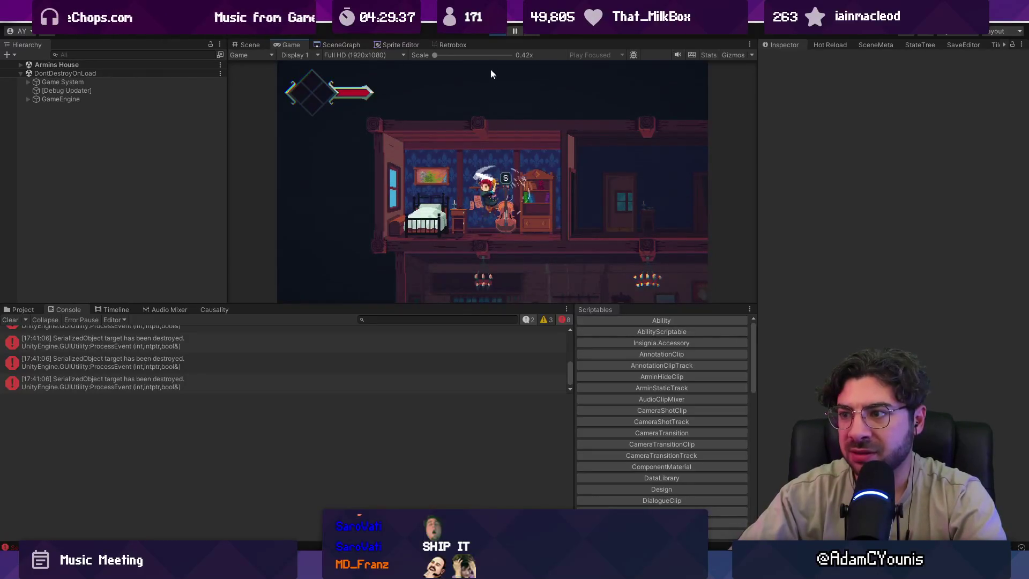
Stop the game and locate the WeaponGiver class name in WeaponGiver.cs.
{"action": "left_click", "coordinate": [499, 31]}
{"action": "scroll", "coordinate": [562, 245], "scroll_direction": "up", "scroll_amount": 2}
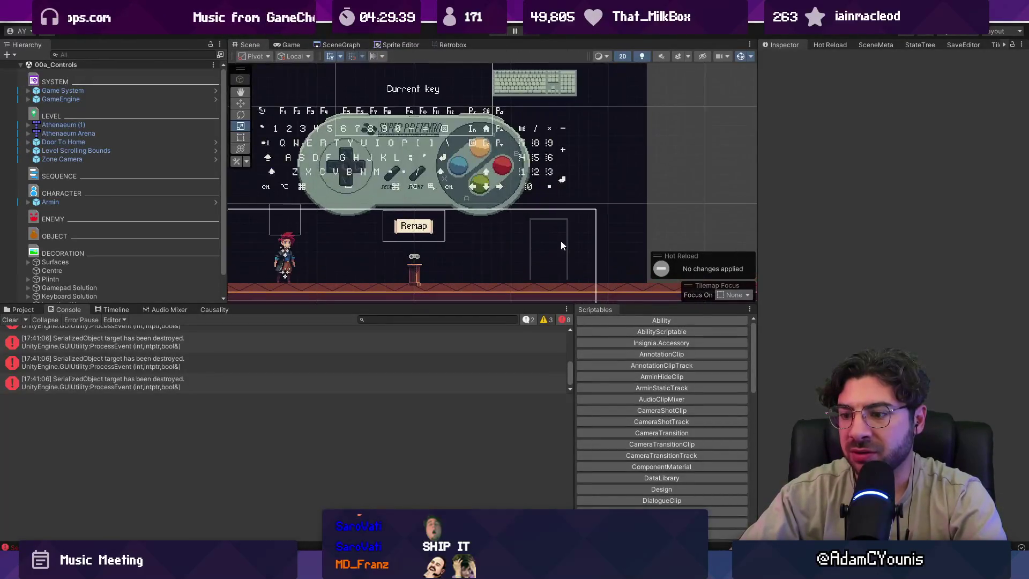
{"action": "mouse_move", "coordinate": [352, 569]}
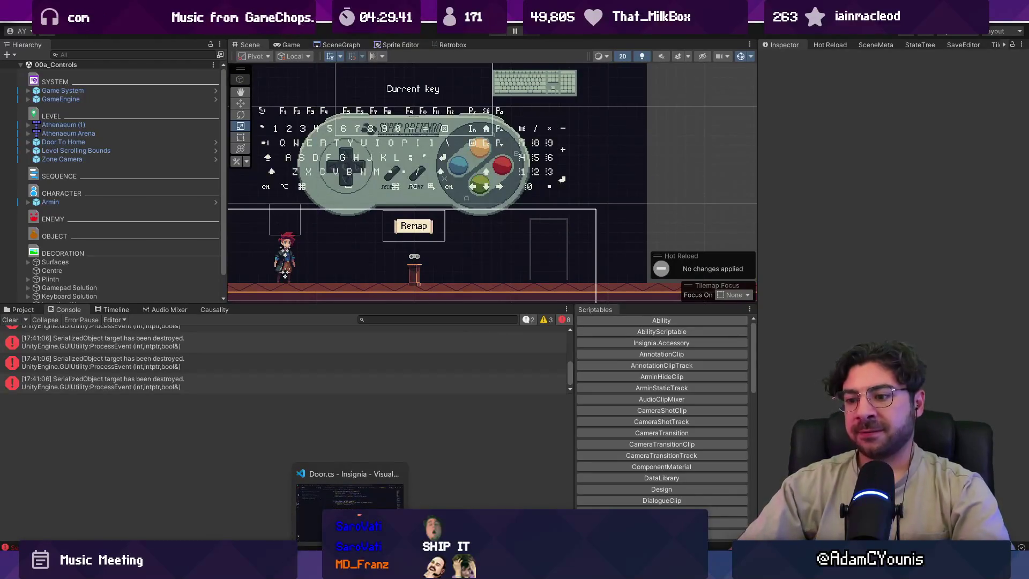
{"action": "left_click", "coordinate": [322, 474]}
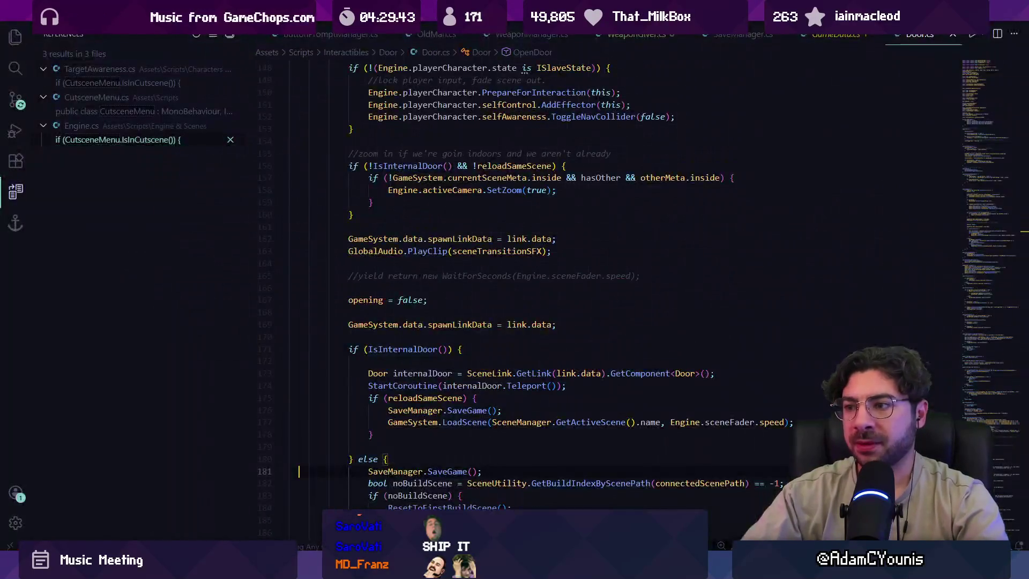
{"action": "left_click", "coordinate": [632, 38]}
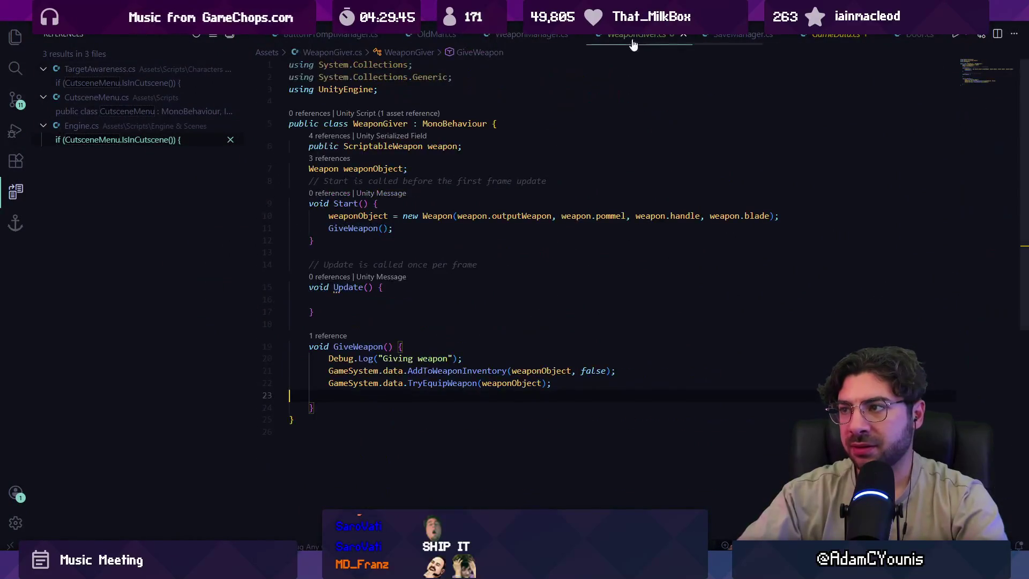
{"action": "left_click", "coordinate": [396, 125]}
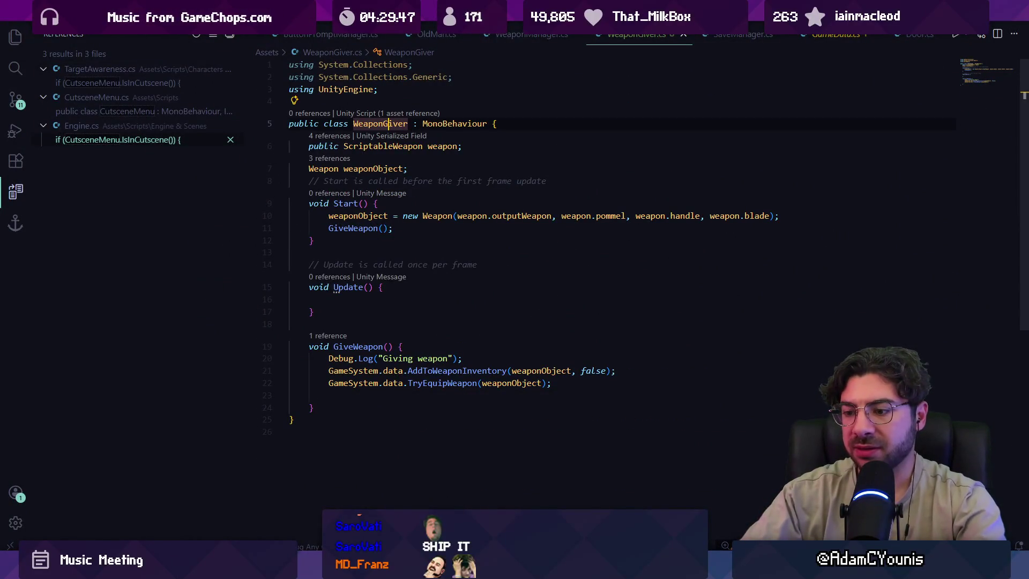
{"action": "key", "text": "alt+Tab"}
Rename the WeaponGiver script asset to ControlTestWeaponGiver in the Project panel.
{"action": "left_click", "coordinate": [23, 309]}
{"action": "left_click", "coordinate": [389, 320]}
{"action": "type", "text": "giver"}
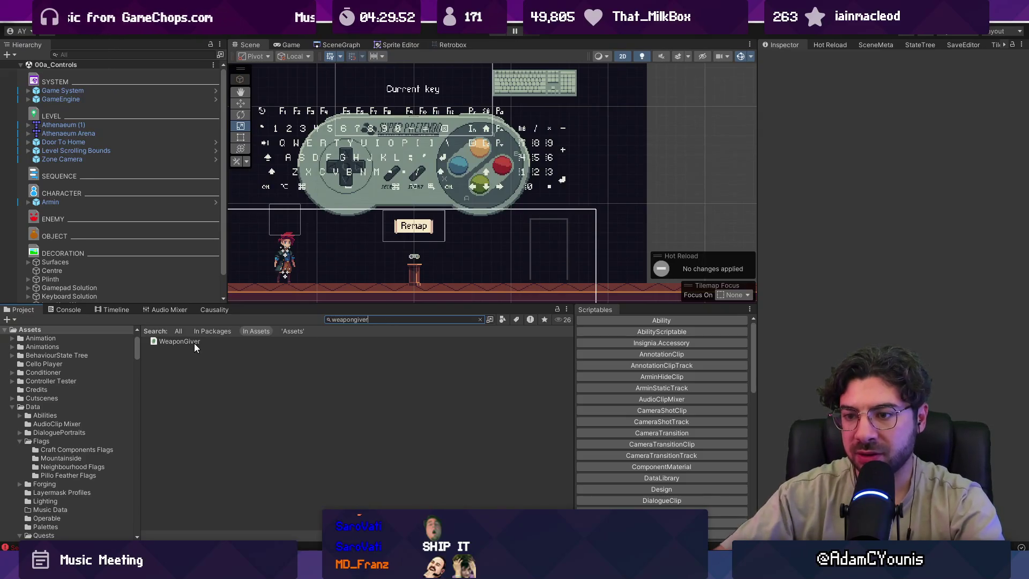
{"action": "left_click", "coordinate": [194, 343]}
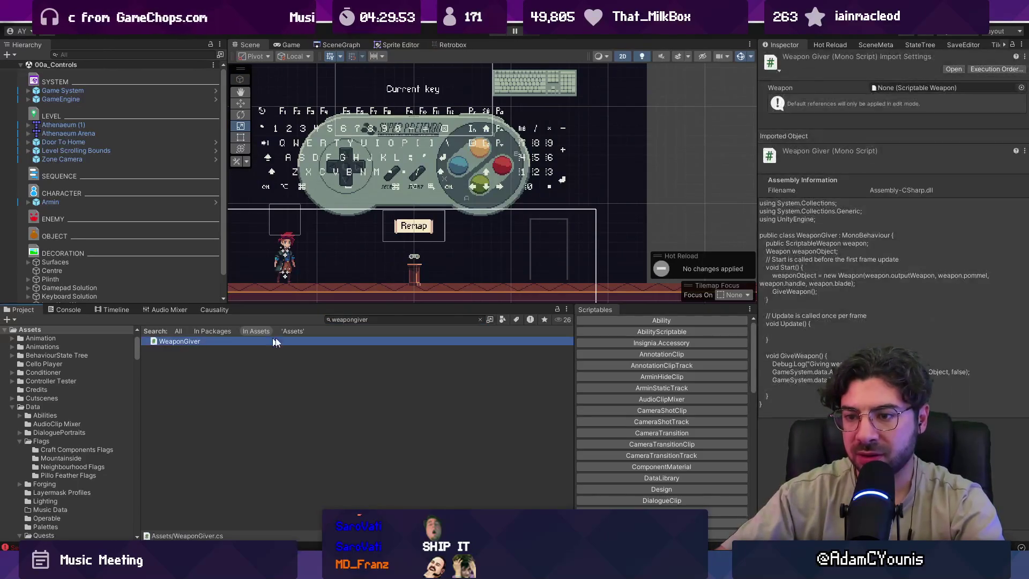
{"action": "key", "text": "Home"}
{"action": "type", "text": "C"}
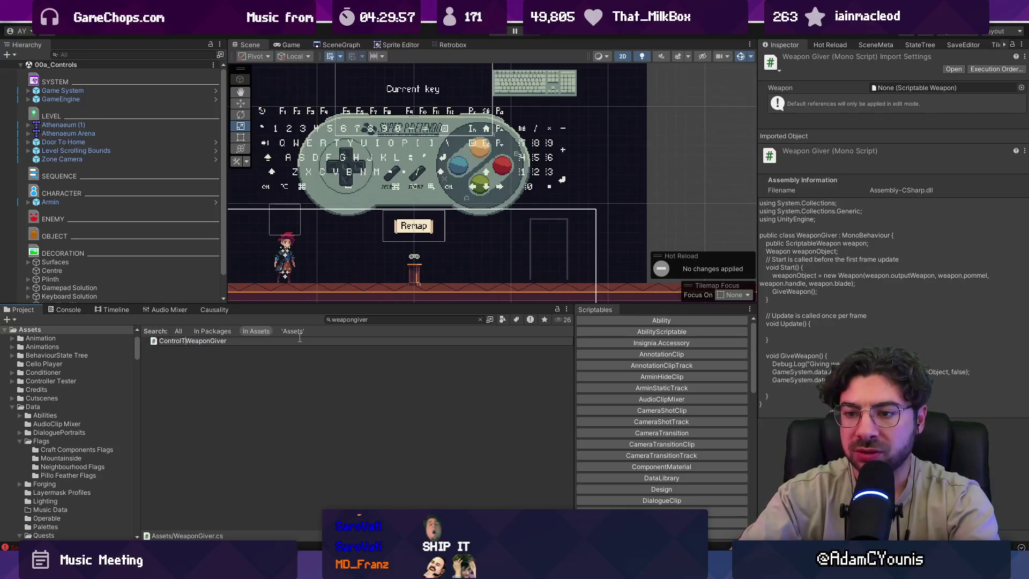
{"action": "type", "text": "est"}
{"action": "key", "text": "Return"}
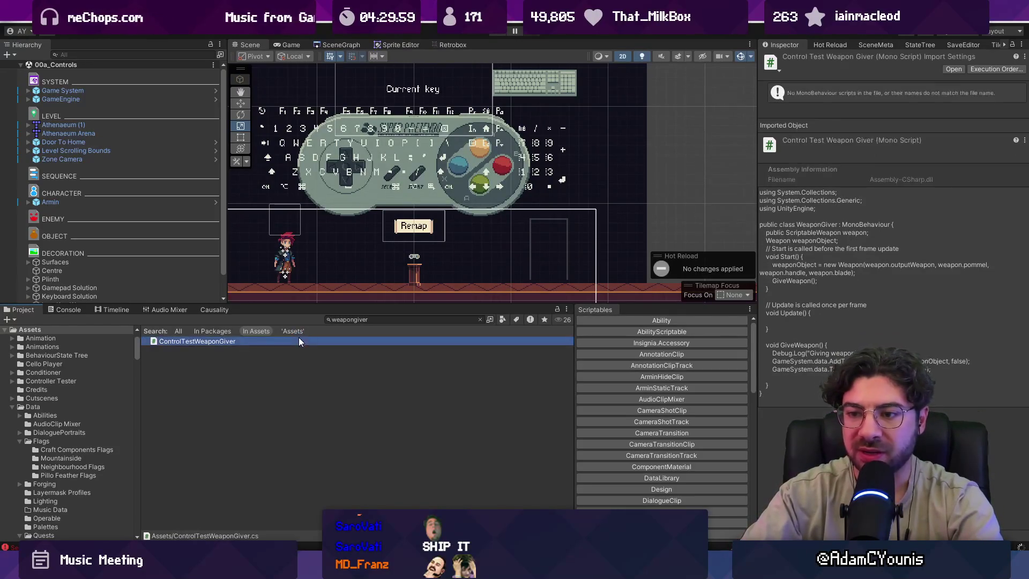
Rename the class declaration to ControlTestWeaponGiver in the script.
{"action": "double_click", "coordinate": [298, 336]}
{"action": "left_click", "coordinate": [353, 123]}
{"action": "type", "text": "ControlTestWeaponGiver : MonoBehaviour {"}
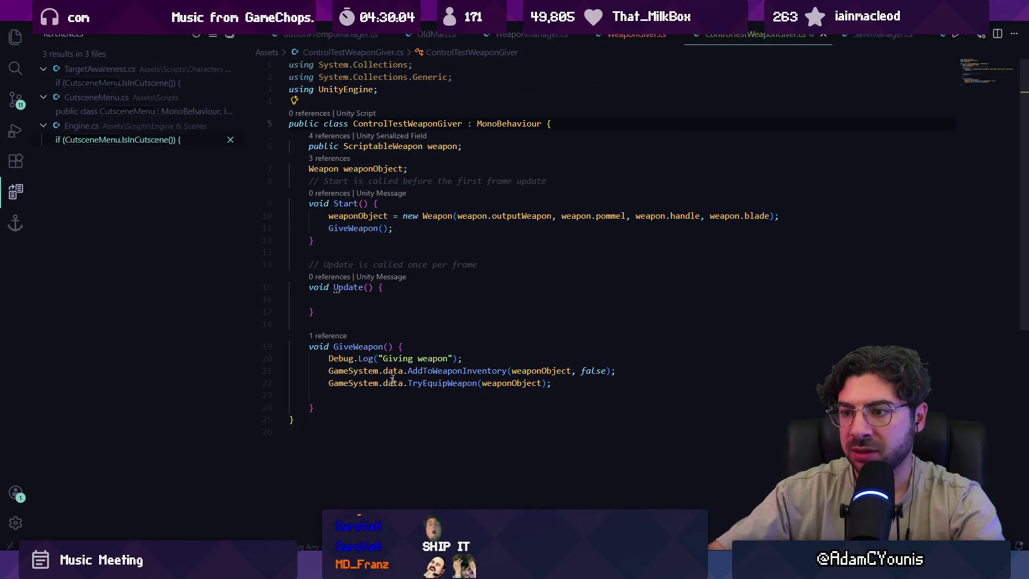
{"action": "left_click", "coordinate": [364, 407]}
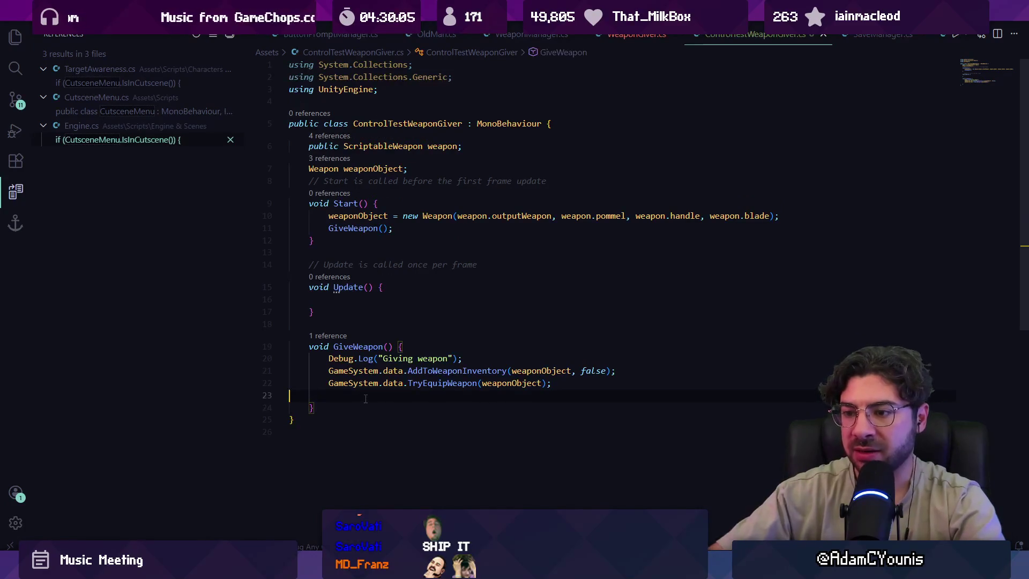
Add a RemoveWeapon() method after GiveWeapon using the suggested body minus its debug log, and save.
{"action": "key", "text": "BackSpace"}
{"action": "key", "text": "Return"}
{"action": "type", "text": "void On"}
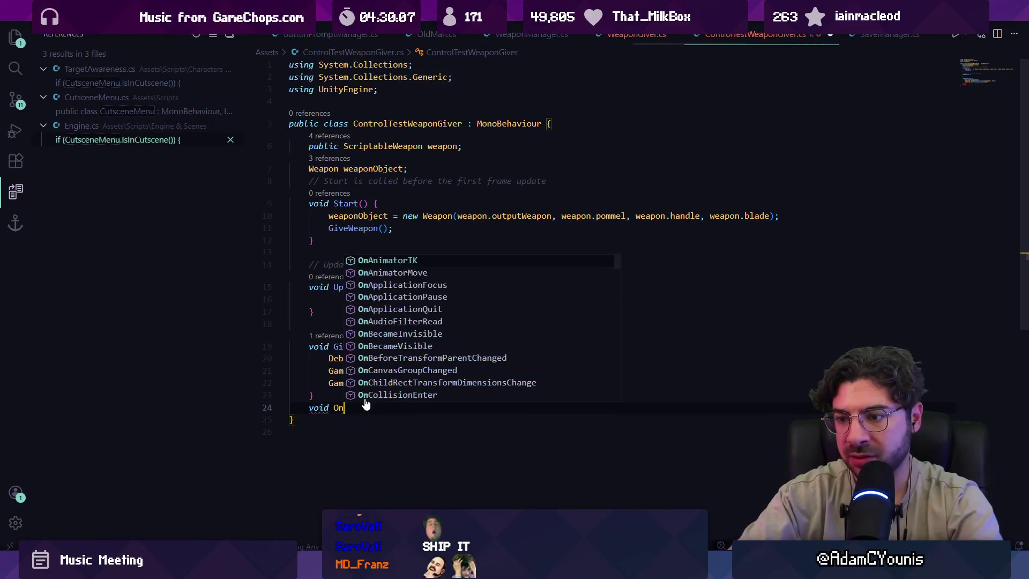
{"action": "key", "text": "Escape"}
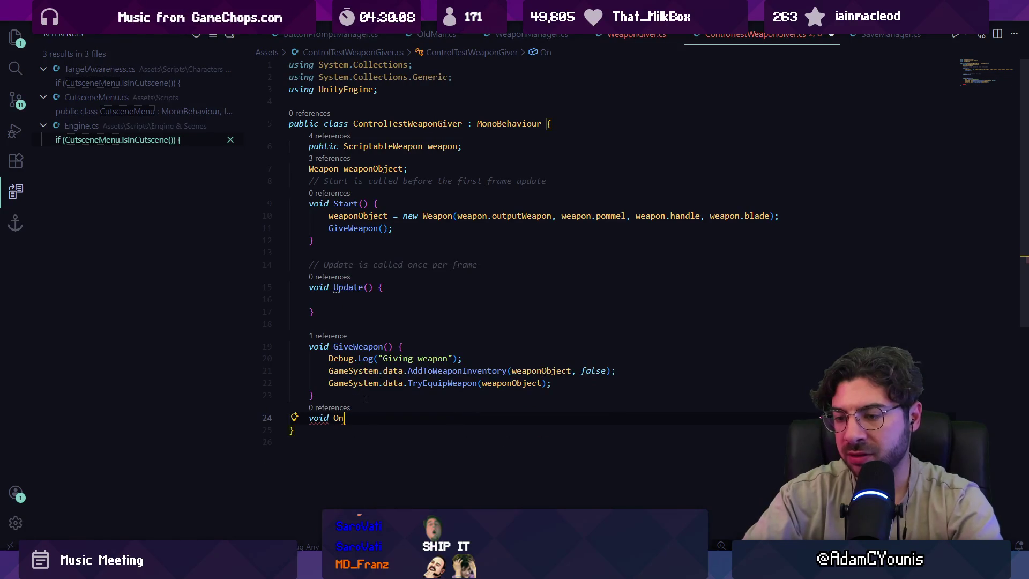
{"action": "key", "text": "shift+Up"}
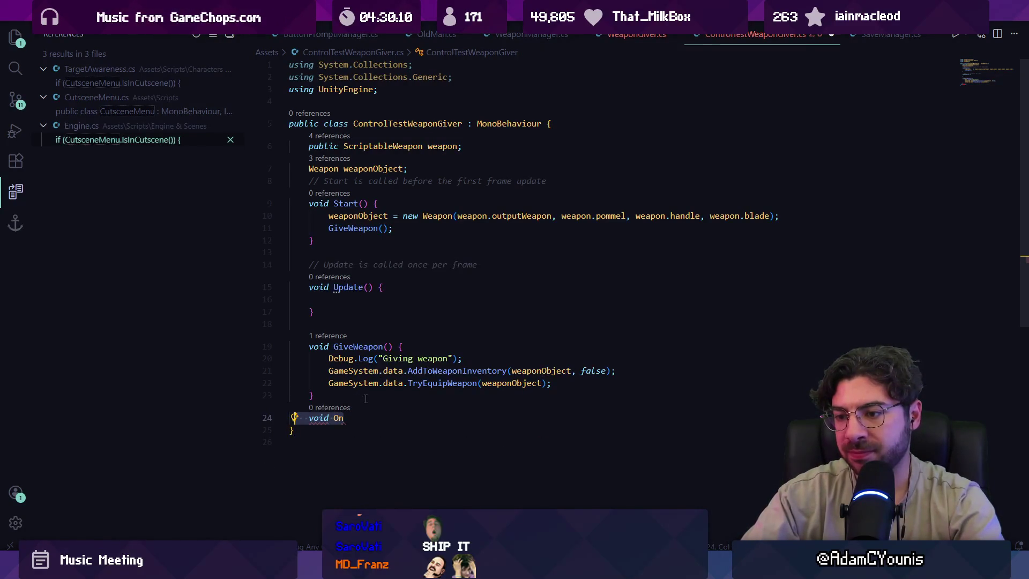
{"action": "key", "text": "BackSpace"}
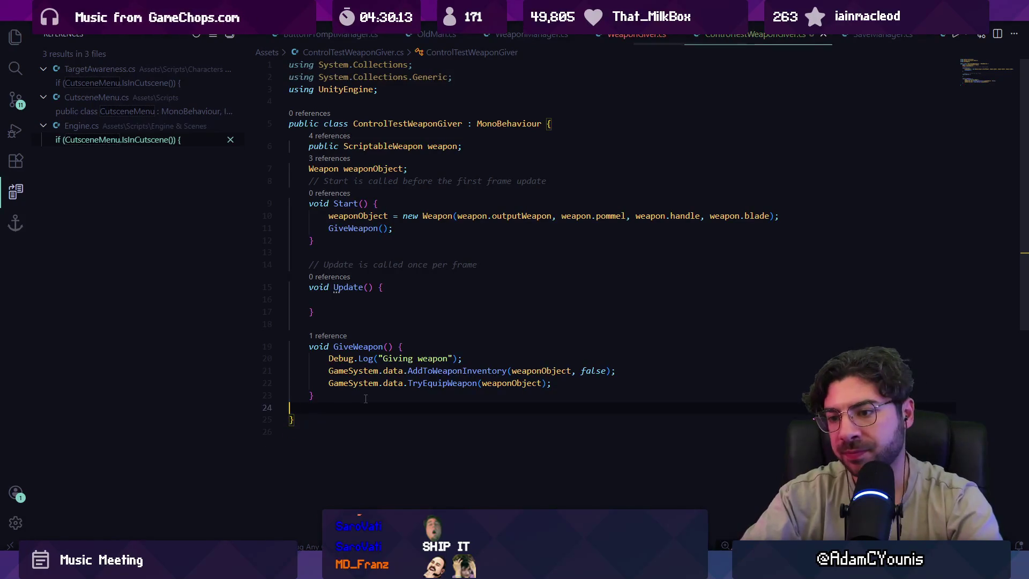
{"action": "key", "text": "Return"}
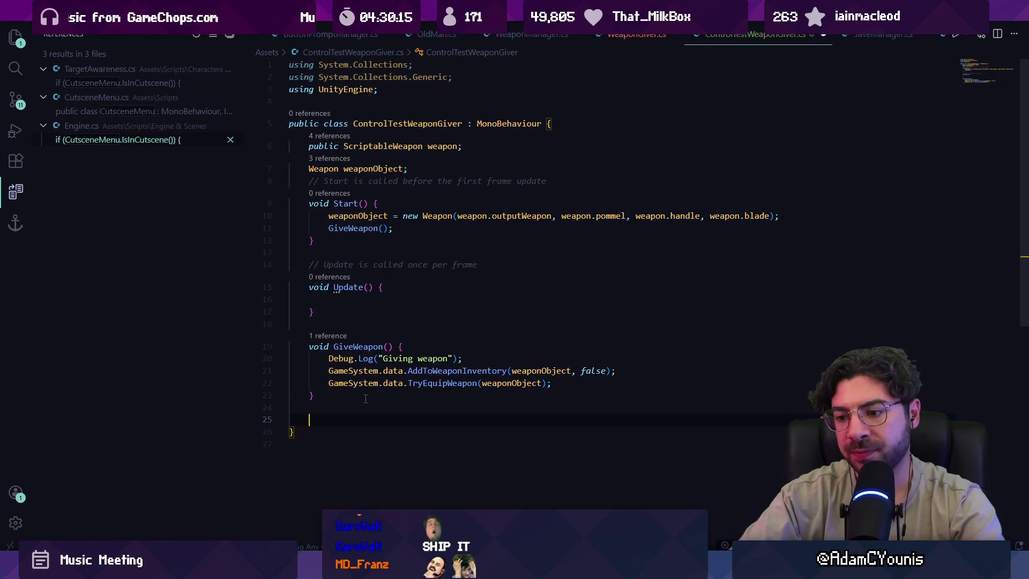
{"action": "type", "text": "void RemoveWeapon() {"}
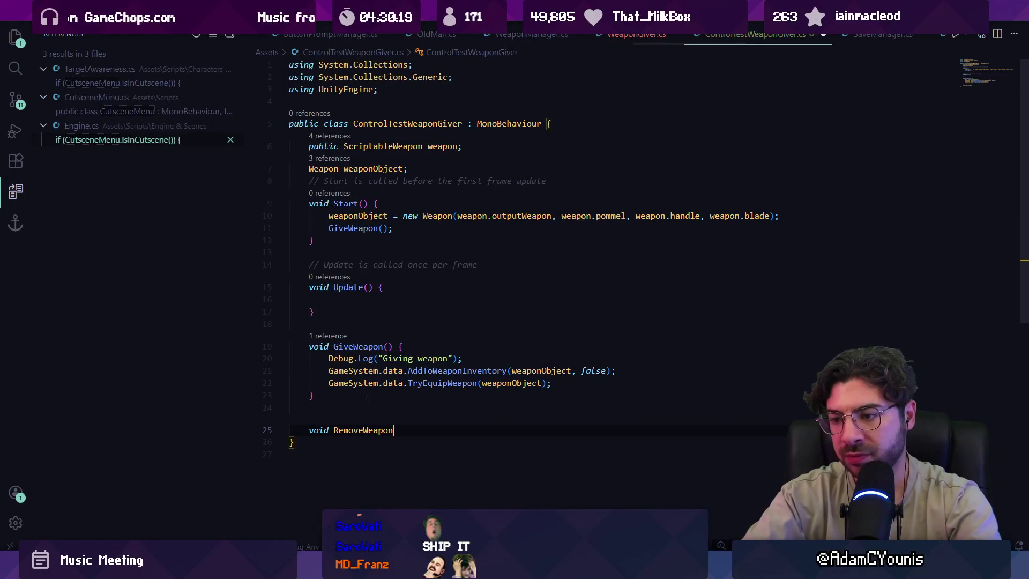
{"action": "key", "text": "Return"}
{"action": "key", "text": "Tab"}
{"action": "key", "text": "Tab"}
{"action": "key", "text": "Up"}
{"action": "key", "text": "shift+Up"}
{"action": "key", "text": "BackSpace"}
{"action": "key", "text": "ctrl+s"}
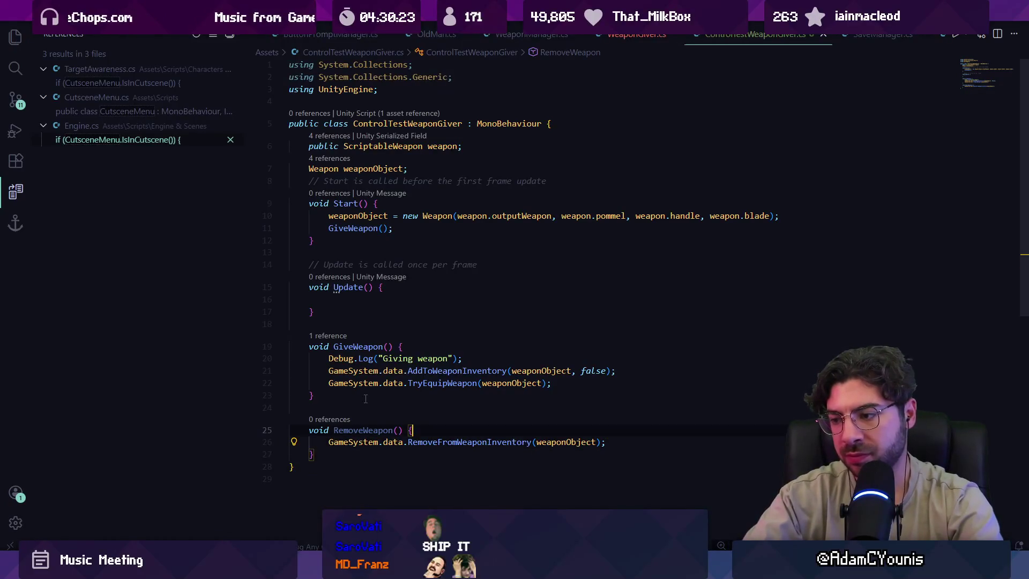
Check the RemoveFromWeaponInventory definition, then make RemoveWeapon public and save.
{"action": "key", "text": "Return"}
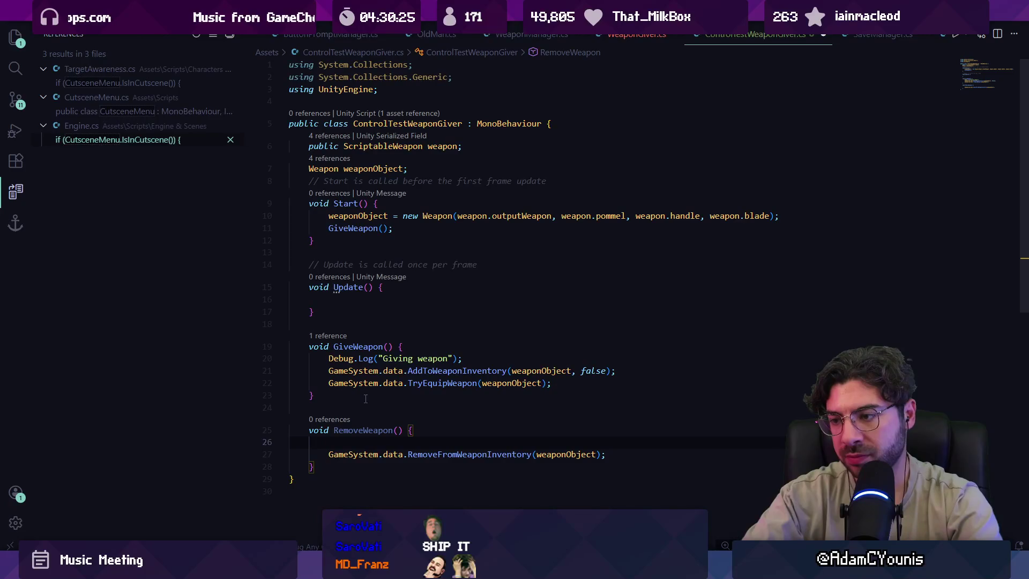
{"action": "left_click", "coordinate": [432, 454], "text": "ctrl"}
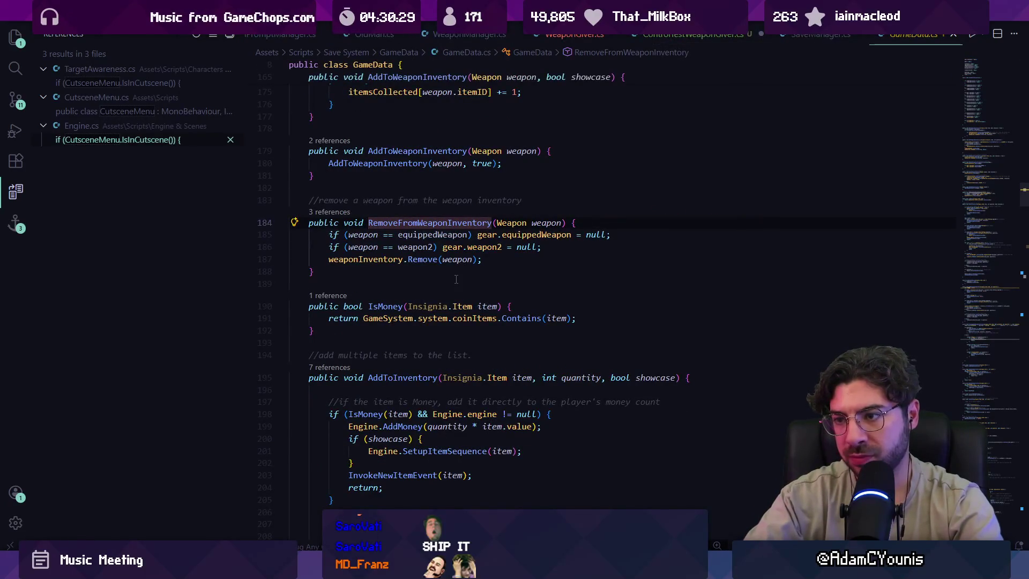
{"action": "key", "text": "alt+Left"}
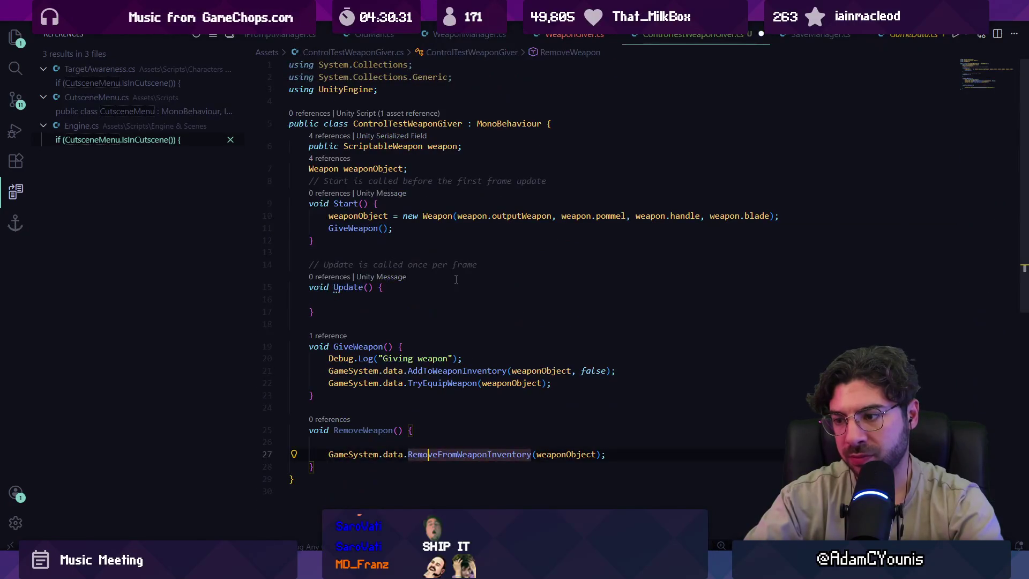
{"action": "key", "text": "ctrl+z"}
{"action": "key", "text": "Home"}
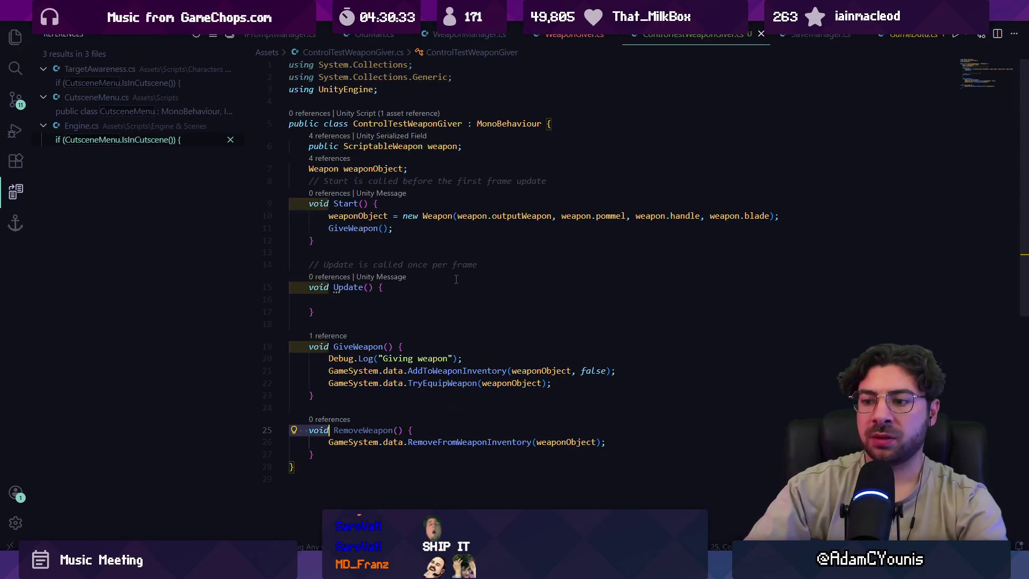
{"action": "type", "text": "public"}
{"action": "key", "text": "ctrl+s"}
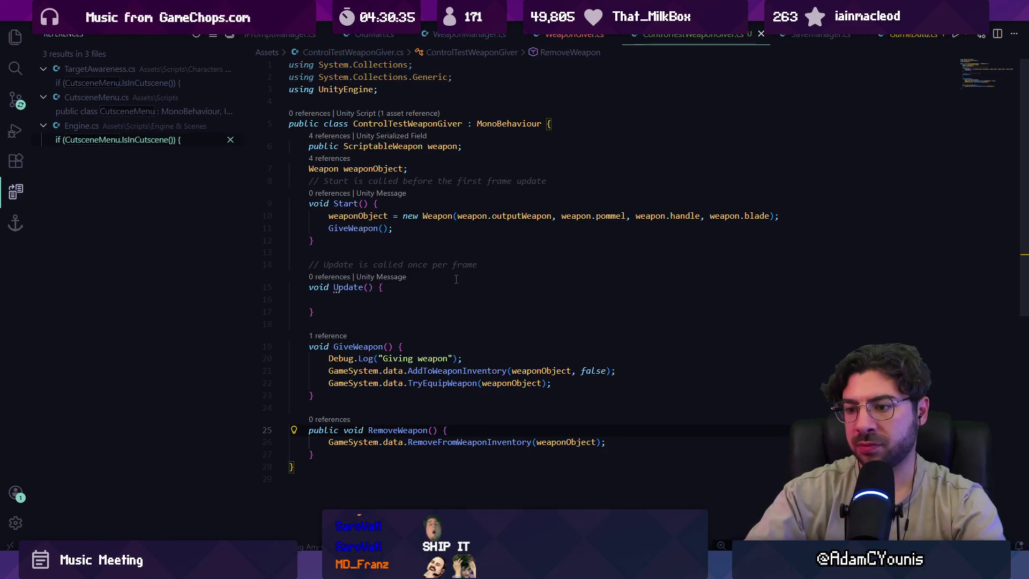
Add an OnDestroy() method that calls RemoveWeapon();.
{"action": "key", "text": "Down"}
{"action": "key", "text": "Down"}
{"action": "key", "text": "End"}
{"action": "key", "text": "Return"}
{"action": "key", "text": "Return"}
{"action": "type", "text": "oid OnD"}
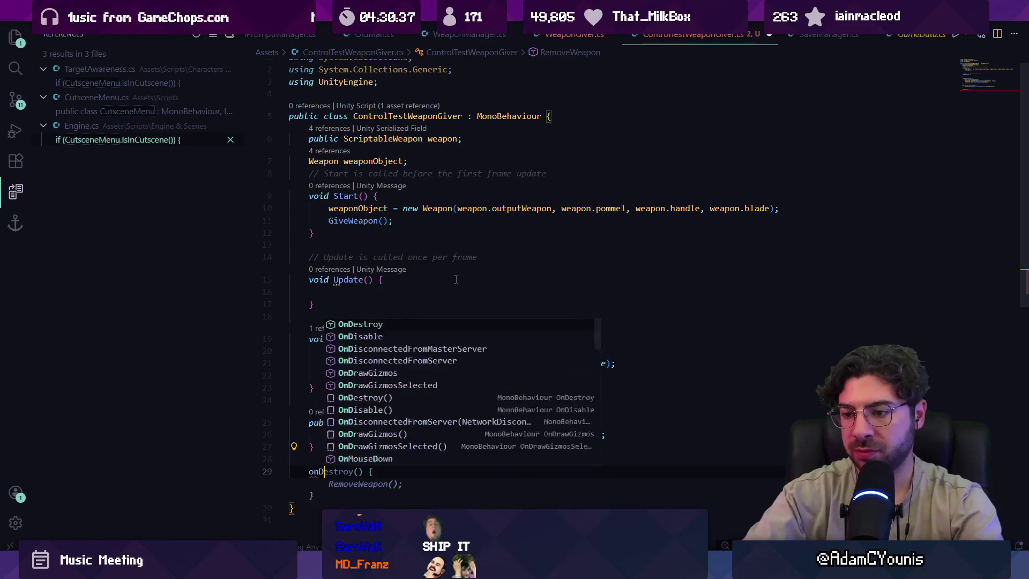
{"action": "type", "text": "e"}
{"action": "key", "text": "Return"}
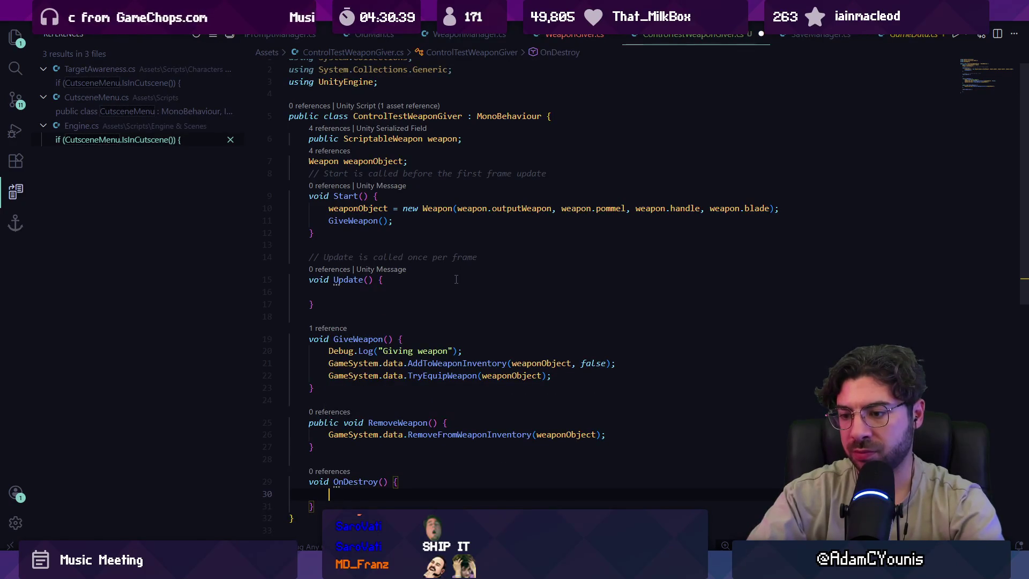
{"action": "type", "text": "RemoveWeapon()_"}
{"action": "key", "text": "BackSpace"}
{"action": "type", "text": ";"}
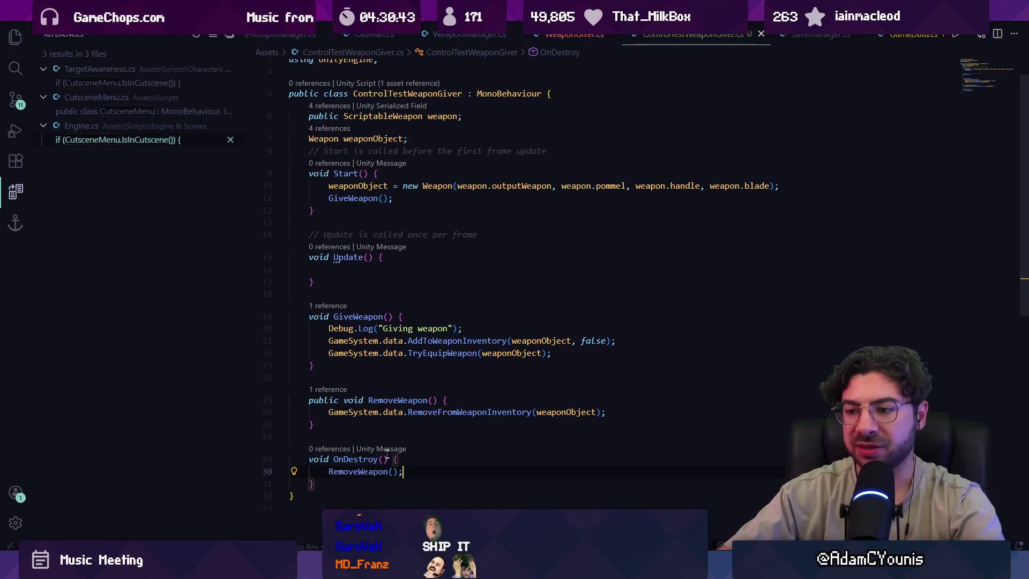
{"action": "key", "text": "alt+Tab"}
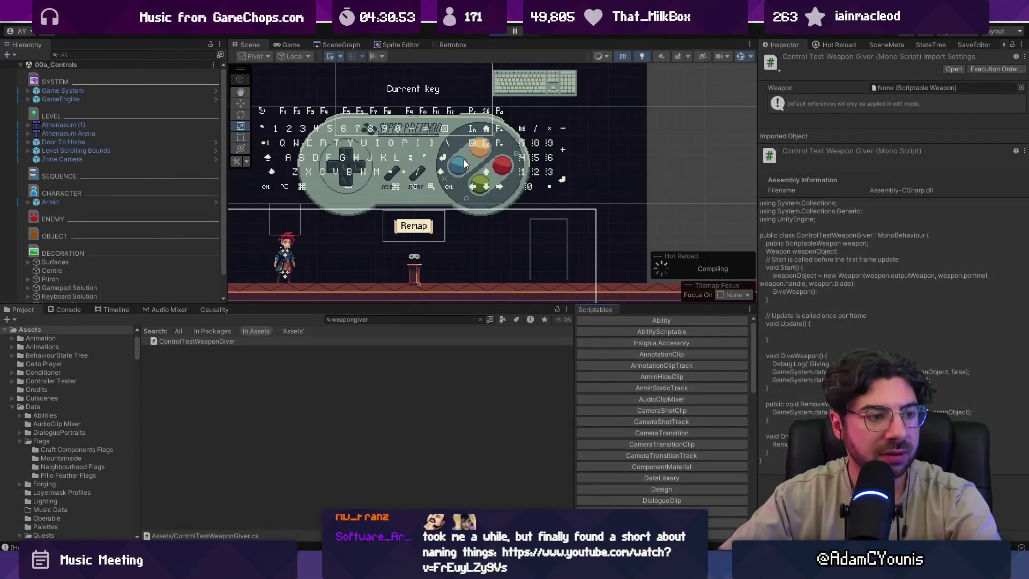
Playtest the scene: run, attack, go through the door and get out of bed.
{"action": "key", "text": "z"}
{"action": "key", "text": "c"}
{"action": "key", "text": "x"}
{"action": "key", "text": "c"}
{"action": "key", "text": "Right"}
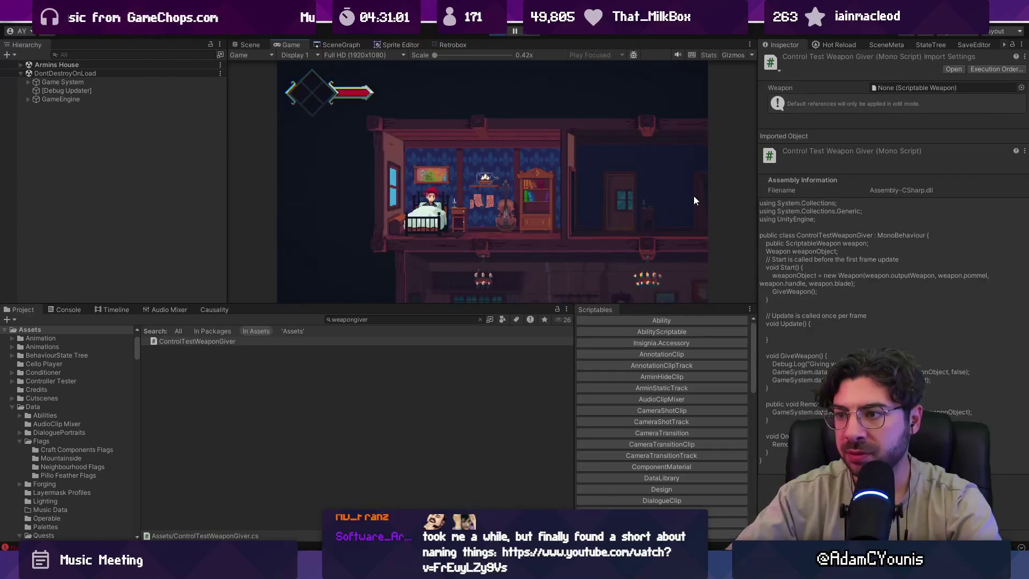
{"action": "key", "text": "Right"}
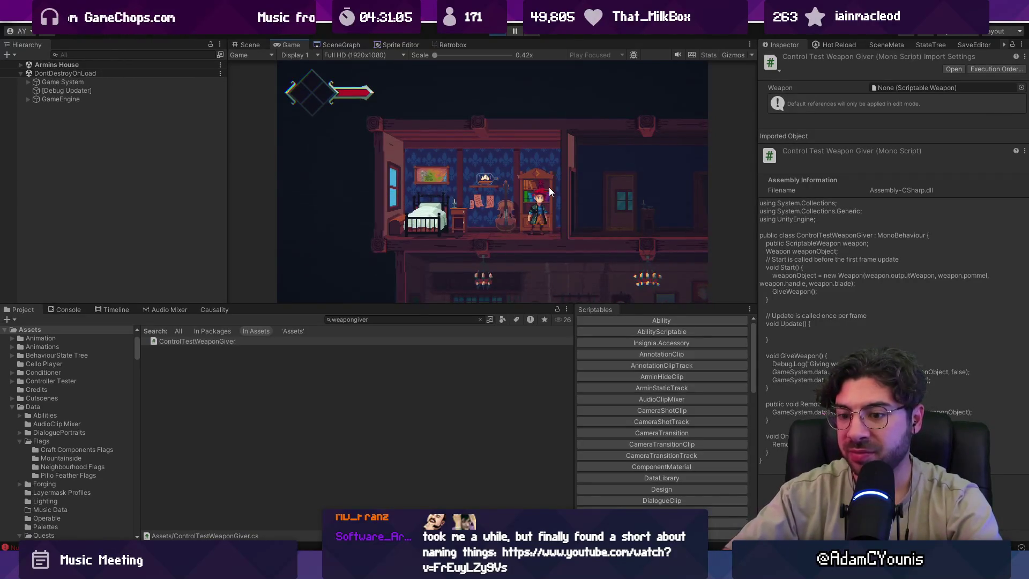
Stop the game and open the EquipWeapon NullReferenceException line in WeaponManager.cs.
{"action": "left_click", "coordinate": [65, 309]}
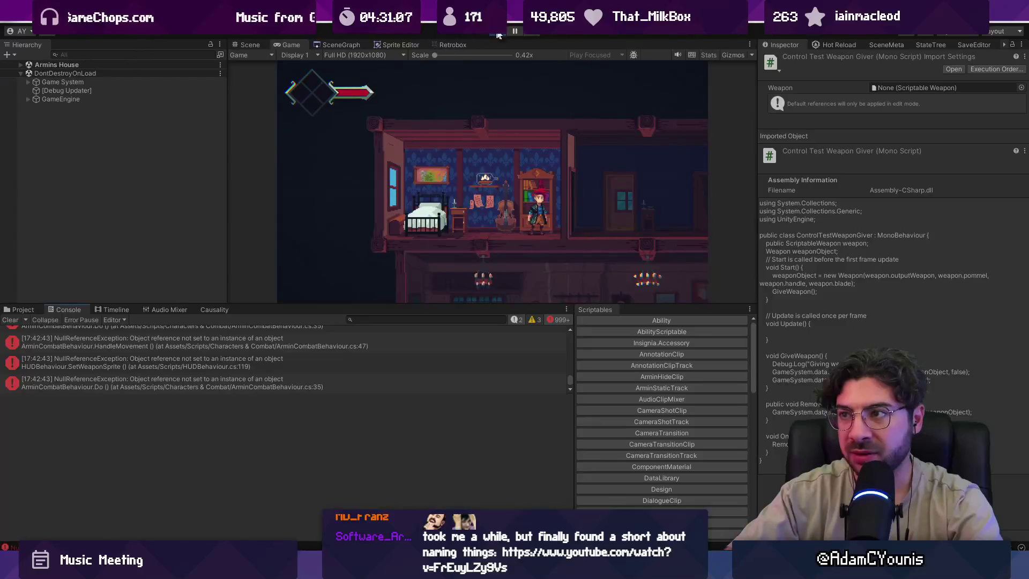
{"action": "left_click", "coordinate": [497, 34]}
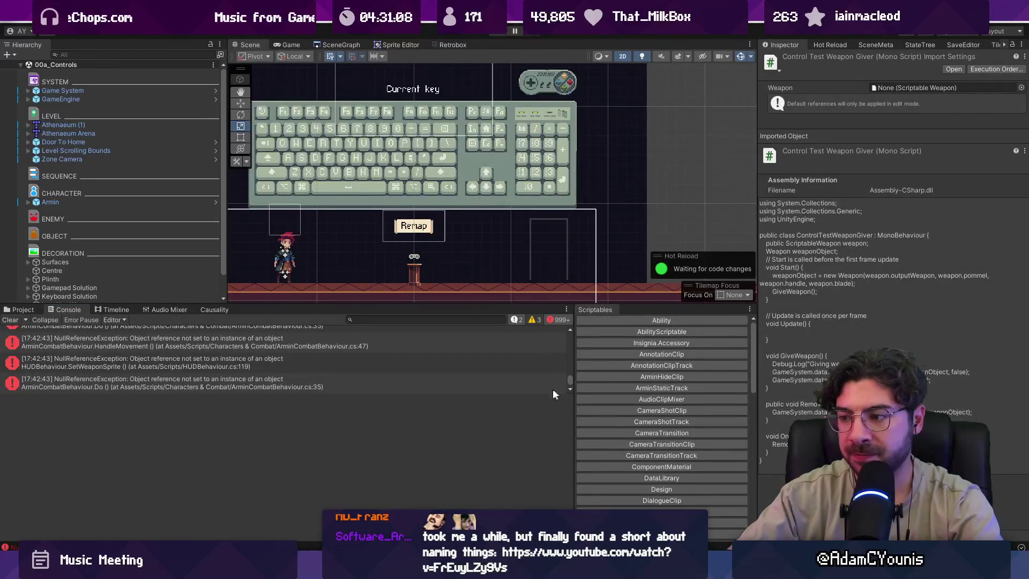
{"action": "left_click_drag", "start_coordinate": [550, 394], "coordinate": [567, 487]}
{"action": "left_click", "coordinate": [220, 361]}
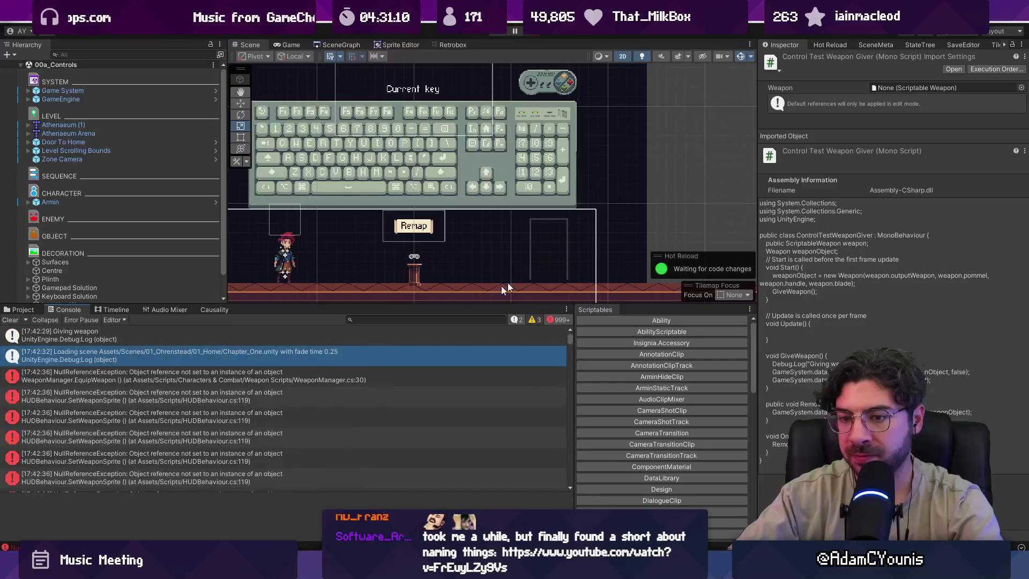
{"action": "left_click", "coordinate": [229, 379]}
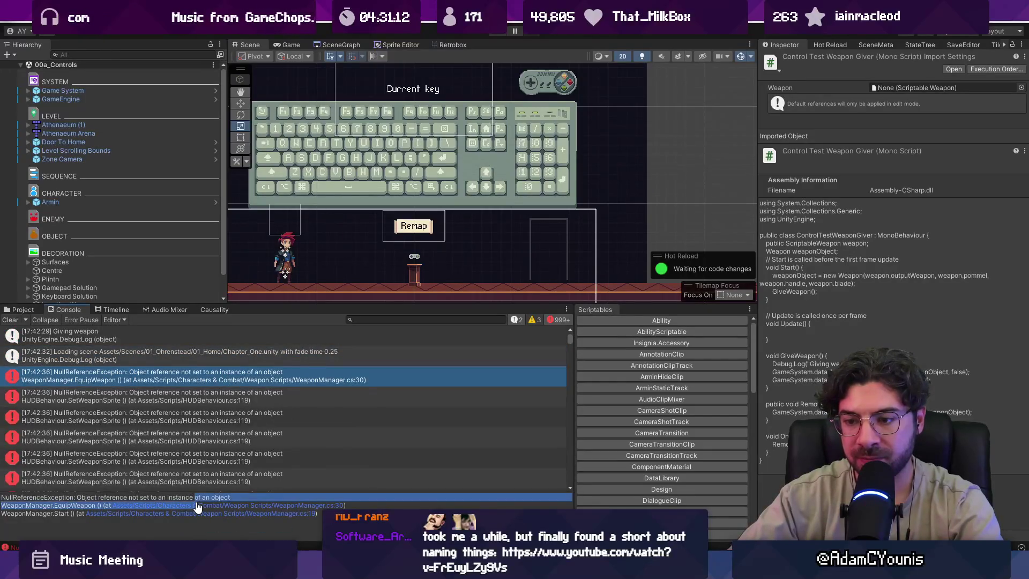
{"action": "left_click", "coordinate": [161, 504]}
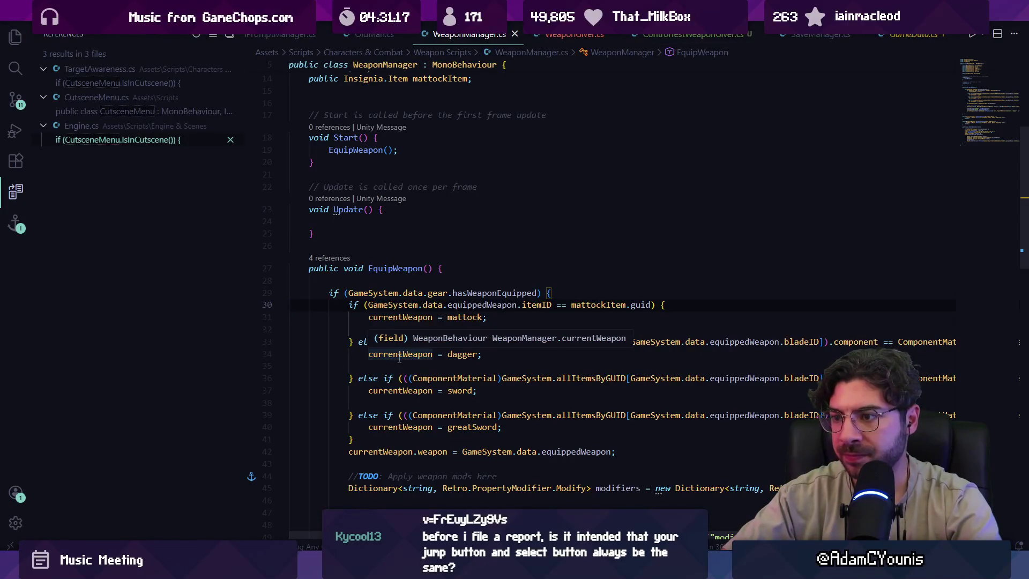
Look up RemoveFromWeaponInventory's definition from ControlTestWeaponGiver.cs, then return to that script.
{"action": "key", "text": "ctrl+Tab"}
{"action": "key", "text": "ctrl+Tab"}
{"action": "key", "text": "ctrl+Tab"}
{"action": "scroll", "coordinate": [441, 373], "scroll_direction": "down", "scroll_amount": 2}
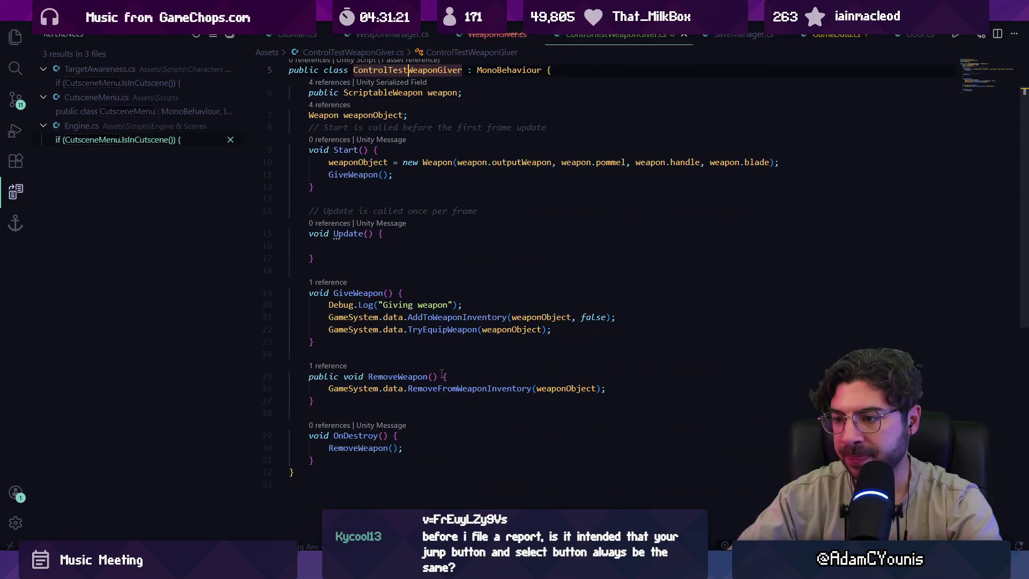
{"action": "left_click", "coordinate": [455, 389], "text": "ctrl"}
{"action": "mouse_move", "coordinate": [431, 234]}
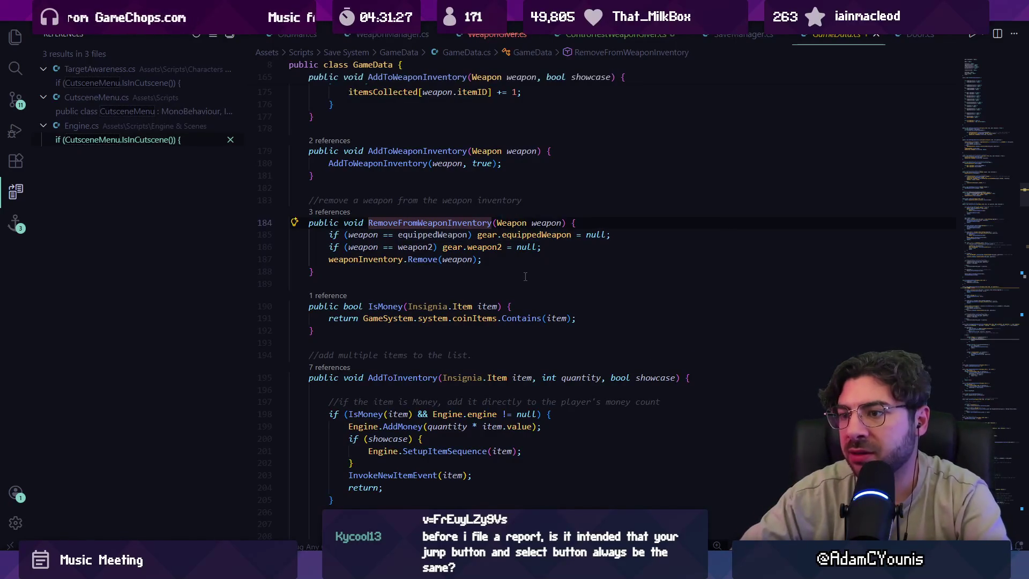
{"action": "key", "text": "alt+Left"}
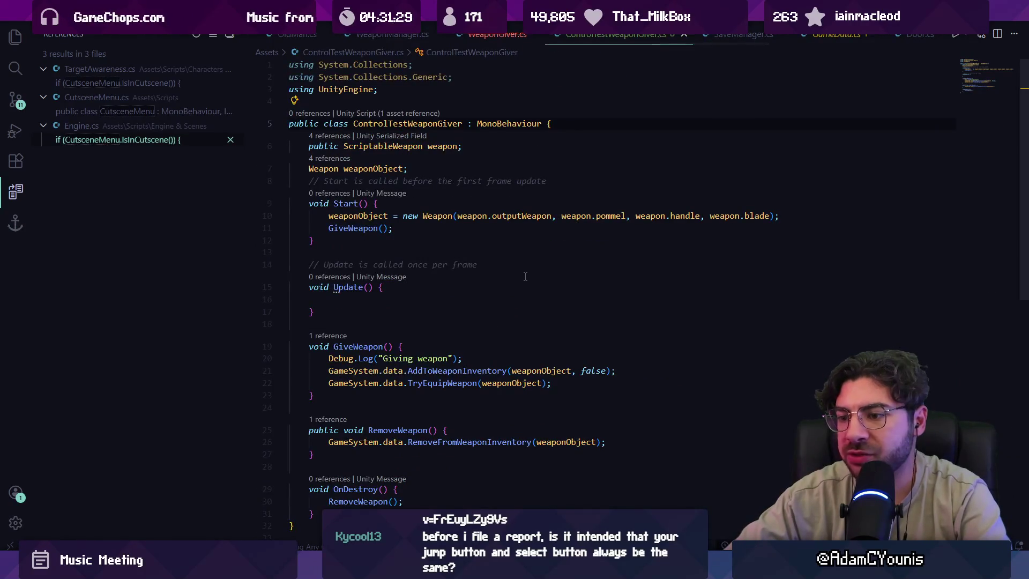
Add a trial GameSystem.data.unequip(weaponObject) line at the top of RemoveWeapon.
{"action": "left_click", "coordinate": [478, 427]}
{"action": "key", "text": "Return"}
{"action": "type", "text": "GameData."}
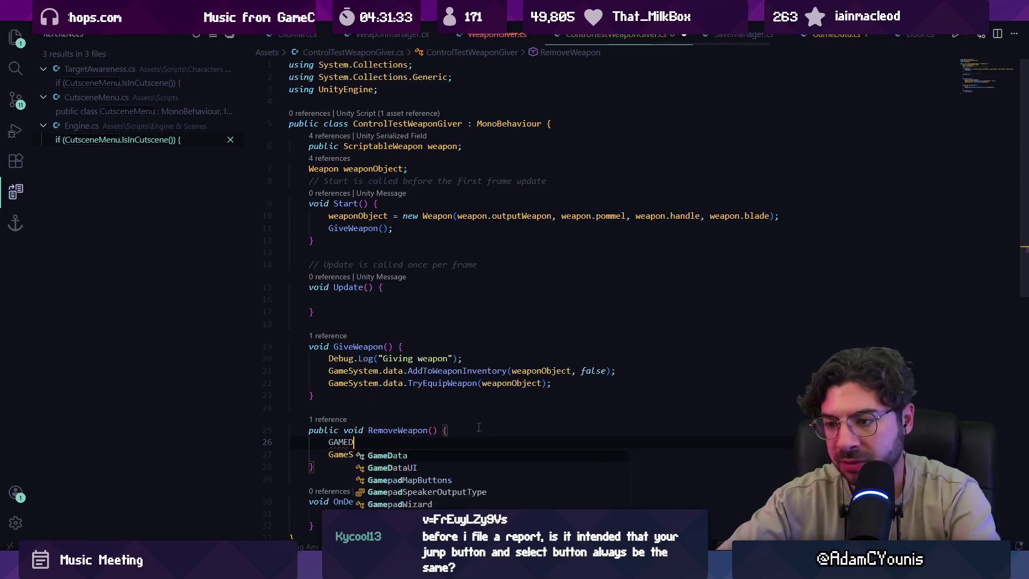
{"action": "type", "text": "data."}
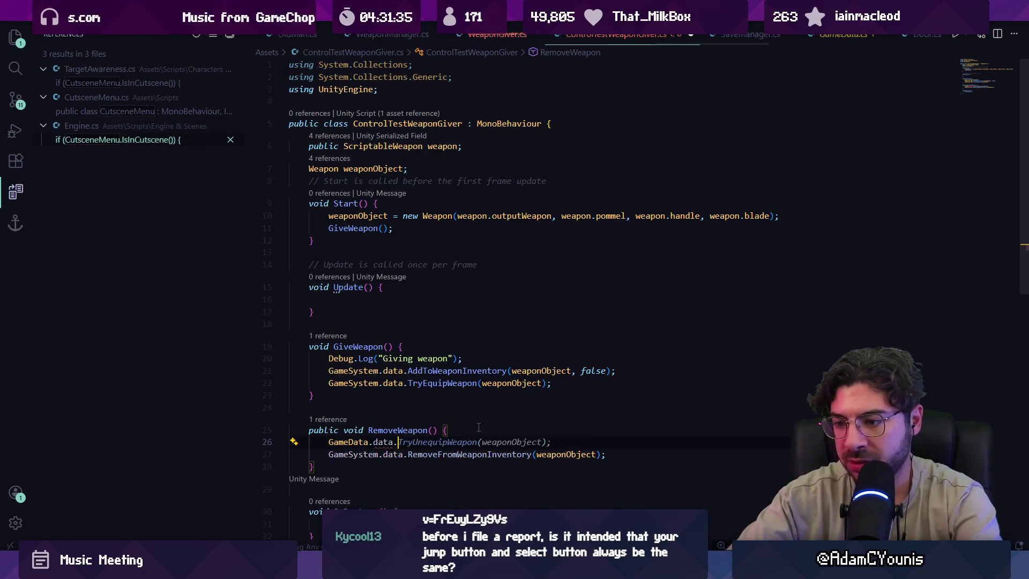
{"action": "type", "text": "unqeuipo"}
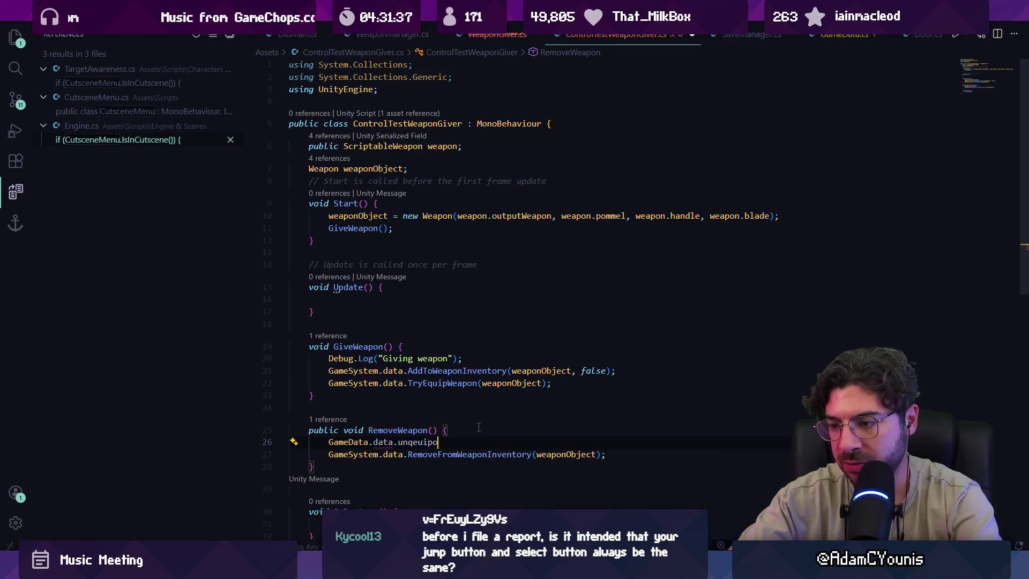
{"action": "key", "text": "ctrl+shift+Left"}
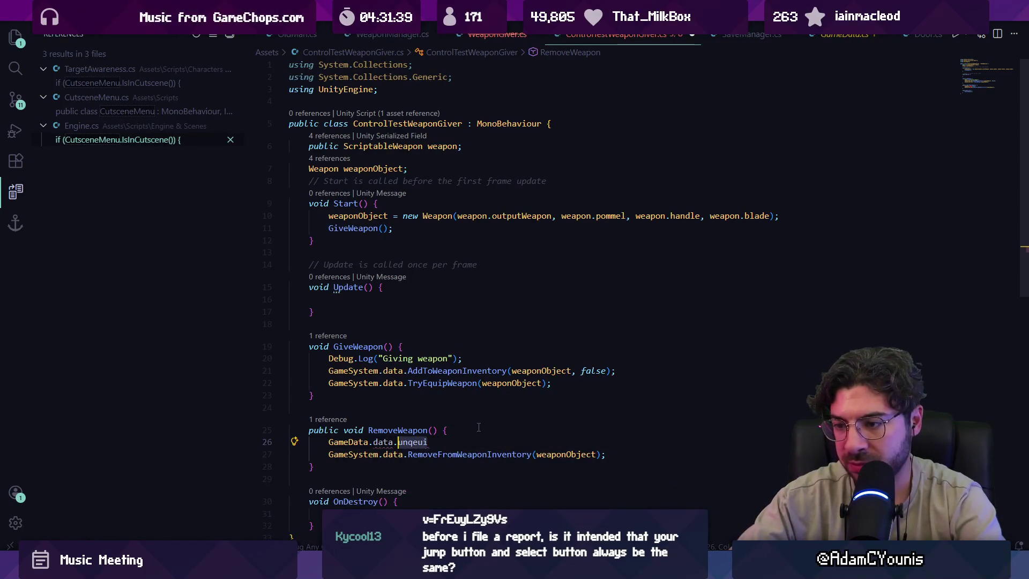
{"action": "type", "text": "unequip"}
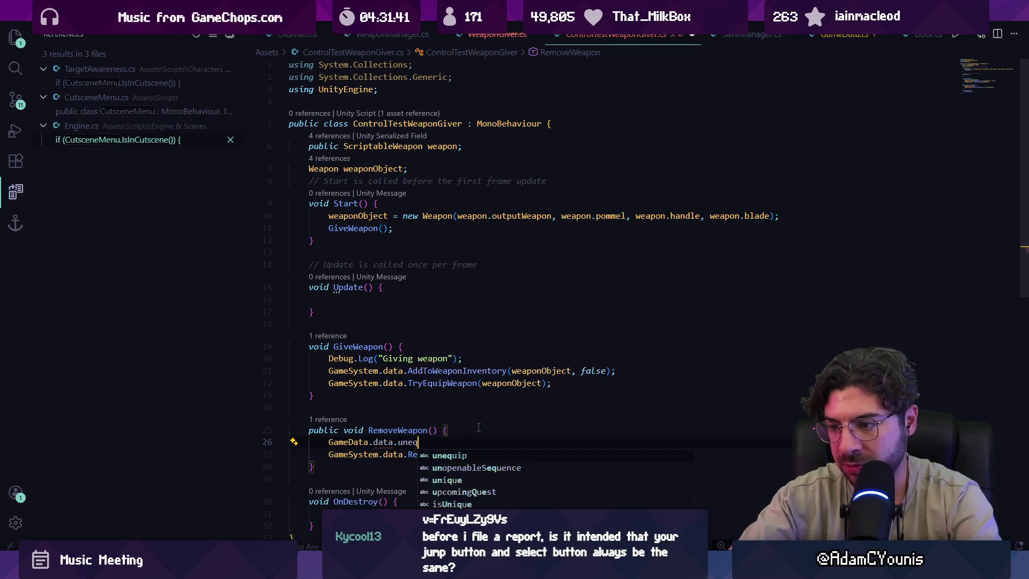
{"action": "key", "text": "Escape"}
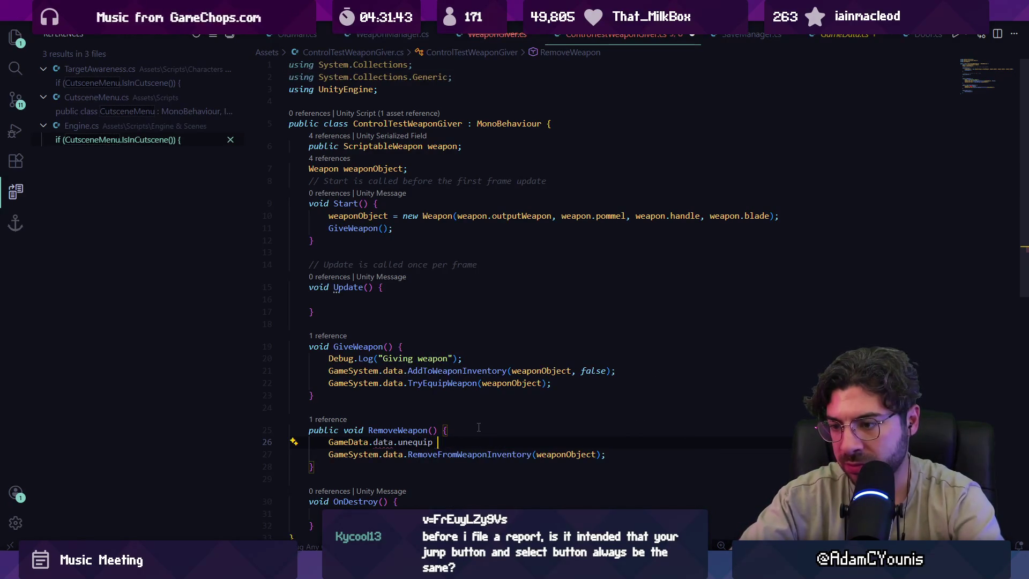
{"action": "key", "text": "ctrl+Left"}
{"action": "key", "text": "ctrl+Left"}
{"action": "key", "text": "ctrl+Left"}
{"action": "key", "text": "ctrl+shift+Right"}
{"action": "type", "text": "Game"}
{"action": "key", "text": "Tab"}
{"action": "key", "text": "ctrl+Right"}
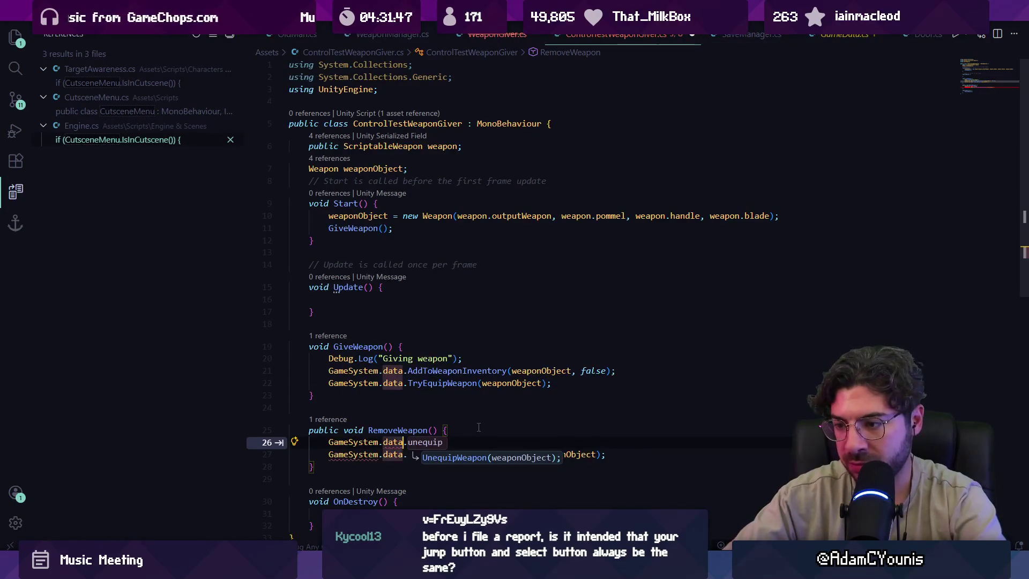
{"action": "key", "text": "Tab"}
{"action": "key", "text": "ctrl+Left"}
{"action": "key", "text": "ctrl+Left"}
{"action": "key", "text": "ctrl+shift+Left"}
{"action": "type", "text": "unequi"}
{"action": "type", "text": "p"}
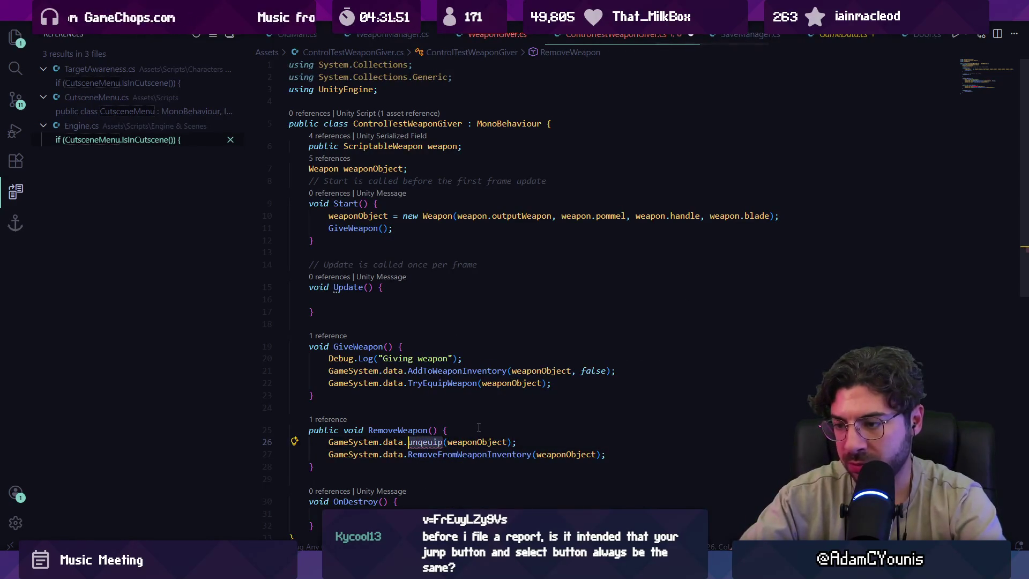
Delete the trial unequip line, save, and start a new line below the weaponObject field.
{"action": "key", "text": "Down"}
{"action": "key", "text": "Home"}
{"action": "key", "text": "shift+Up"}
{"action": "key", "text": "Delete"}
{"action": "key", "text": "ctrl+s"}
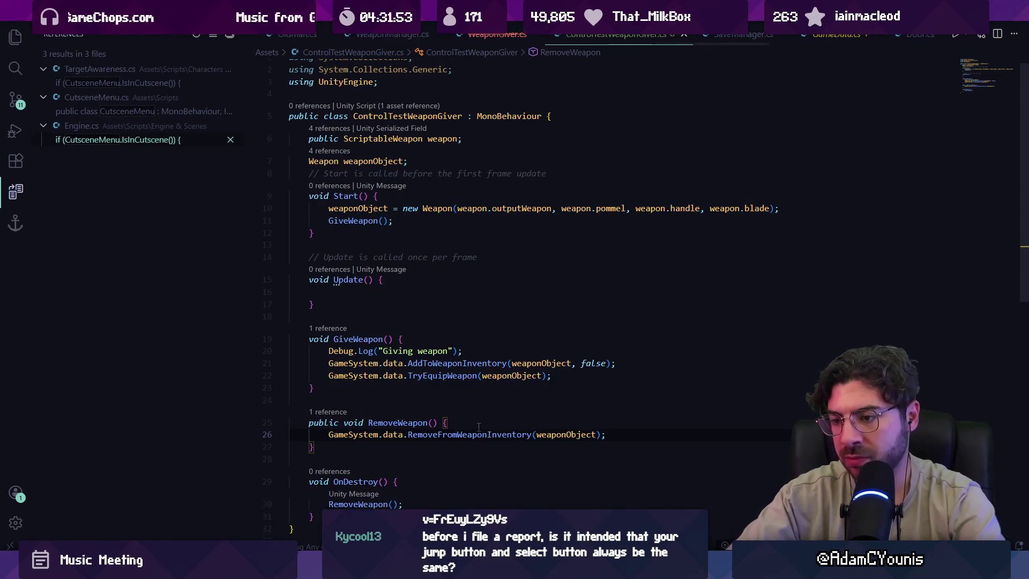
{"action": "key", "text": "shift+Down"}
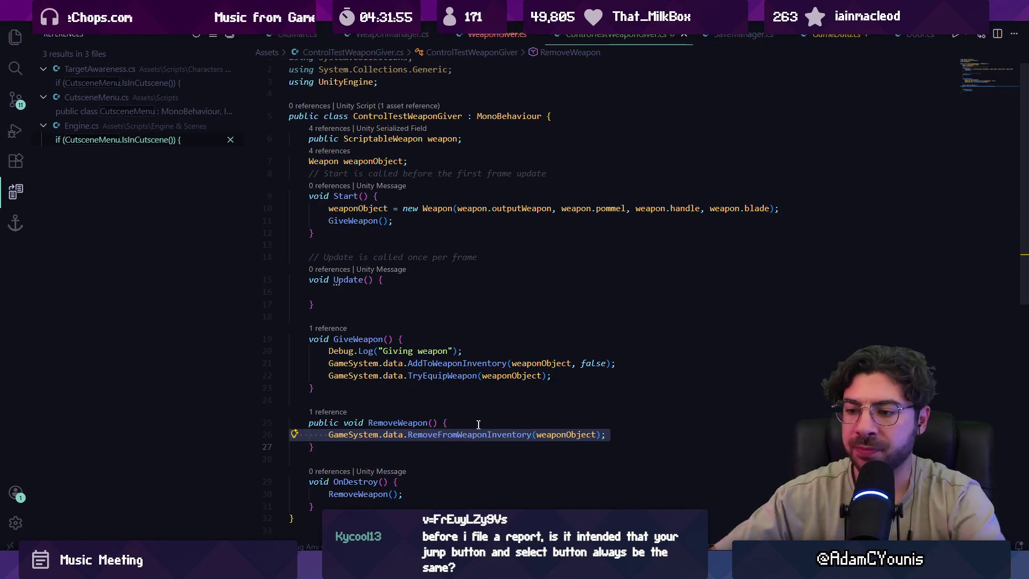
{"action": "scroll", "coordinate": [446, 264], "scroll_direction": "up", "scroll_amount": 1}
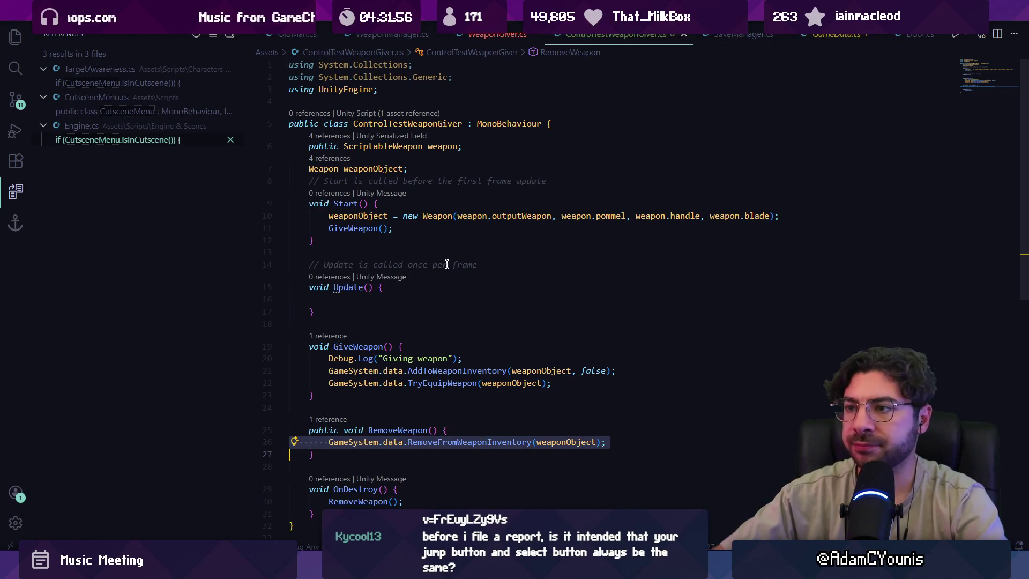
{"action": "left_click", "coordinate": [430, 173]}
{"action": "key", "text": "Return"}
Erase the stray 'publicx' text typed on the new line.
{"action": "type", "text": "publicx"}
{"action": "key", "text": "BackSpace"}
{"action": "key", "text": "ctrl+BackSpace"}
Open GameSystem.cs and search it for 'unityevent'.
{"action": "key", "text": "ctrl+p"}
{"action": "type", "text": "GameSystem"}
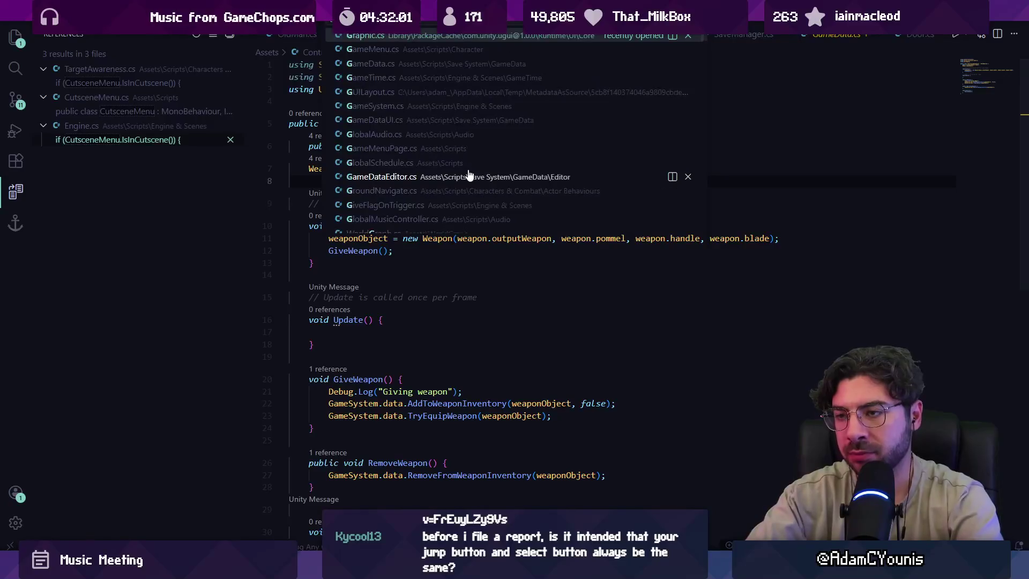
{"action": "key", "text": "Return"}
{"action": "key", "text": "ctrl+f"}
{"action": "type", "text": "onsceel"}
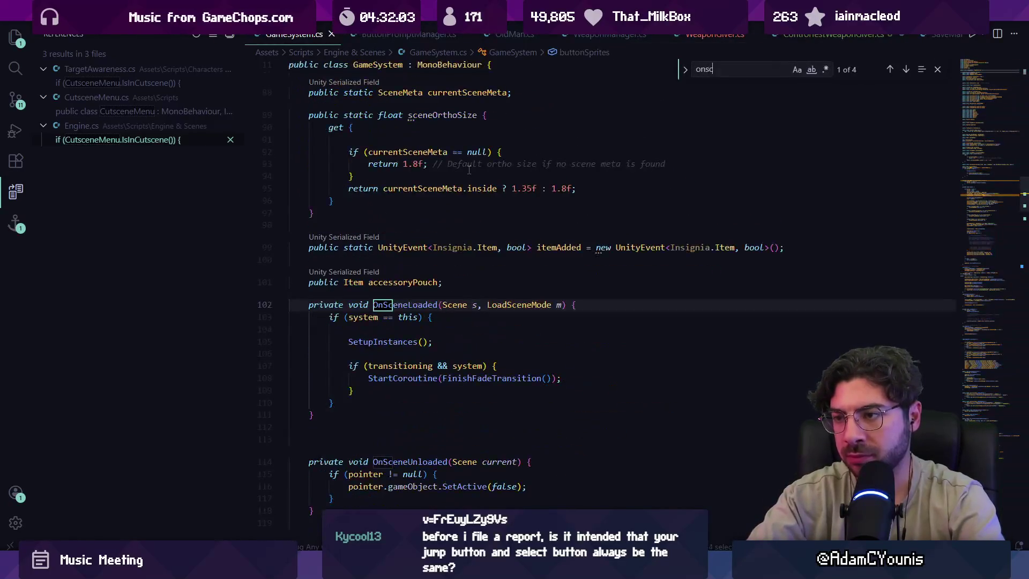
{"action": "key", "text": "BackSpace"}
{"action": "key", "text": "BackSpace"}
{"action": "key", "text": "BackSpace"}
{"action": "type", "text": "i"}
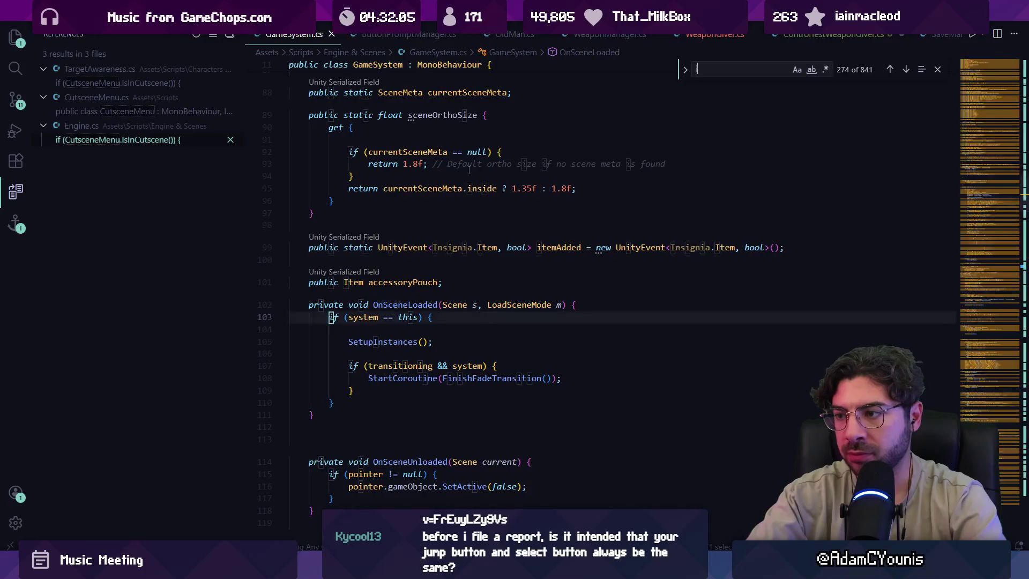
{"action": "type", "text": "unityevent"}
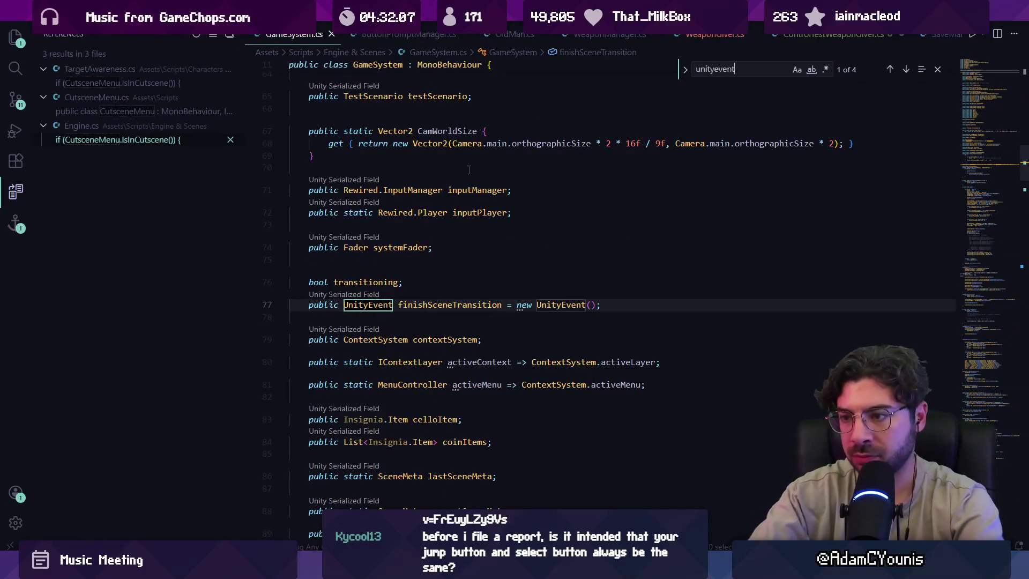
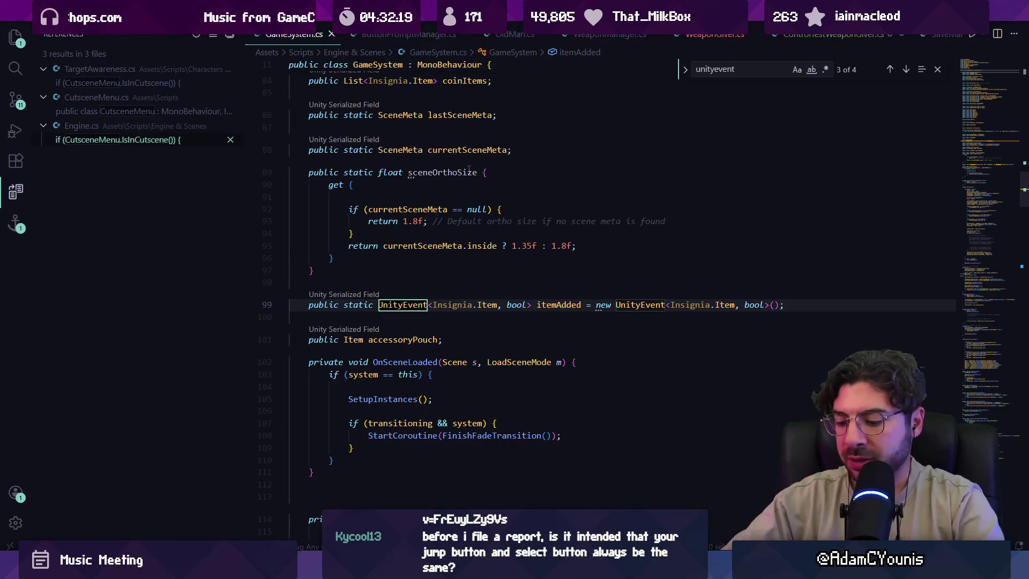
Cycle back and forth through the UnityEvent search matches.
{"action": "key", "text": "shift+Return"}
{"action": "key", "text": "Return"}
{"action": "key", "text": "shift+Return"}
{"action": "key", "text": "Return"}
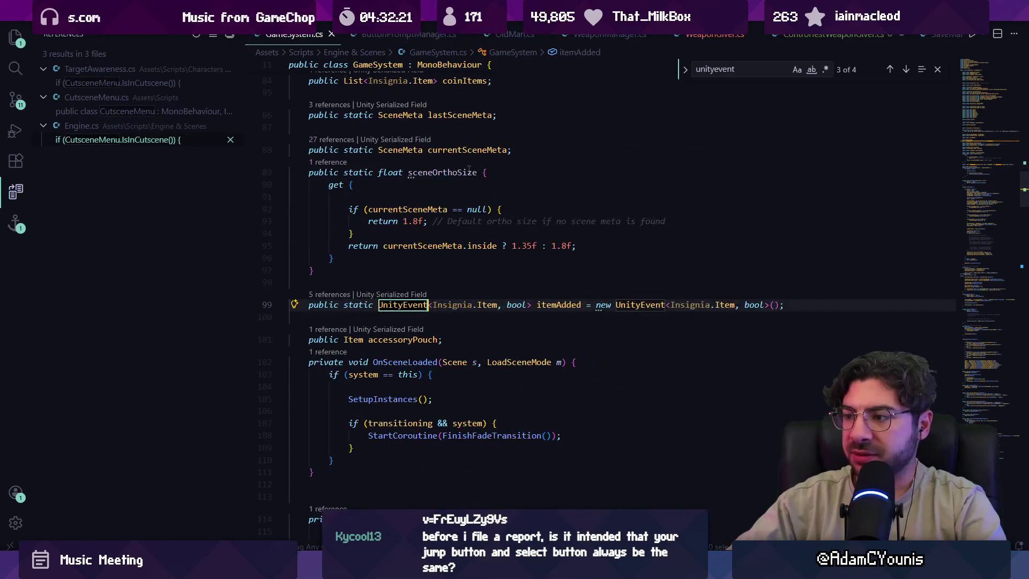
Return to ControlTestWeaponGiver.cs and search it for 'weapongiver' to find the class name.
{"action": "key", "text": "Escape"}
{"action": "key", "text": "alt+Left"}
{"action": "key", "text": "alt+Left"}
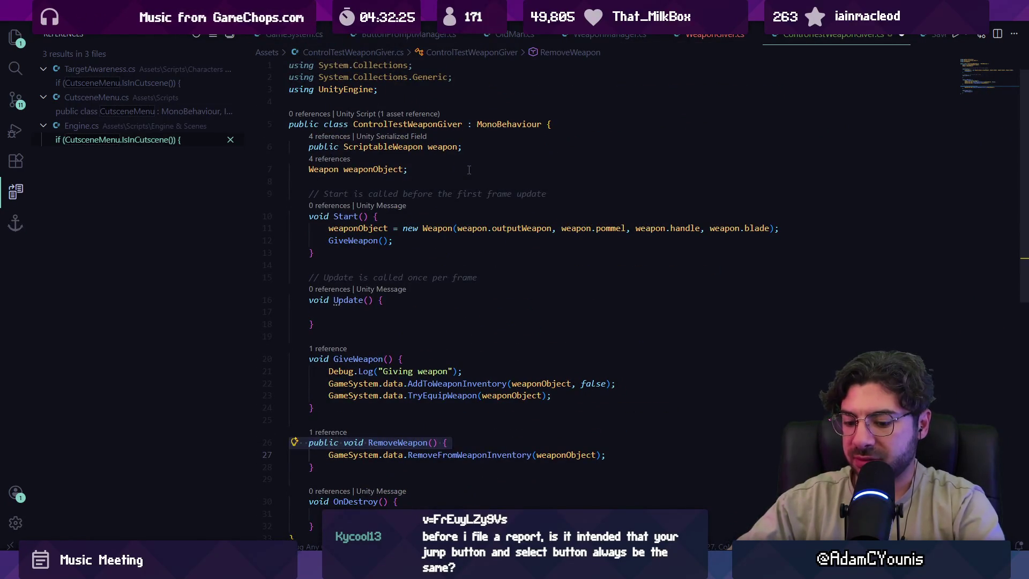
{"action": "key", "text": "ctrl+f"}
{"action": "type", "text": "weapongiver"}
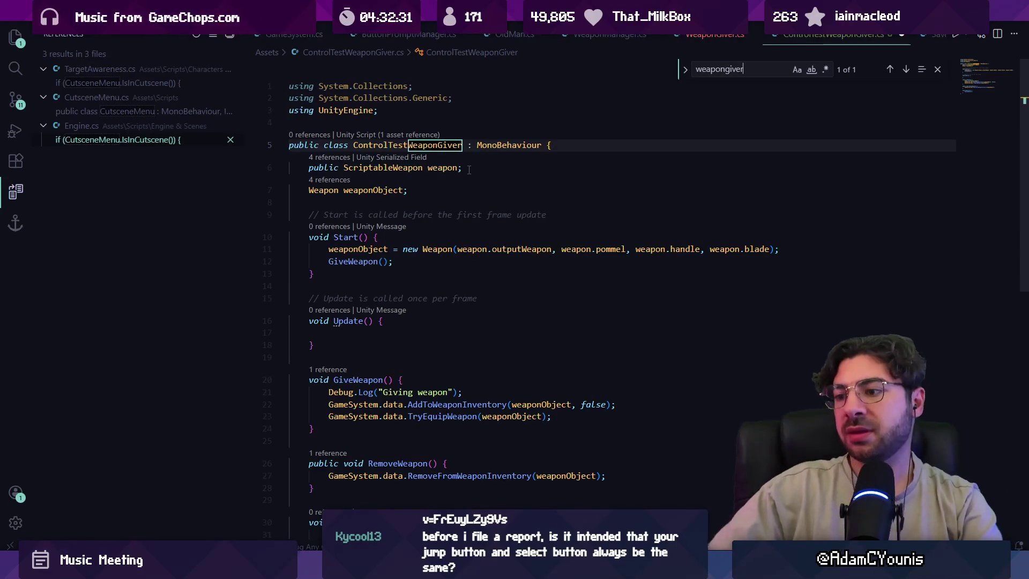
{"action": "key", "text": "Escape"}
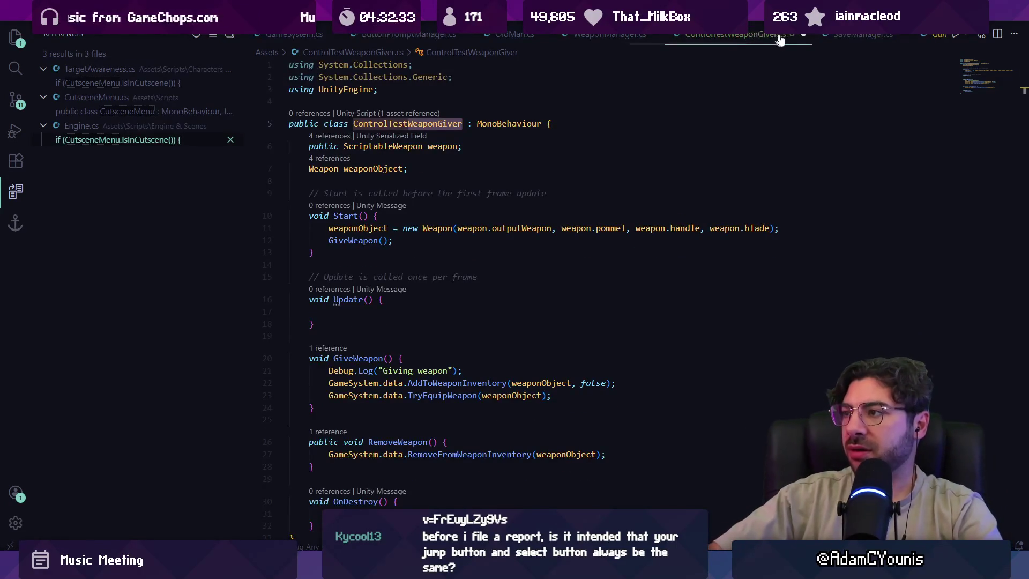
{"action": "left_click", "coordinate": [551, 254]}
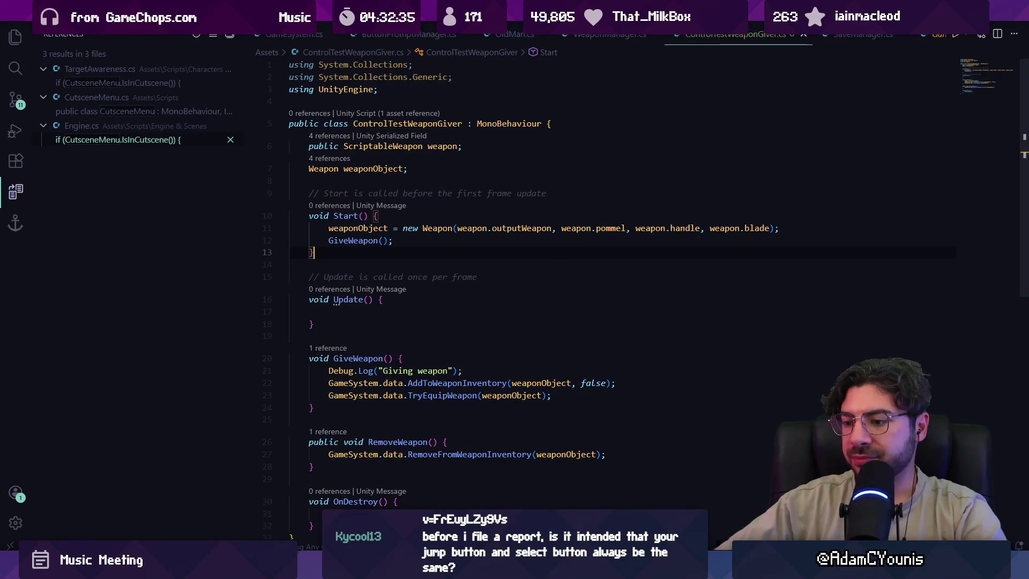
{"action": "key", "text": "alt+Tab"}
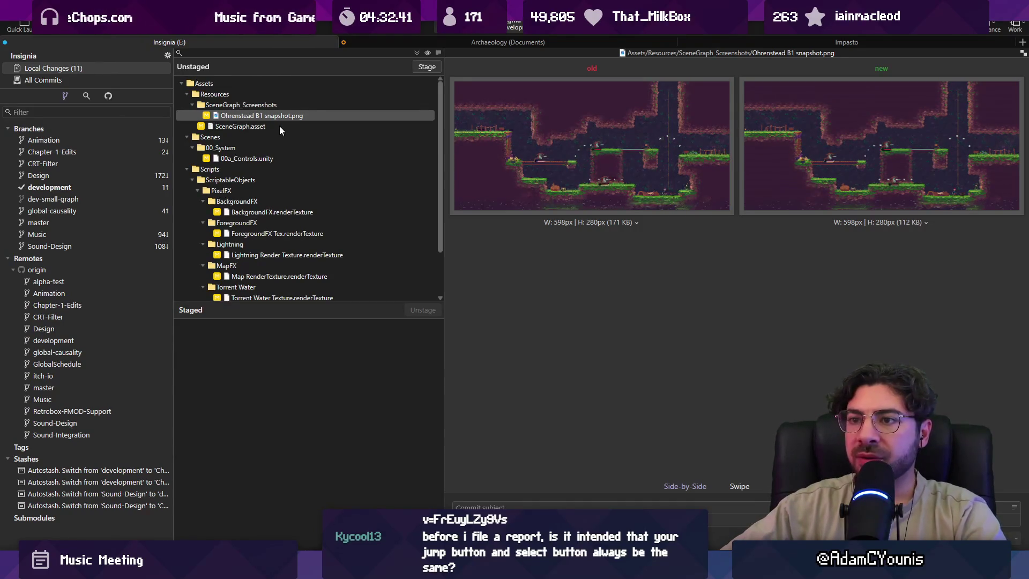
Review the diffs for 00a_Controls.unity, ControlTestWeaponGiver.cs and Cloud Shader.mat.
{"action": "left_click", "coordinate": [275, 157]}
{"action": "scroll", "coordinate": [274, 155], "scroll_direction": "down", "scroll_amount": 2}
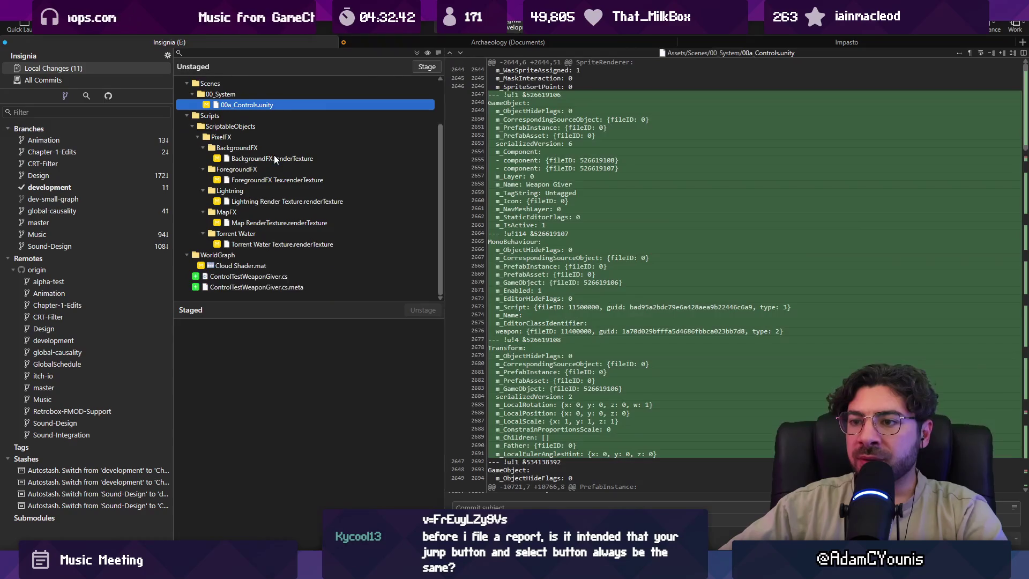
{"action": "left_click", "coordinate": [271, 276]}
{"action": "left_click", "coordinate": [269, 266]}
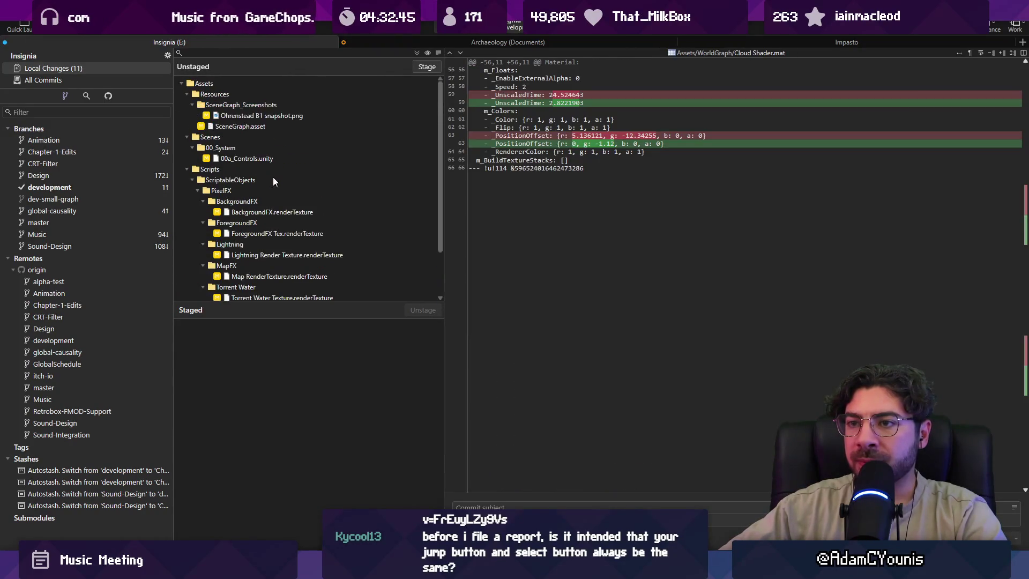
Discard the changes in all 11 files under the Assets folder.
{"action": "left_click", "coordinate": [260, 86]}
{"action": "right_click", "coordinate": [259, 88]}
{"action": "left_click", "coordinate": [300, 162]}
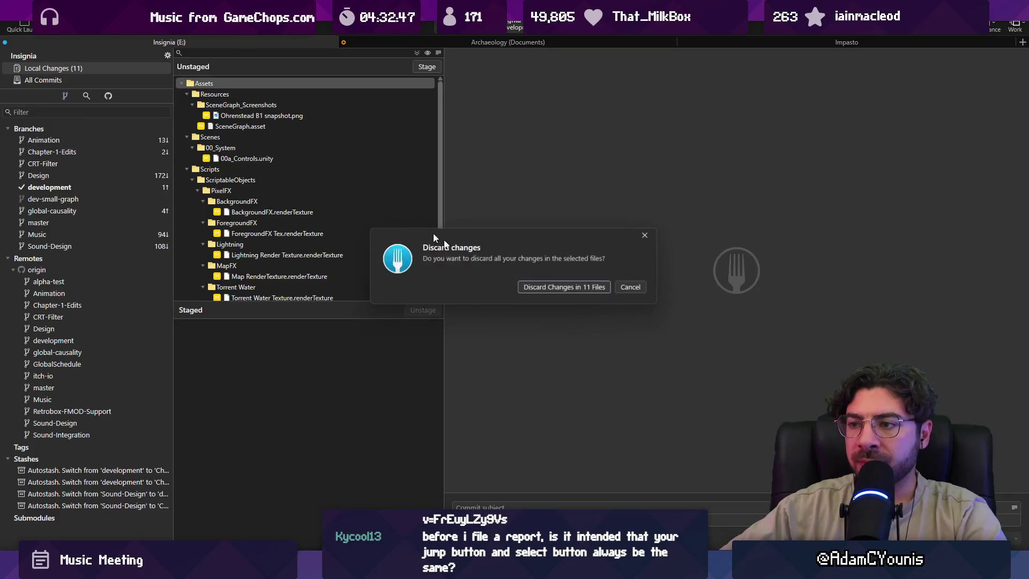
{"action": "left_click", "coordinate": [548, 288]}
{"action": "key", "text": "alt+Tab"}
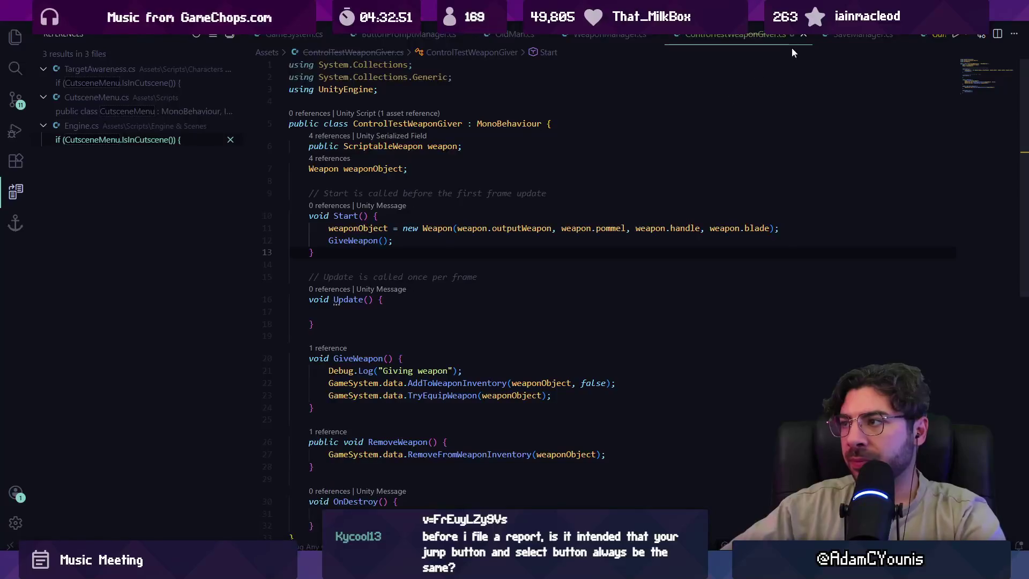
Close the ControlTestWeaponGiver.cs tab and accept Unity's externally-modified prompt so scripts reload.
{"action": "left_click", "coordinate": [803, 34]}
{"action": "key", "text": "alt+Tab"}
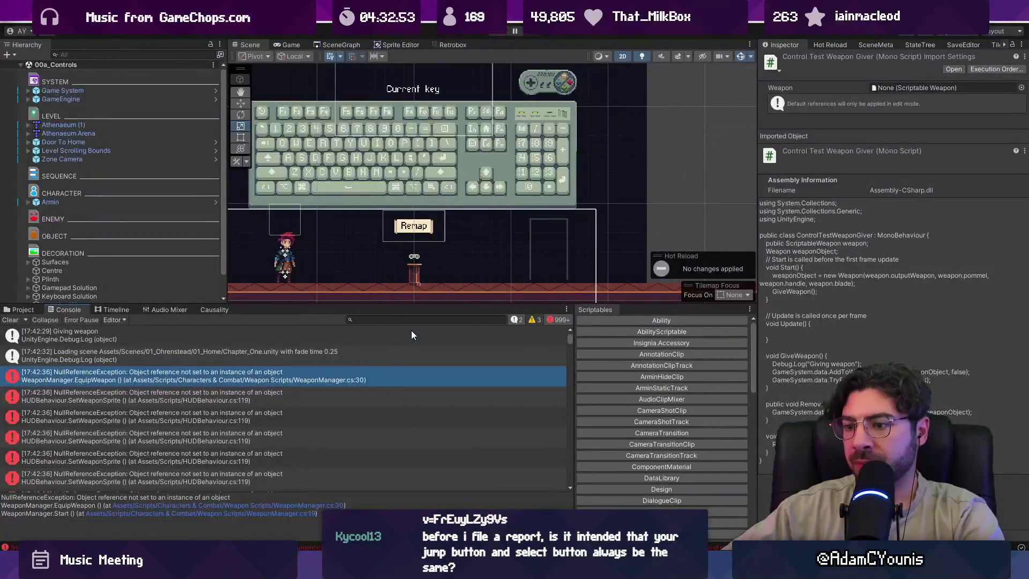
{"action": "left_click", "coordinate": [543, 303]}
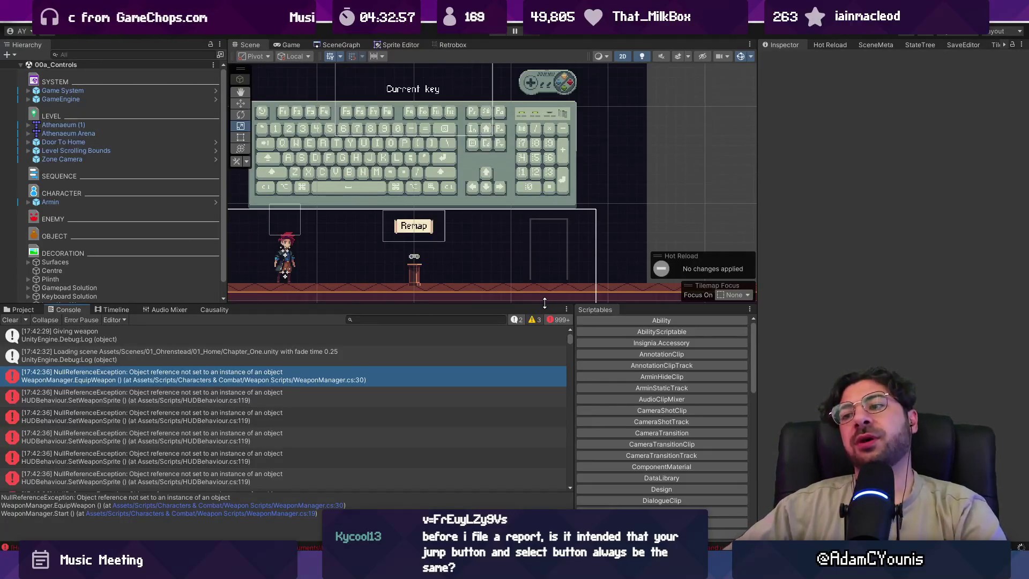
{"action": "mouse_move", "coordinate": [328, 568]}
{"action": "key", "text": "alt+Tab"}
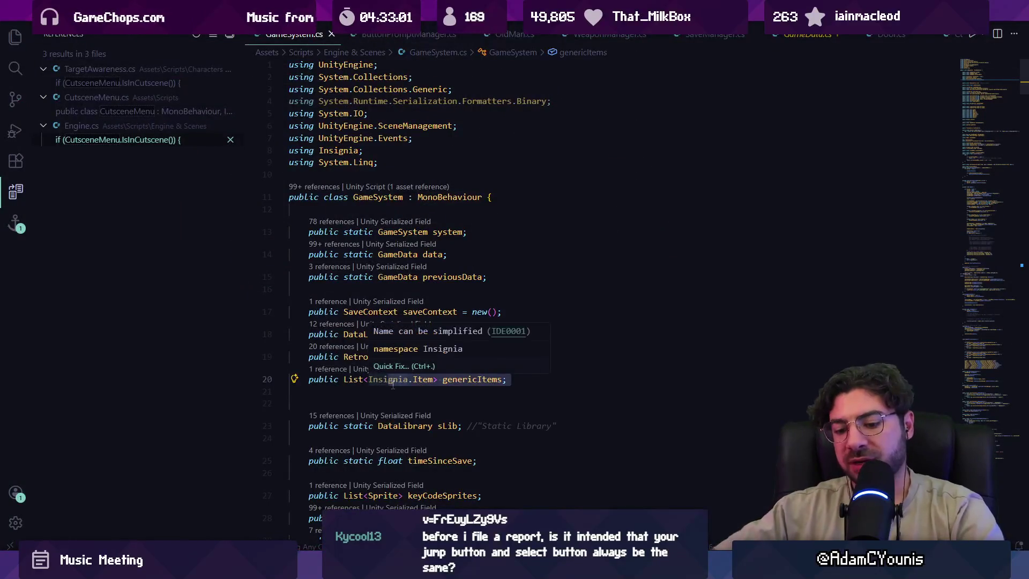
Open ArminBehaviour.cs and search it for 'editor' to find the UNITY_EDITOR block.
{"action": "key", "text": "ctrl+p"}
{"action": "type", "text": "armin"}
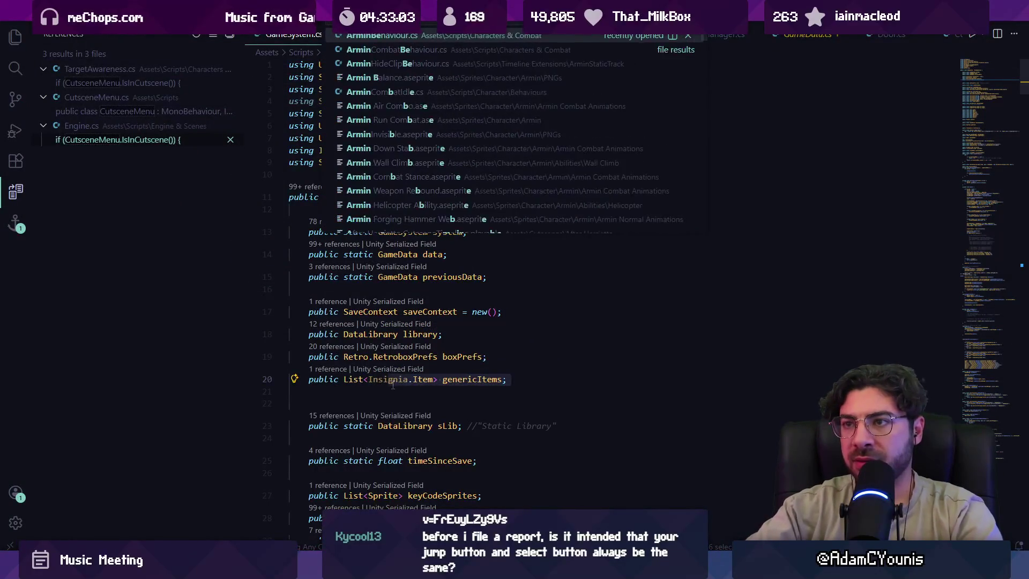
{"action": "key", "text": "Return"}
{"action": "key", "text": "ctrl+f"}
{"action": "type", "text": "swpr"}
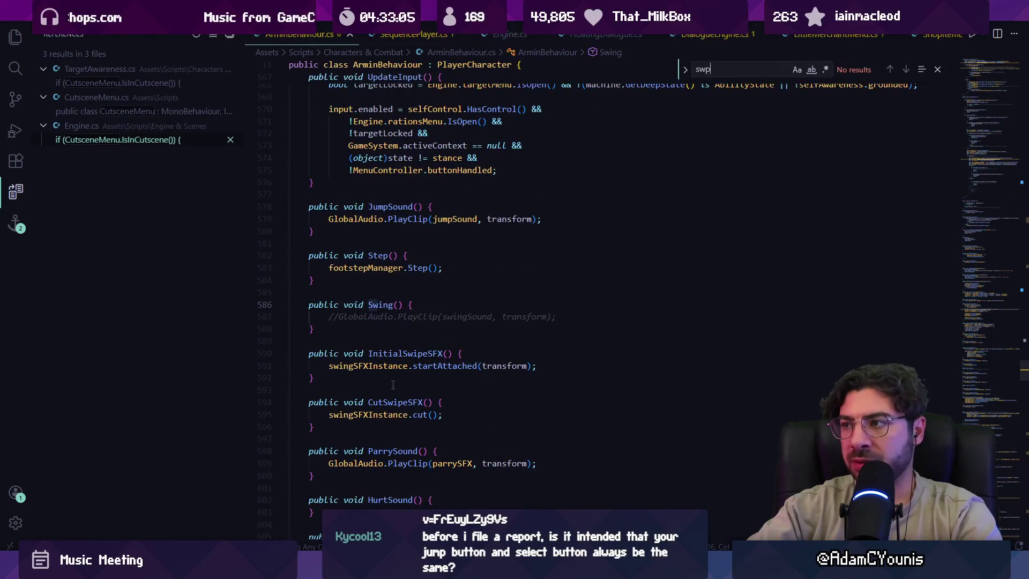
{"action": "key", "text": "BackSpace"}
{"action": "key", "text": "BackSpace"}
{"action": "key", "text": "BackSpace"}
{"action": "type", "text": "e"}
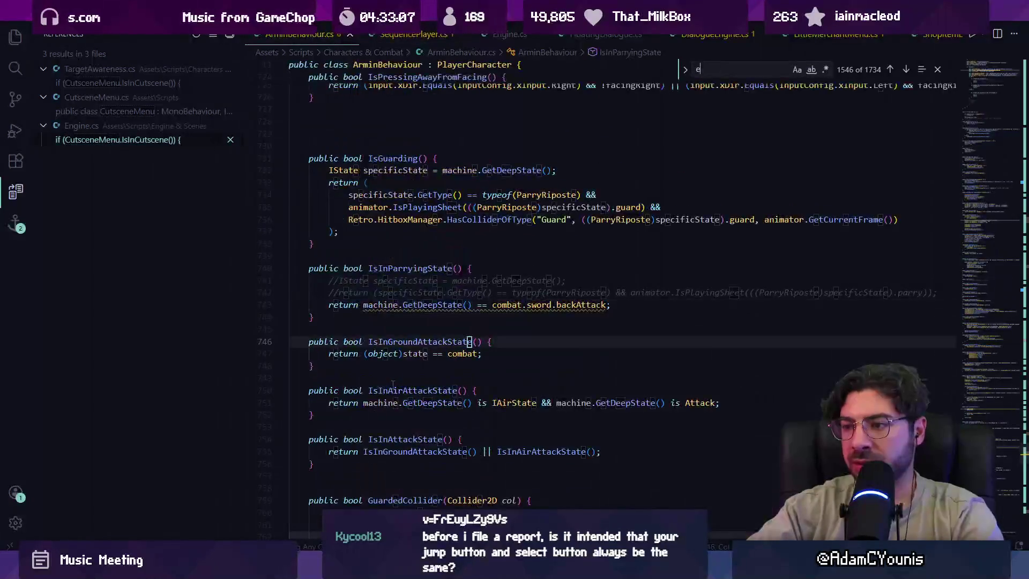
{"action": "type", "text": "ditor"}
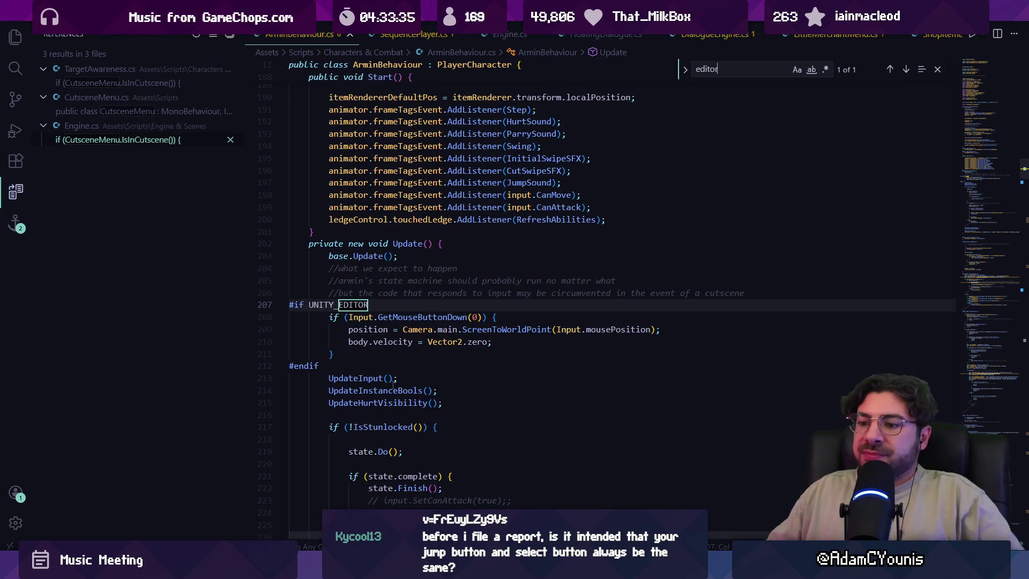
{"action": "key", "text": "alt+Tab"}
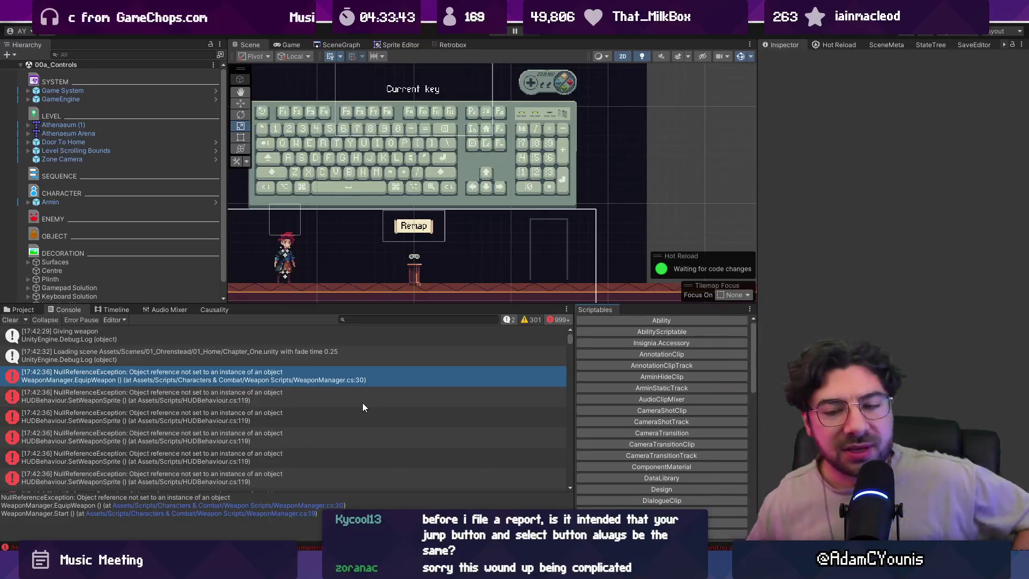
Enlarge the Scene view at the Console's expense and clear the Console.
{"action": "left_click_drag", "start_coordinate": [395, 304], "coordinate": [369, 402]}
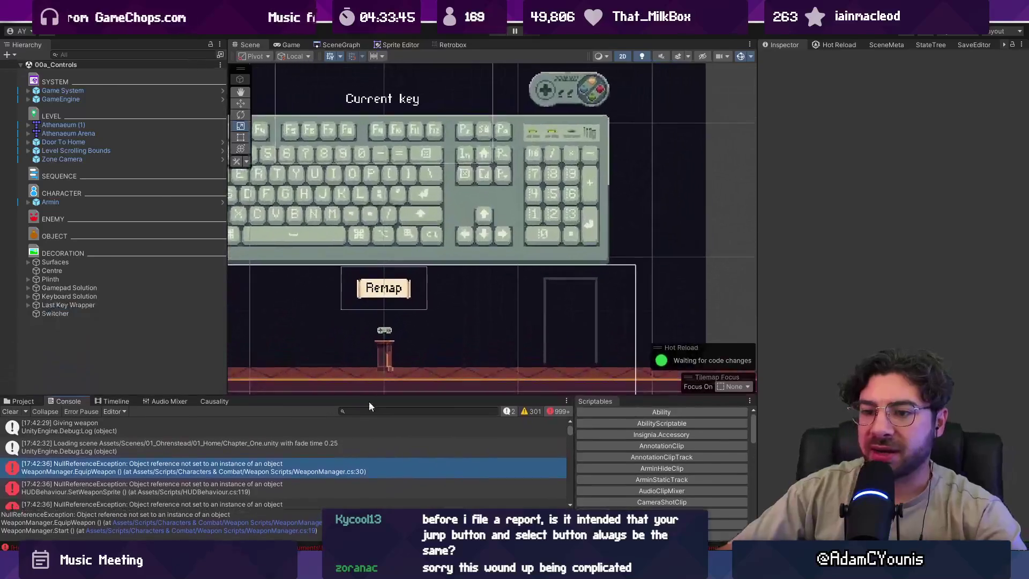
{"action": "left_click", "coordinate": [11, 411]}
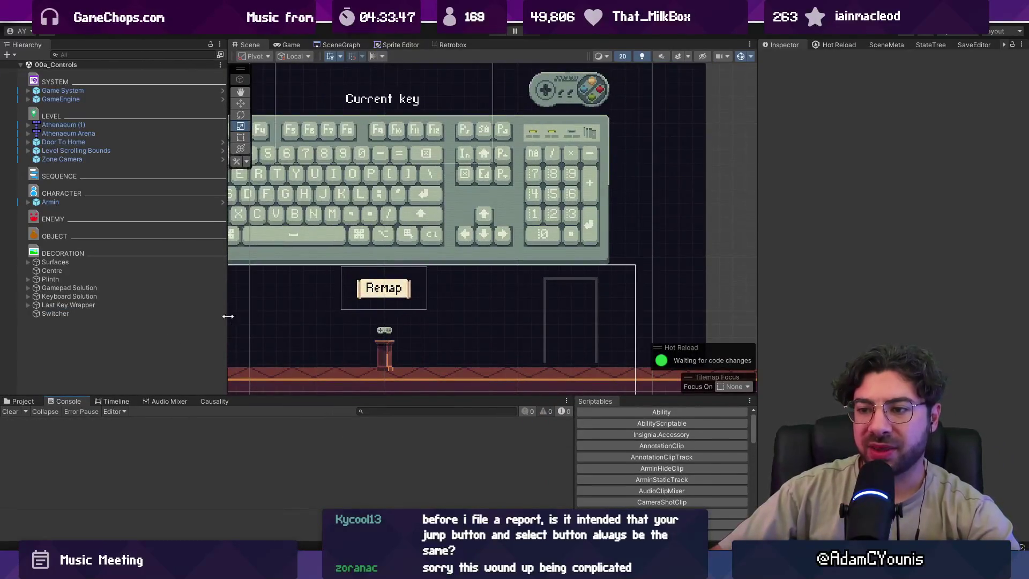
{"action": "left_click_drag", "start_coordinate": [227, 316], "coordinate": [176, 317]}
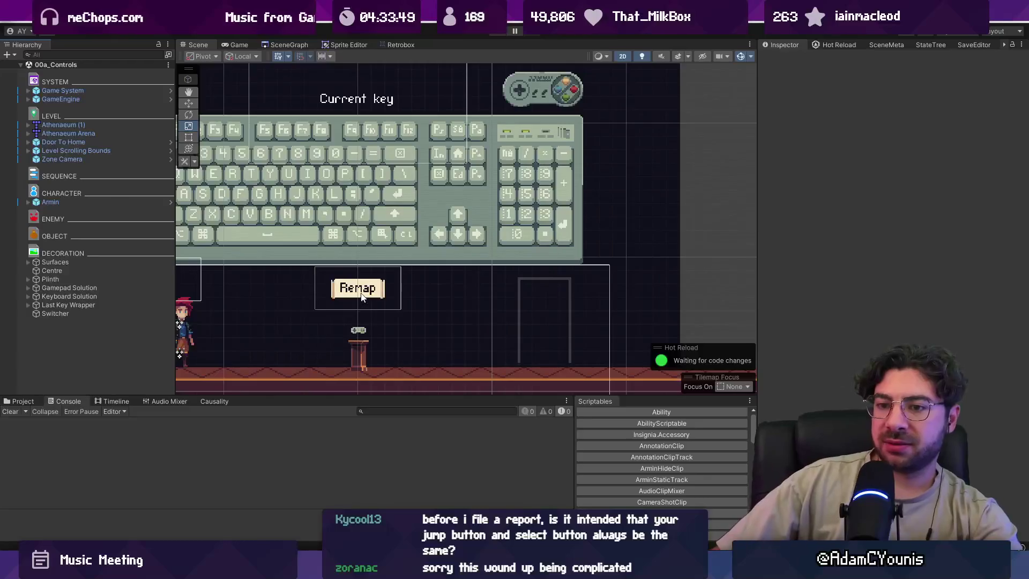
Select the Switcher object and pan the scene to centre the controls room.
{"action": "left_click", "coordinate": [117, 312]}
{"action": "scroll", "coordinate": [290, 308], "scroll_direction": "down", "scroll_amount": 1}
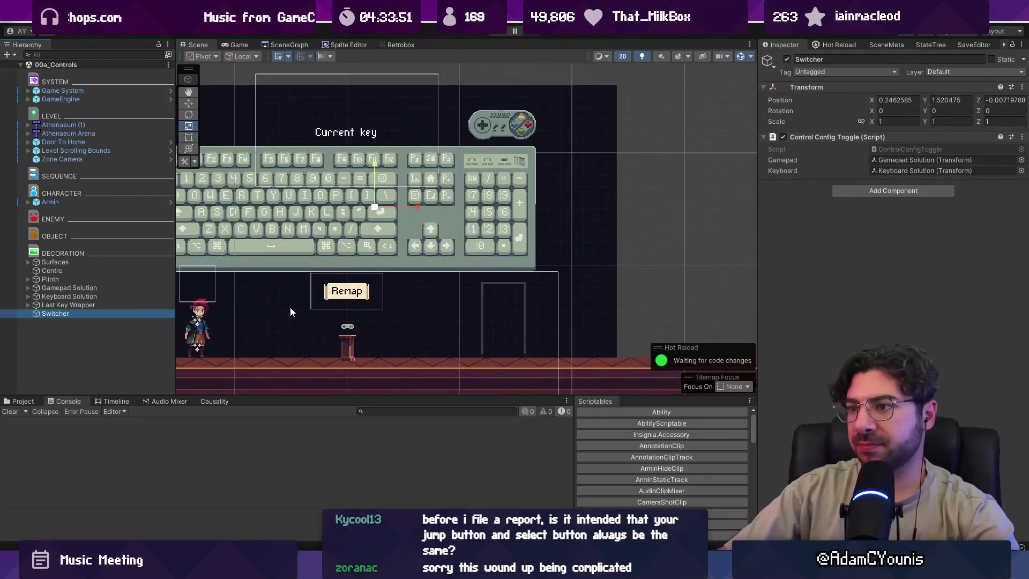
{"action": "left_click_drag", "start_coordinate": [290, 307], "coordinate": [445, 244]}
{"action": "mouse_move", "coordinate": [445, 570]}
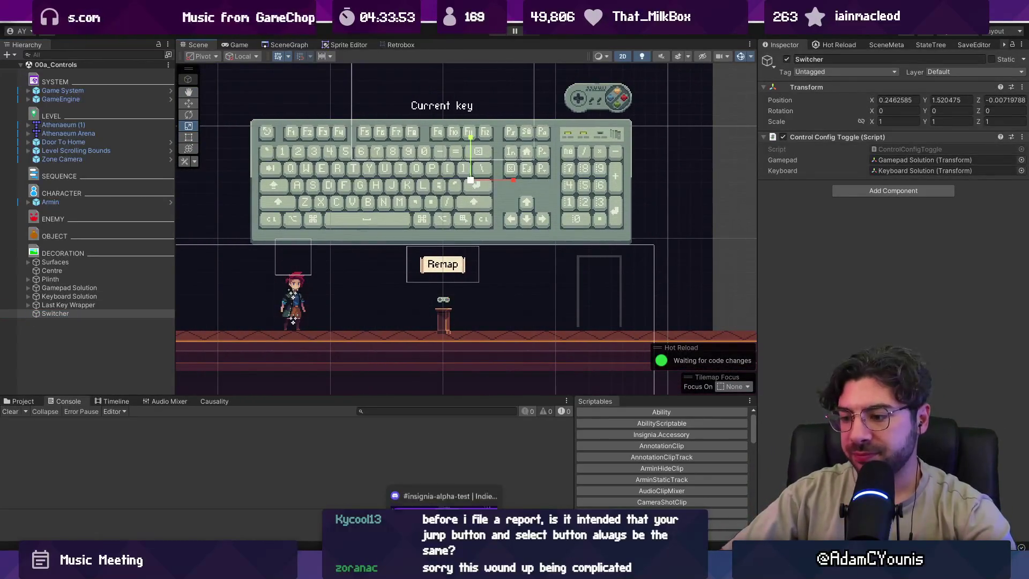
{"action": "left_click", "coordinate": [445, 492]}
{"action": "type", "text": "0.8.4-a"}
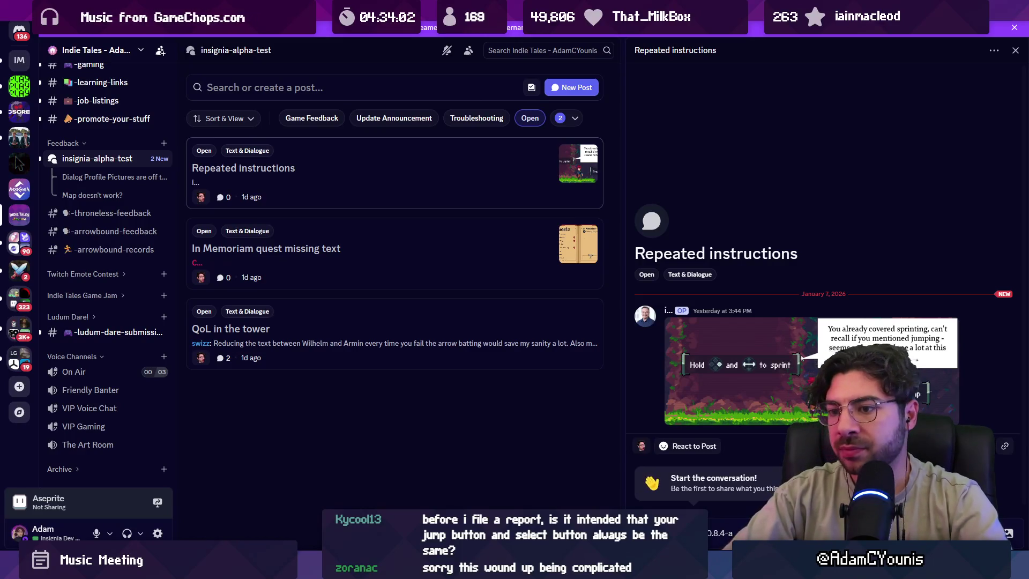
Reply 'removed in 0.8.4-a' and close the Repeated instructions post.
{"action": "key", "text": "Return"}
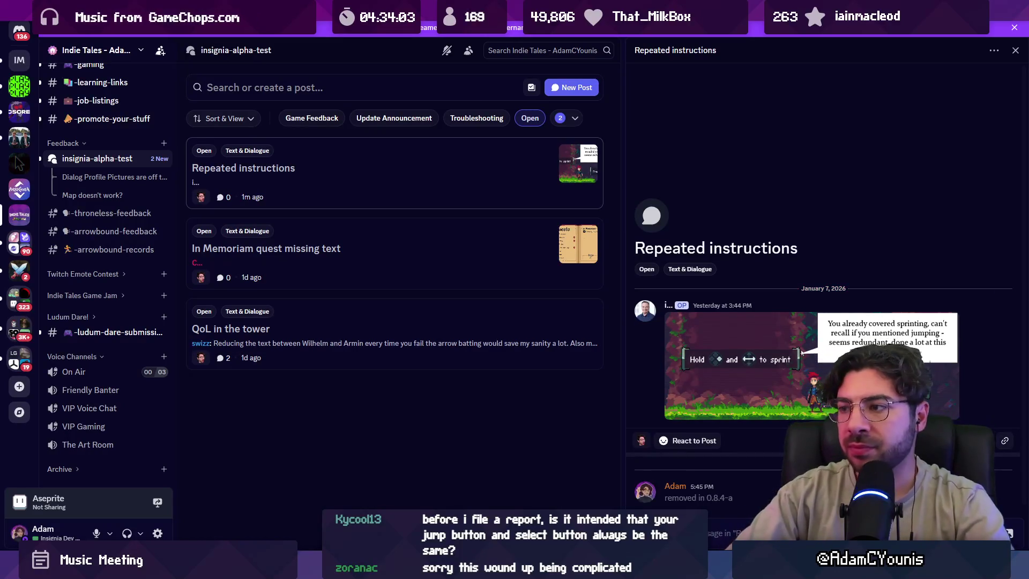
{"action": "right_click", "coordinate": [401, 190]}
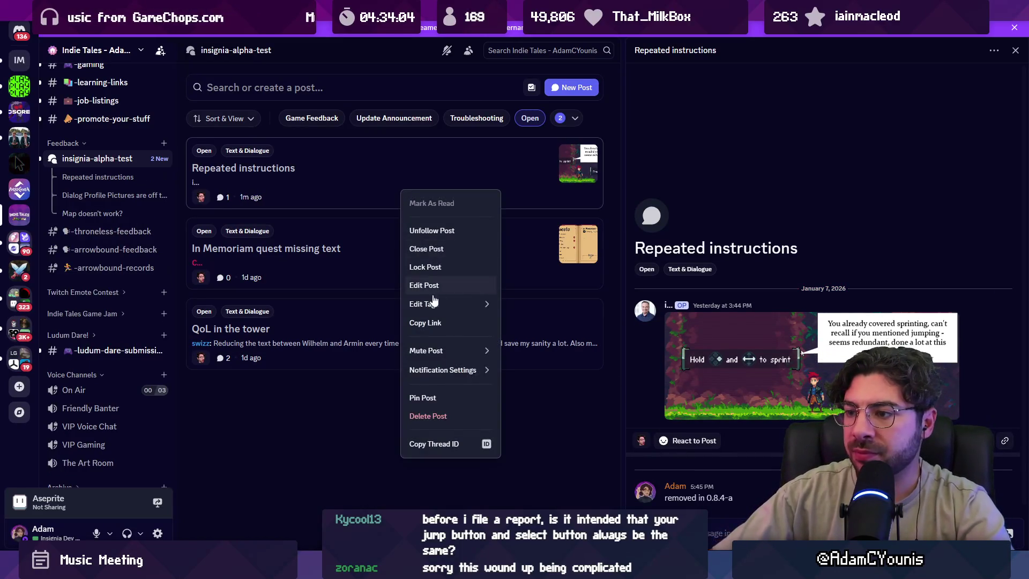
{"action": "left_click", "coordinate": [430, 250]}
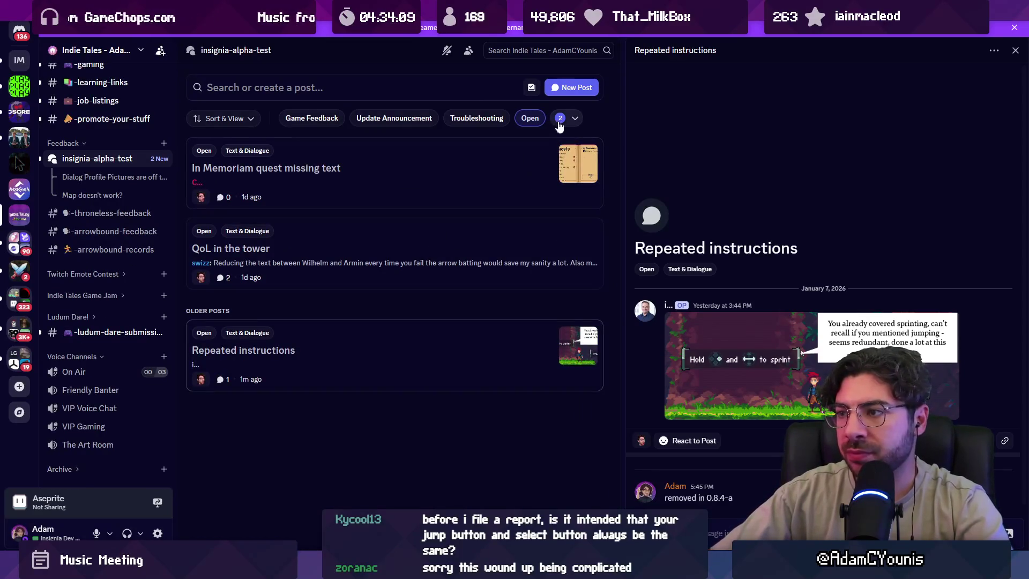
{"action": "key", "text": "alt+Tab"}
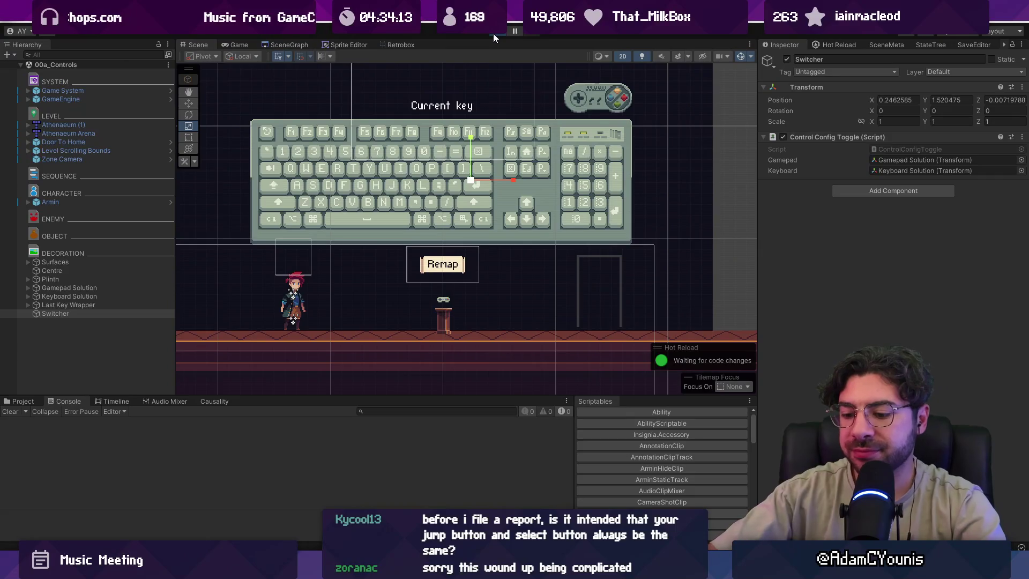
Playtest 00a_Controls, running and jumping left and right past the pedestal toward the door.
{"action": "left_click", "coordinate": [493, 33]}
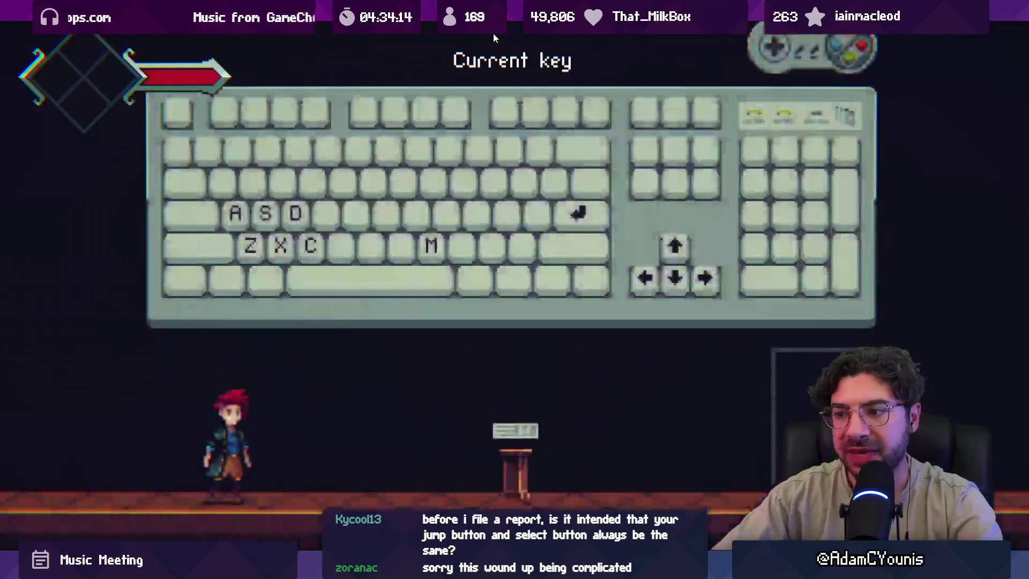
{"action": "key", "text": "Right"}
{"action": "key", "text": "z"}
{"action": "key", "text": "Right"}
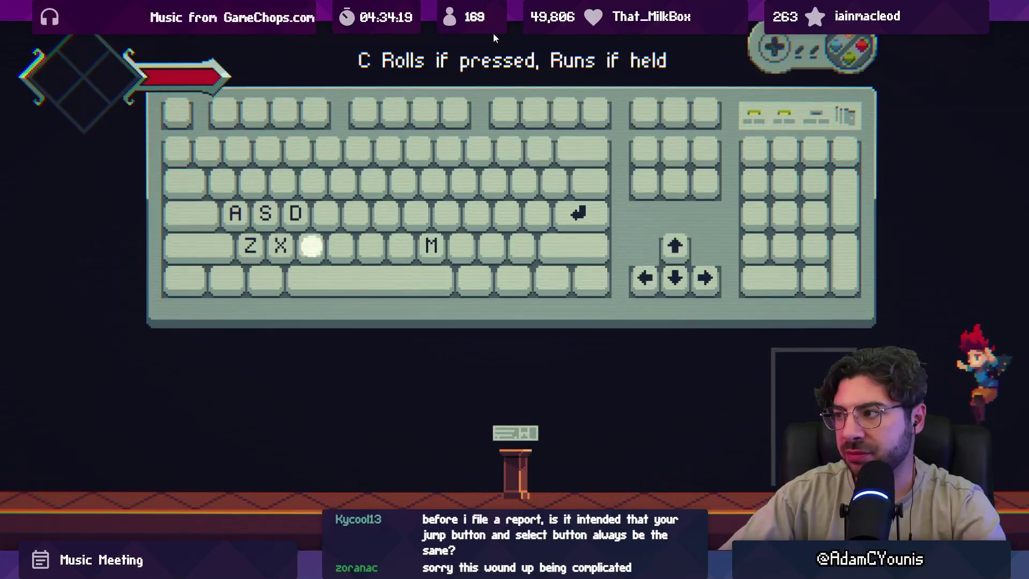
{"action": "key", "text": "Left"}
{"action": "key", "text": "z"}
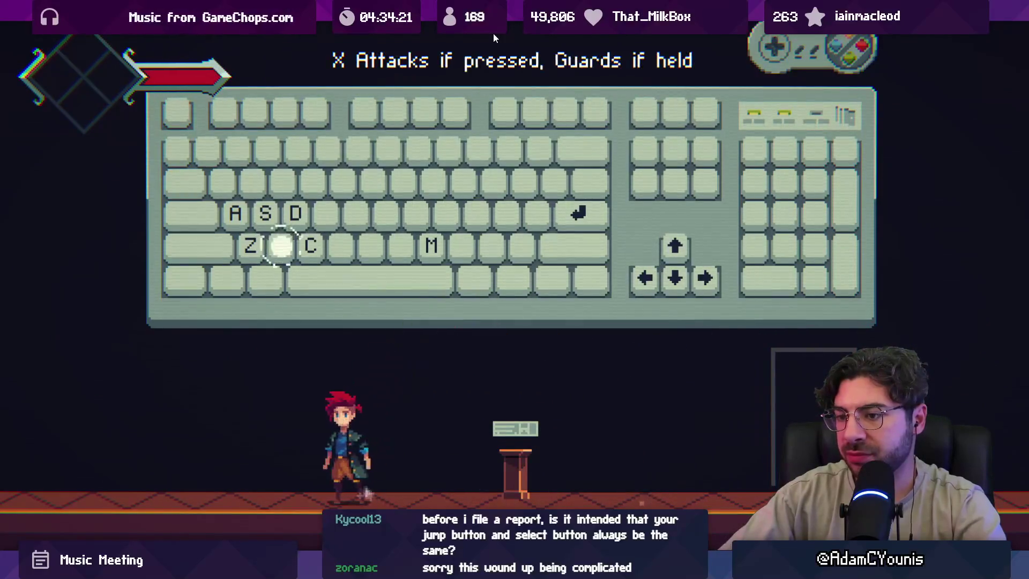
{"action": "key", "text": "Right"}
{"action": "key", "text": "z"}
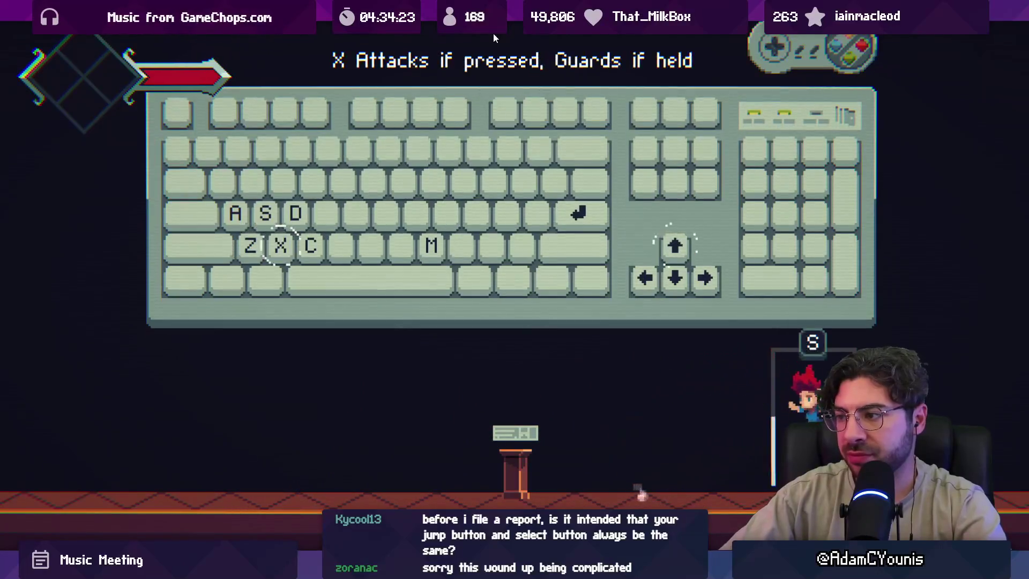
{"action": "key", "text": "Left"}
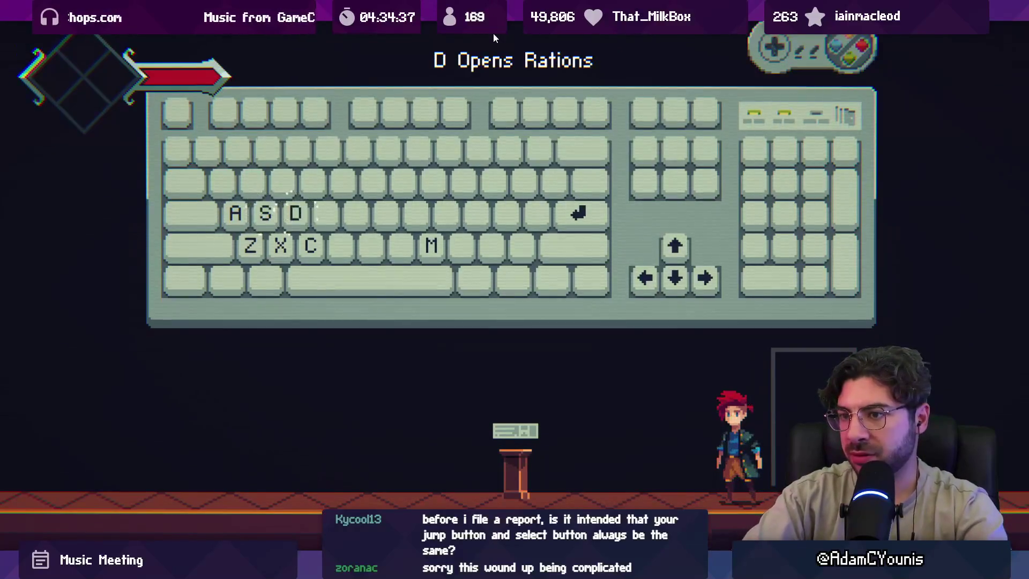
{"action": "left_click", "coordinate": [492, 33]}
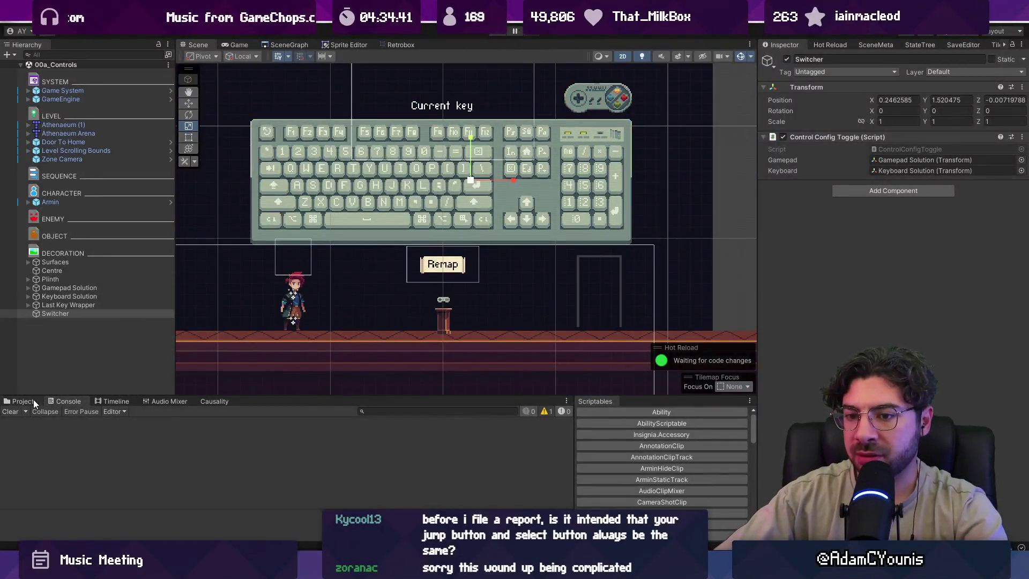
Focus the Project search, then check the UpdateInstanceBools call in ArminBehaviour.cs.
{"action": "key", "text": "ctrl+5"}
{"action": "left_click", "coordinate": [374, 413]}
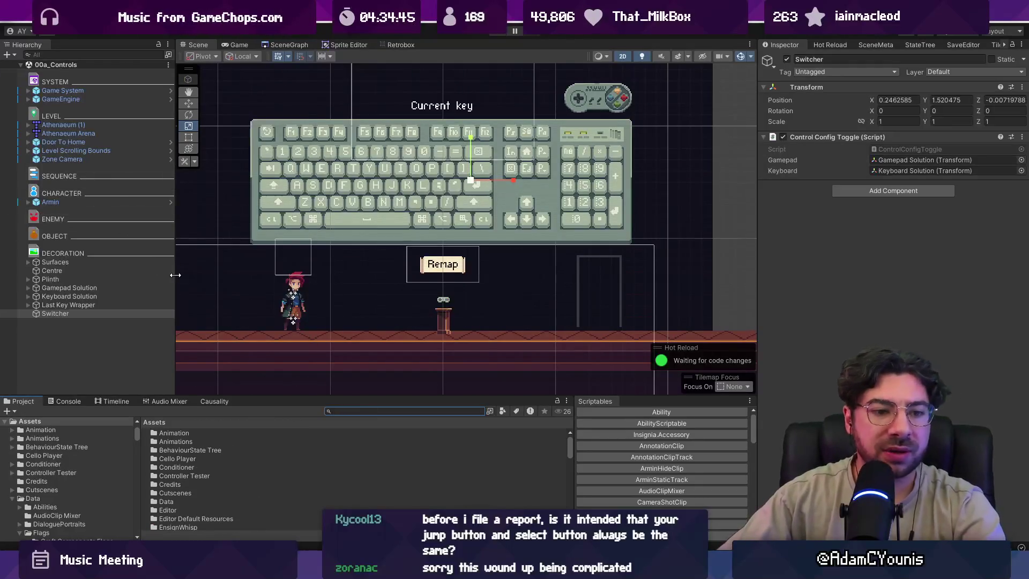
{"action": "key", "text": "alt+Tab"}
{"action": "left_click", "coordinate": [423, 390]}
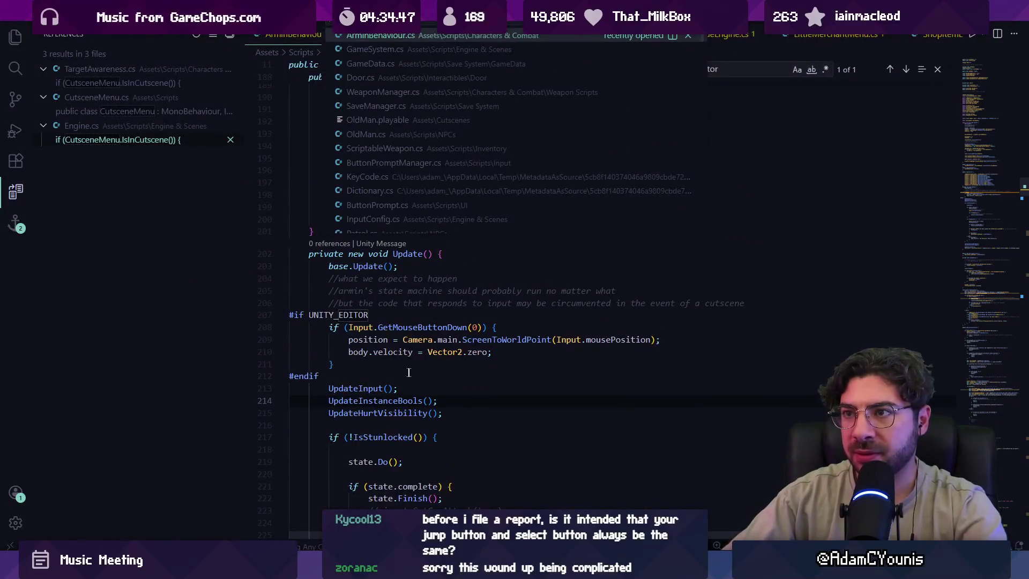
{"action": "key", "text": "Escape"}
{"action": "mouse_move", "coordinate": [327, 568]}
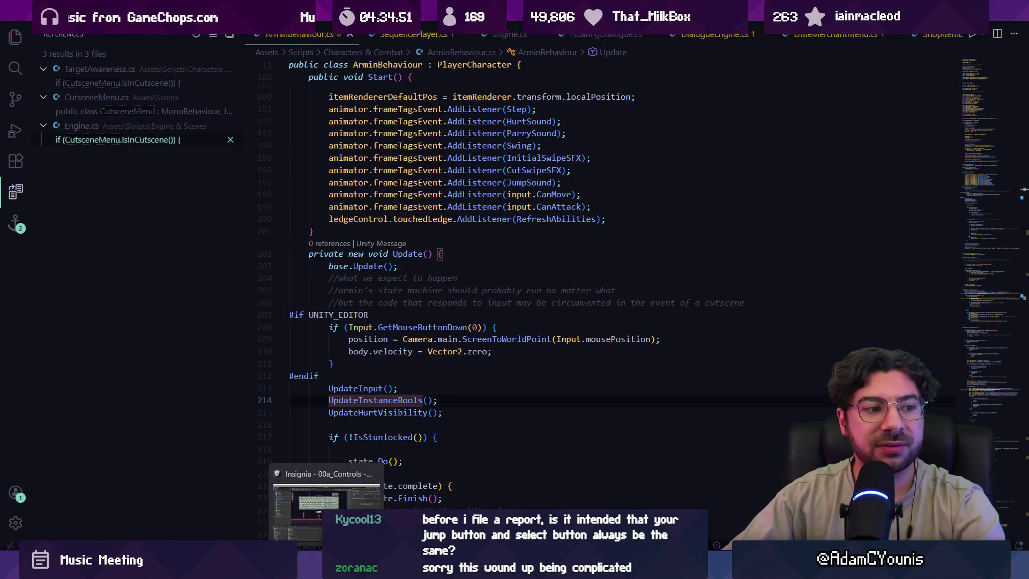
{"action": "left_click", "coordinate": [326, 508]}
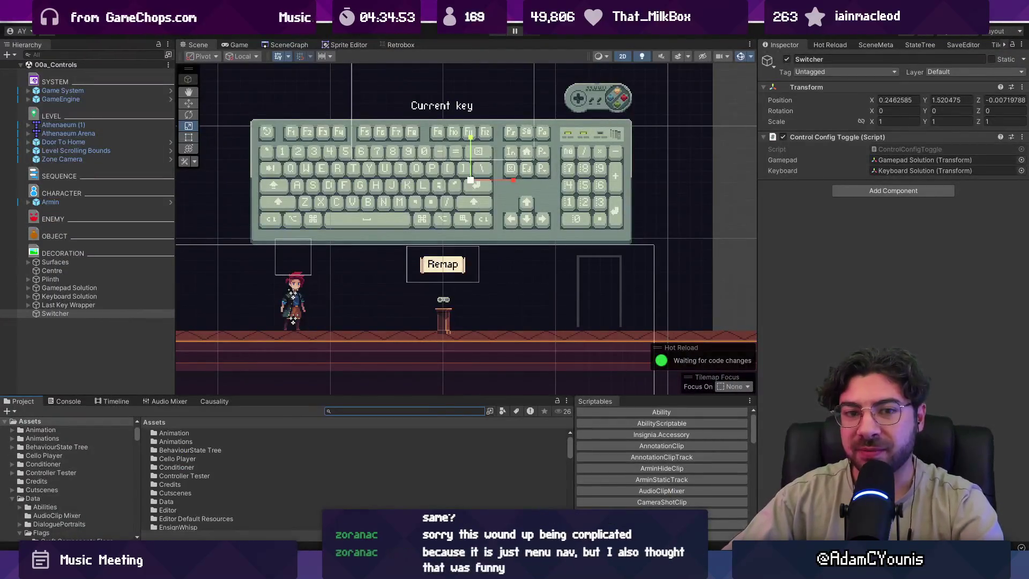
Check where ArminBehaviour's UNITY_EDITOR block ends, then play the controls scene again.
{"action": "mouse_move", "coordinate": [350, 568]}
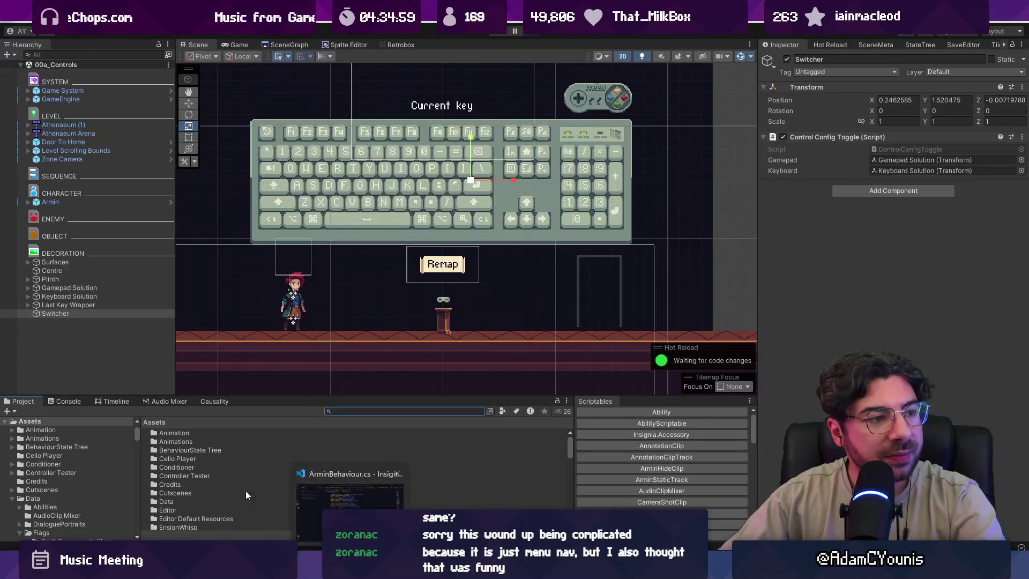
{"action": "scroll", "coordinate": [486, 249], "scroll_direction": "down", "scroll_amount": 1}
{"action": "scroll", "coordinate": [362, 276], "scroll_direction": "up", "scroll_amount": 2}
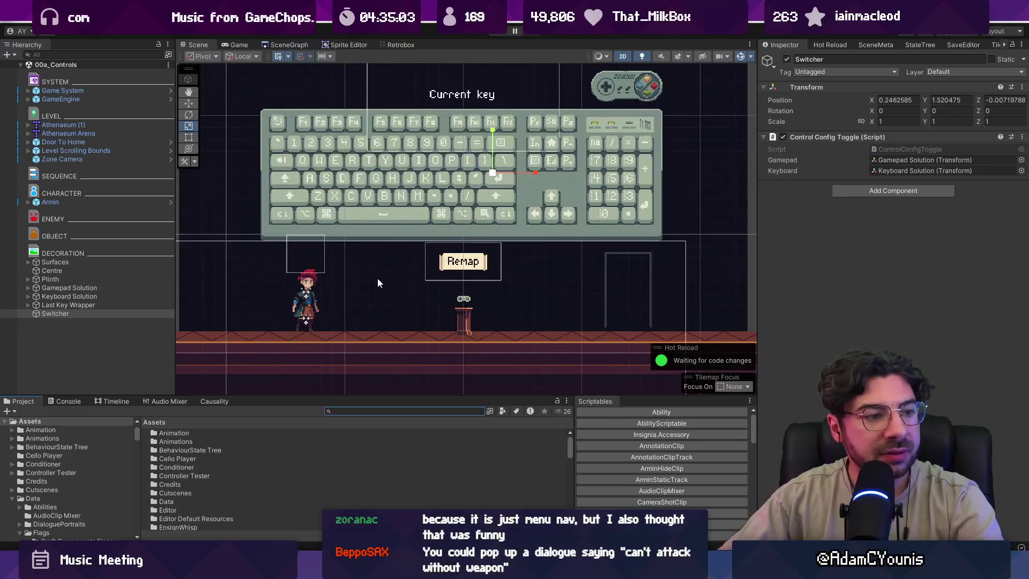
{"action": "left_click", "coordinate": [348, 514]}
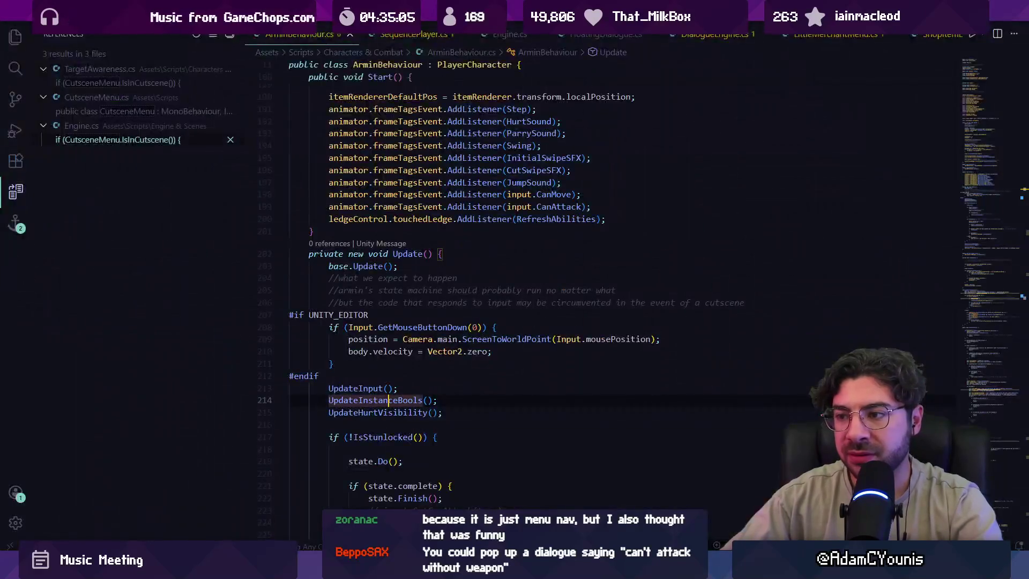
{"action": "left_click", "coordinate": [303, 376]}
{"action": "key", "text": "alt+Tab"}
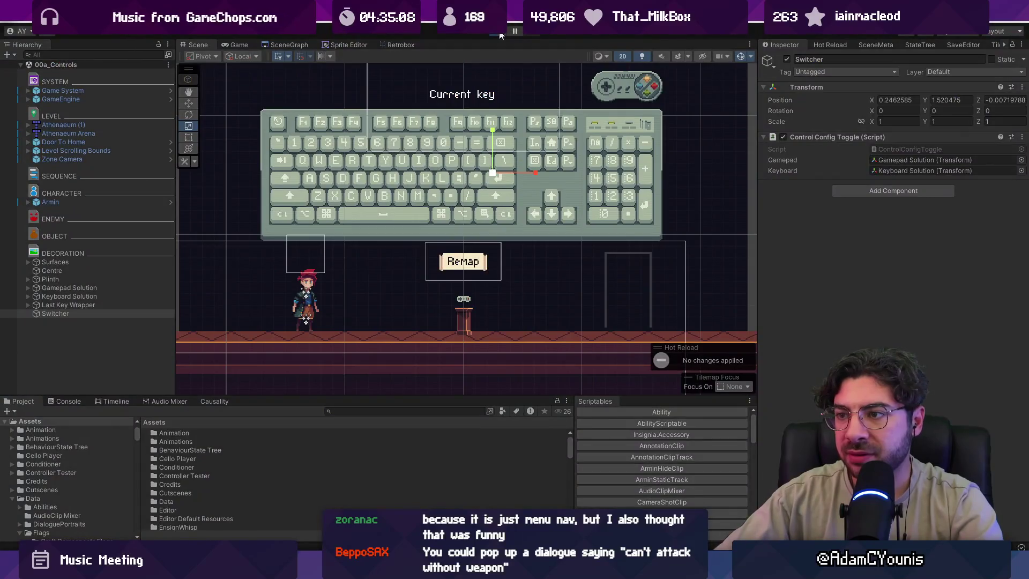
{"action": "left_click", "coordinate": [499, 35]}
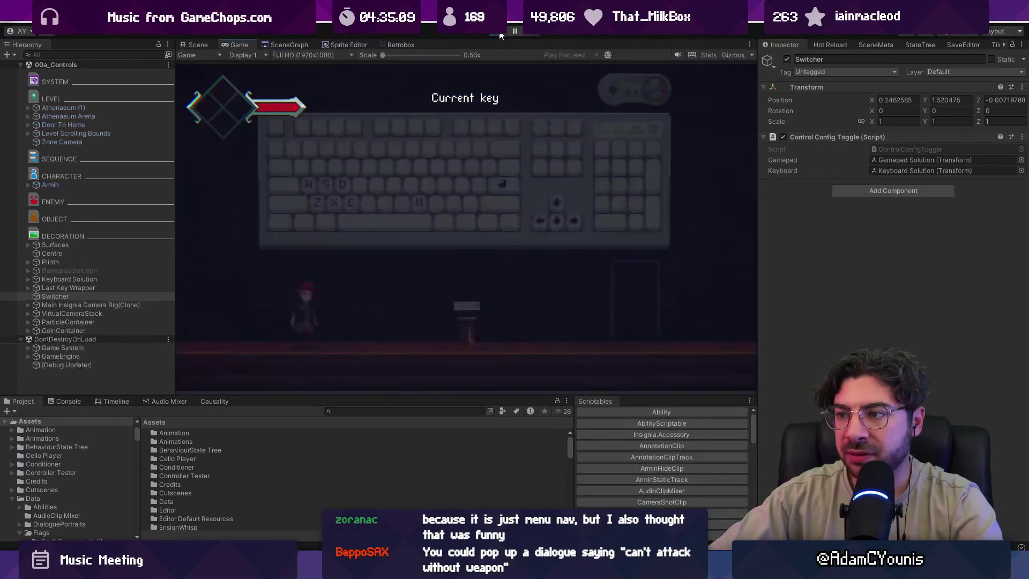
Jump and run the character to the doorway, stop play, and select GameEngine.
{"action": "key", "text": "z"}
{"action": "key", "text": "z"}
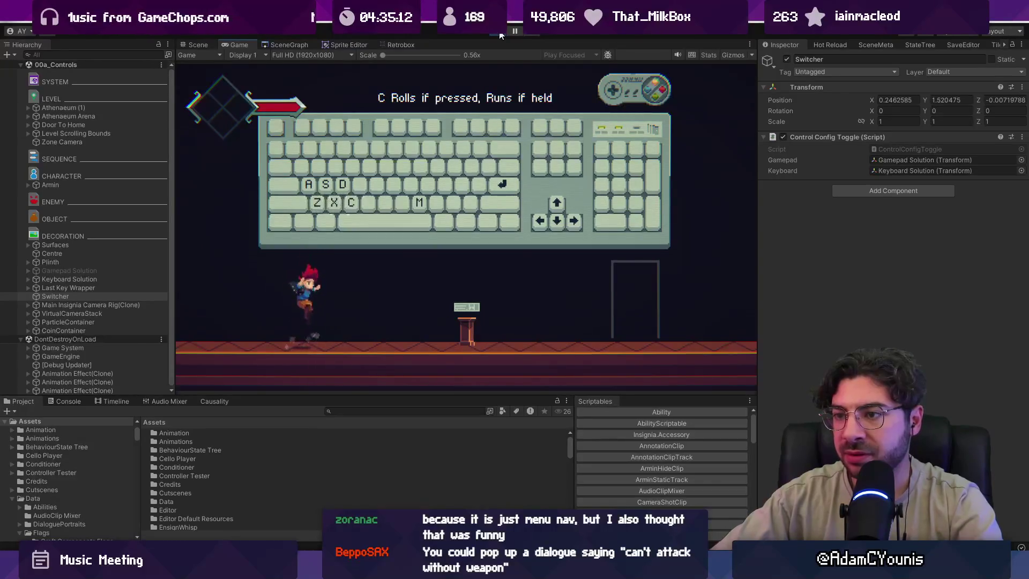
{"action": "key", "text": "z"}
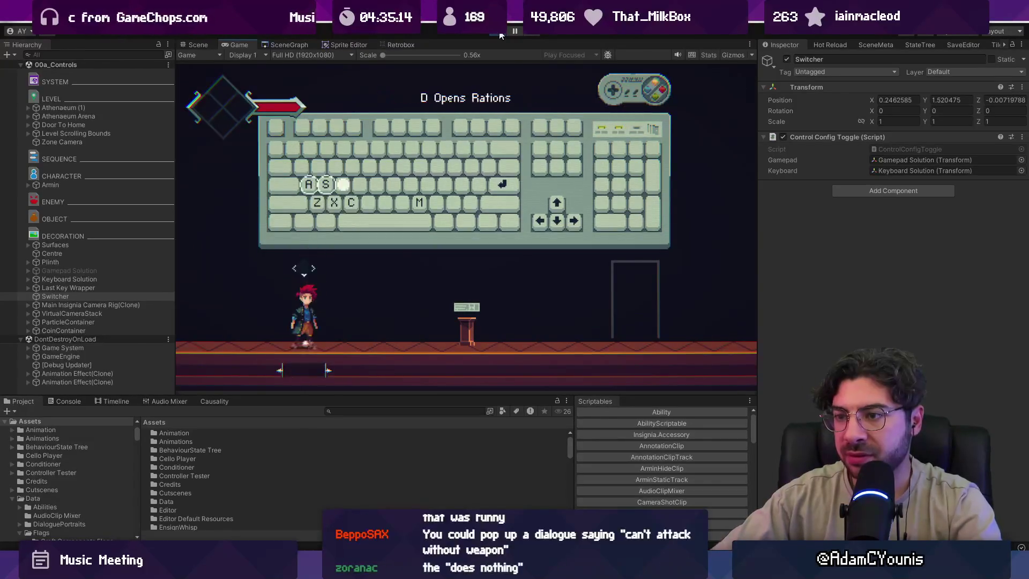
{"action": "key", "text": "Right"}
{"action": "key", "text": "z"}
{"action": "key", "text": "Right"}
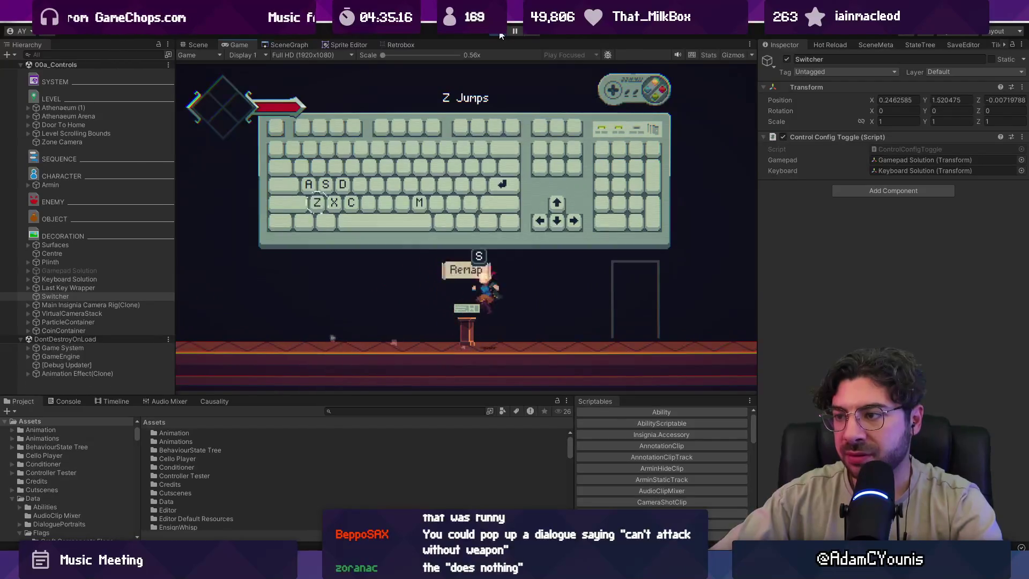
{"action": "key", "text": "z"}
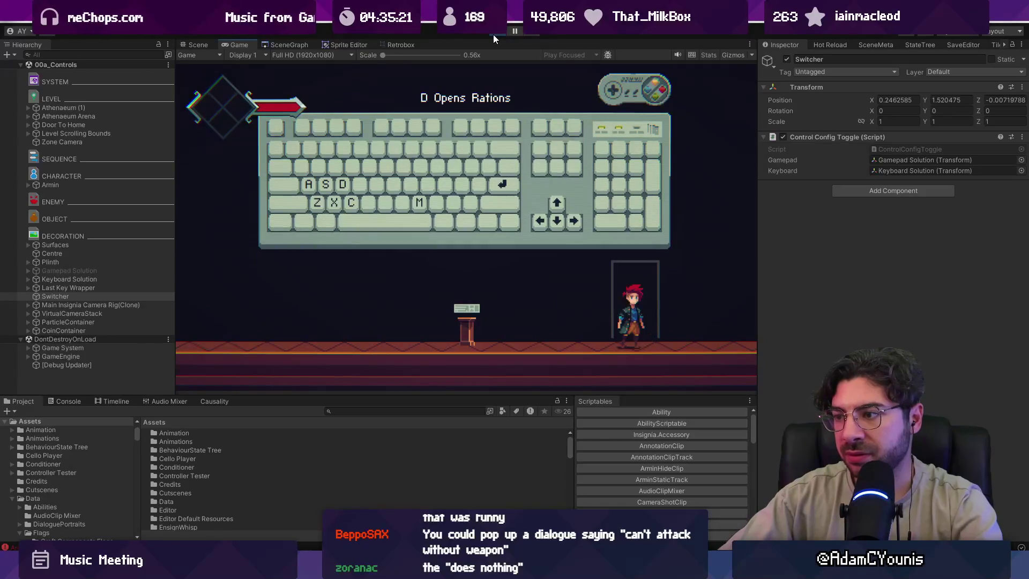
{"action": "left_click", "coordinate": [493, 35]}
{"action": "left_click", "coordinate": [61, 99]}
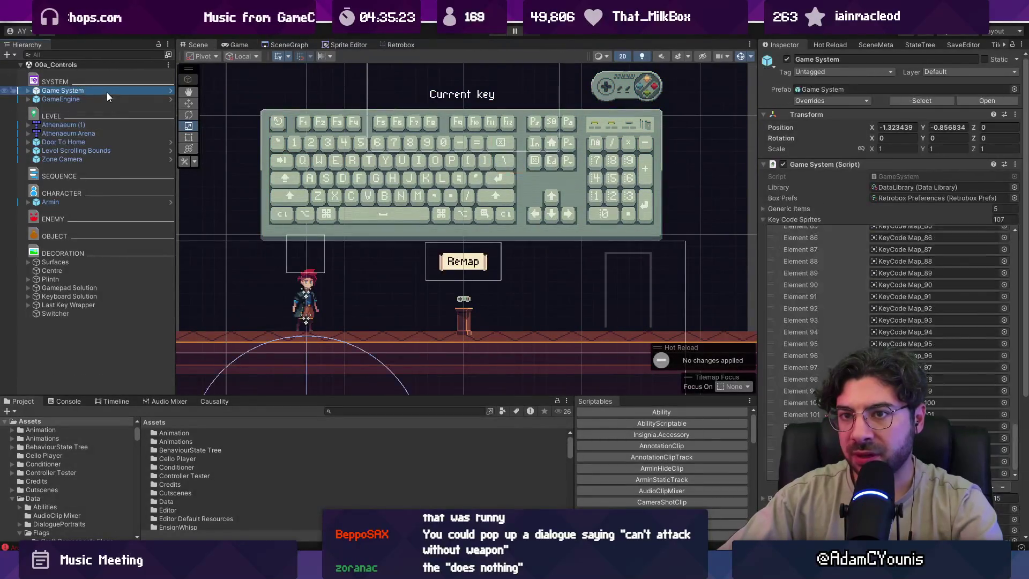
Set GameEngine's Progress State to NoProgress and start play maximized with F9.
{"action": "left_click", "coordinate": [1013, 188]}
{"action": "type", "text": "no pro"}
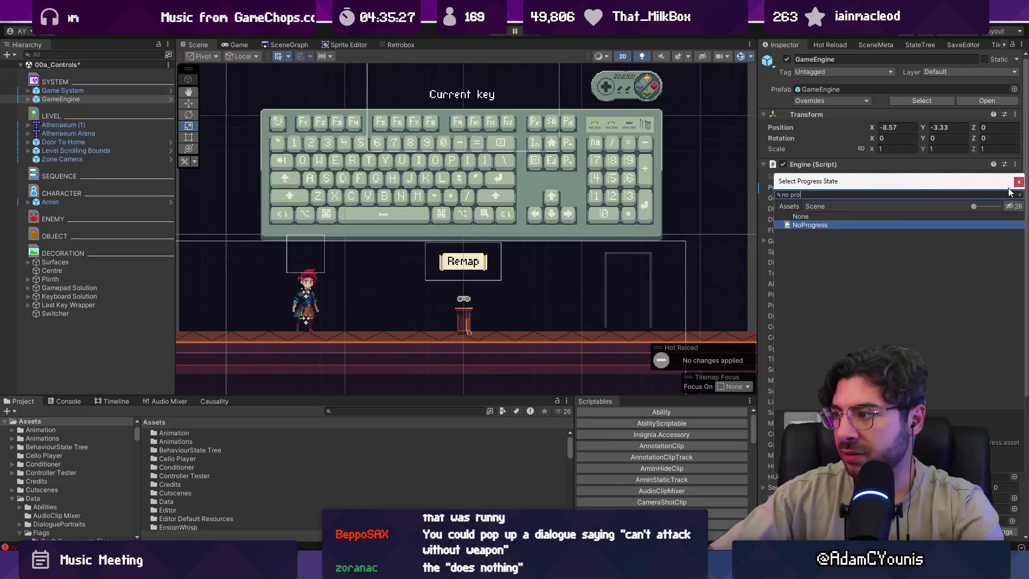
{"action": "key", "text": "Return"}
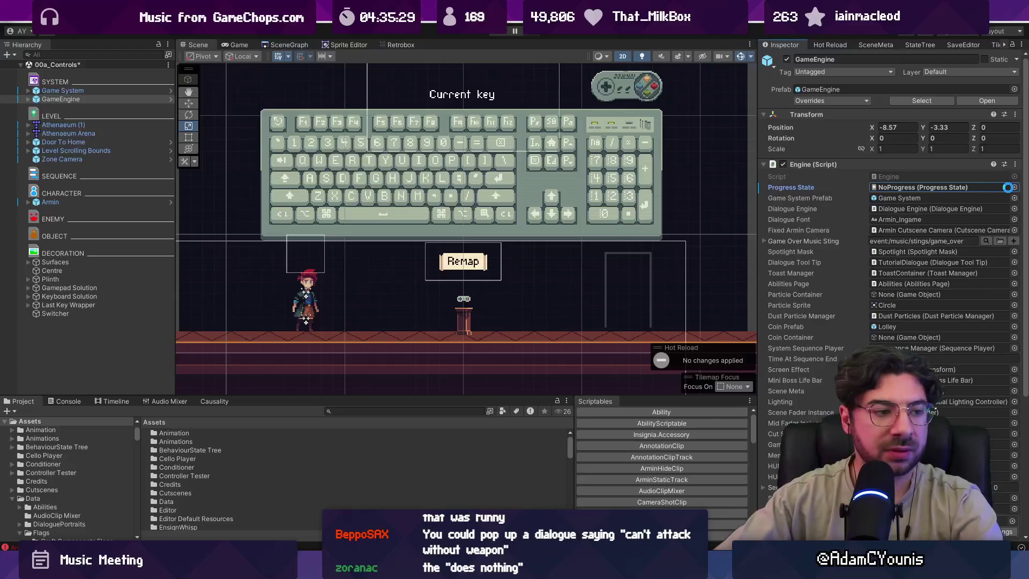
{"action": "key", "text": "F9"}
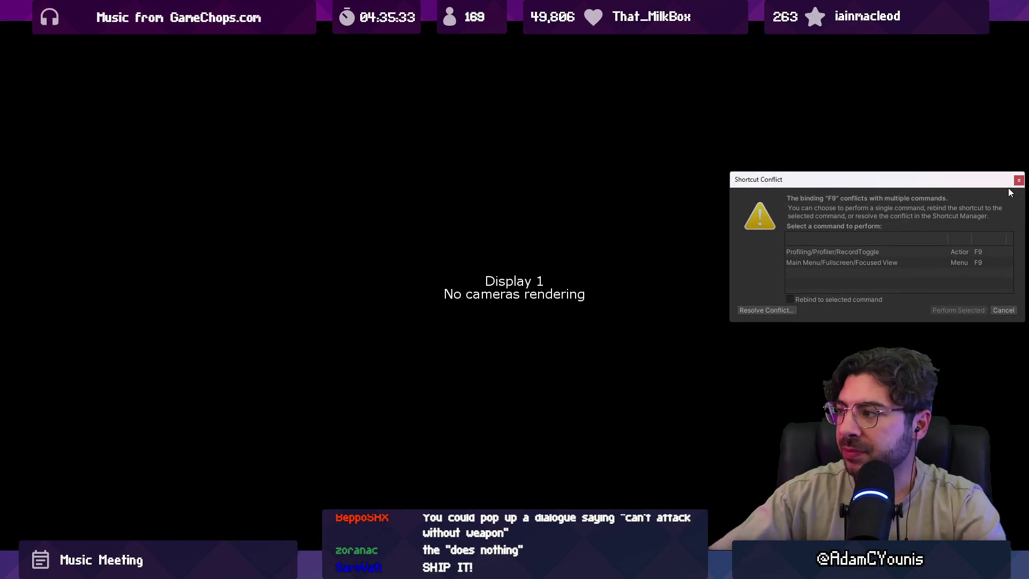
Dismiss the shortcut conflict, test arrow-key prompts like 'LeftArrow Moves Left', then stop play mode.
{"action": "left_click", "coordinate": [1018, 180]}
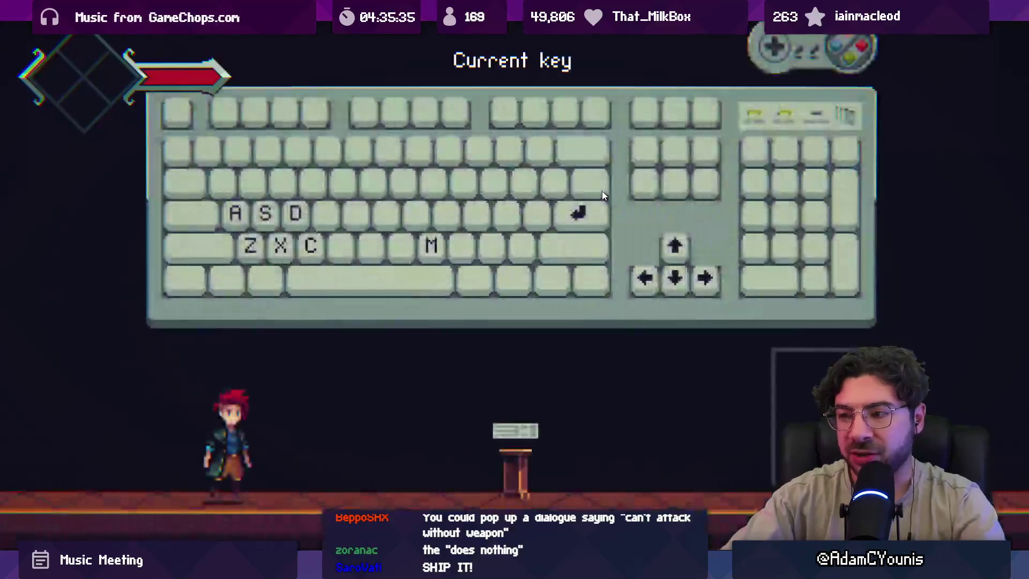
{"action": "key", "text": "Right"}
{"action": "key", "text": "Up"}
{"action": "key", "text": "Right"}
{"action": "key", "text": "Down"}
{"action": "key", "text": "Left"}
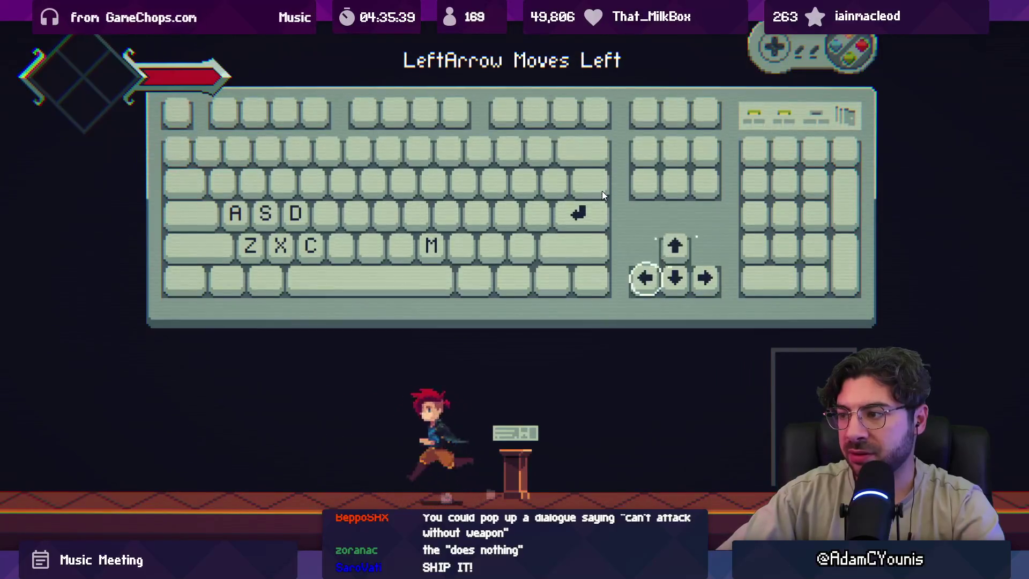
{"action": "key", "text": "Up"}
{"action": "key", "text": "Left"}
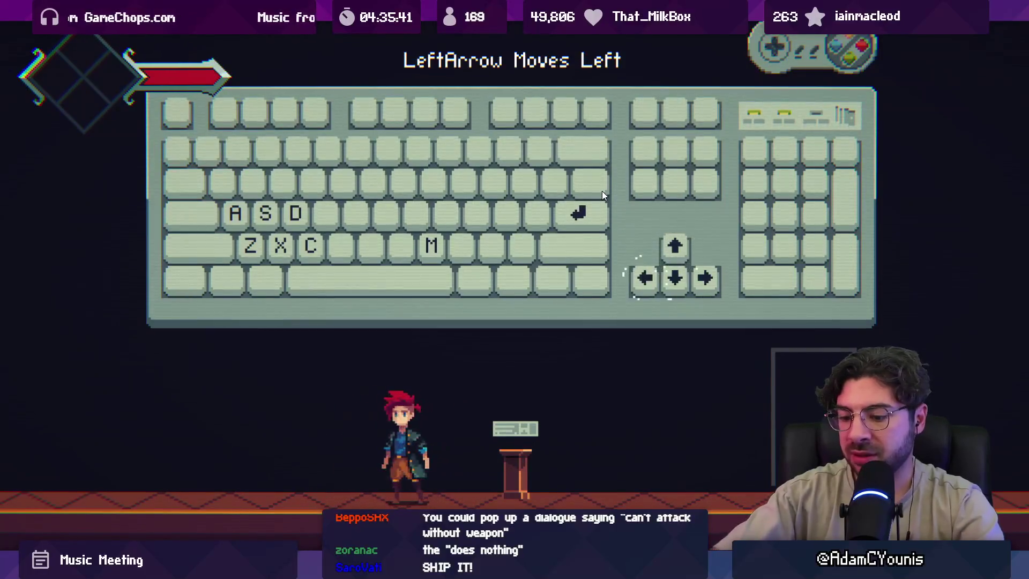
{"action": "key", "text": "ctrl+1"}
{"action": "key", "text": "ctrl+p"}
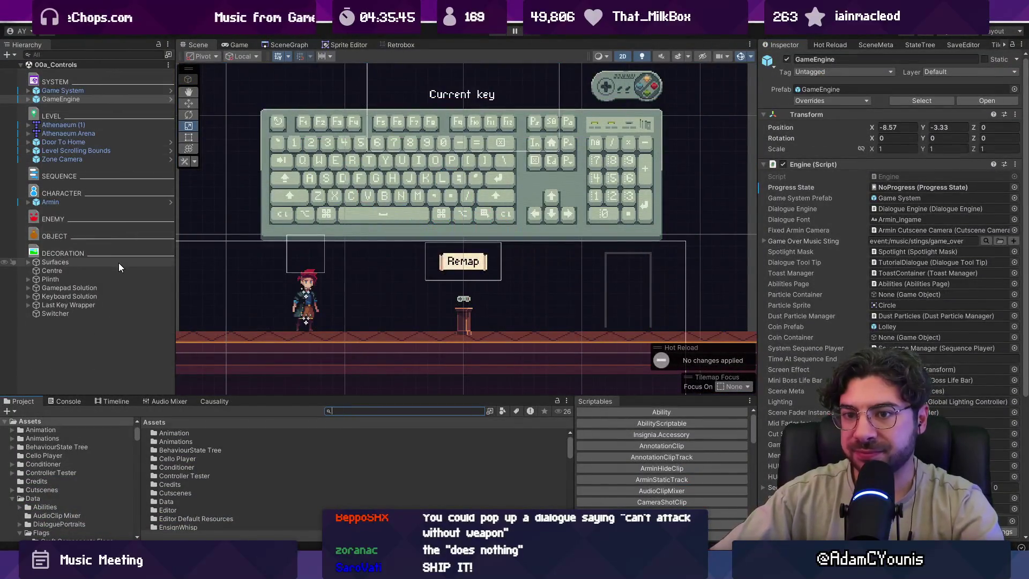
Inspect Gamepad Solution, Keyboard Solution, Keyboard Keys, Last Key Wrapper and Surfaces, then go to ArminBehaviour.cs.
{"action": "left_click", "coordinate": [113, 289]}
{"action": "left_click", "coordinate": [111, 296]}
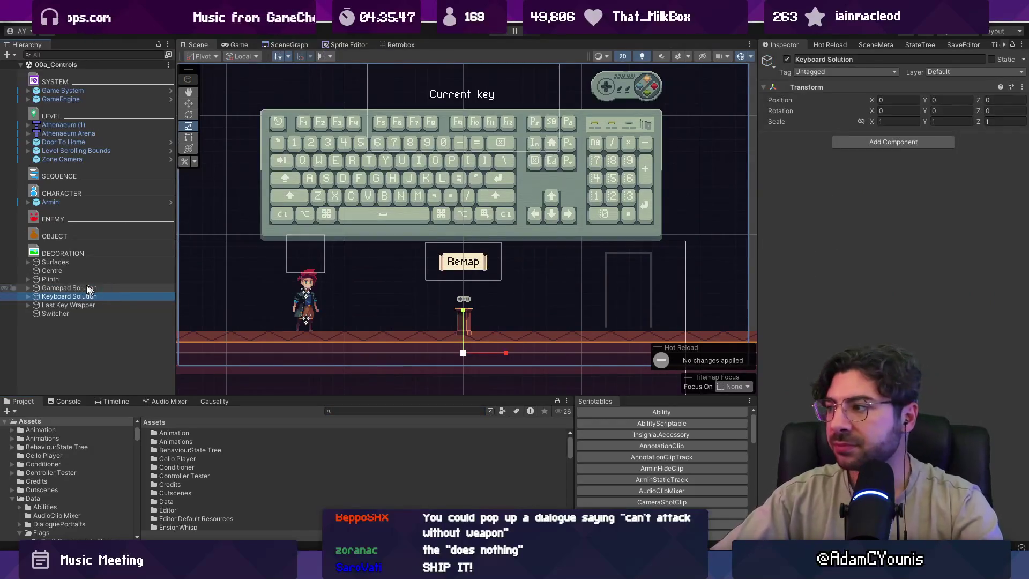
{"action": "left_click", "coordinate": [28, 296]}
{"action": "left_click", "coordinate": [66, 312]}
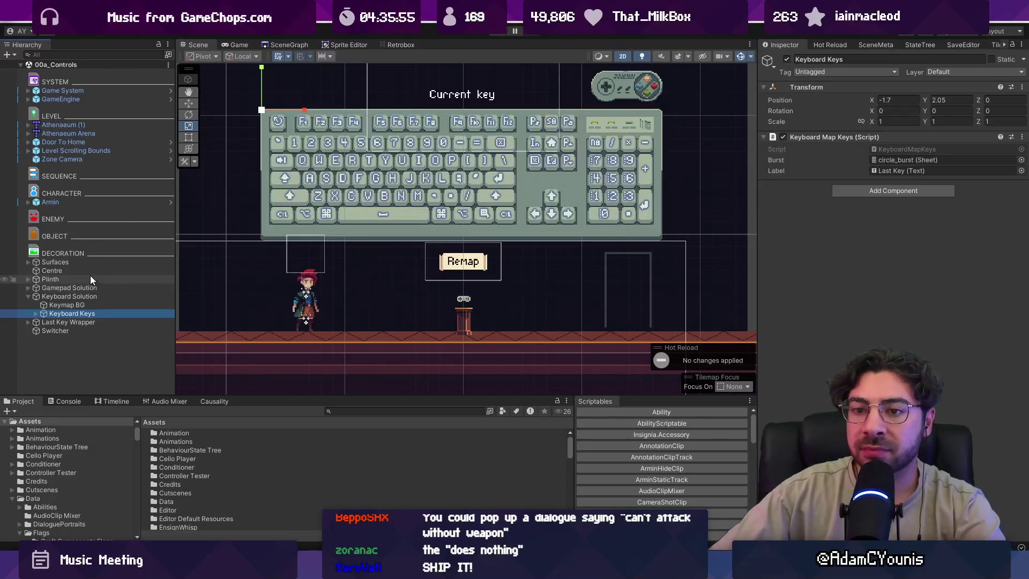
{"action": "left_click", "coordinate": [68, 321]}
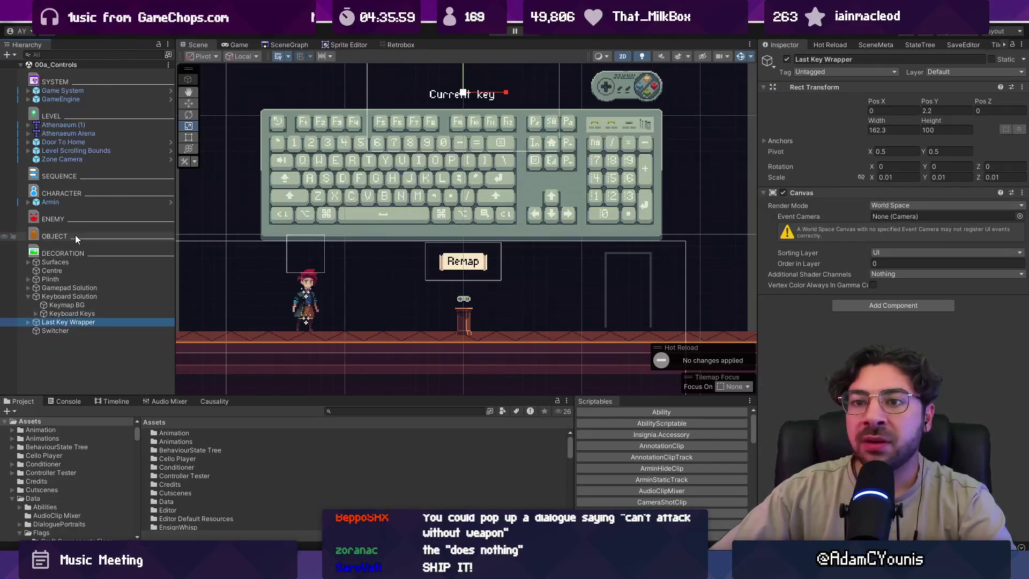
{"action": "left_click", "coordinate": [71, 262]}
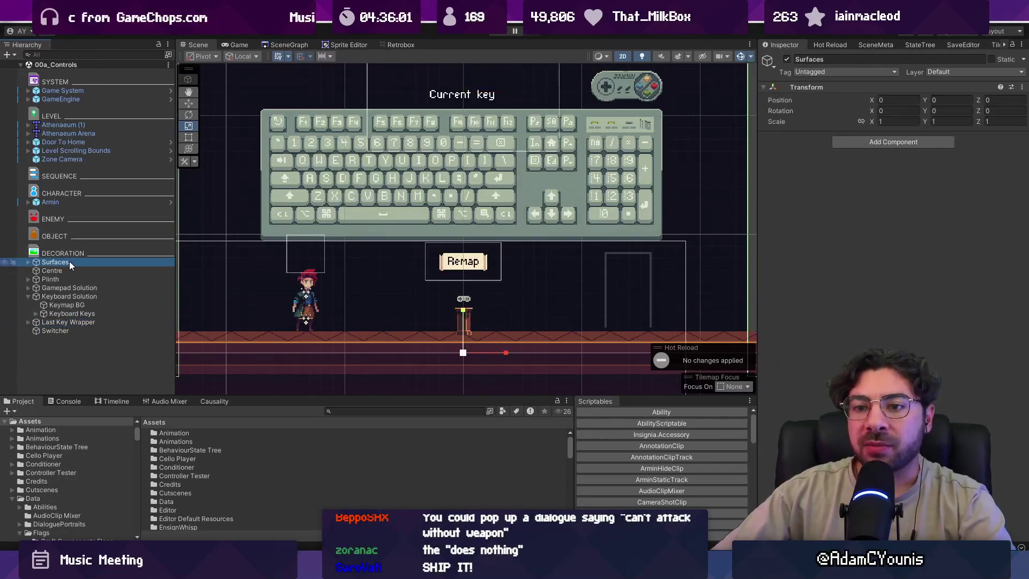
{"action": "key", "text": "alt+Tab"}
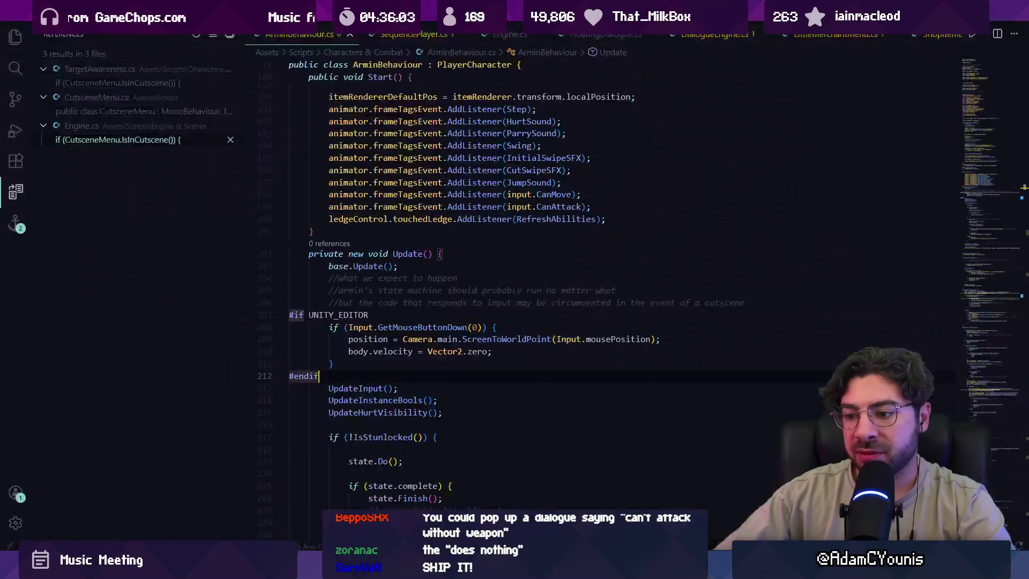
Search the project for 'does no' and open the Does Nothing match in InputConfig.cs.
{"action": "key", "text": "ctrl+shift+f"}
{"action": "type", "text": "doresd"}
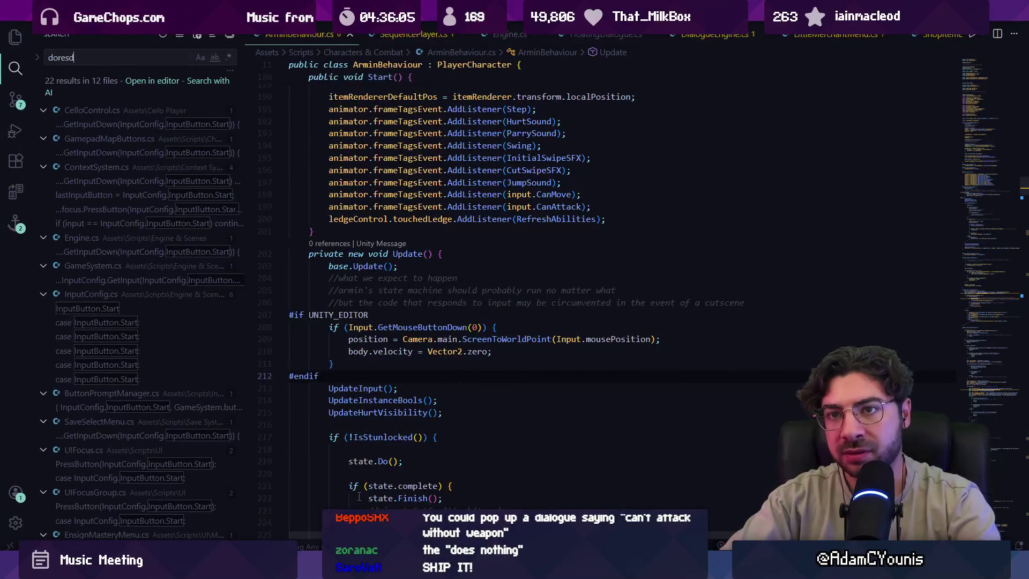
{"action": "type", "text": "oes nothing"}
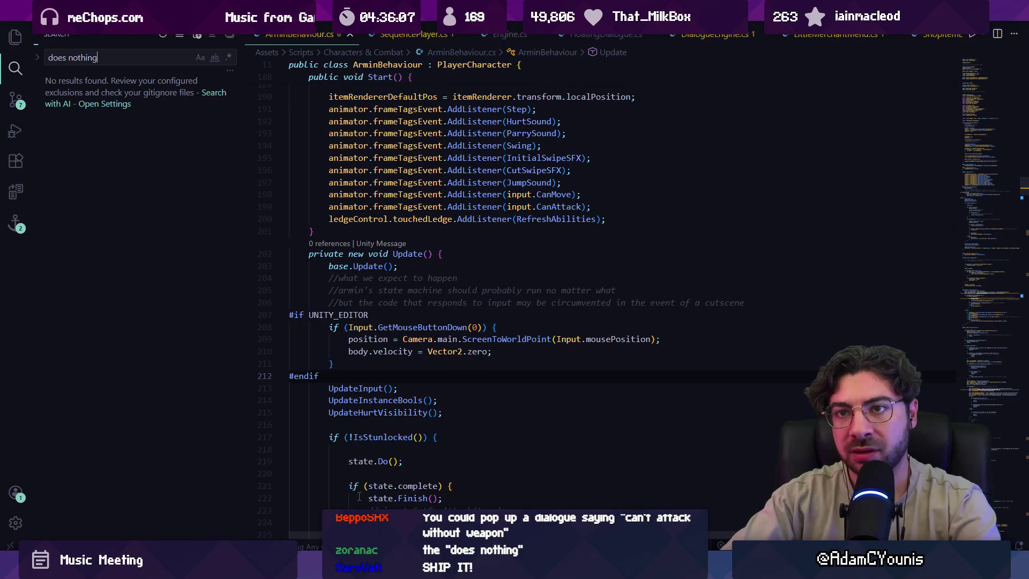
{"action": "left_click", "coordinate": [129, 136]}
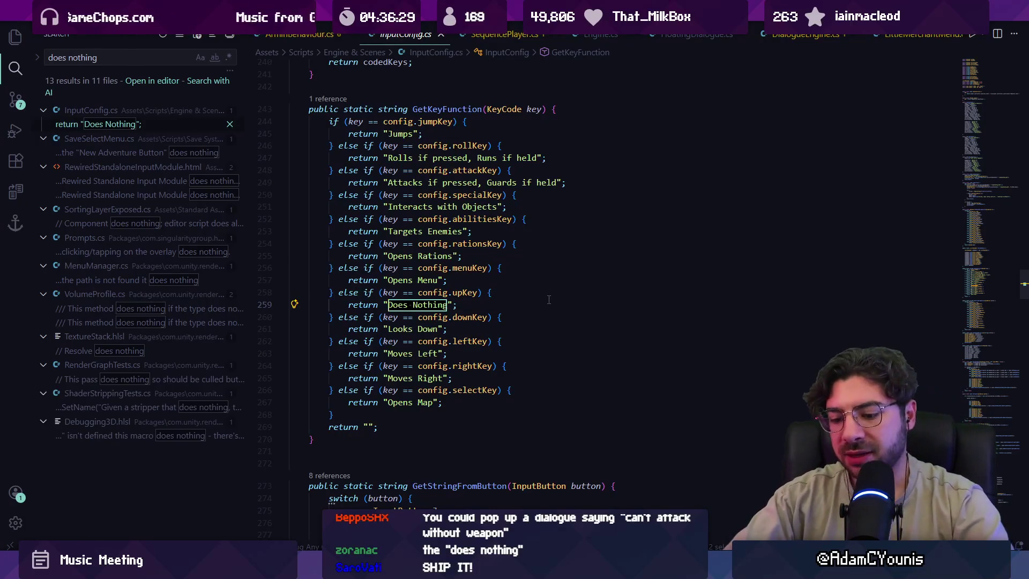
Try relabelling the up key 'Looks Up', undo it to keep 'Does Nothing', and return to Unity.
{"action": "type", "text": "Looks Up"}
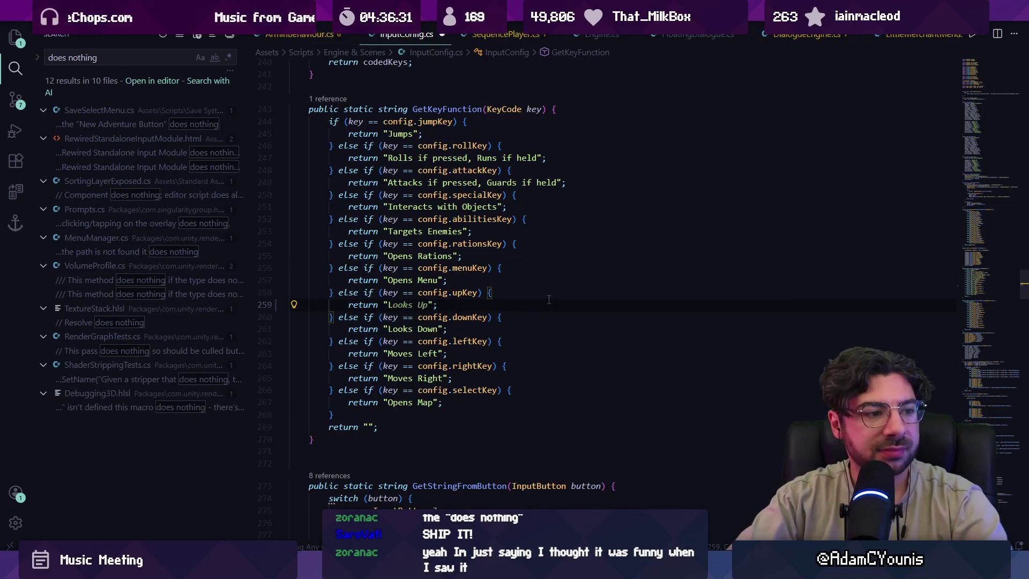
{"action": "key", "text": "ctrl+z"}
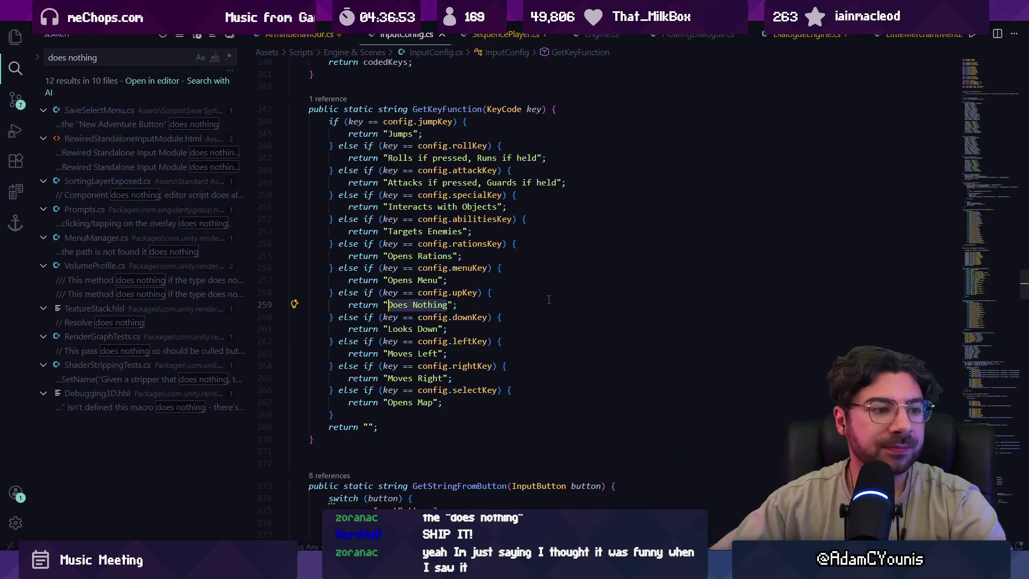
{"action": "key", "text": "Left"}
{"action": "key", "text": "alt+Tab"}
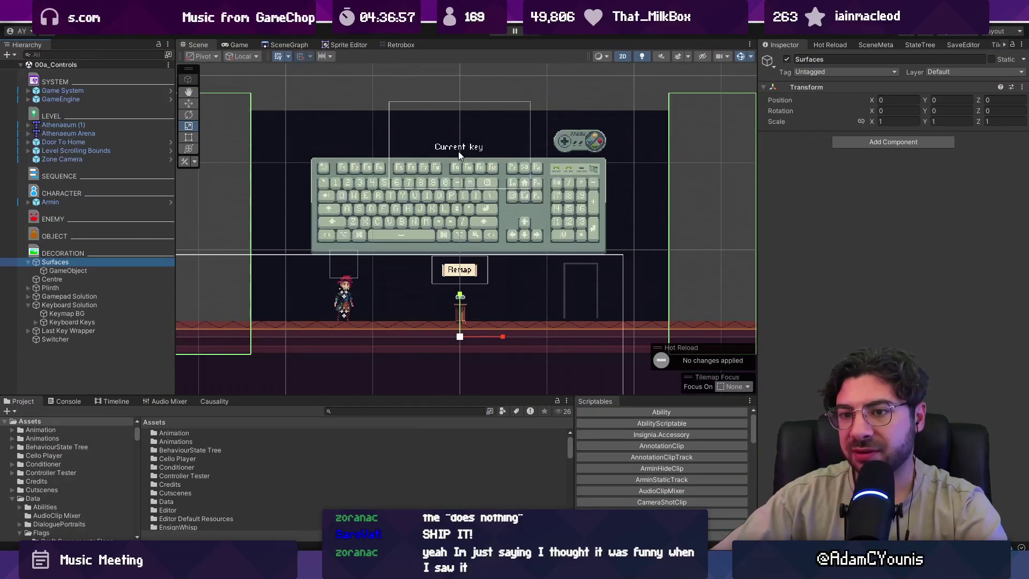
Play the keyboard controls scene and check the movement, map, rations and interact key prompts.
{"action": "scroll", "coordinate": [459, 155], "scroll_direction": "down", "scroll_amount": 1}
{"action": "scroll", "coordinate": [458, 154], "scroll_direction": "up", "scroll_amount": 1}
{"action": "left_click", "coordinate": [495, 33]}
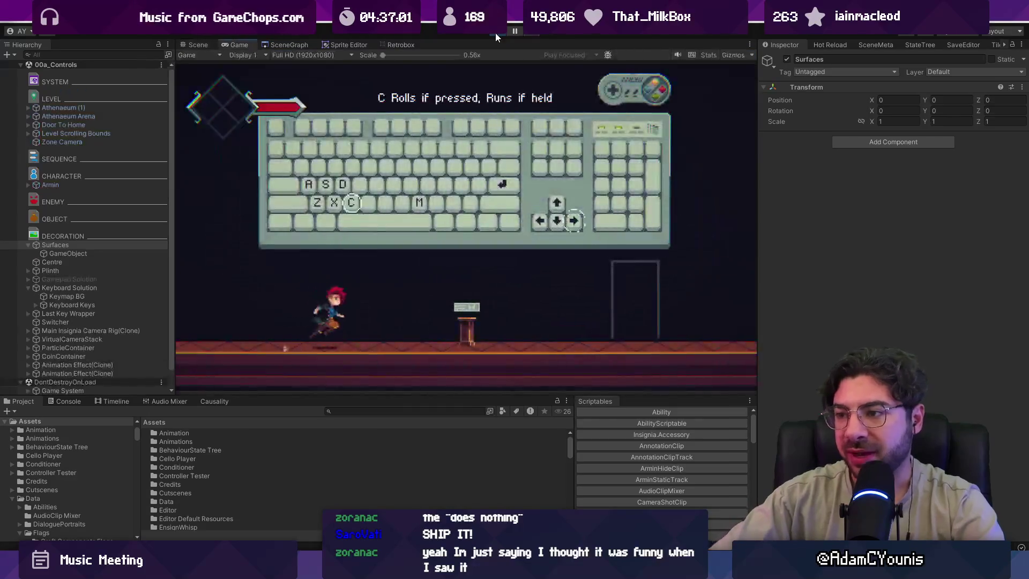
{"action": "key", "text": "Left"}
{"action": "key", "text": "m"}
{"action": "key", "text": "m"}
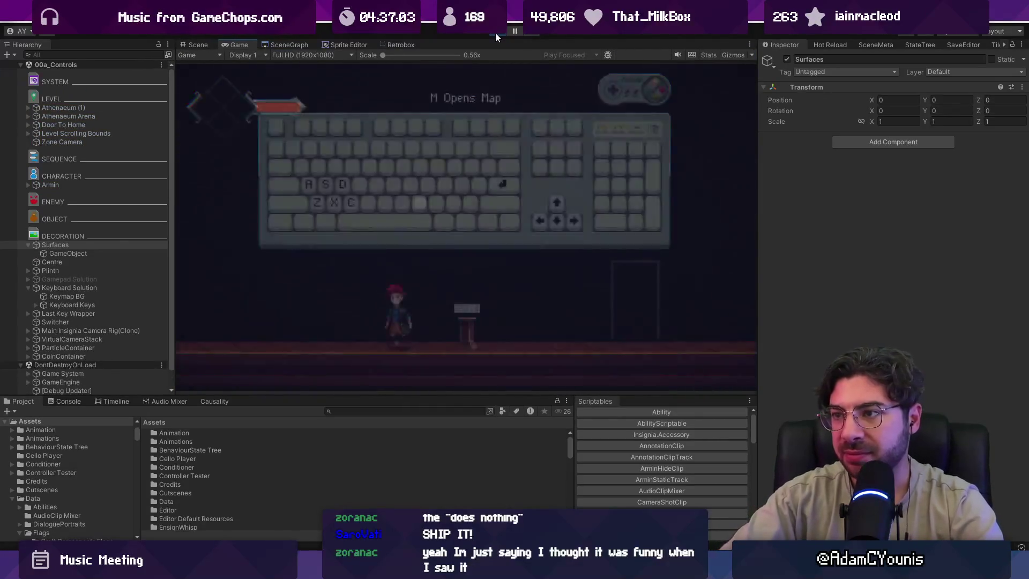
{"action": "key", "text": "m"}
{"action": "key", "text": "c"}
{"action": "key", "text": "d"}
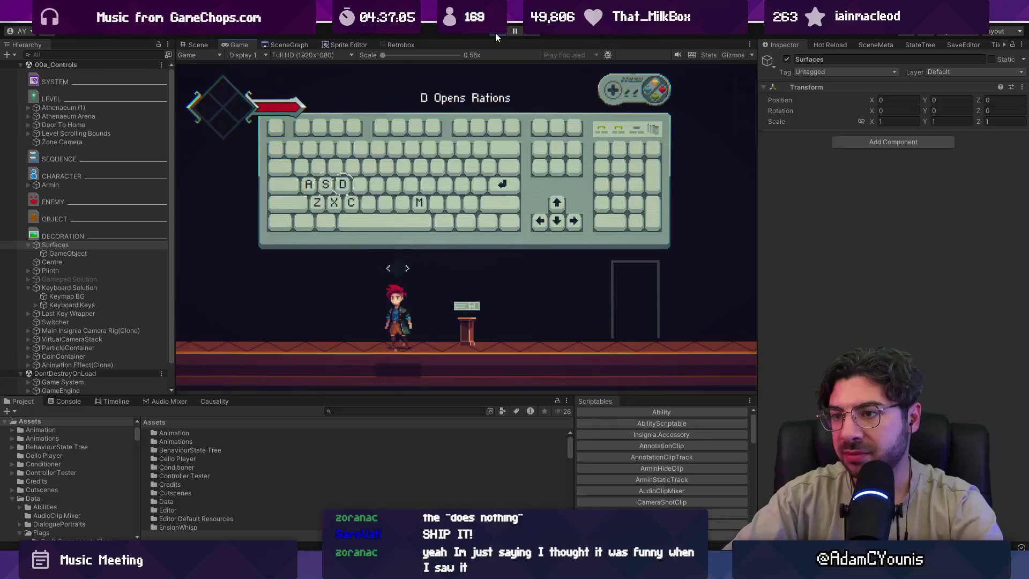
{"action": "key", "text": "s"}
Check the roll and 'Z Jumps' prompts, stop playing, and bring up the Discord alpha-test forum.
{"action": "key", "text": "c"}
{"action": "key", "text": "Left"}
{"action": "key", "text": "Right"}
{"action": "key", "text": "z"}
{"action": "key", "text": "c"}
{"action": "key", "text": "Right"}
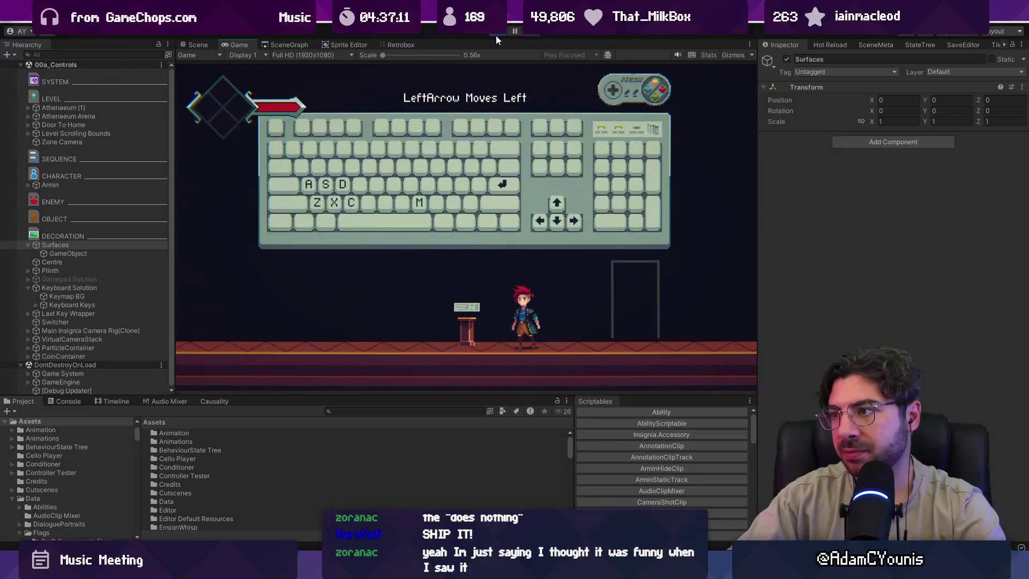
{"action": "left_click", "coordinate": [496, 33]}
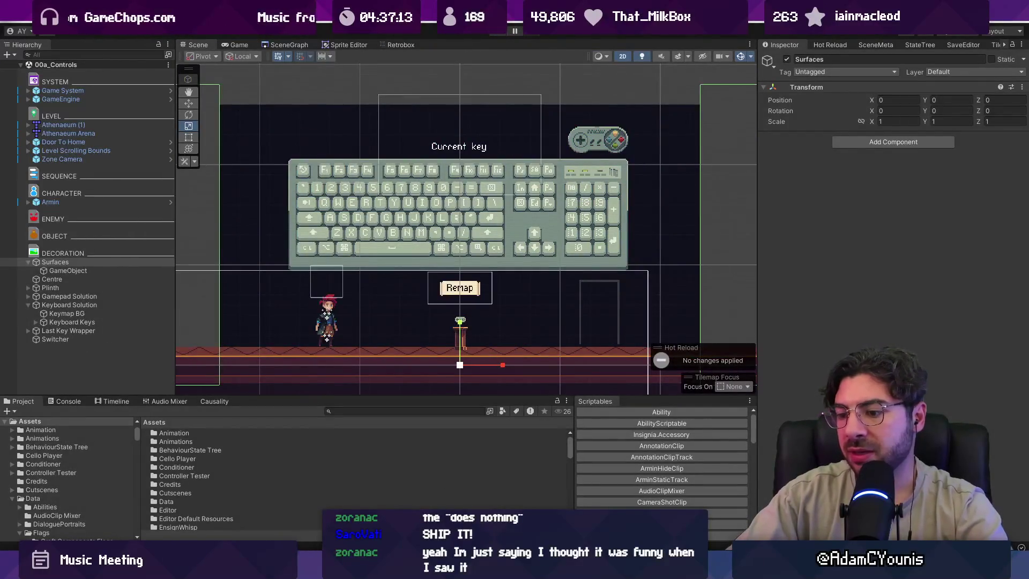
{"action": "key", "text": "alt+Tab"}
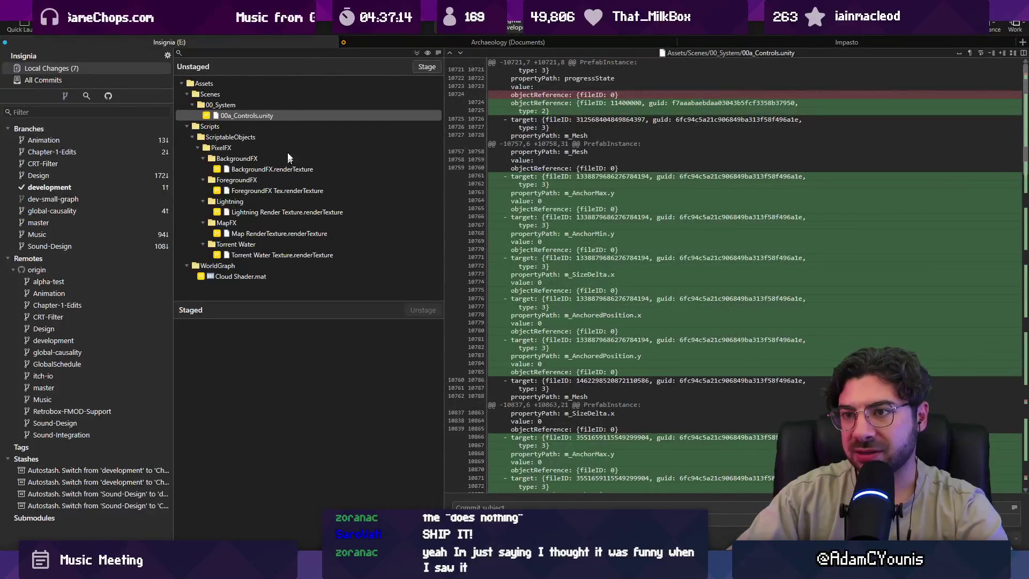
{"action": "key", "text": "alt+Tab"}
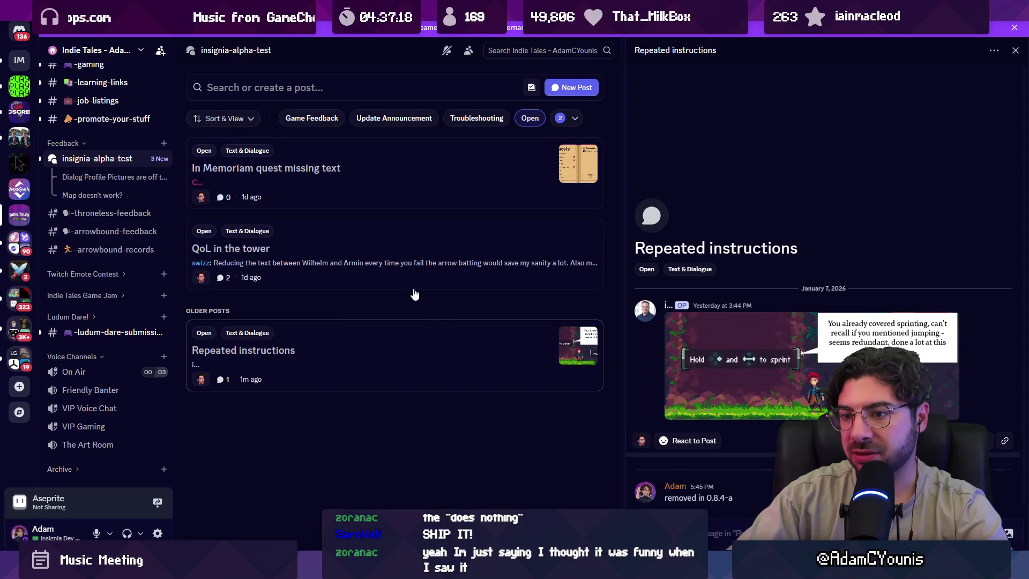
Read the 'QoL in the tower' feedback post, then return to the 00a_Controls scene in Unity.
{"action": "left_click", "coordinate": [415, 265]}
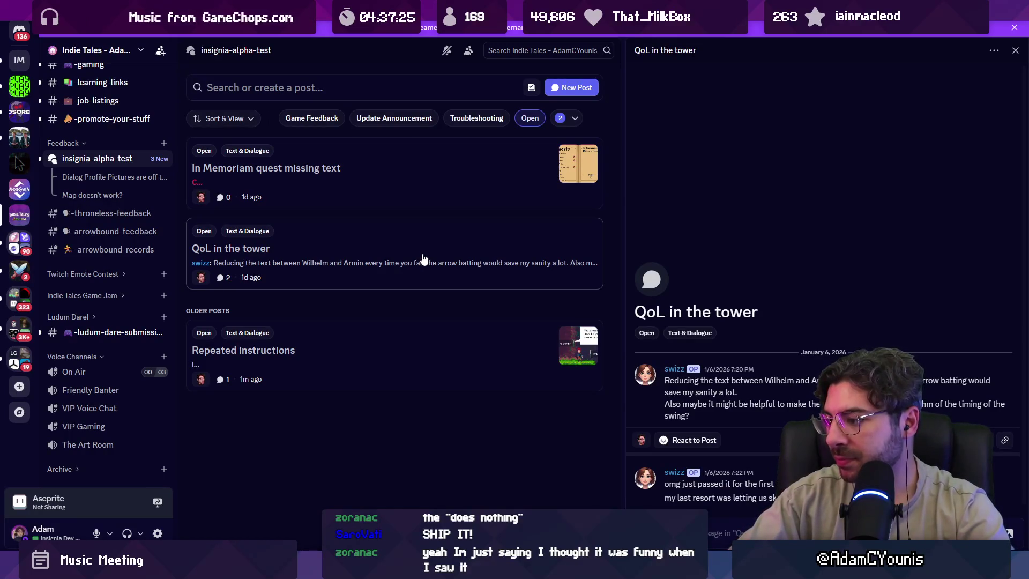
{"action": "key", "text": "alt+Tab"}
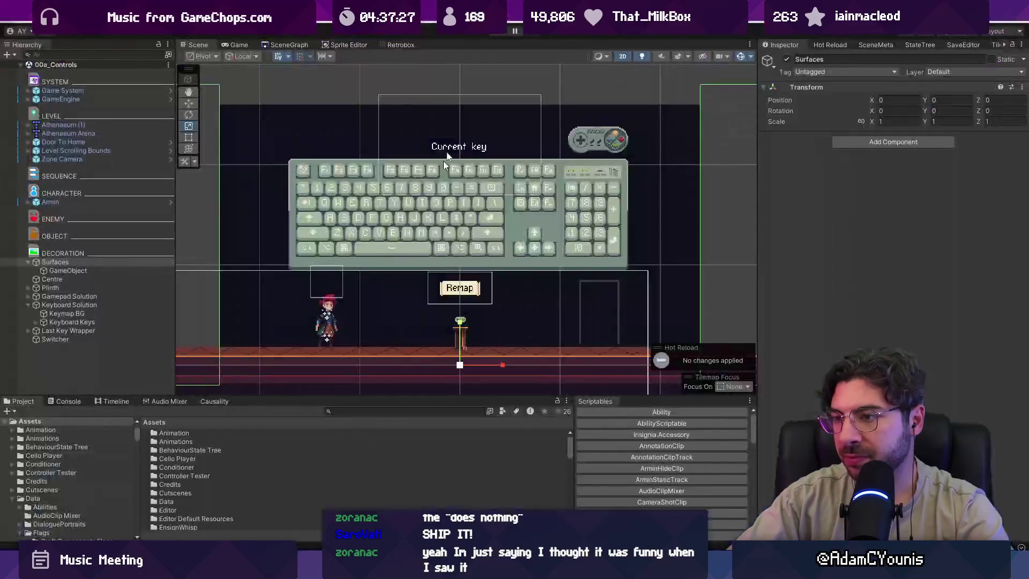
Find the Watchtower node in the SceneGraph, open that scene, and enter play mode.
{"action": "left_click", "coordinate": [289, 45]}
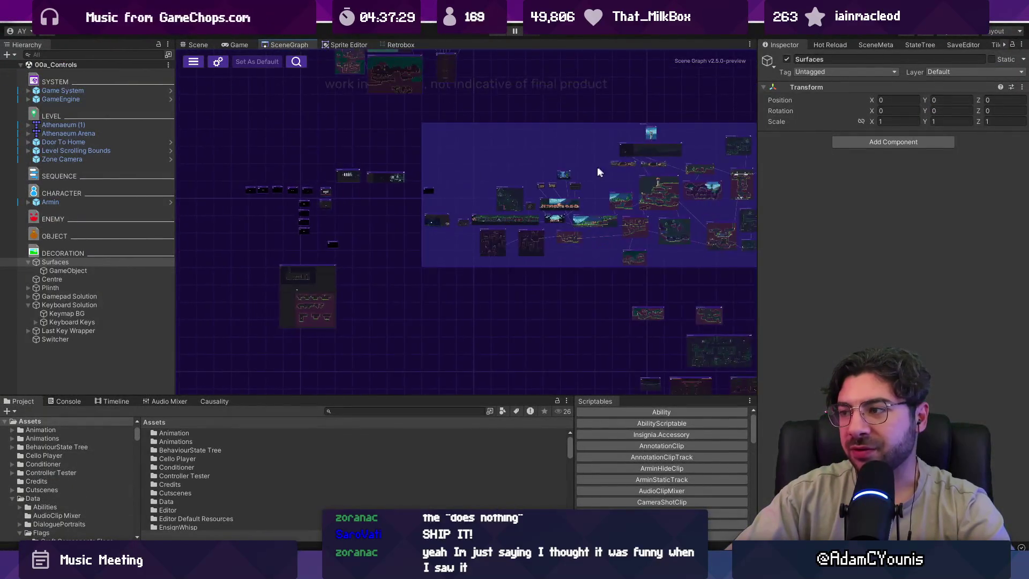
{"action": "scroll", "coordinate": [598, 172], "scroll_direction": "up", "scroll_amount": 10}
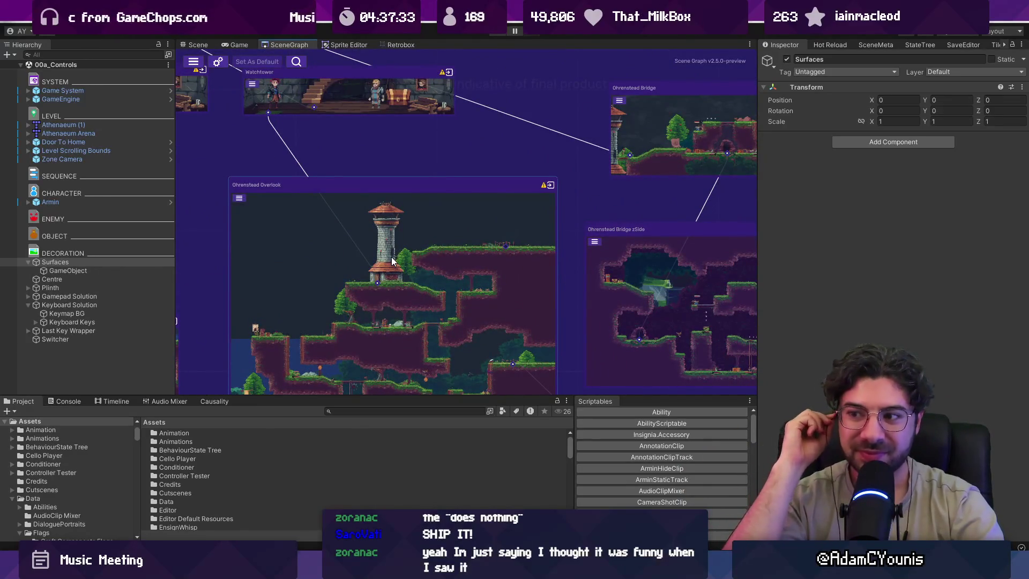
{"action": "mouse_move", "coordinate": [391, 256]}
{"action": "left_mouse_down"}
{"action": "mouse_move", "coordinate": [413, 321]}
{"action": "mouse_move", "coordinate": [492, 383]}
{"action": "mouse_move", "coordinate": [490, 347]}
{"action": "left_mouse_up"}
{"action": "double_click", "coordinate": [471, 313]}
{"action": "left_click", "coordinate": [504, 33]}
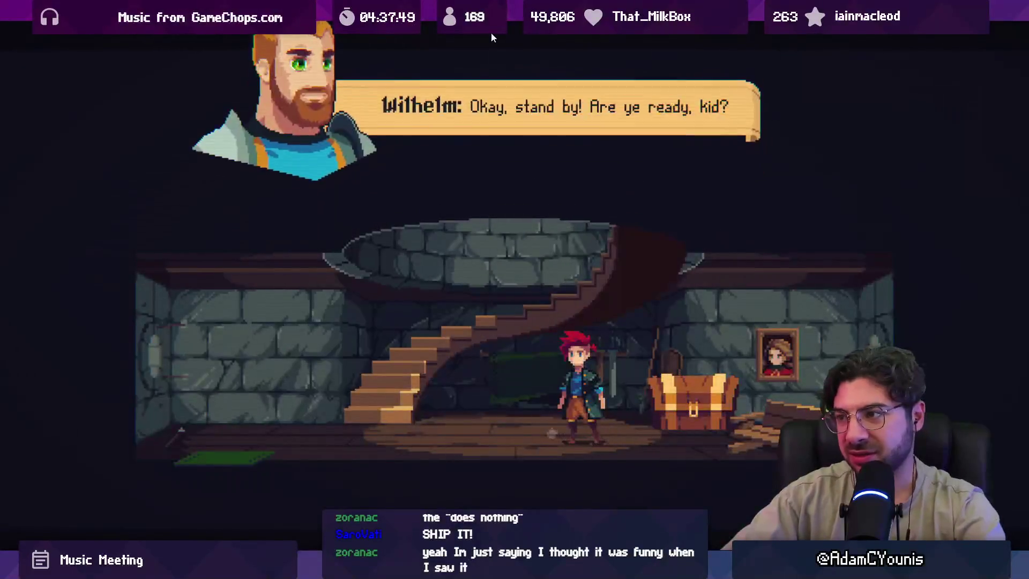
Get past the cutscene, do the spin and dash-slash attacks, advance Wilhelm's dialogue, then stop playing.
{"action": "key", "text": "Escape"}
{"action": "key", "text": "Return"}
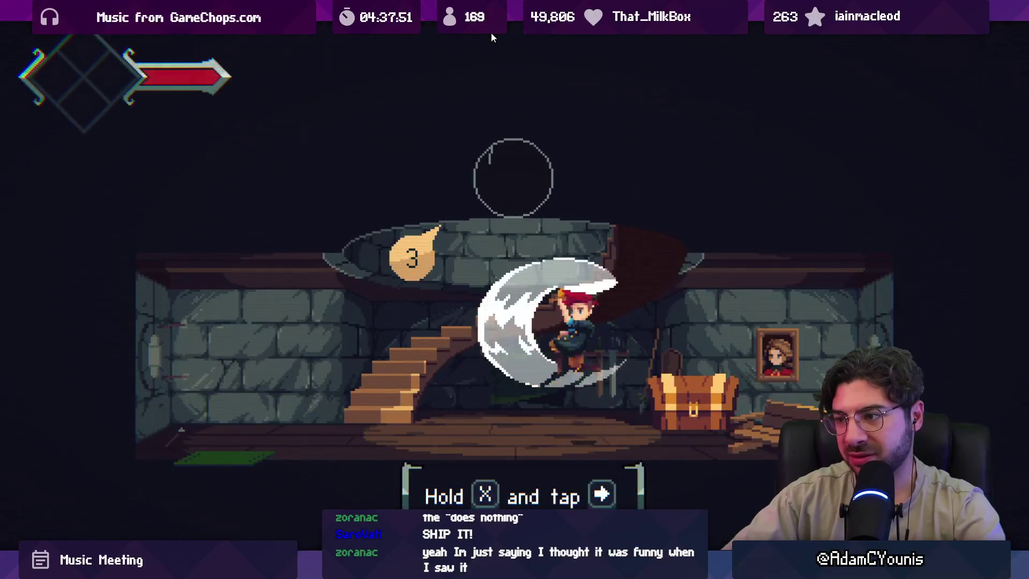
{"action": "key", "text": "Right"}
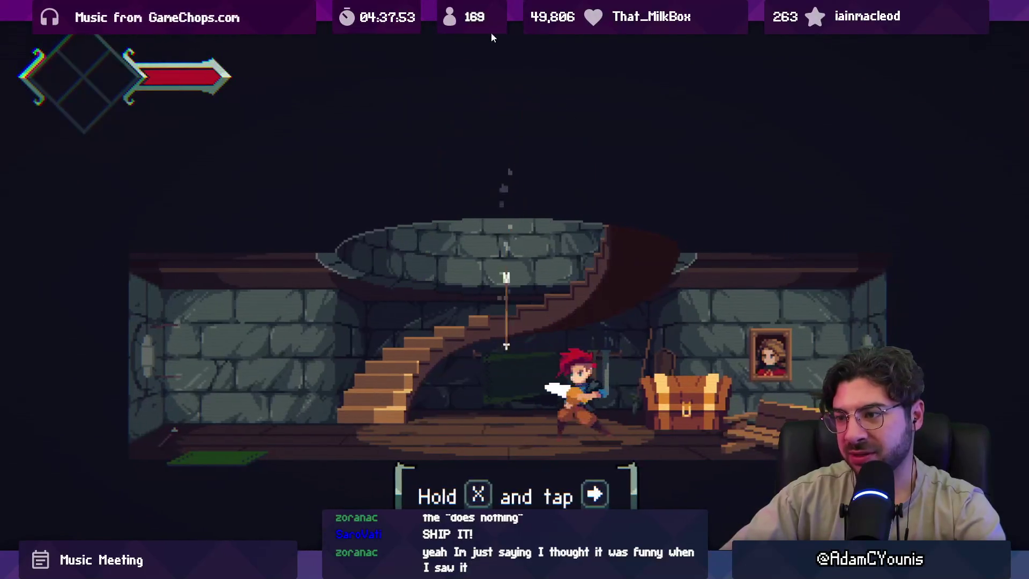
{"action": "key", "text": "x+Right"}
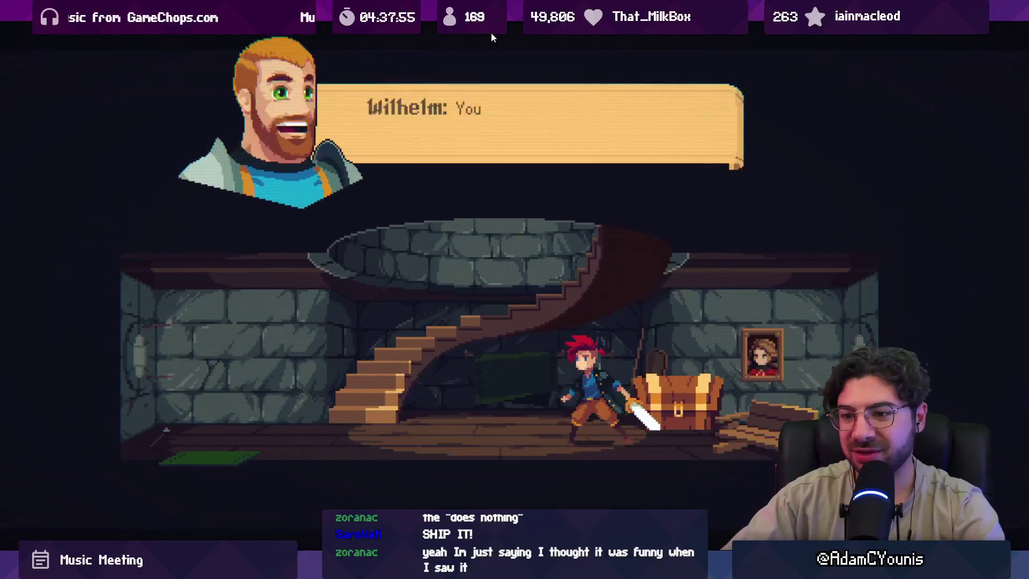
{"action": "key", "text": "Return"}
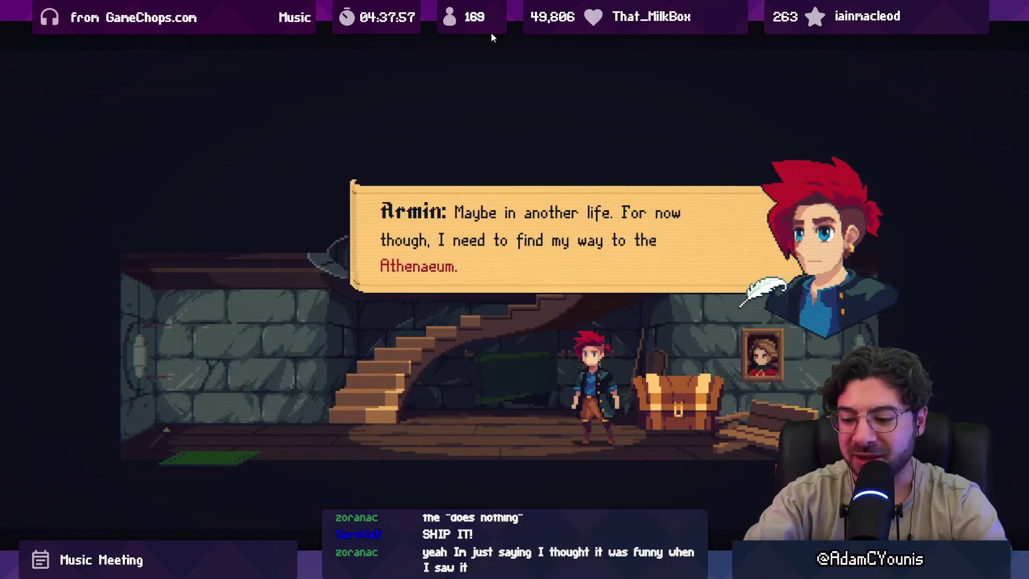
{"action": "key", "text": "Return"}
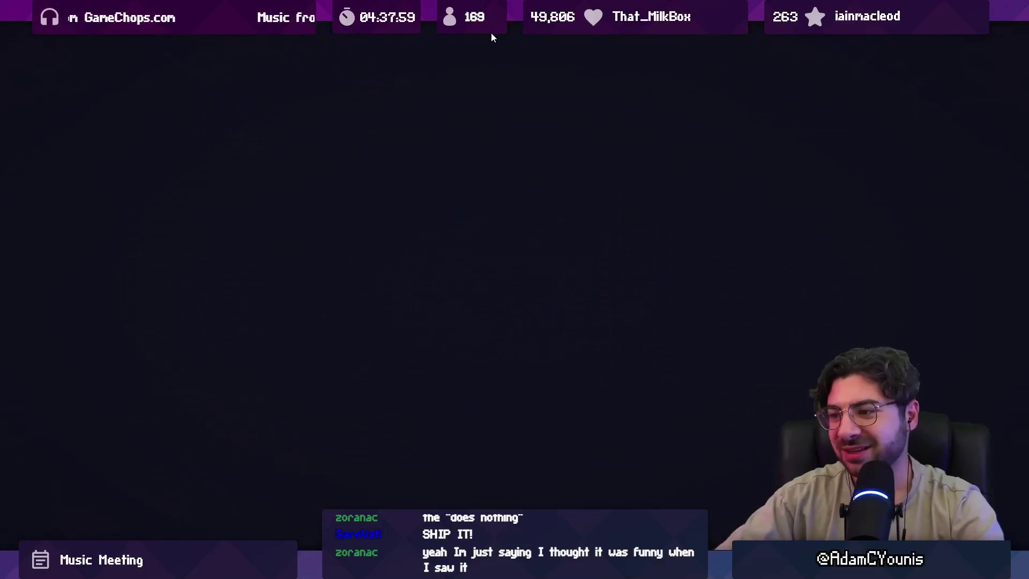
{"action": "key", "text": "ctrl+1"}
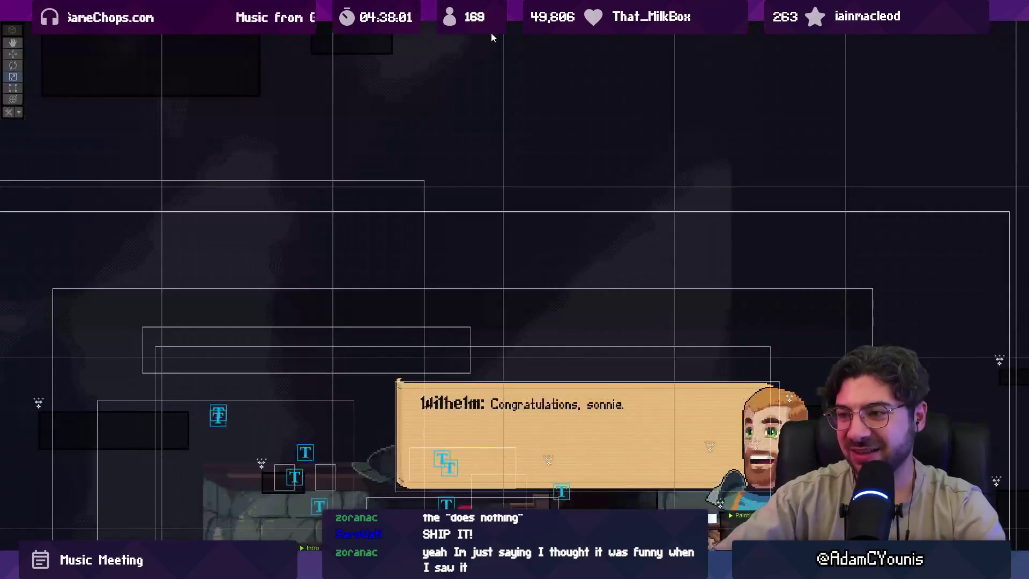
{"action": "key", "text": "ctrl+2"}
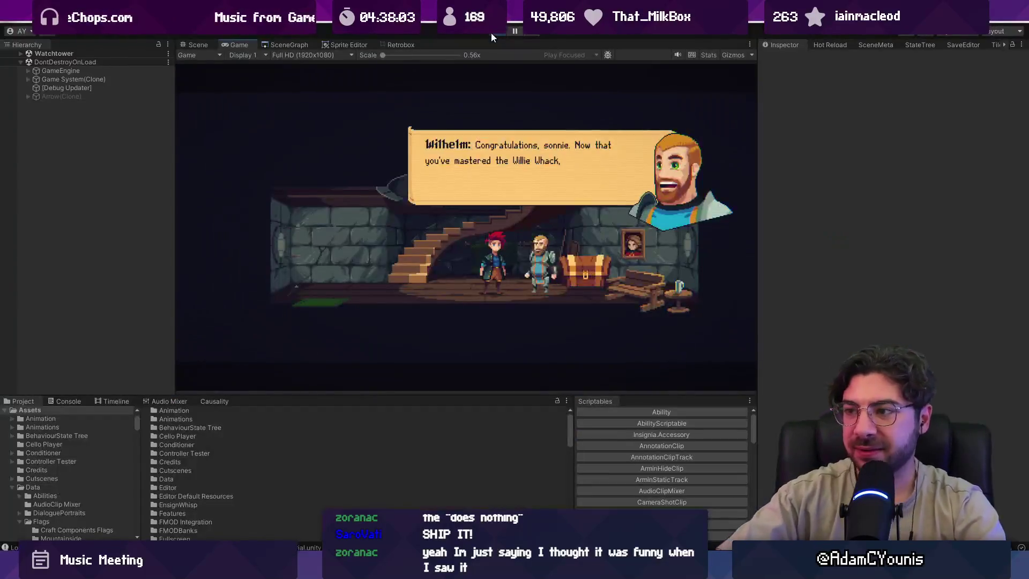
{"action": "left_click", "coordinate": [491, 33]}
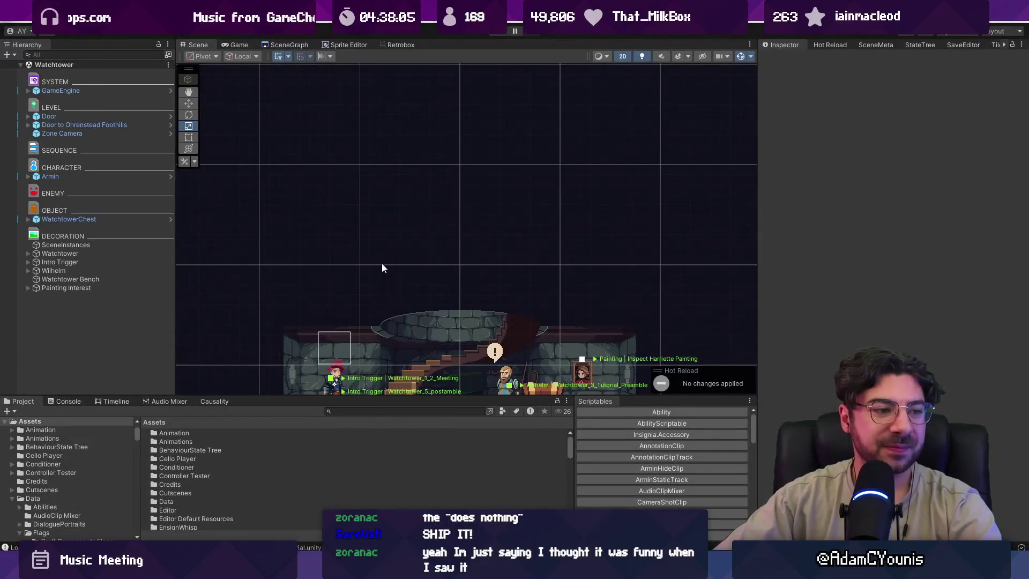
Remove the Text & Dialogue tag so insignia-alpha-test lists every Open post, and browse the list.
{"action": "key", "text": "alt+Tab"}
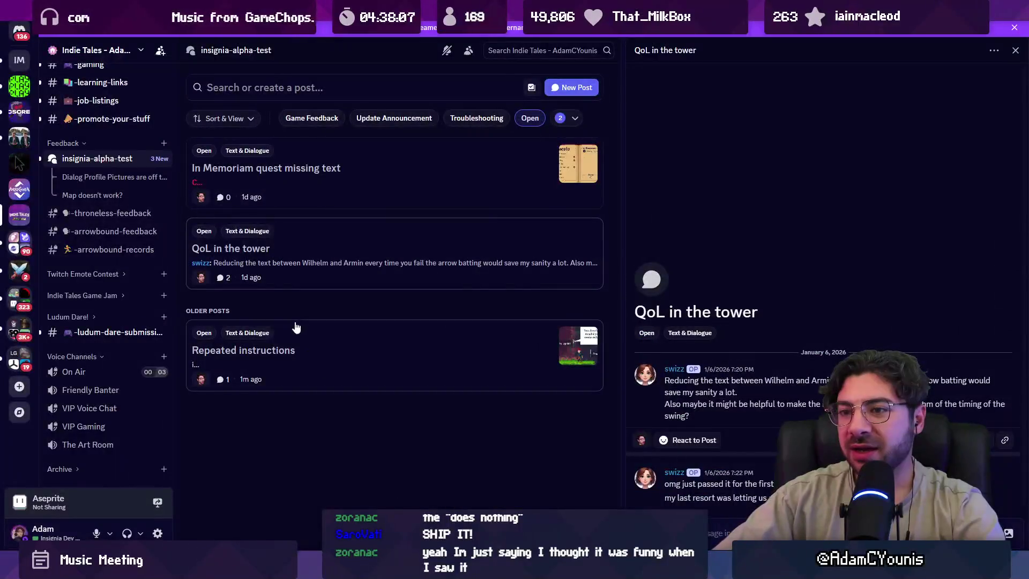
{"action": "left_click", "coordinate": [572, 118]}
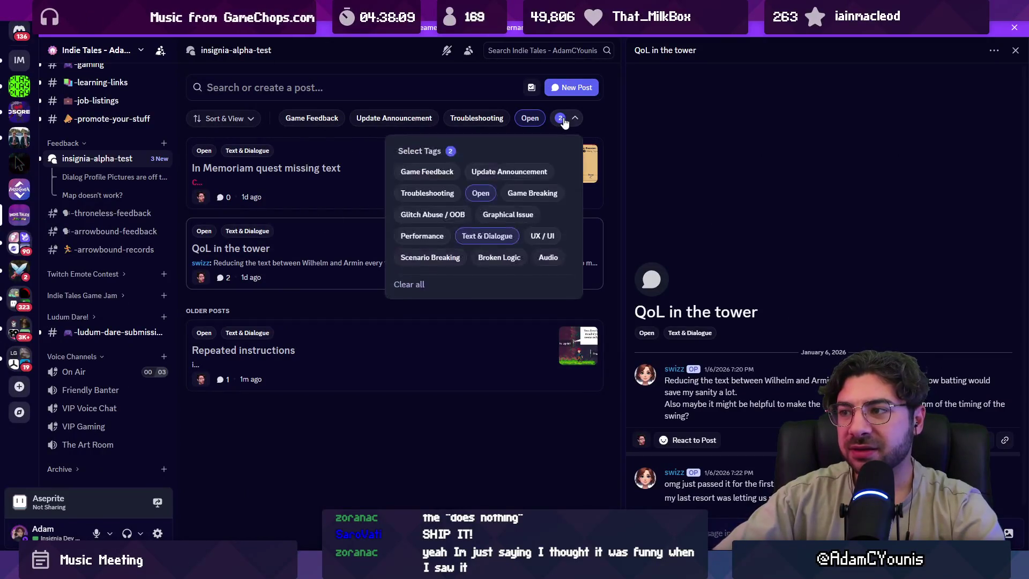
{"action": "left_click", "coordinate": [480, 239]}
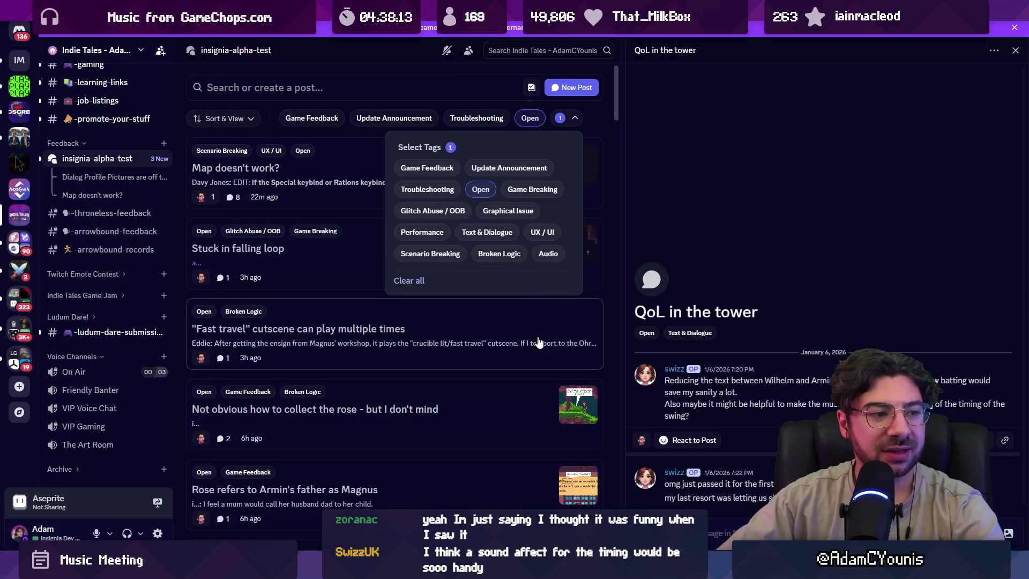
{"action": "scroll", "coordinate": [614, 317], "scroll_direction": "down", "scroll_amount": 5}
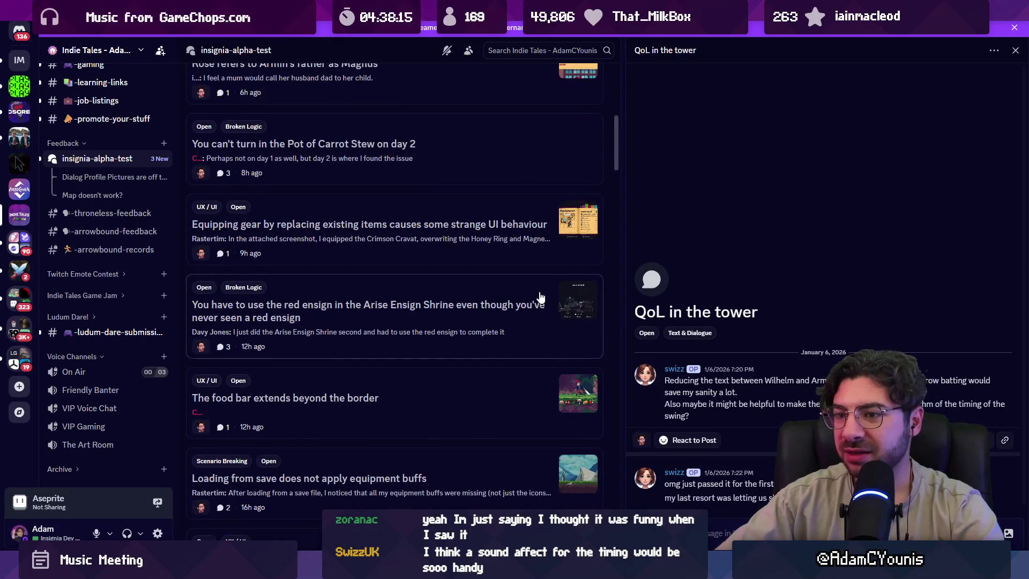
{"action": "scroll", "coordinate": [528, 303], "scroll_direction": "up", "scroll_amount": 5}
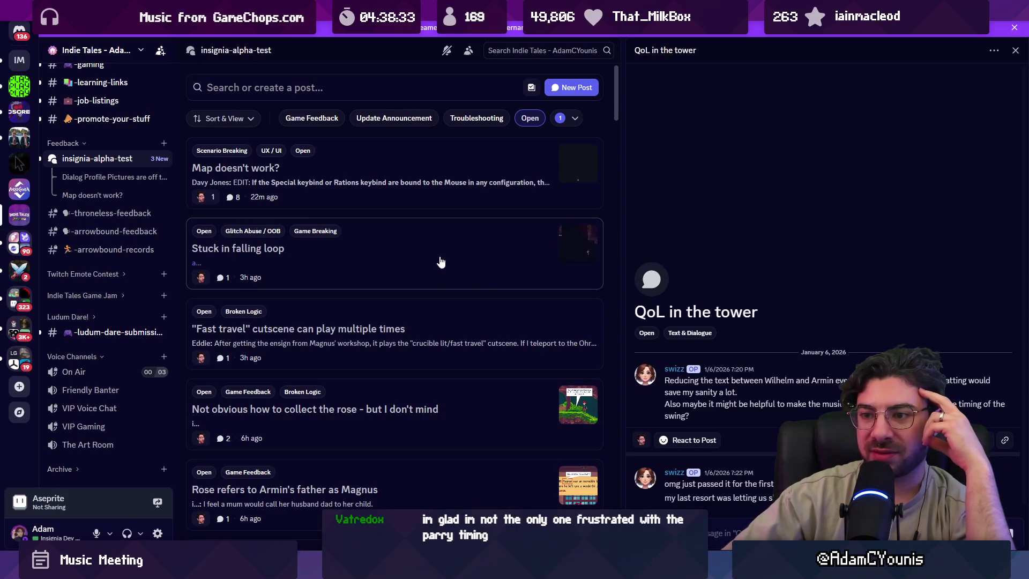
{"action": "scroll", "coordinate": [441, 262], "scroll_direction": "down", "scroll_amount": 1}
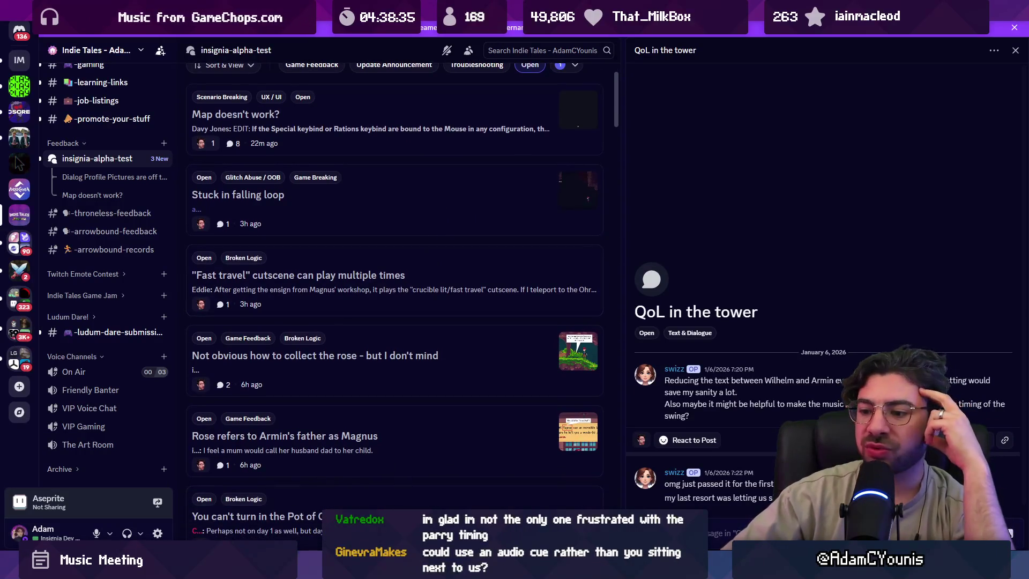
{"action": "mouse_move", "coordinate": [326, 568]}
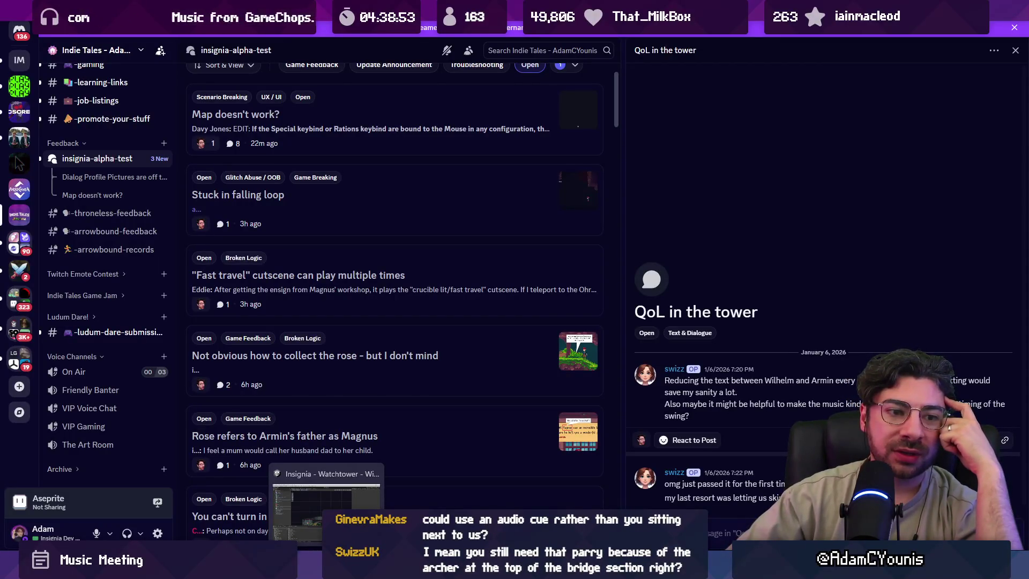
{"action": "left_click", "coordinate": [326, 511]}
{"action": "scroll", "coordinate": [443, 288], "scroll_direction": "up", "scroll_amount": 2}
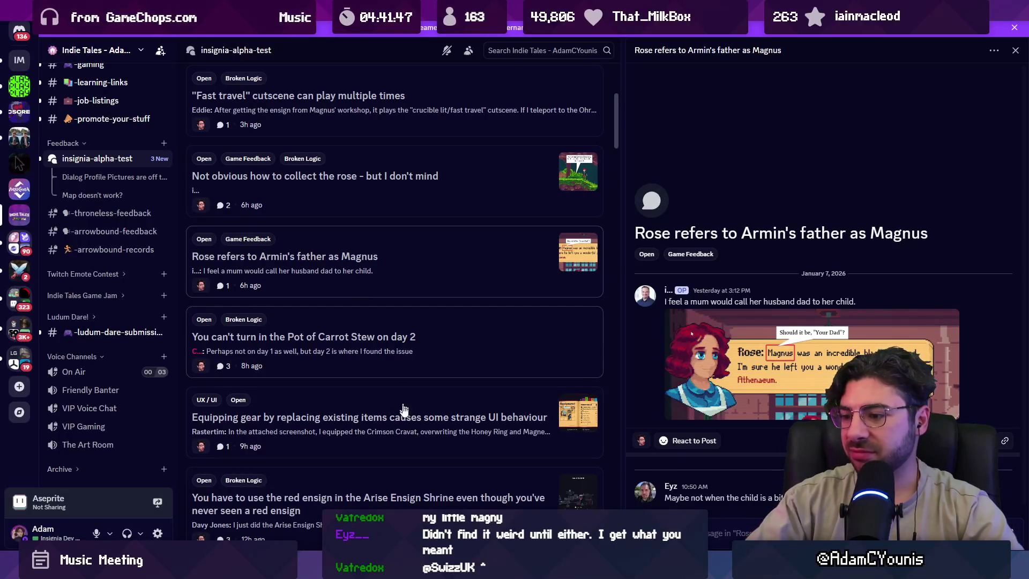
Read the 'Rose refers to Armin's father as Magnus' report, then switch back to the Unity Watchtower scene.
{"action": "mouse_move", "coordinate": [349, 567]}
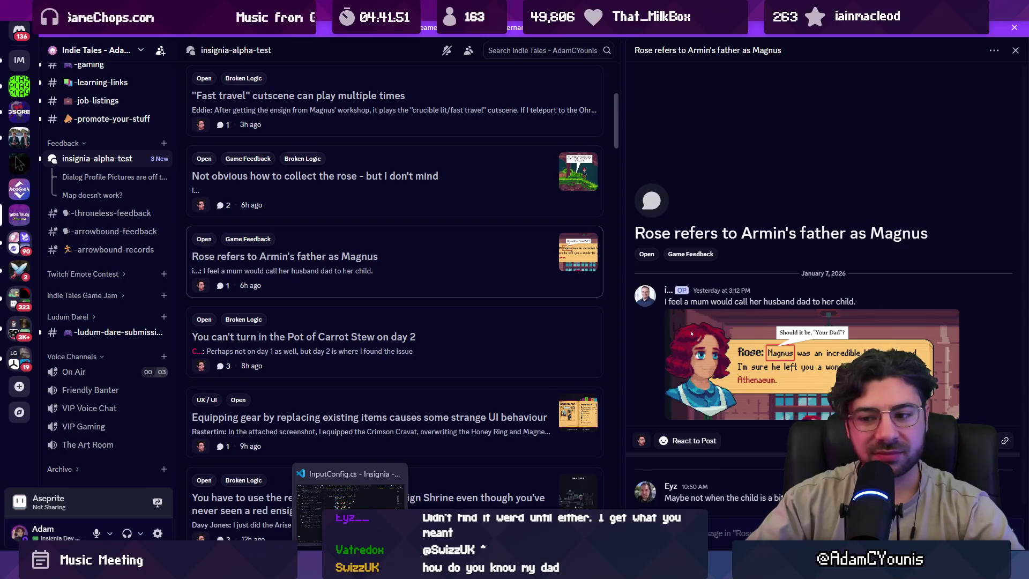
{"action": "left_click", "coordinate": [351, 501]}
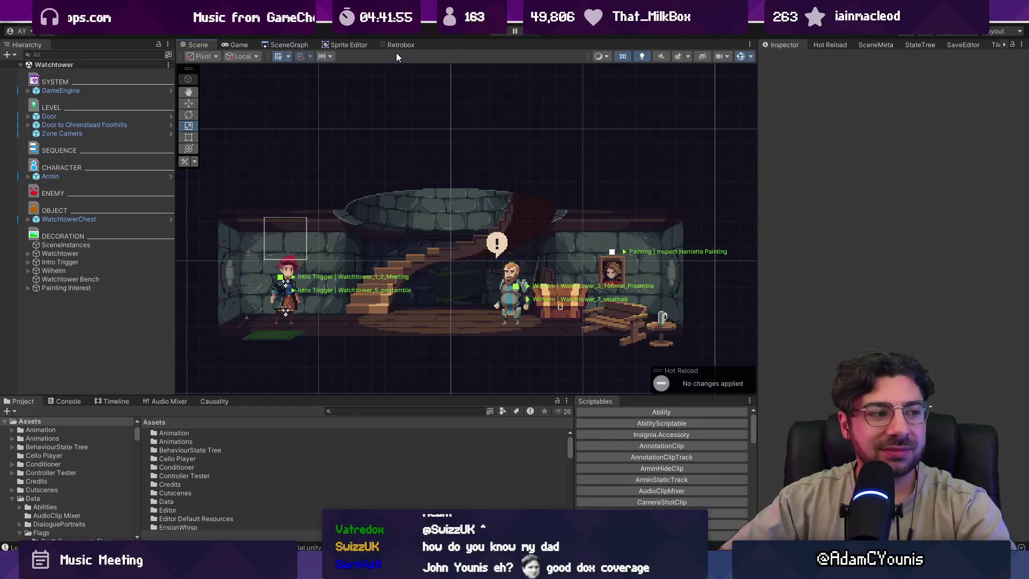
Open the Armins House scene from the SceneGraph.
{"action": "left_click", "coordinate": [288, 44]}
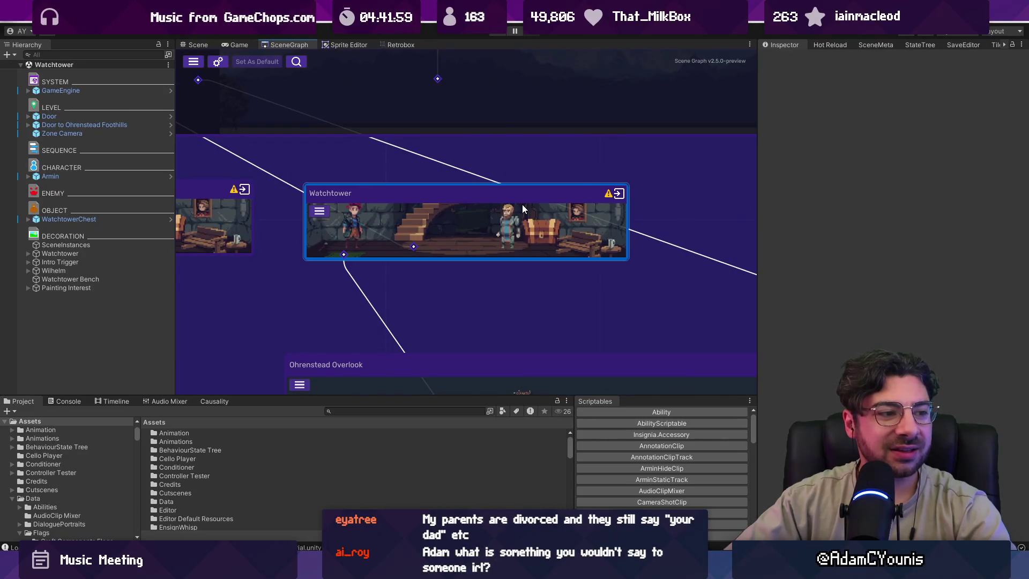
{"action": "scroll", "coordinate": [522, 205], "scroll_direction": "down", "scroll_amount": 2}
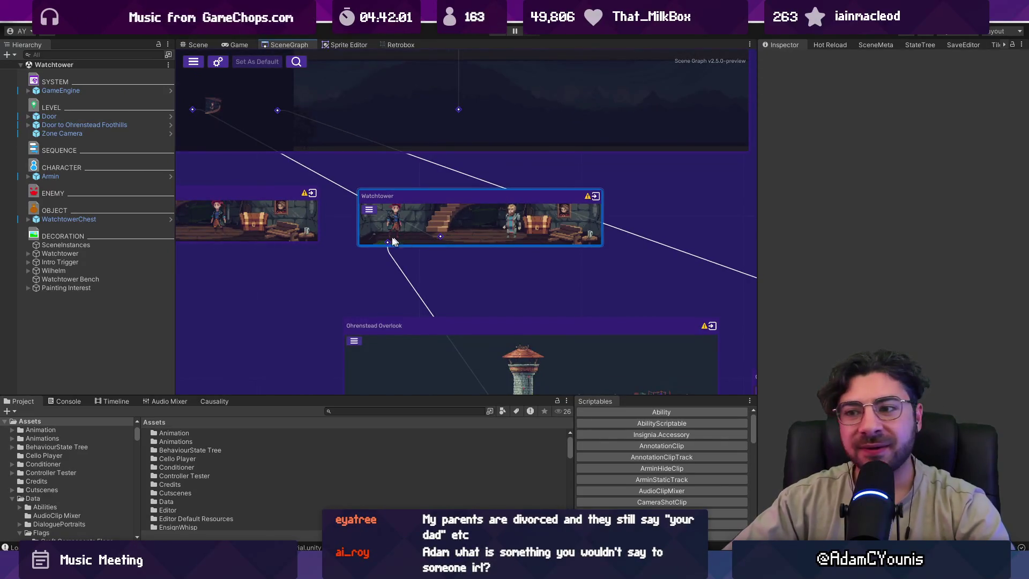
{"action": "scroll", "coordinate": [523, 204], "scroll_direction": "down", "scroll_amount": 5}
{"action": "scroll", "coordinate": [523, 204], "scroll_direction": "up", "scroll_amount": 5}
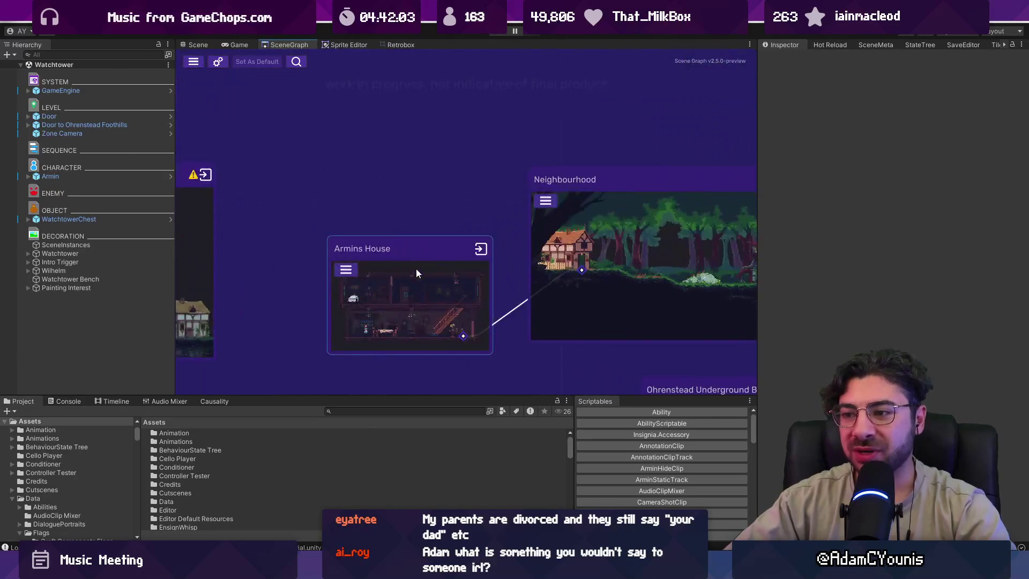
{"action": "left_click", "coordinate": [416, 267]}
{"action": "left_click_drag", "start_coordinate": [416, 271], "coordinate": [407, 227]}
{"action": "double_click", "coordinate": [407, 227]}
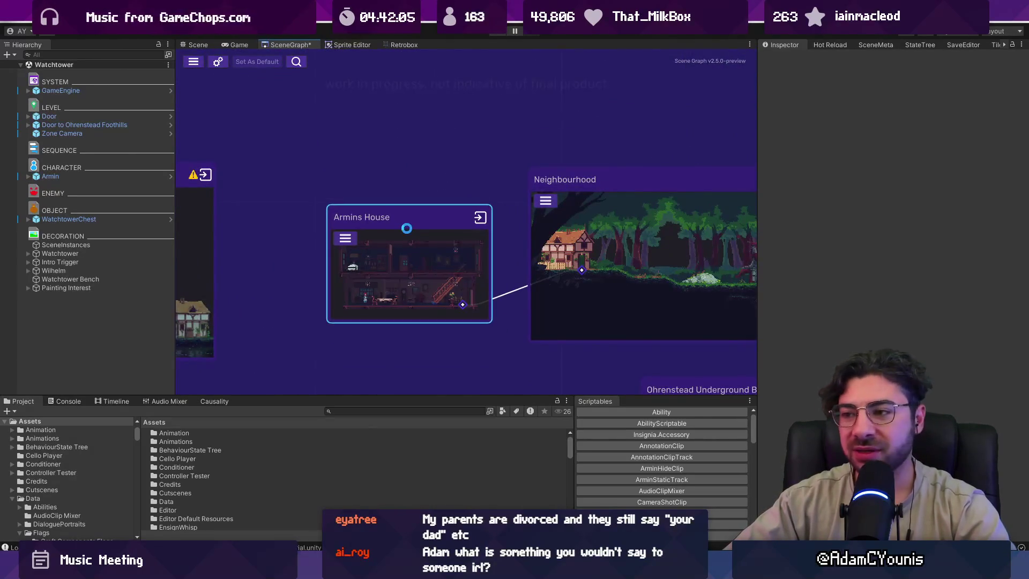
Select Rose and open her 01_Rose_1 sequence showing 'Good morning, Armin.'.
{"action": "scroll", "coordinate": [445, 245], "scroll_direction": "down", "scroll_amount": 5}
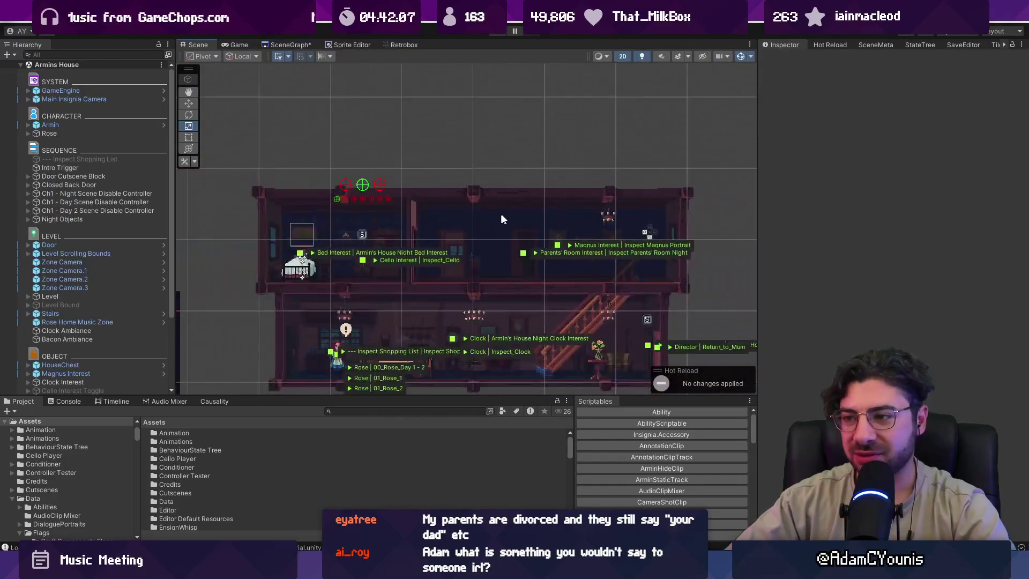
{"action": "scroll", "coordinate": [349, 335], "scroll_direction": "up", "scroll_amount": 4}
{"action": "left_click", "coordinate": [349, 336]}
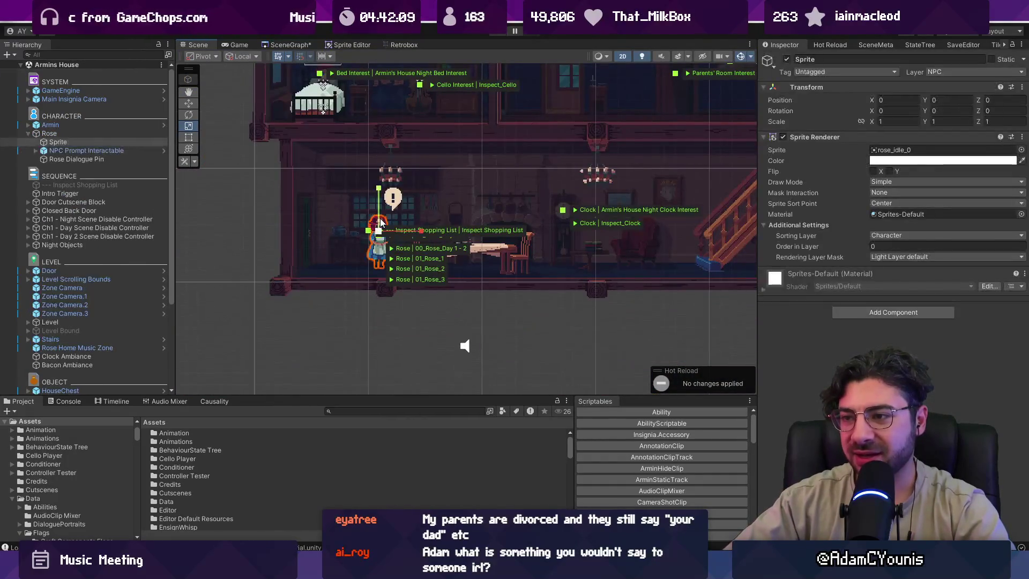
{"action": "left_click", "coordinate": [96, 134]}
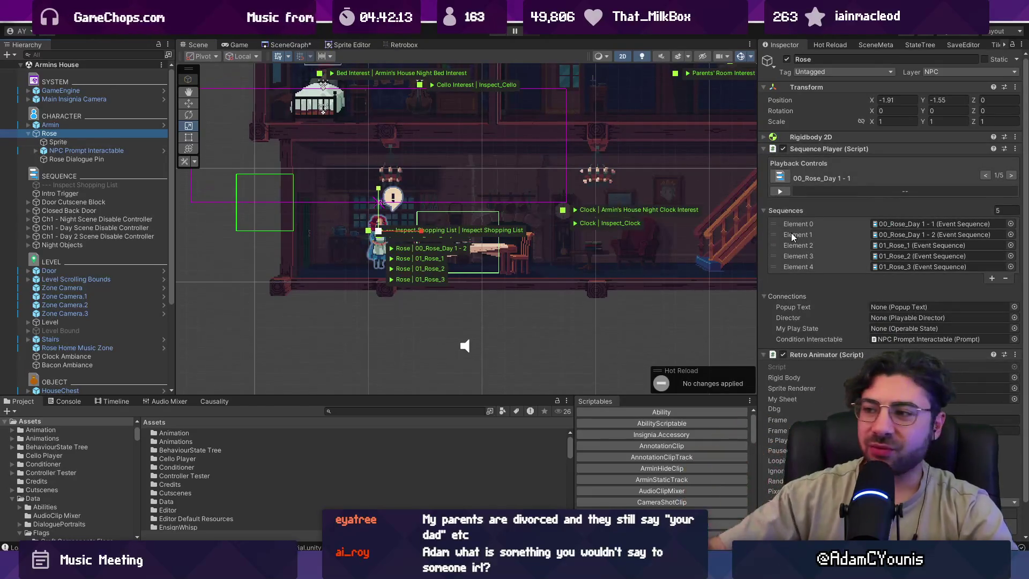
{"action": "left_click", "coordinate": [944, 224]}
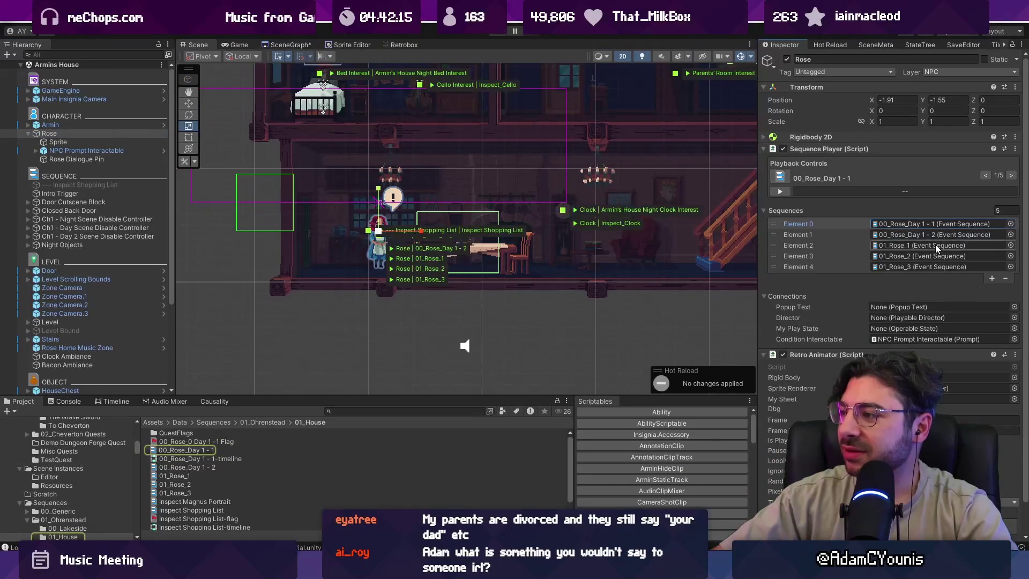
{"action": "double_click", "coordinate": [934, 245]}
{"action": "scroll", "coordinate": [821, 290], "scroll_direction": "down", "scroll_amount": 5}
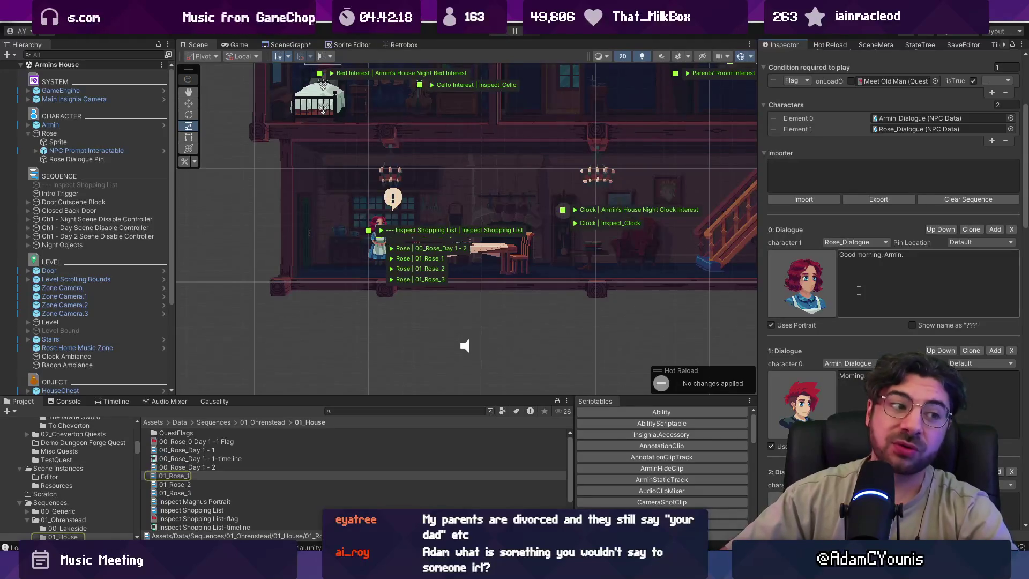
Replace 'Magnus' in dialogue line 5 with 'He'.
{"action": "scroll", "coordinate": [876, 281], "scroll_direction": "down", "scroll_amount": 3}
{"action": "left_click", "coordinate": [874, 286]}
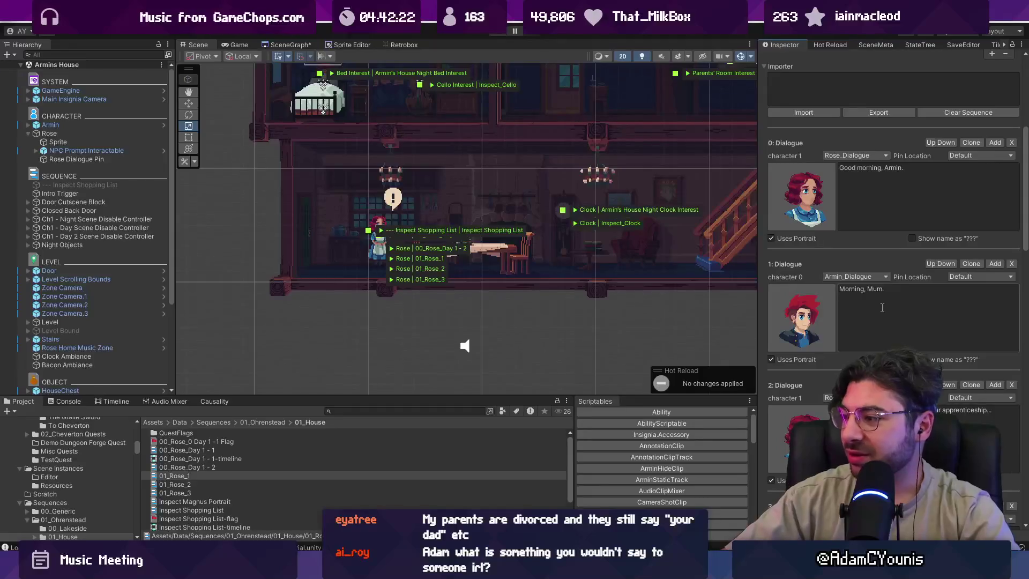
{"action": "scroll", "coordinate": [882, 307], "scroll_direction": "down", "scroll_amount": 15}
{"action": "double_click", "coordinate": [862, 253]}
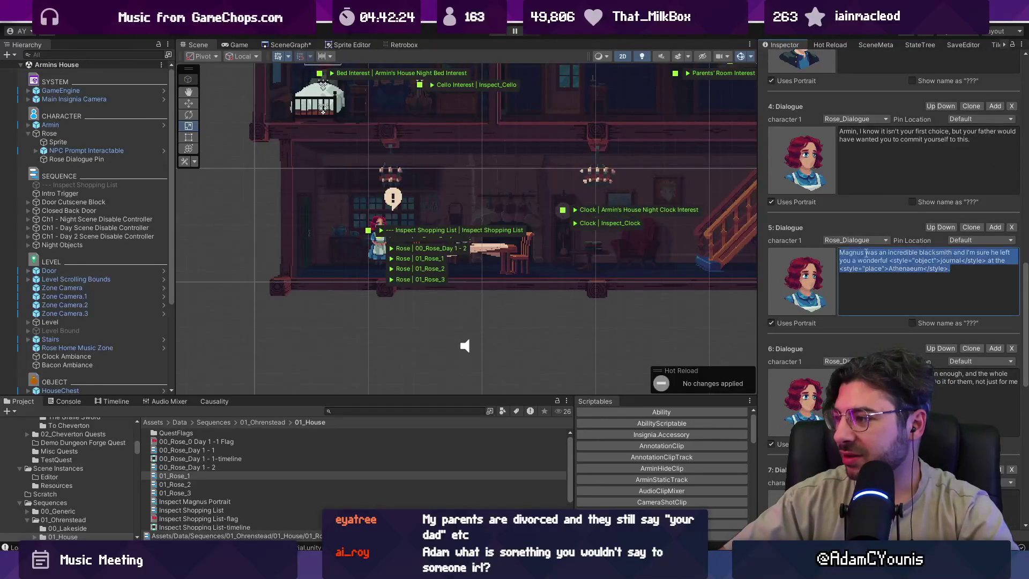
{"action": "type", "text": "Your father"}
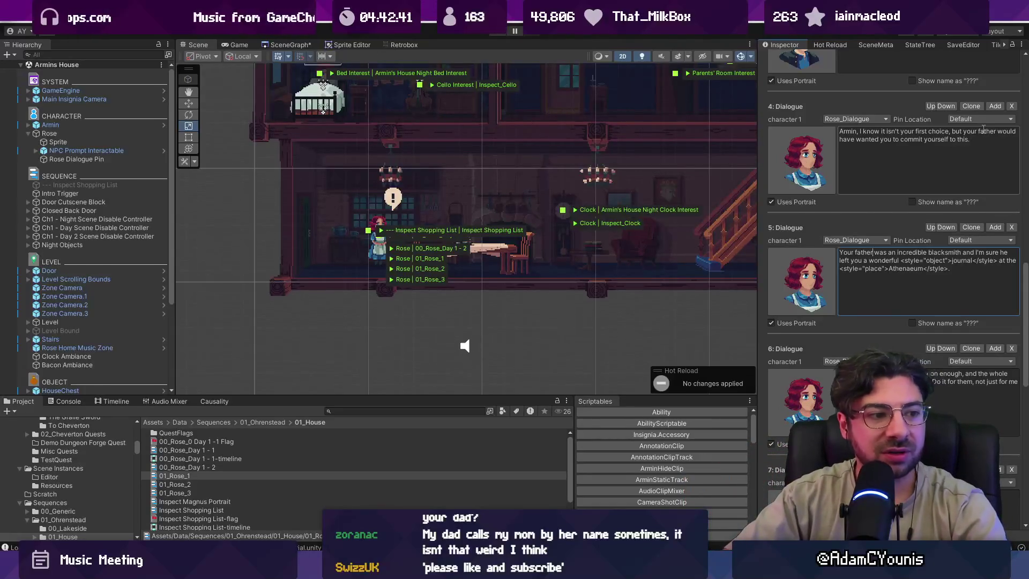
{"action": "key", "text": "ctrl+shift+Left"}
{"action": "key", "text": "ctrl+shift+Left"}
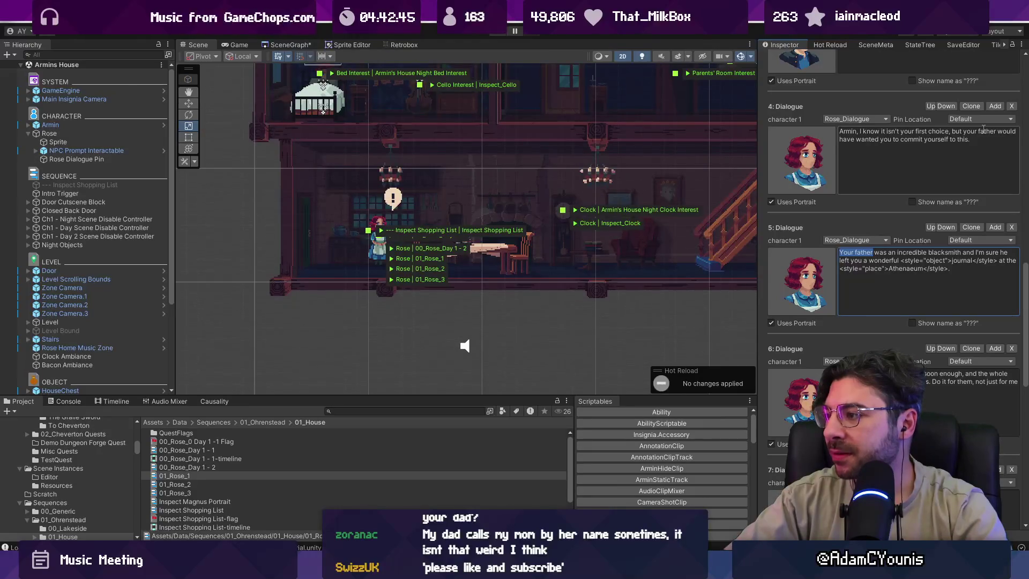
{"action": "type", "text": "He"}
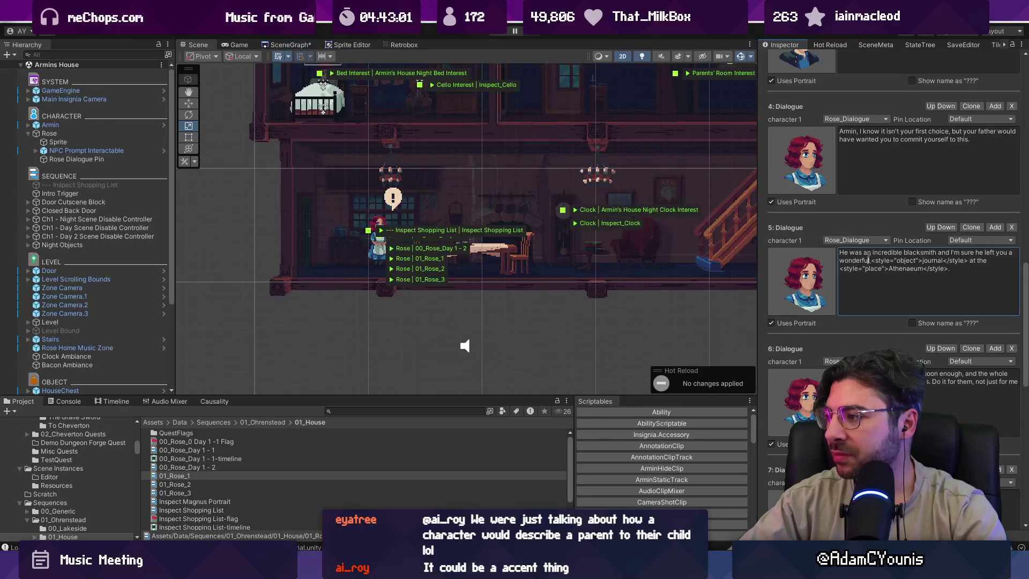
Reword dialogue line 6 so 'soon enough' becomes 'your dad soon enough'.
{"action": "left_click", "coordinate": [930, 371]}
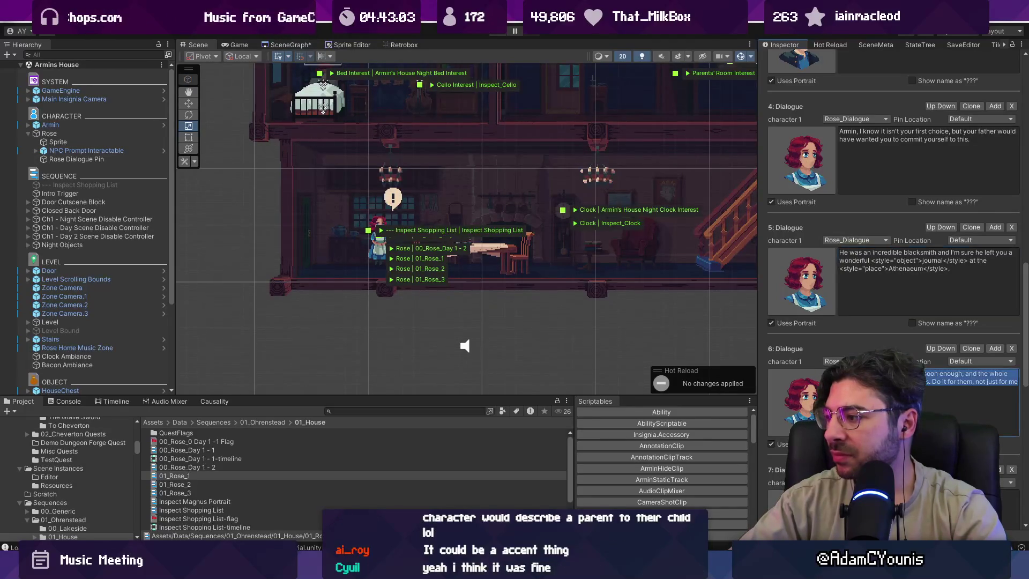
{"action": "left_click_drag", "start_coordinate": [930, 371], "coordinate": [945, 365]}
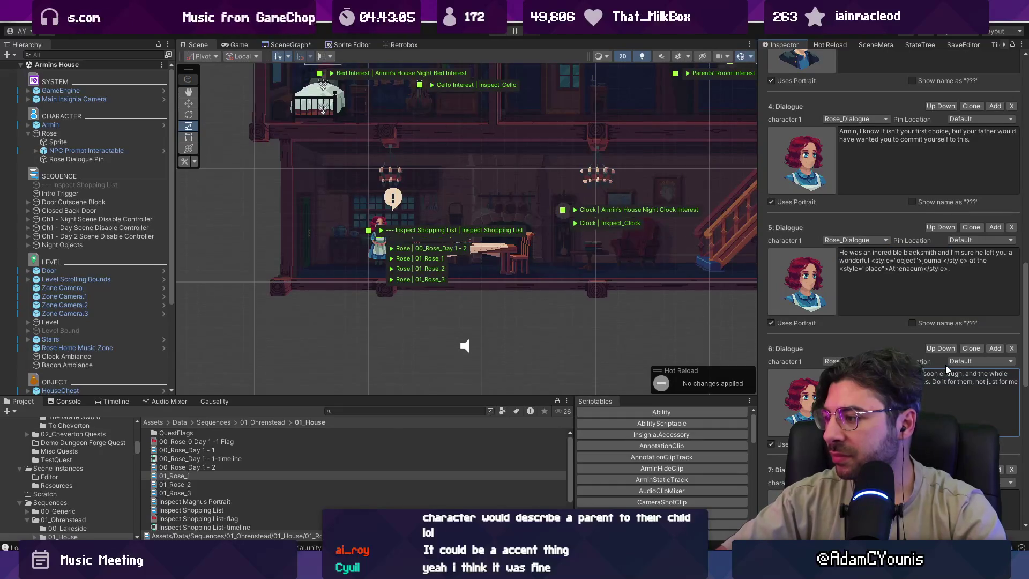
{"action": "type", "text": "your dad"}
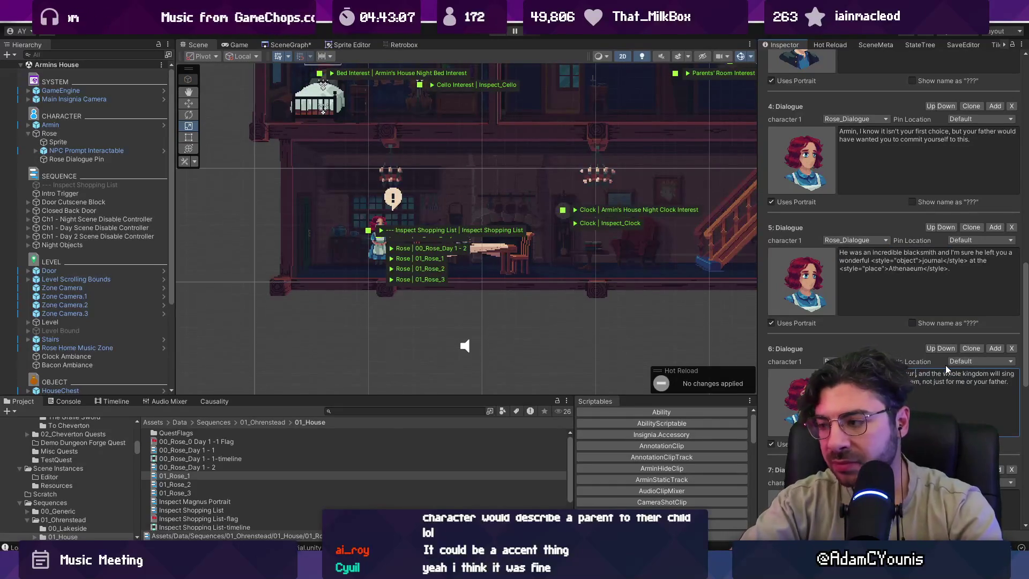
{"action": "type", "text": " soon"}
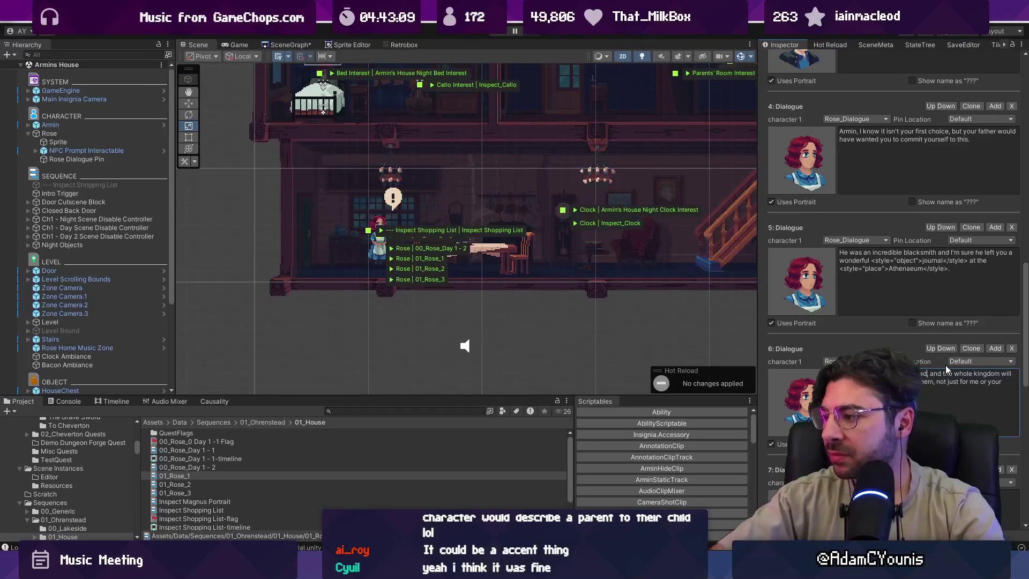
{"action": "type", "text": " enough"}
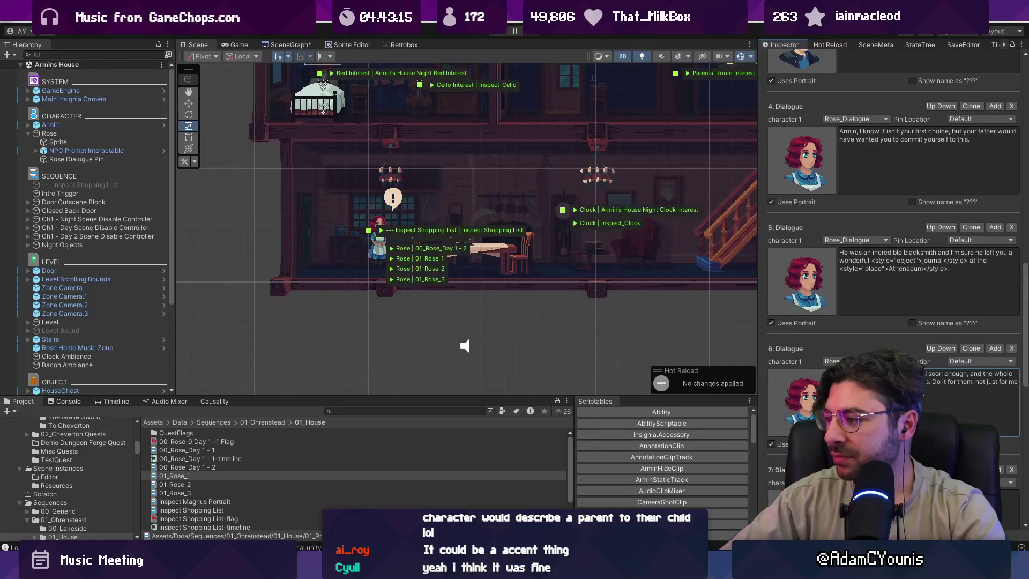
{"action": "scroll", "coordinate": [892, 267], "scroll_direction": "down", "scroll_amount": 2}
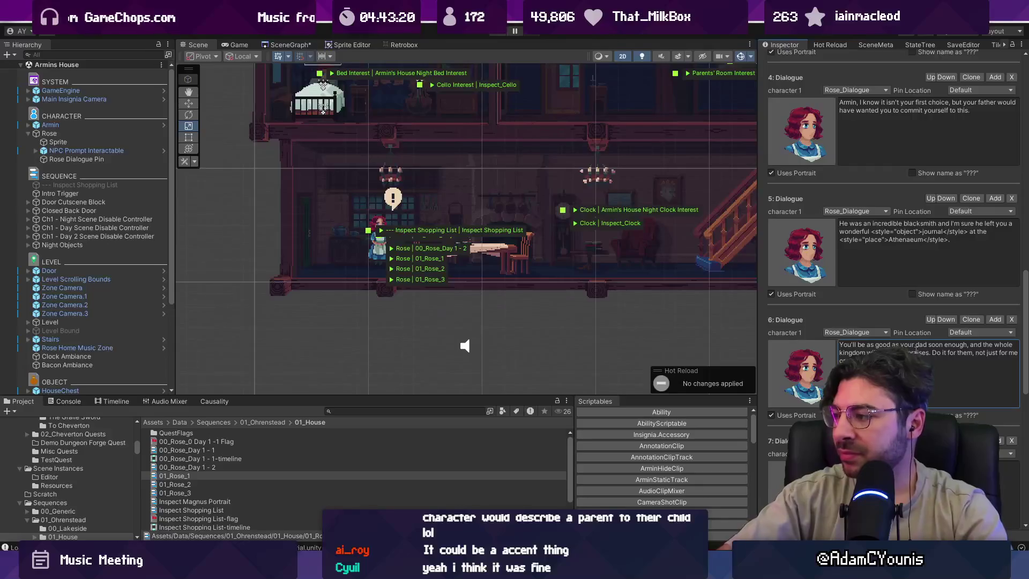
{"action": "double_click", "coordinate": [1012, 353]}
{"action": "type", "text": "us"}
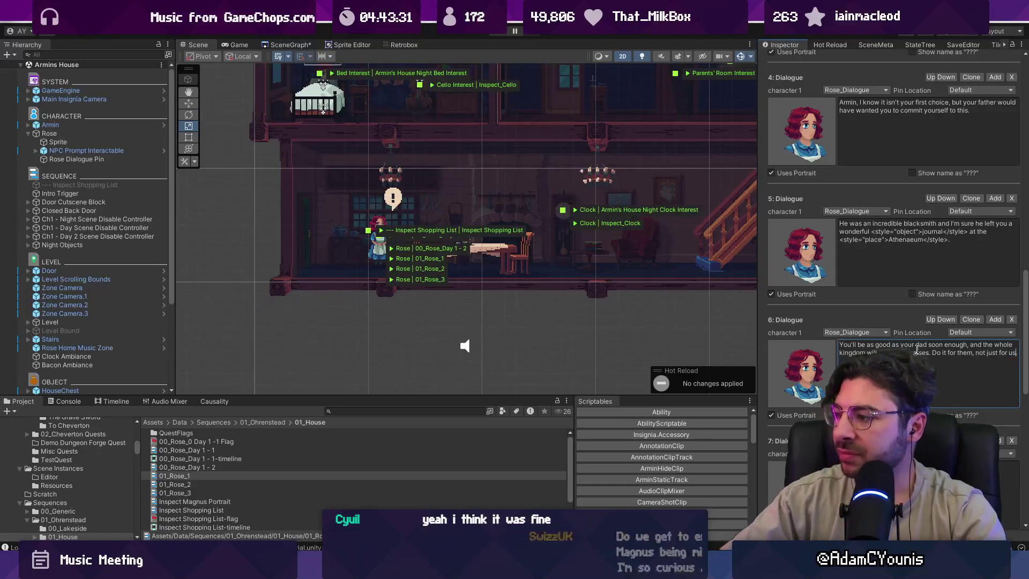
{"action": "scroll", "coordinate": [902, 317], "scroll_direction": "down", "scroll_amount": 3}
{"action": "scroll", "coordinate": [902, 307], "scroll_direction": "down", "scroll_amount": 10}
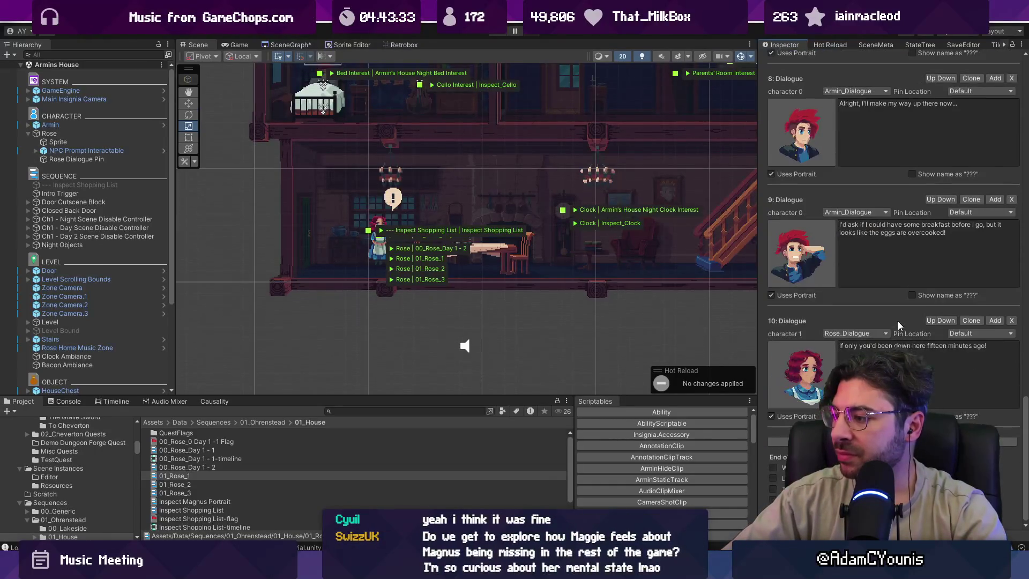
{"action": "left_click_drag", "start_coordinate": [1025, 419], "coordinate": [1025, 59]}
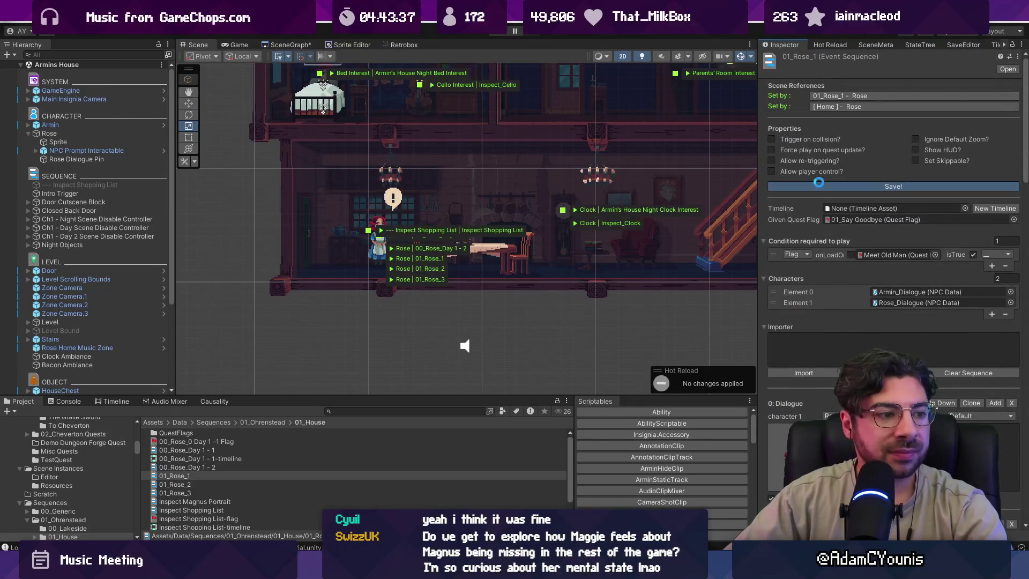
Save the 01_Rose_1 event sequence and clear the selection.
{"action": "left_click", "coordinate": [818, 183]}
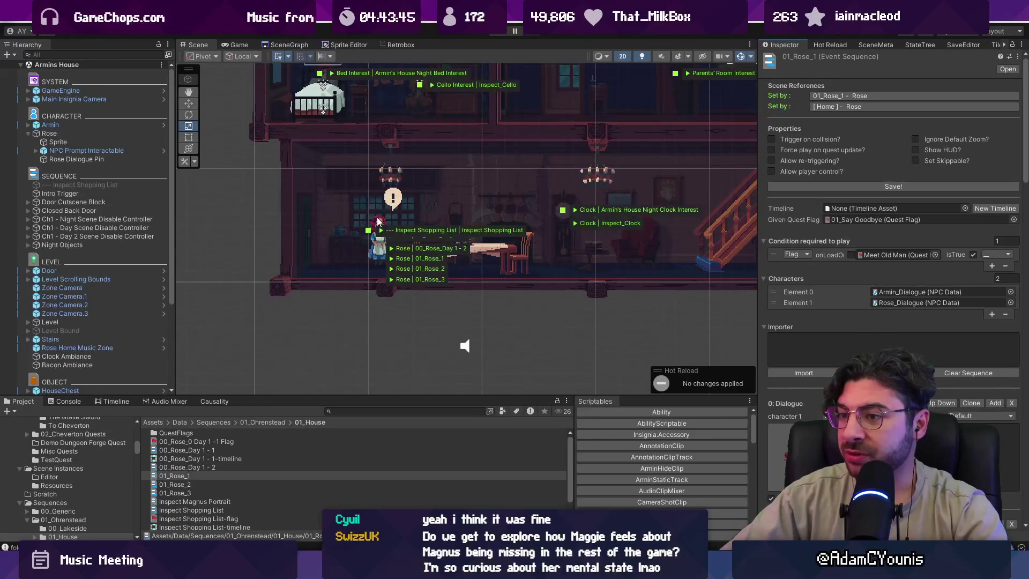
{"action": "scroll", "coordinate": [385, 218], "scroll_direction": "up", "scroll_amount": 1}
{"action": "scroll", "coordinate": [525, 319], "scroll_direction": "down", "scroll_amount": 3}
{"action": "left_click", "coordinate": [525, 319]}
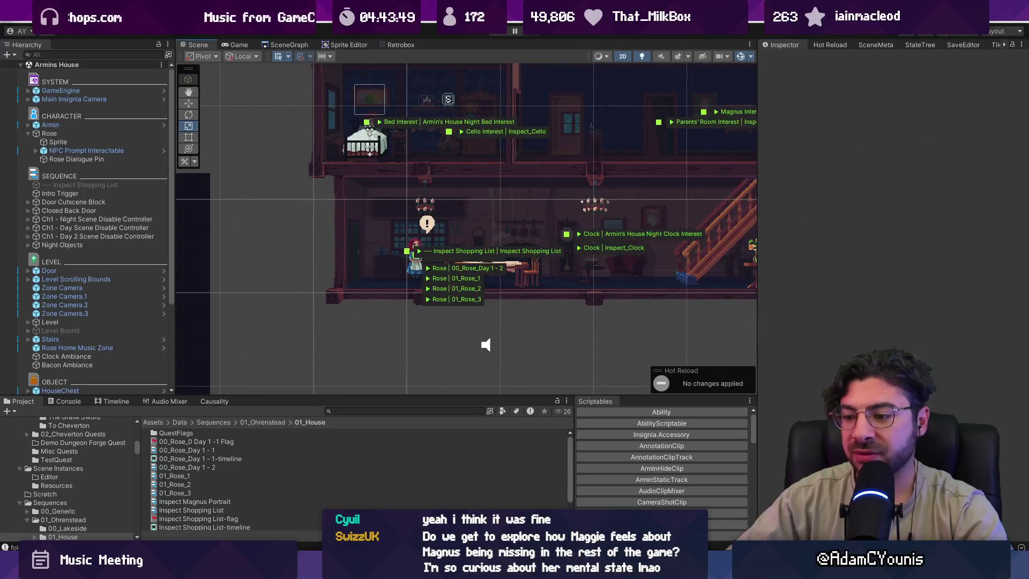
{"action": "key", "text": "alt+Tab"}
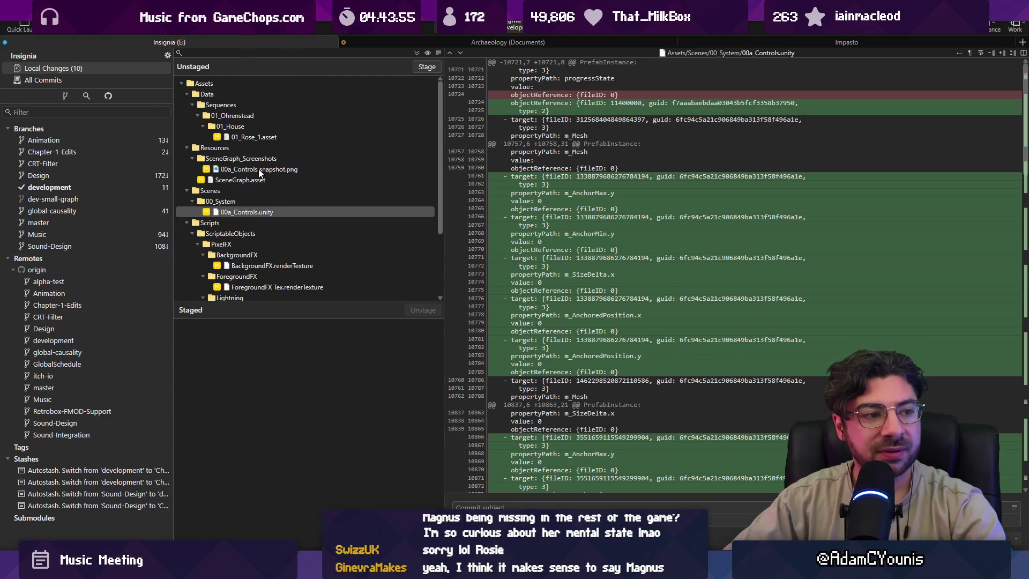
Review the 01_Rose_1.asset diff, enter summary 'Updates Rose dialogue in the first scene', and stage everything.
{"action": "left_click", "coordinate": [262, 138]}
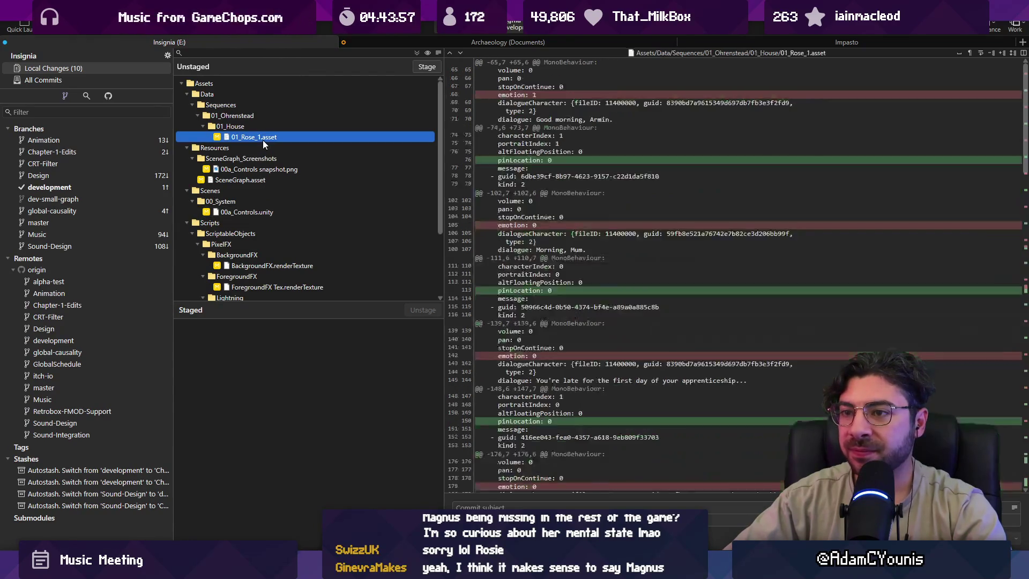
{"action": "scroll", "coordinate": [589, 252], "scroll_direction": "down", "scroll_amount": 10}
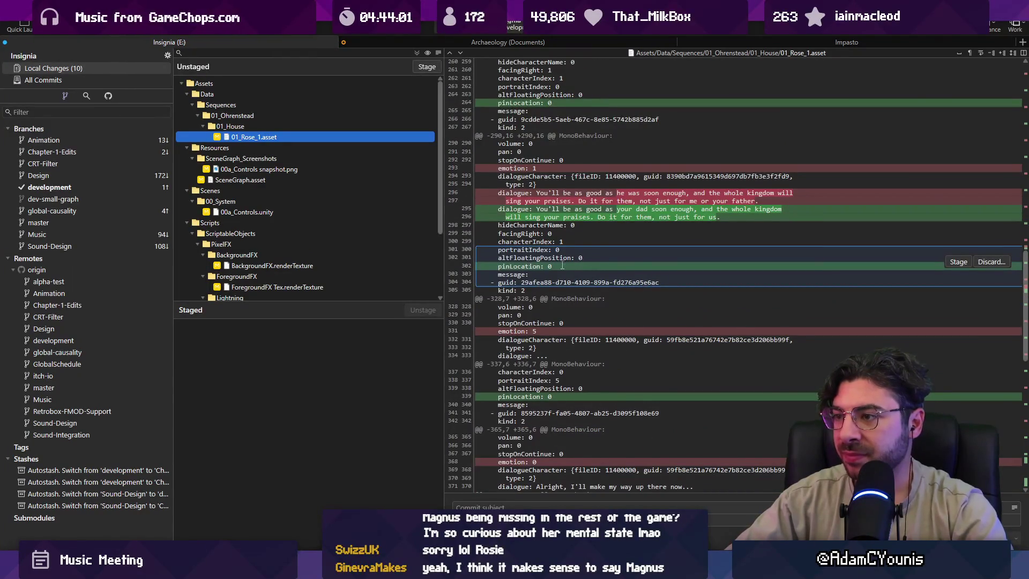
{"action": "scroll", "coordinate": [562, 265], "scroll_direction": "down", "scroll_amount": 8}
{"action": "left_click", "coordinate": [560, 502]}
{"action": "type", "text": "Update"}
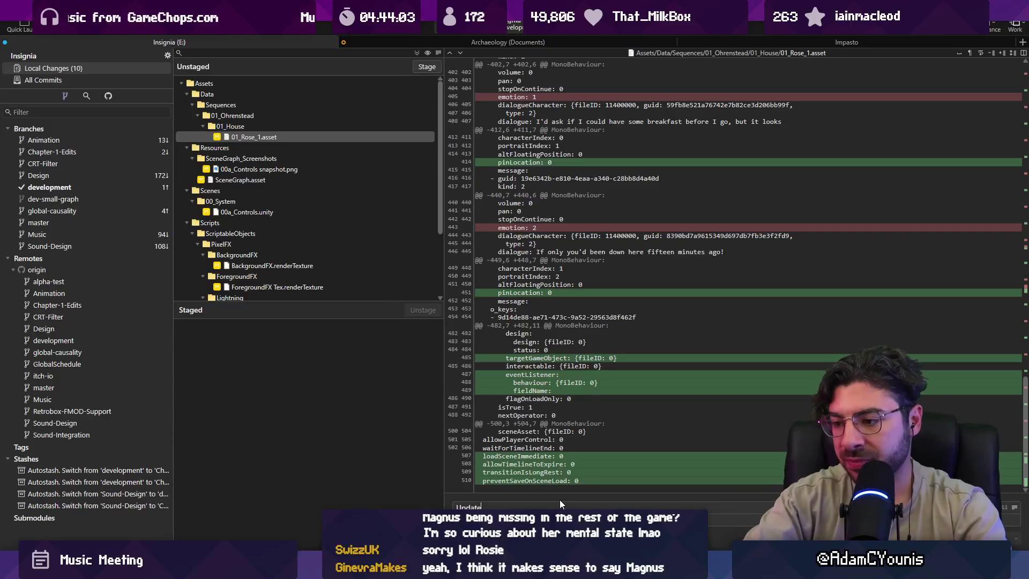
{"action": "type", "text": "s Rose dialogue in the first scene"}
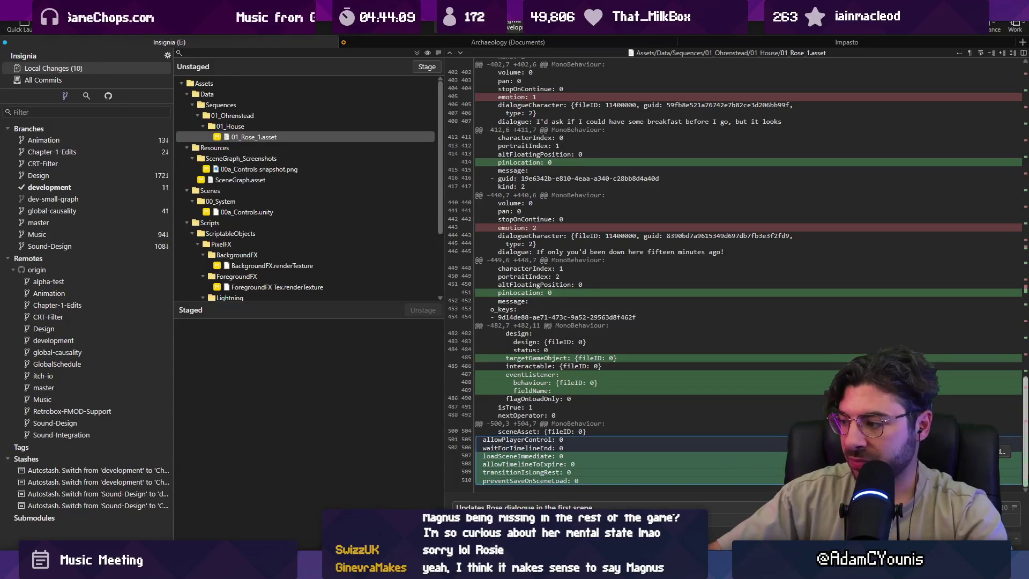
{"action": "left_click", "coordinate": [426, 66]}
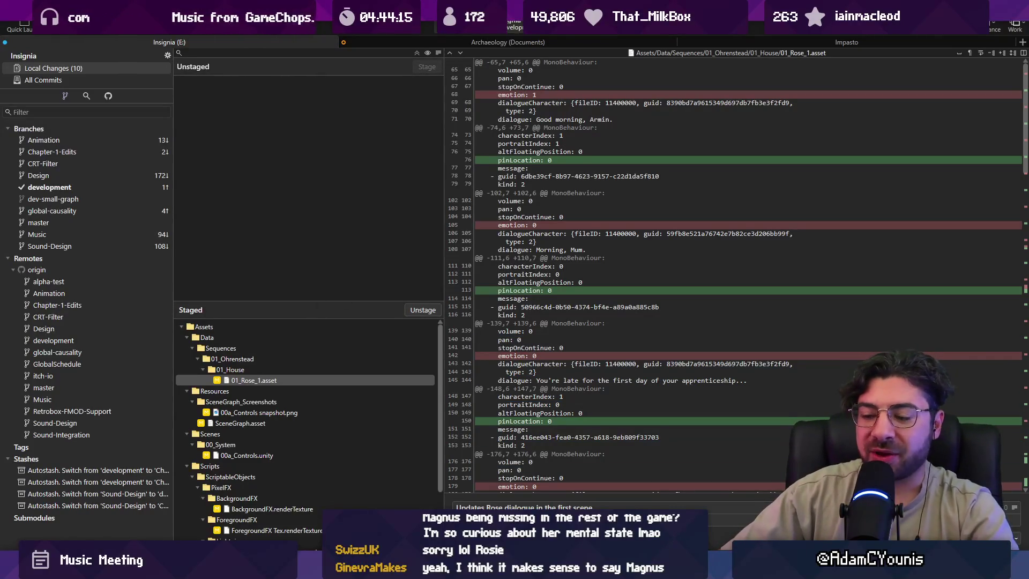
{"action": "mouse_move", "coordinate": [349, 569]}
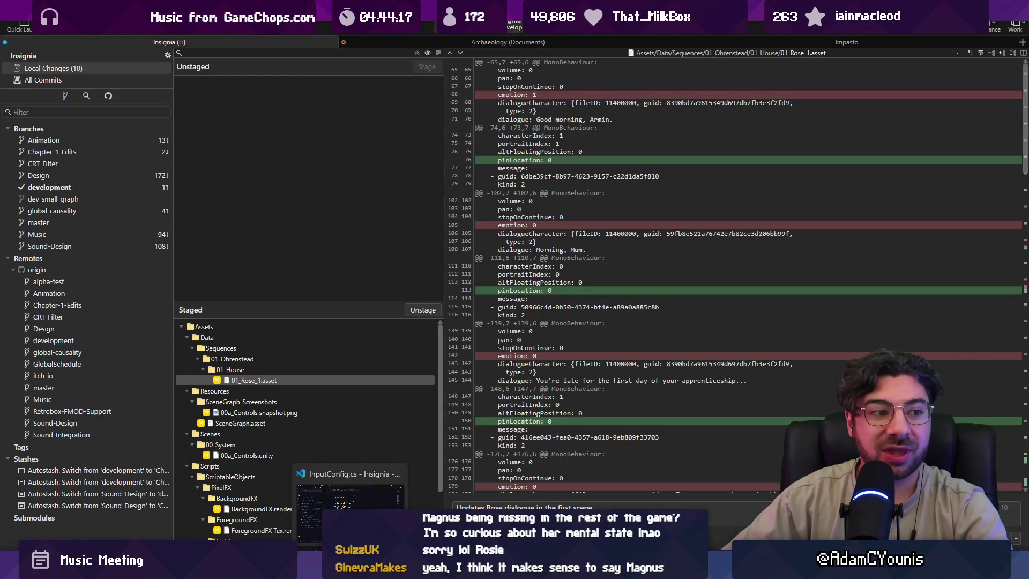
{"action": "left_click", "coordinate": [332, 569]}
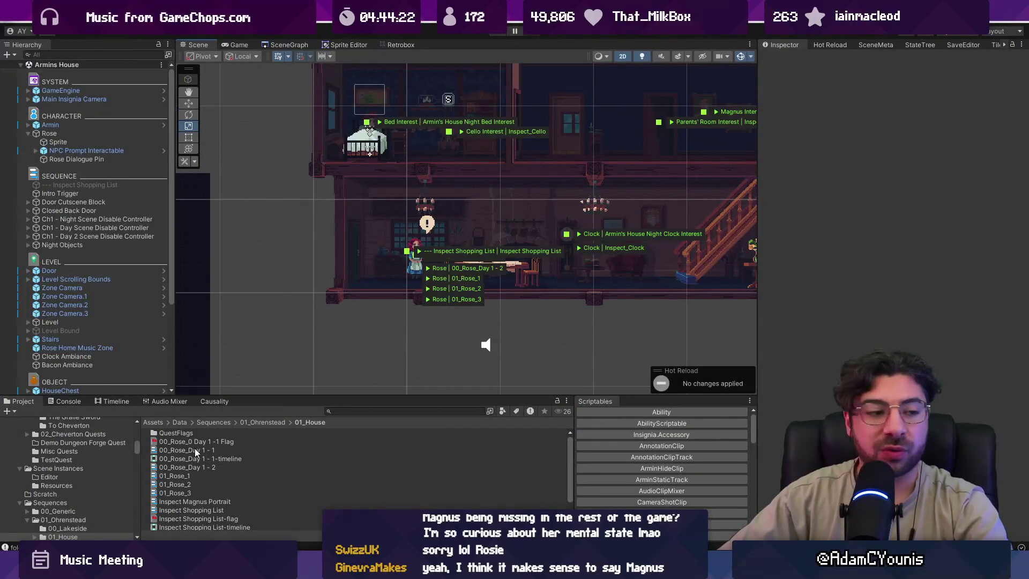
Select Rose and search the project assets for 'npc'.
{"action": "left_click", "coordinate": [416, 247]}
{"action": "left_click", "coordinate": [86, 134]}
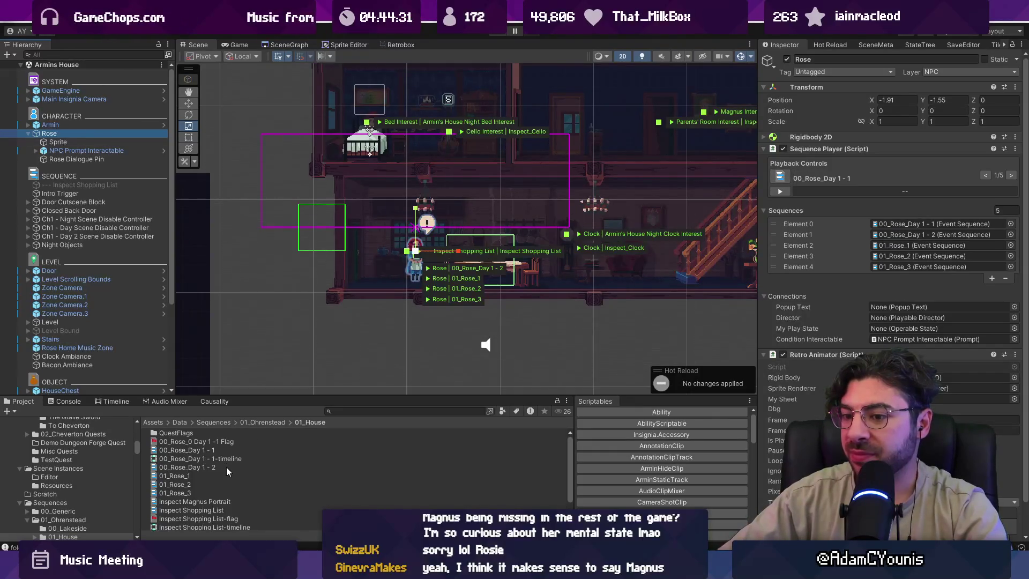
{"action": "left_click", "coordinate": [340, 412]}
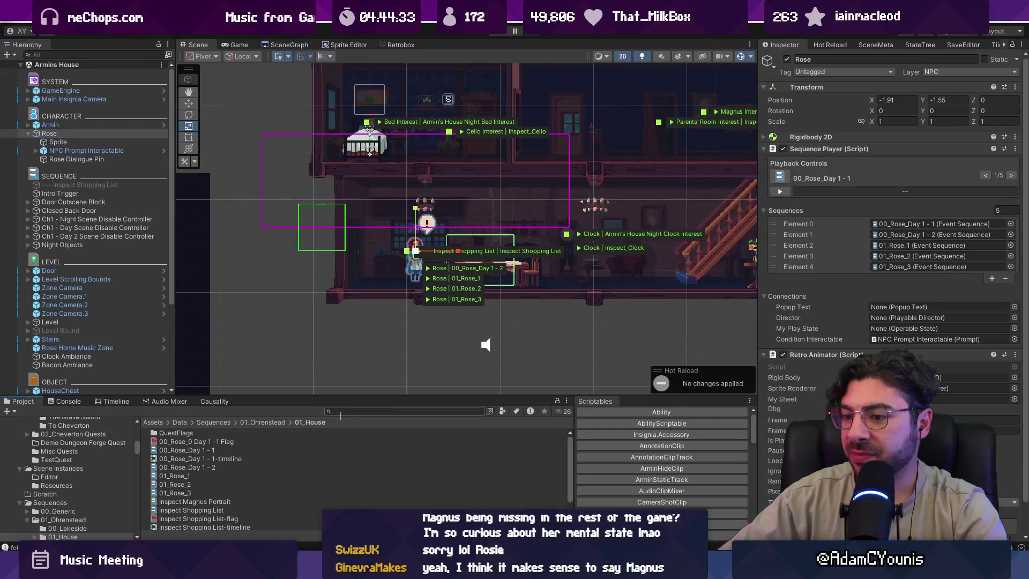
{"action": "type", "text": "d"}
{"action": "key", "text": "BackSpace"}
{"action": "type", "text": "npc"}
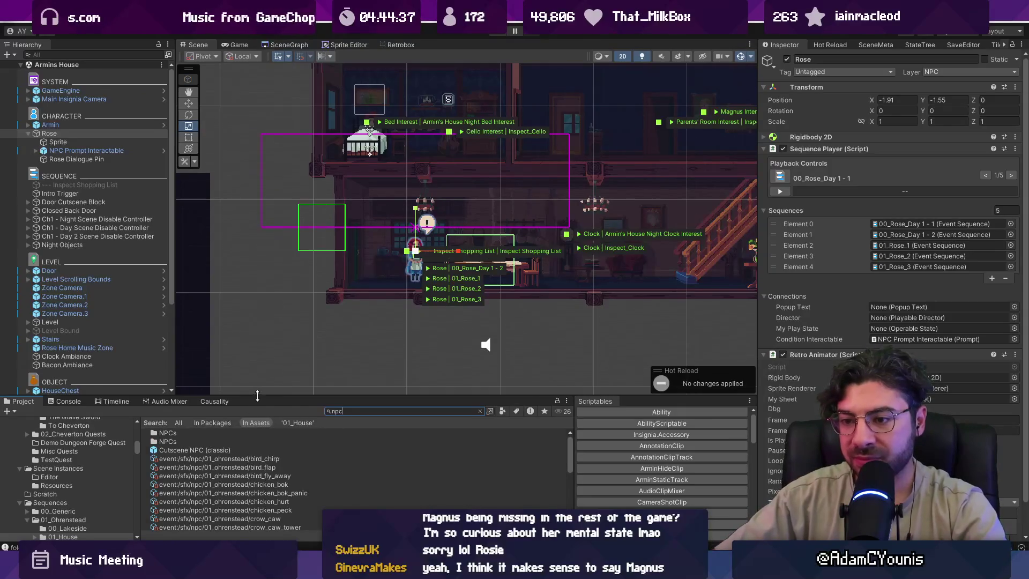
Narrow the search to 'rose', open Rose_Dialogue, and set Character Name to Rosemary.
{"action": "left_click_drag", "start_coordinate": [257, 396], "coordinate": [280, 282]}
{"action": "scroll", "coordinate": [207, 423], "scroll_direction": "down", "scroll_amount": 3}
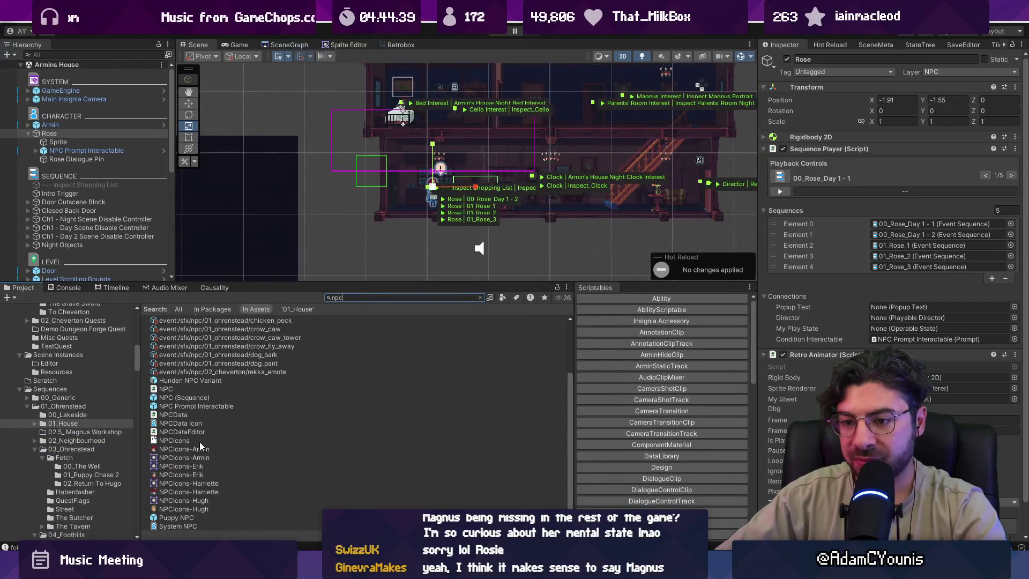
{"action": "scroll", "coordinate": [185, 423], "scroll_direction": "up", "scroll_amount": 3}
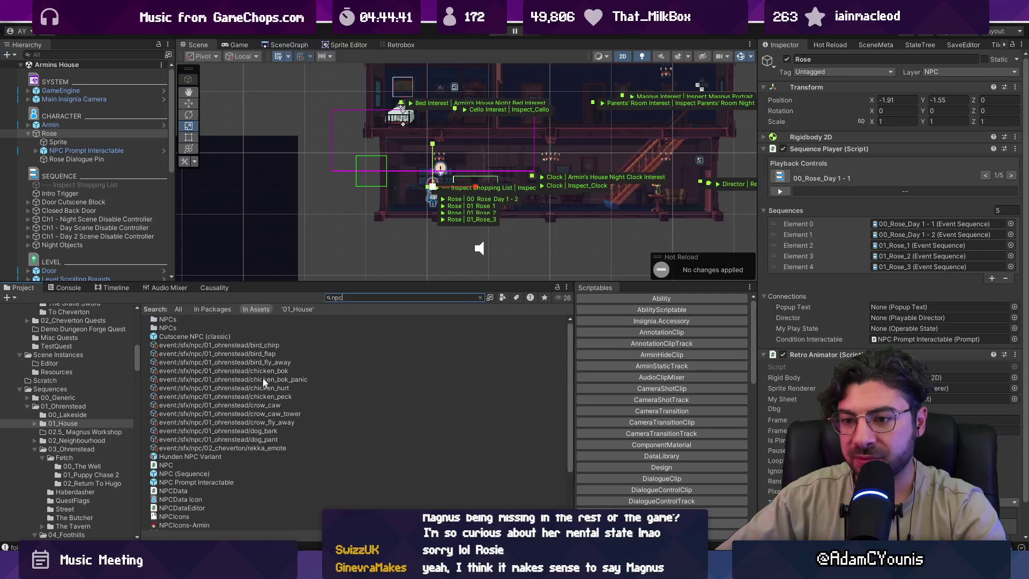
{"action": "left_click", "coordinate": [366, 297]}
{"action": "type", "text": "rose np"}
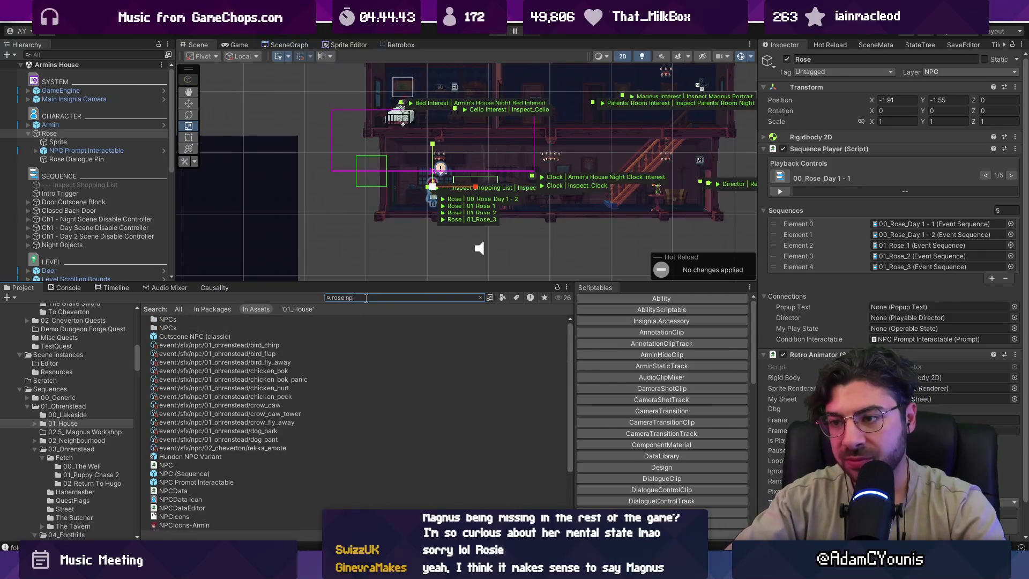
{"action": "type", "text": "c"}
{"action": "key", "text": "BackSpace"}
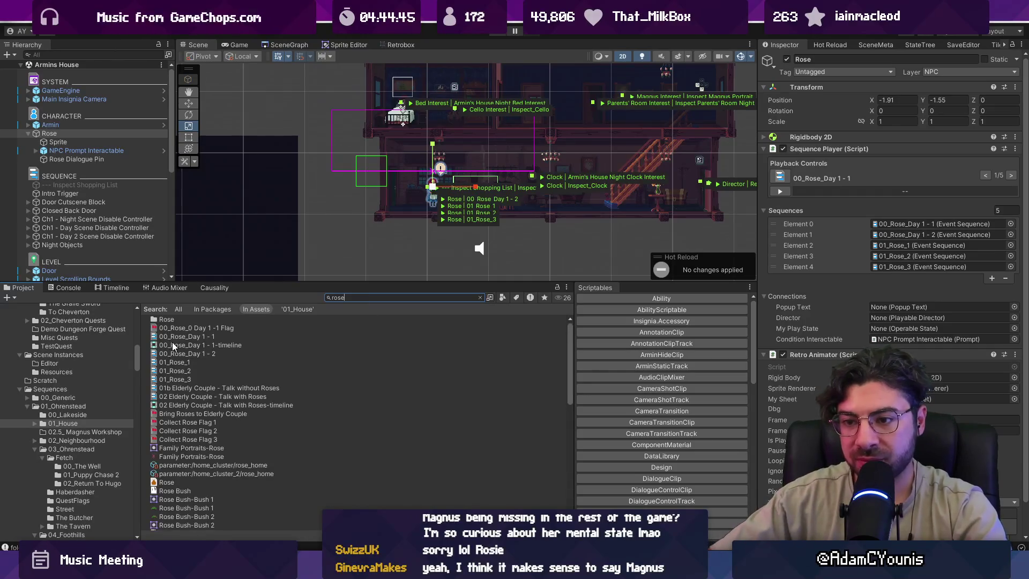
{"action": "scroll", "coordinate": [187, 364], "scroll_direction": "down", "scroll_amount": 10}
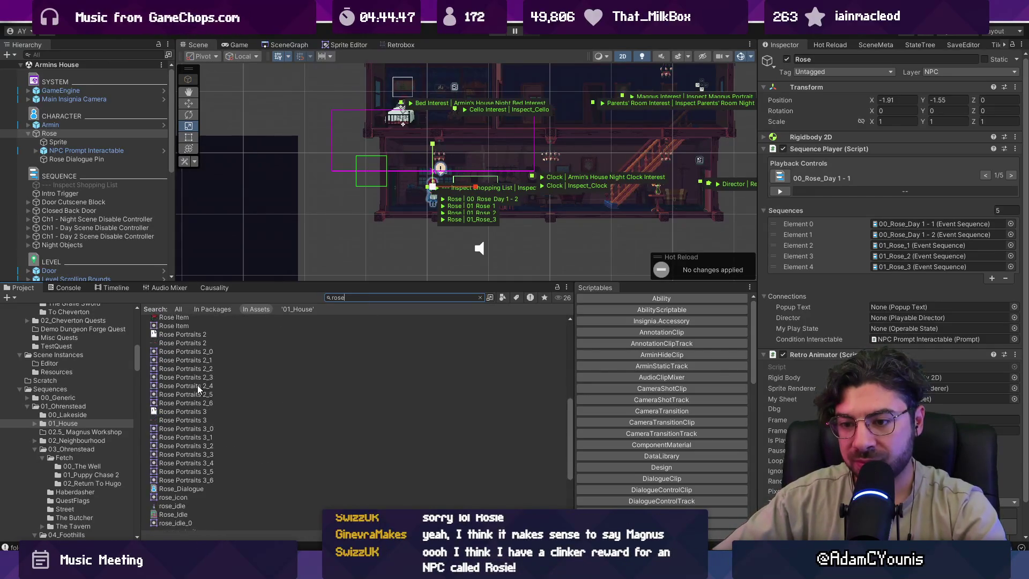
{"action": "left_click", "coordinate": [190, 364]}
{"action": "left_click", "coordinate": [897, 165]}
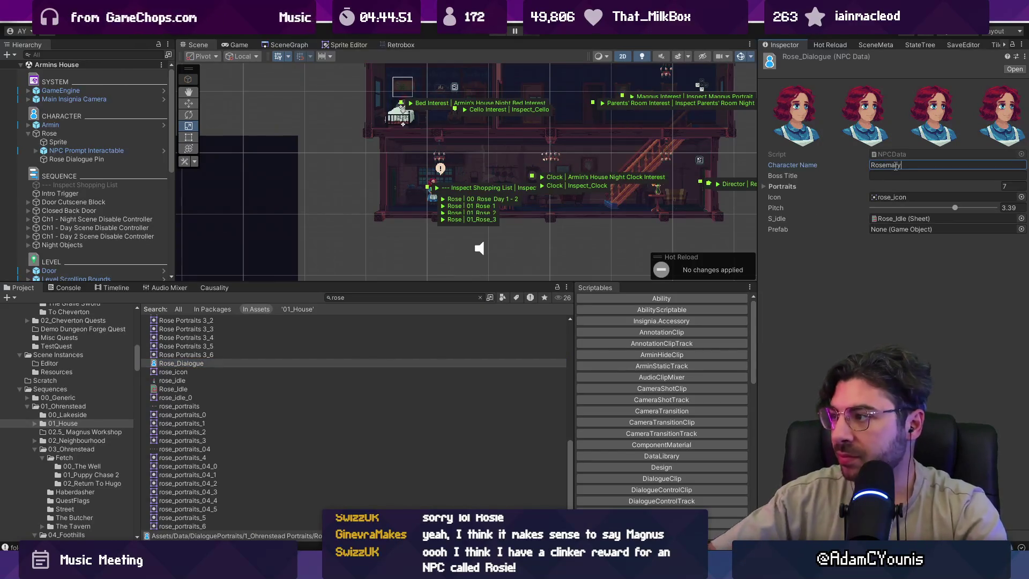
{"action": "key", "text": "Return"}
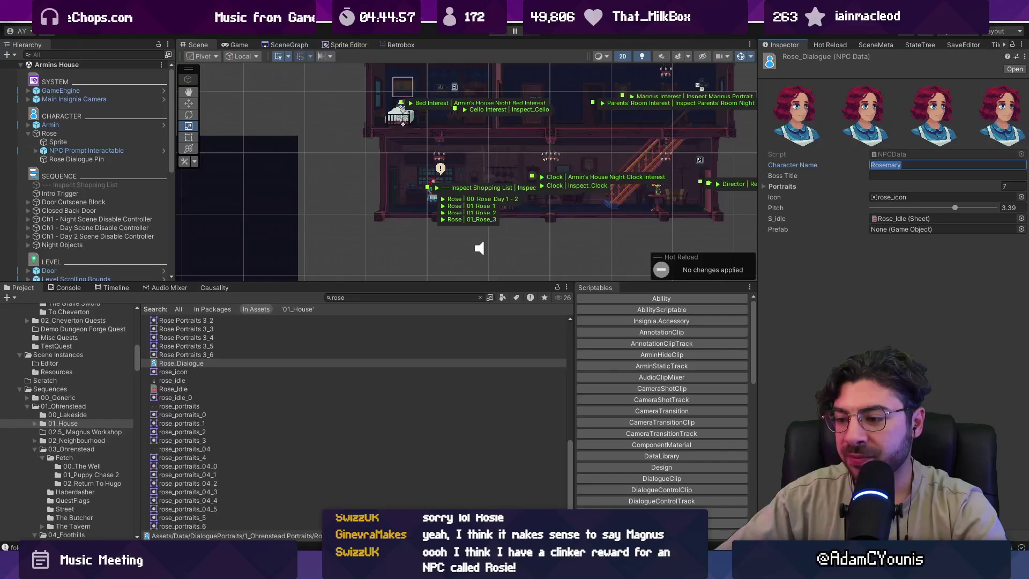
Run a quick web search for 'rosemary', then check the new name in the Inspector.
{"action": "left_click", "coordinate": [707, 485]}
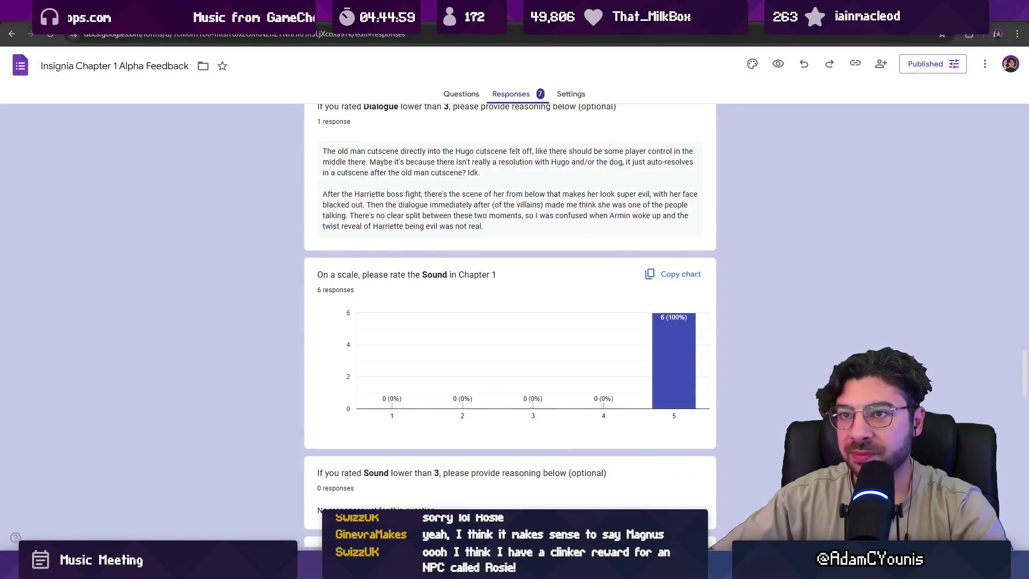
{"action": "key", "text": "ctrl+t"}
{"action": "type", "text": "rosemary"}
{"action": "key", "text": "Return"}
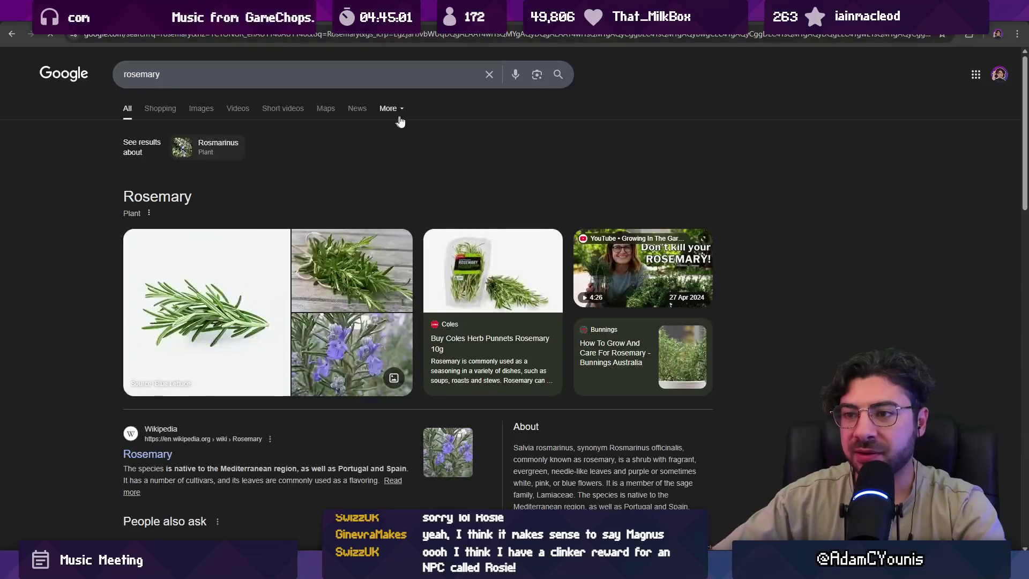
{"action": "key", "text": "ctrl+w"}
{"action": "key", "text": "alt+Tab"}
{"action": "double_click", "coordinate": [895, 165]}
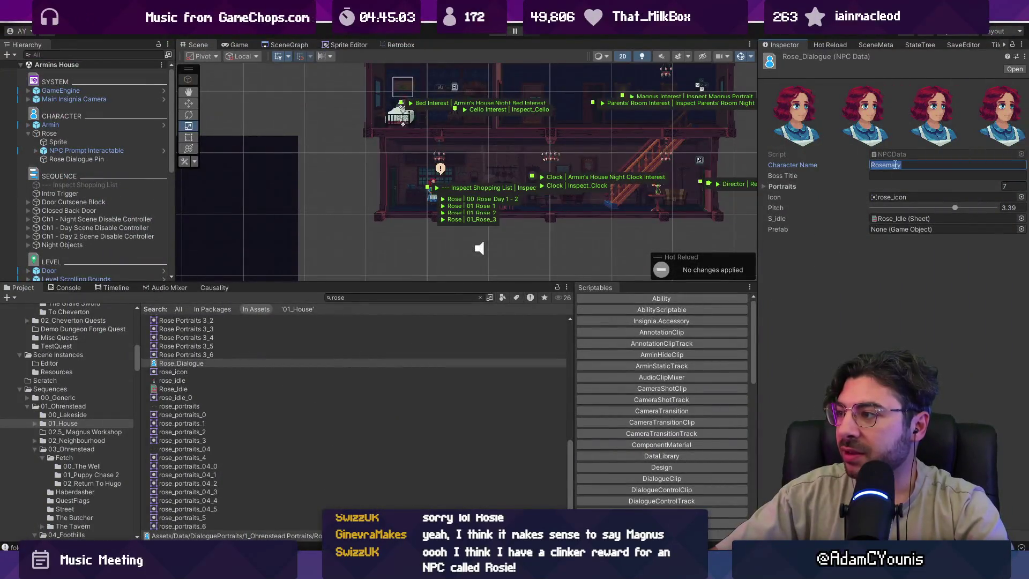
Look at the Rose_Idle sprite sheet, pan the scene, and clear the selection.
{"action": "left_click", "coordinate": [902, 219]}
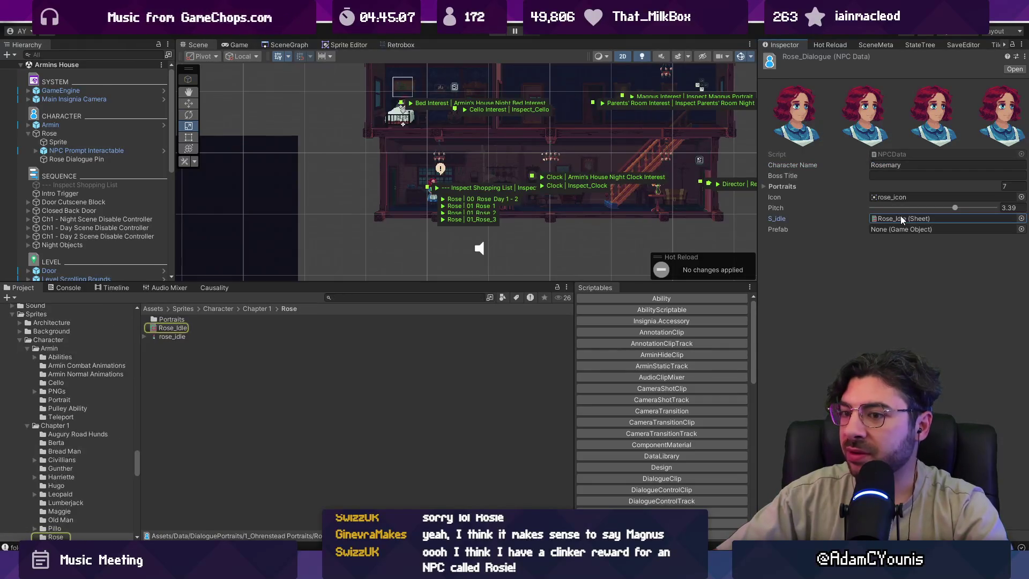
{"action": "left_click_drag", "start_coordinate": [542, 242], "coordinate": [463, 250]}
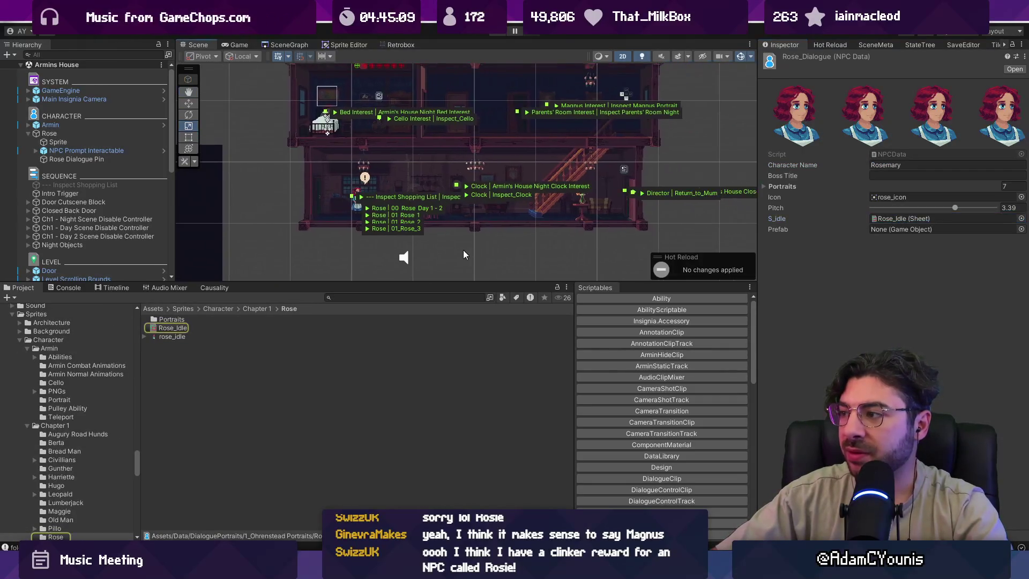
{"action": "left_click", "coordinate": [463, 250]}
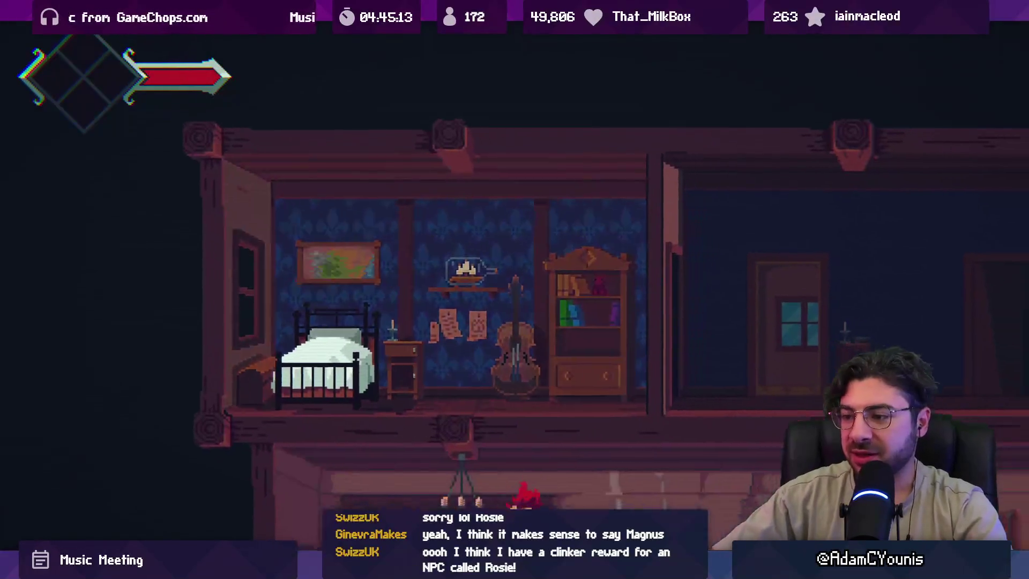
Stop the game and set the GameEngine's Progress State to NoProgress.
{"action": "key", "text": "Escape"}
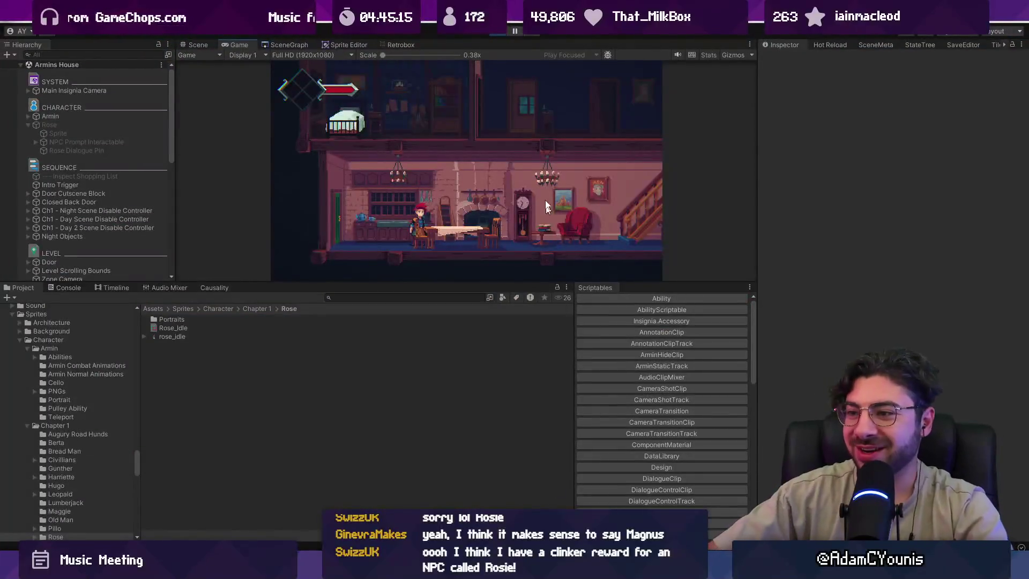
{"action": "left_click", "coordinate": [496, 36]}
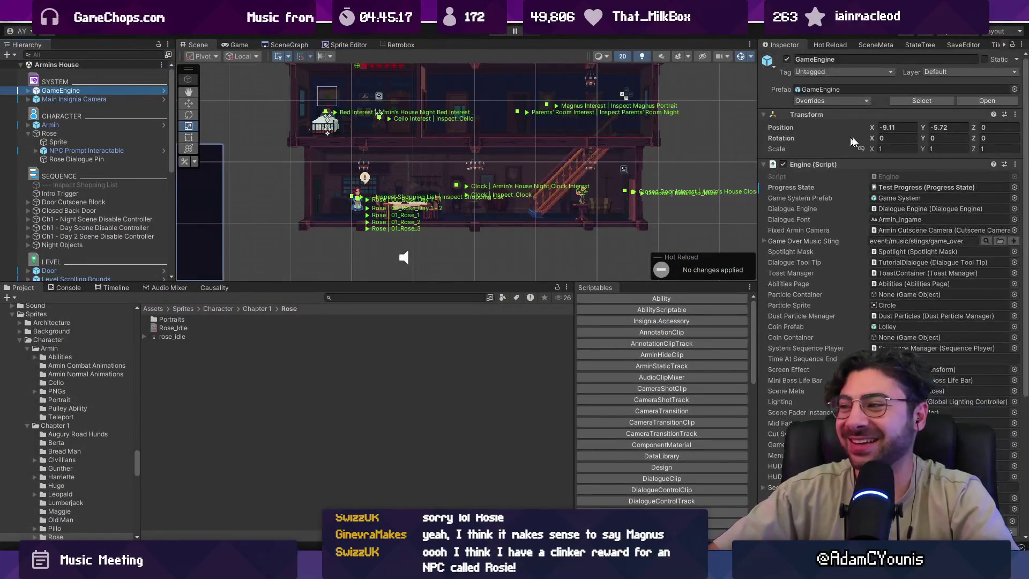
{"action": "left_click", "coordinate": [1014, 188]}
{"action": "type", "text": "no"}
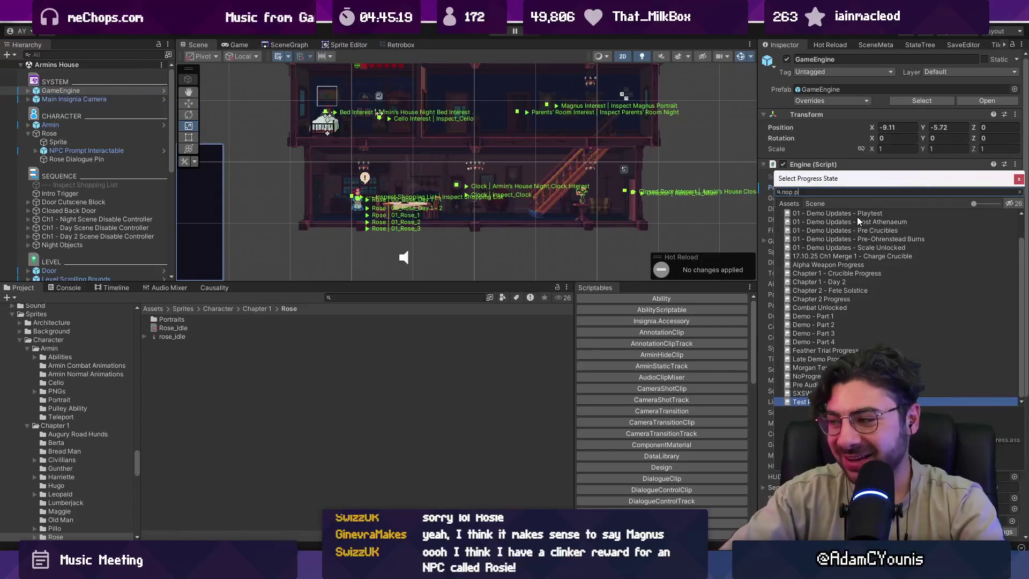
{"action": "double_click", "coordinate": [857, 219]}
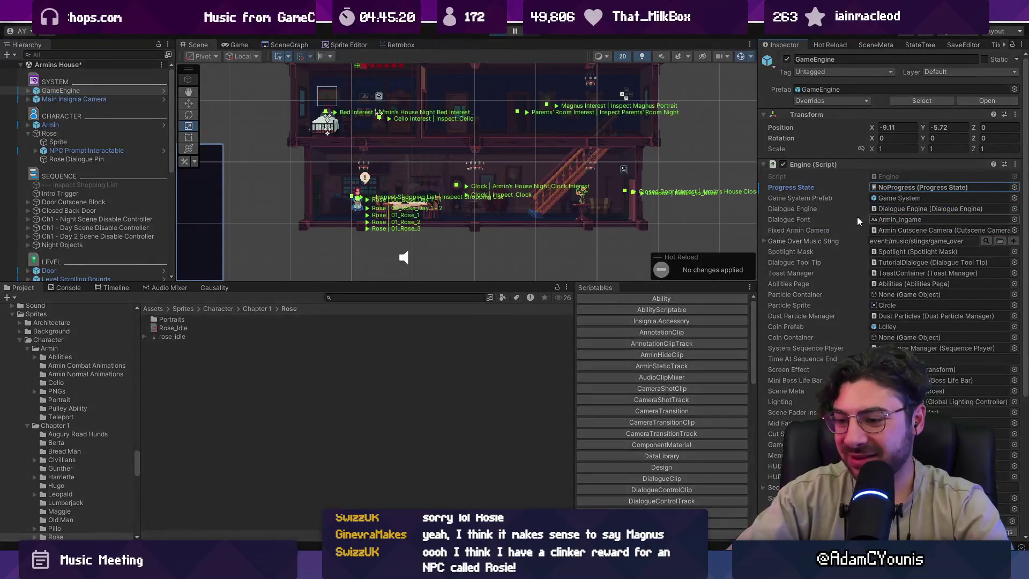
{"action": "key", "text": "ctrl+p"}
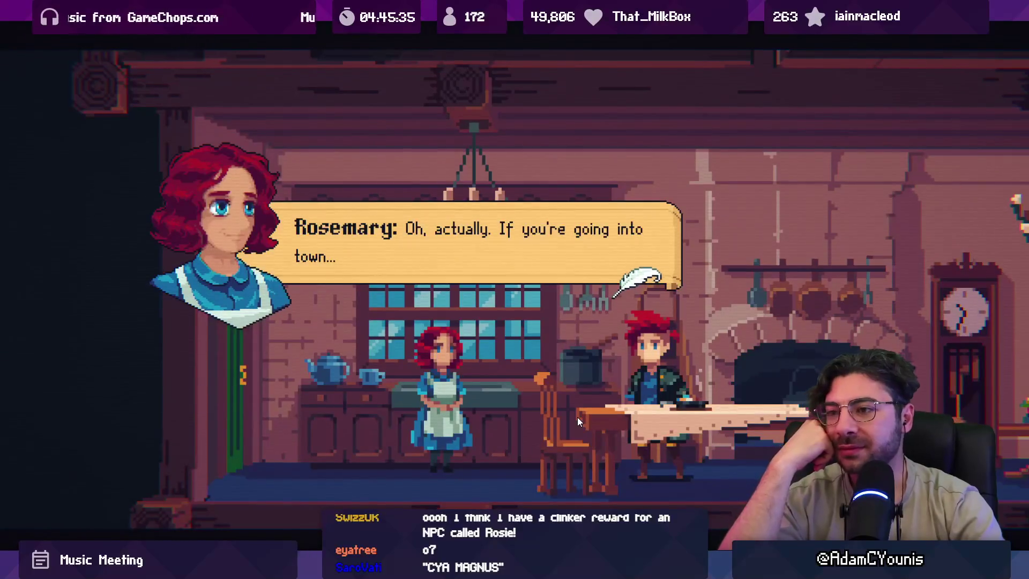
Play through Rosemary's shopping-list request until the recipe appears.
{"action": "key", "text": "space"}
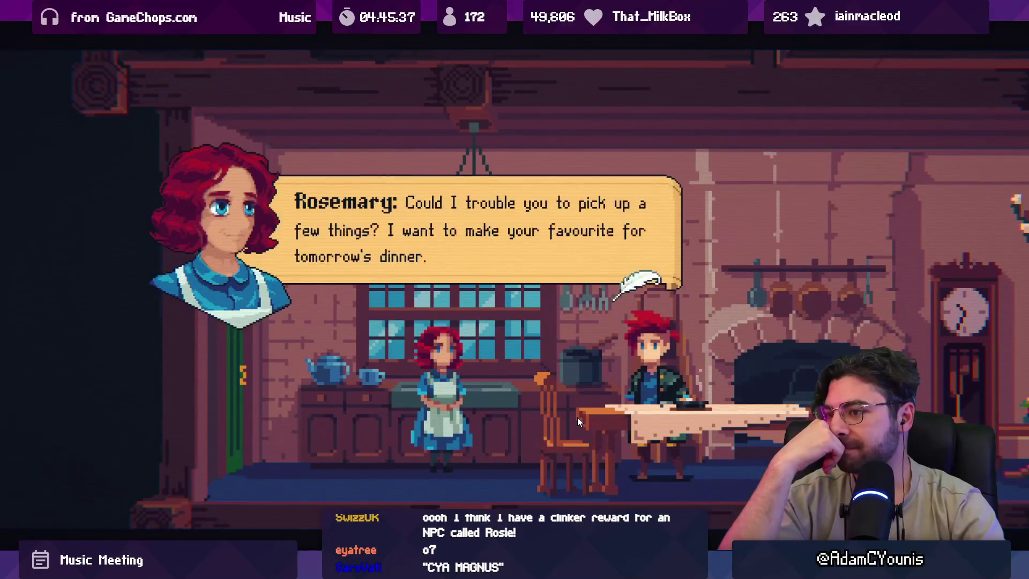
{"action": "key", "text": "space"}
{"action": "key", "text": "space"}
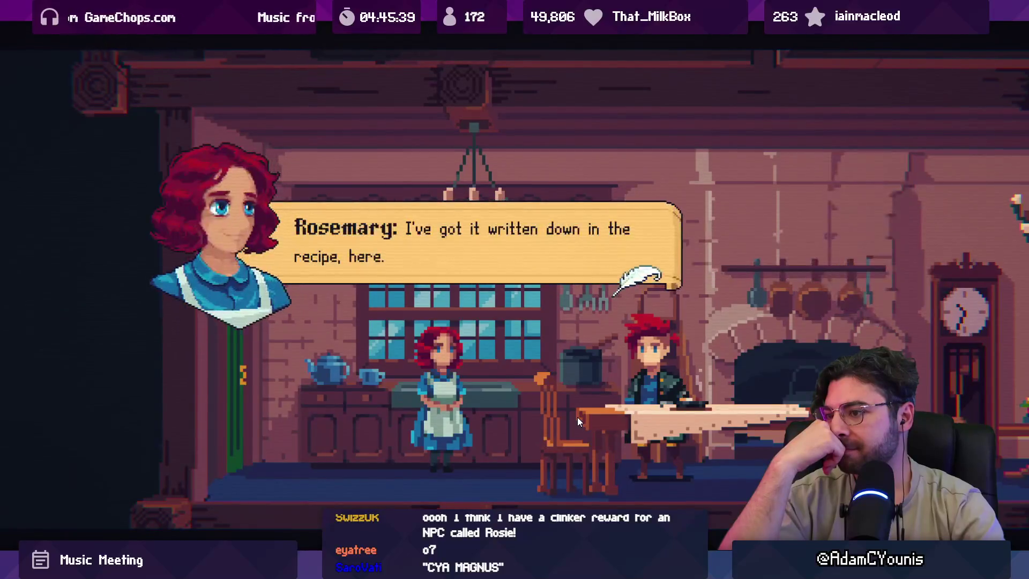
{"action": "key", "text": "space"}
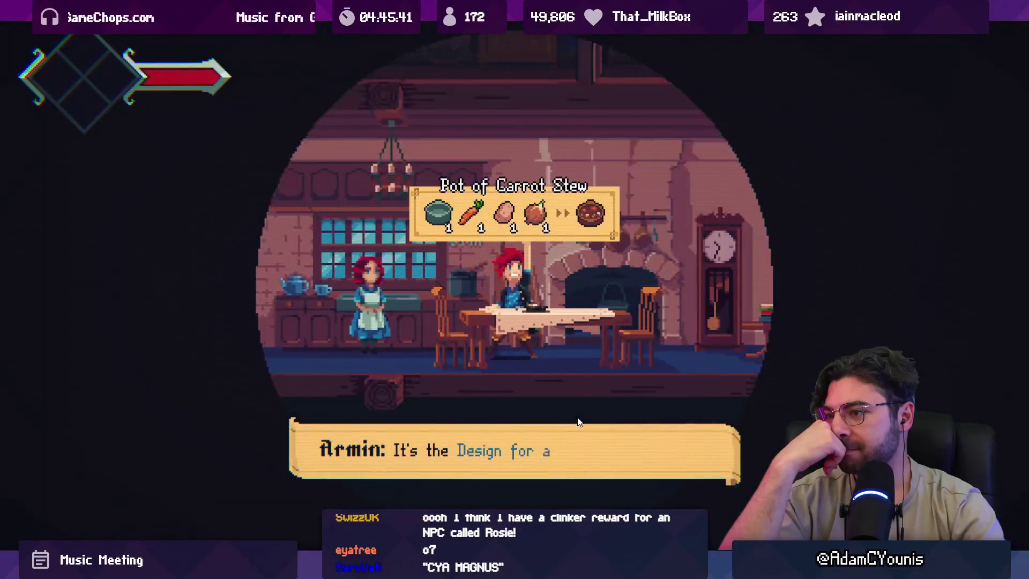
{"action": "key", "text": "space"}
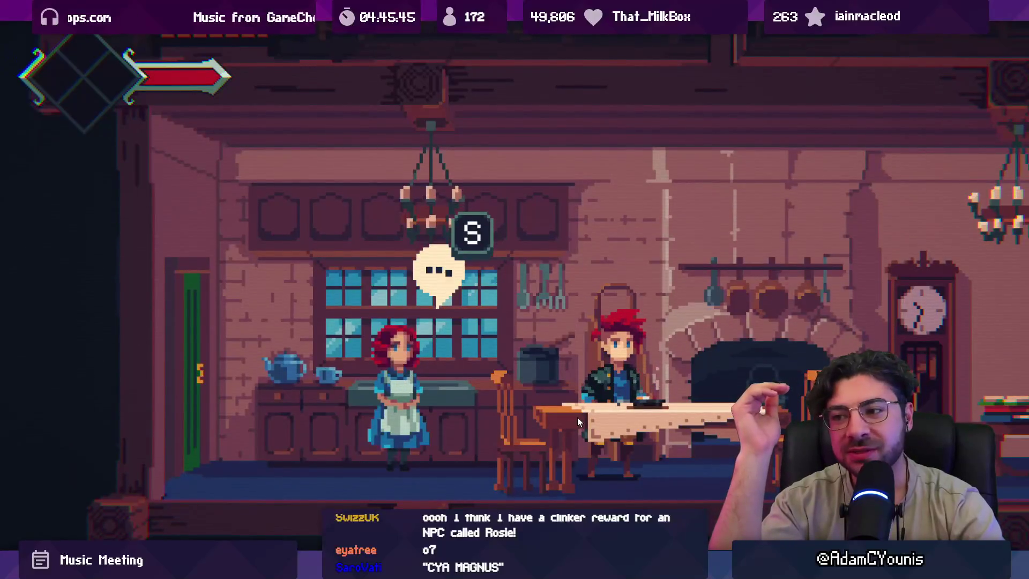
{"action": "key", "text": "s"}
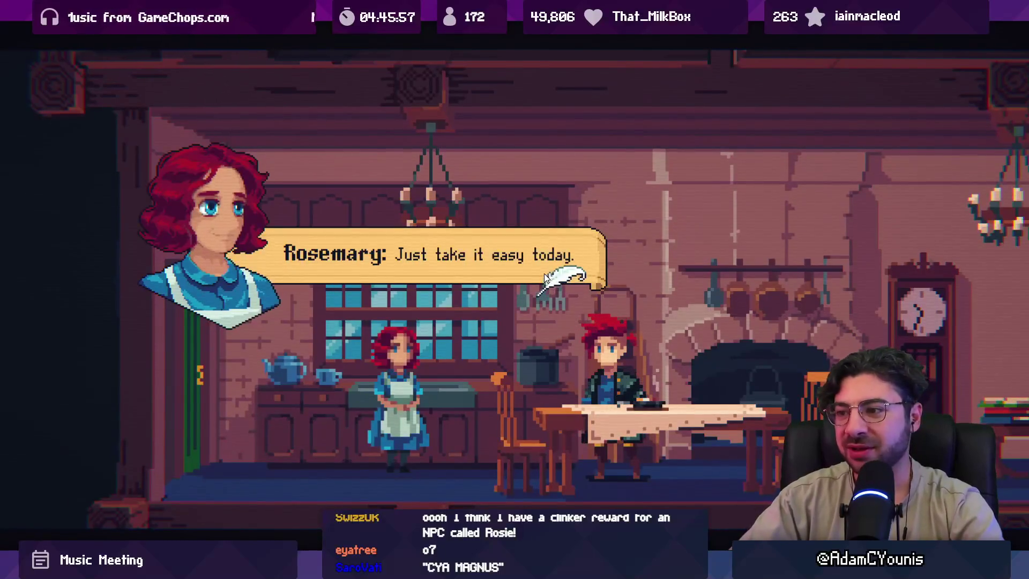
{"action": "left_click", "coordinate": [850, 205]}
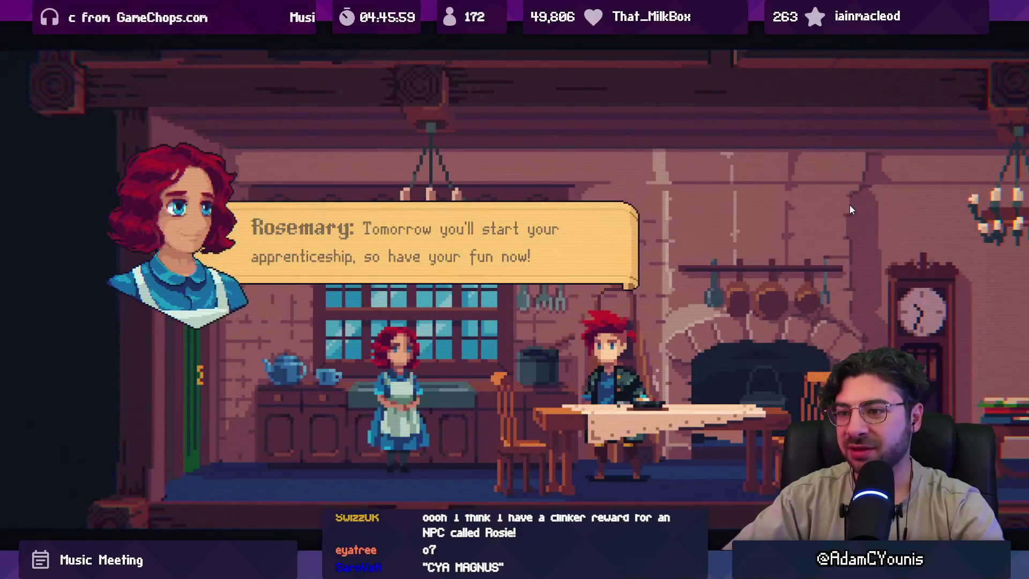
{"action": "left_click", "coordinate": [849, 205]}
Talk to Rosemary again through the apprenticeship lines and Armin's 'Great...' reply.
{"action": "key", "text": "s"}
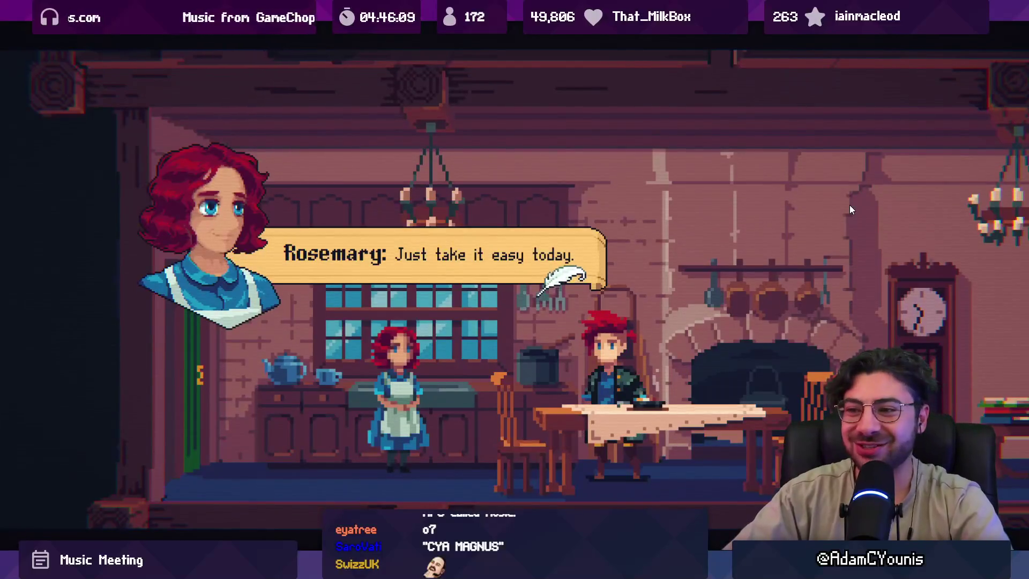
{"action": "key", "text": "space"}
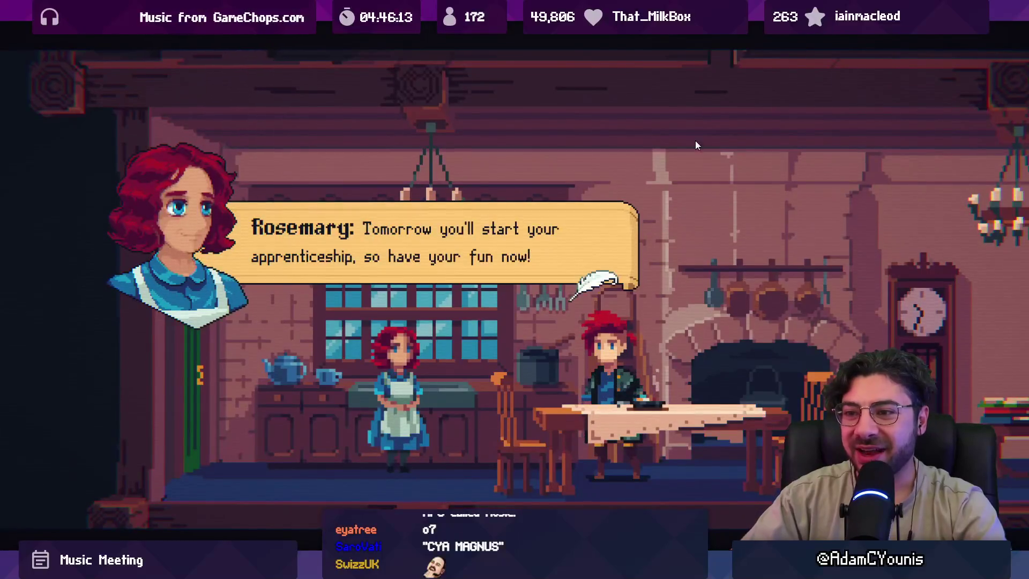
{"action": "key", "text": "space"}
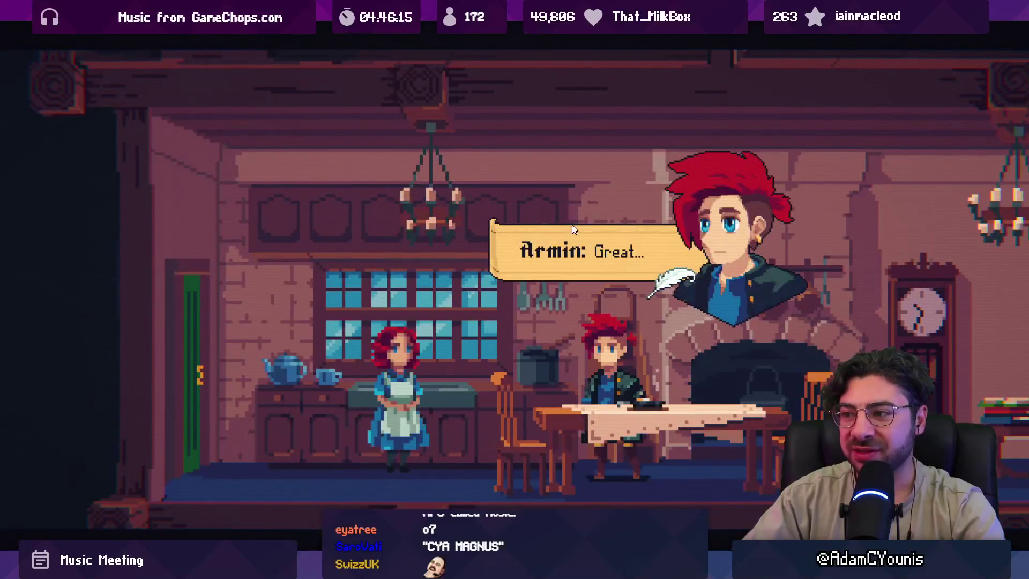
{"action": "key", "text": "space"}
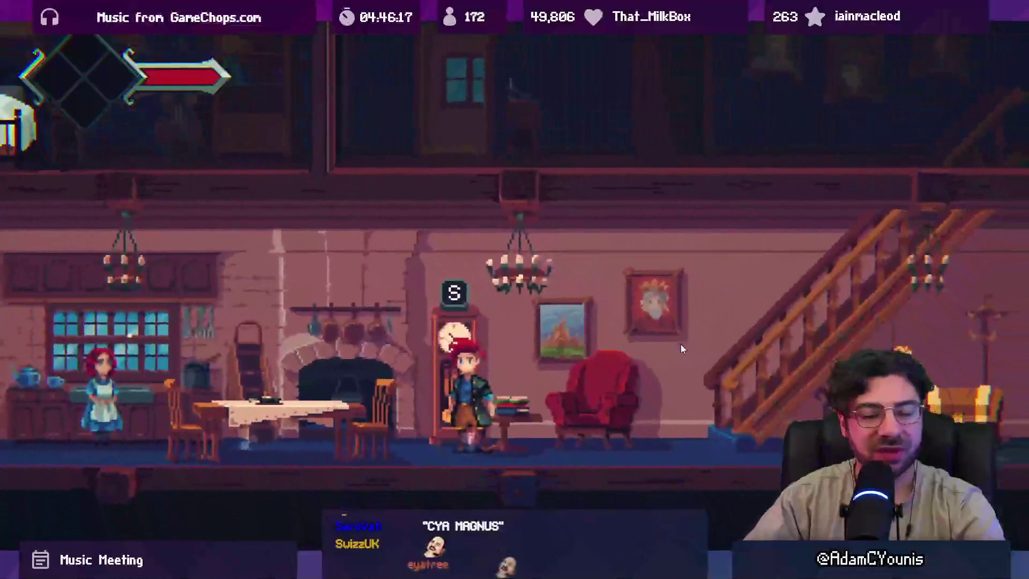
Finish the cutscene and walk Armin upstairs to find the Cooking Pot design.
{"action": "key", "text": "s"}
{"action": "key", "text": "space"}
{"action": "key", "text": "space"}
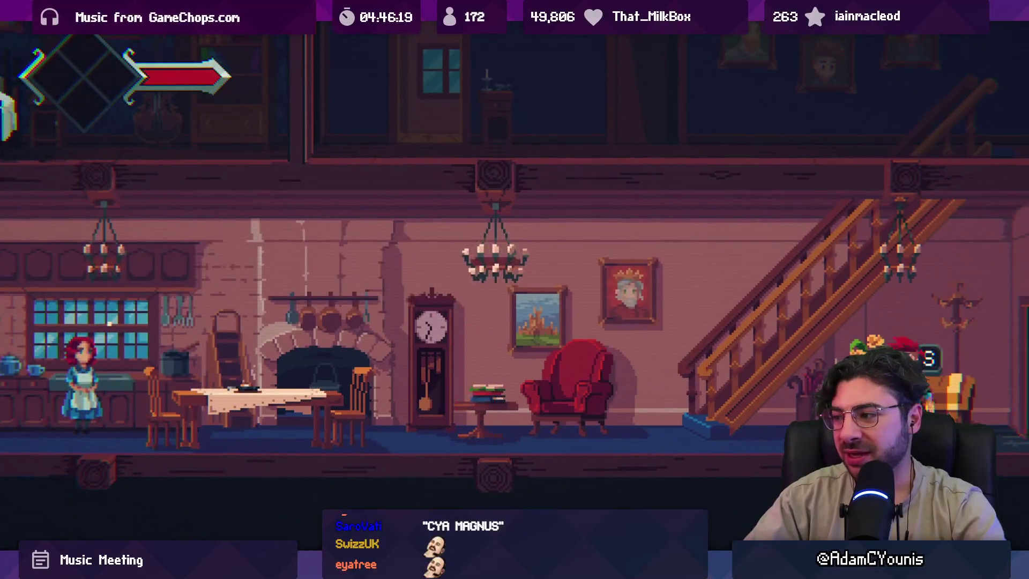
{"action": "key", "text": "d"}
{"action": "key", "text": "space"}
{"action": "key", "text": "space"}
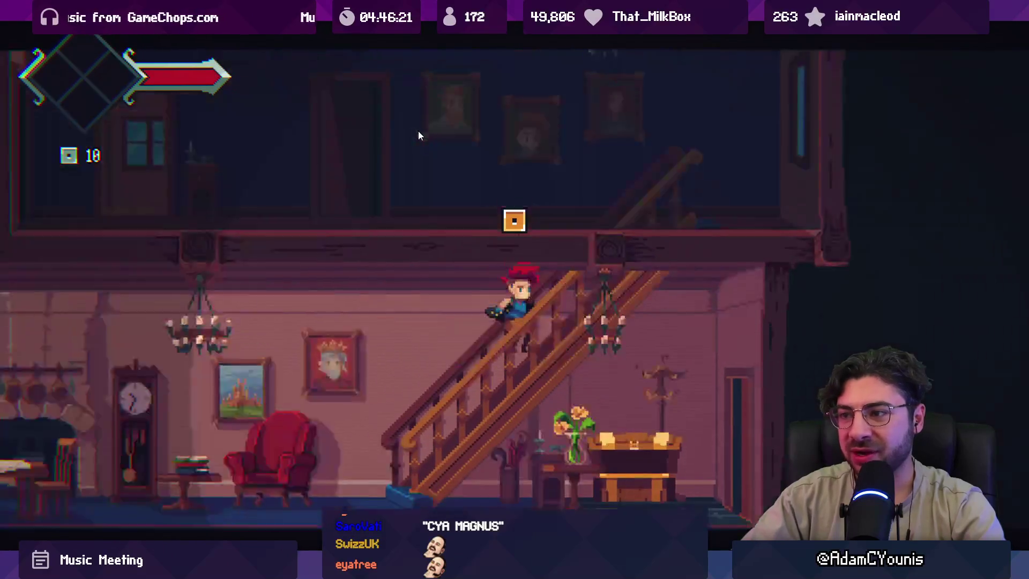
{"action": "key", "text": "a"}
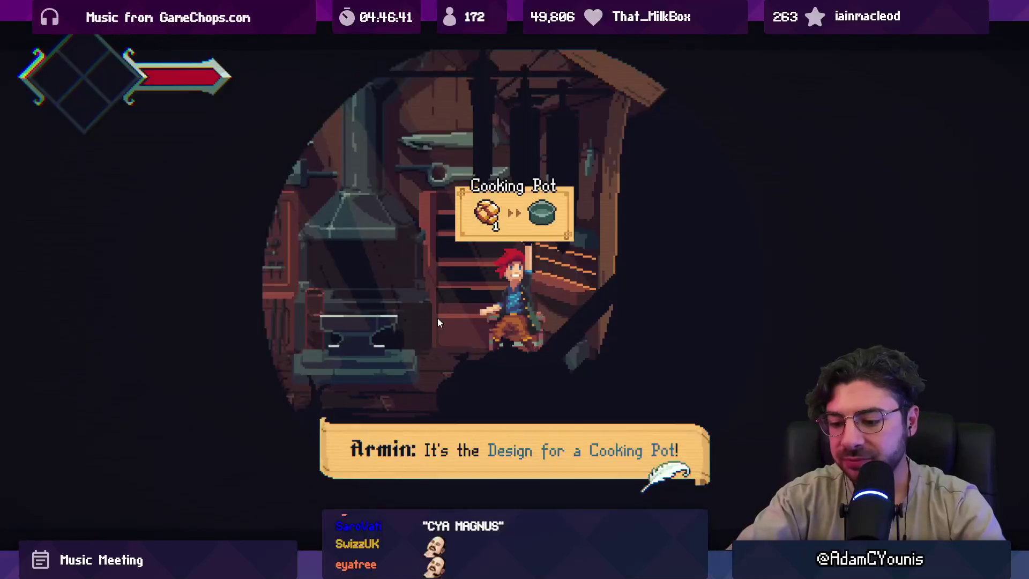
Stop Play mode and bring up Fork's pending changes.
{"action": "key", "text": "shift+space"}
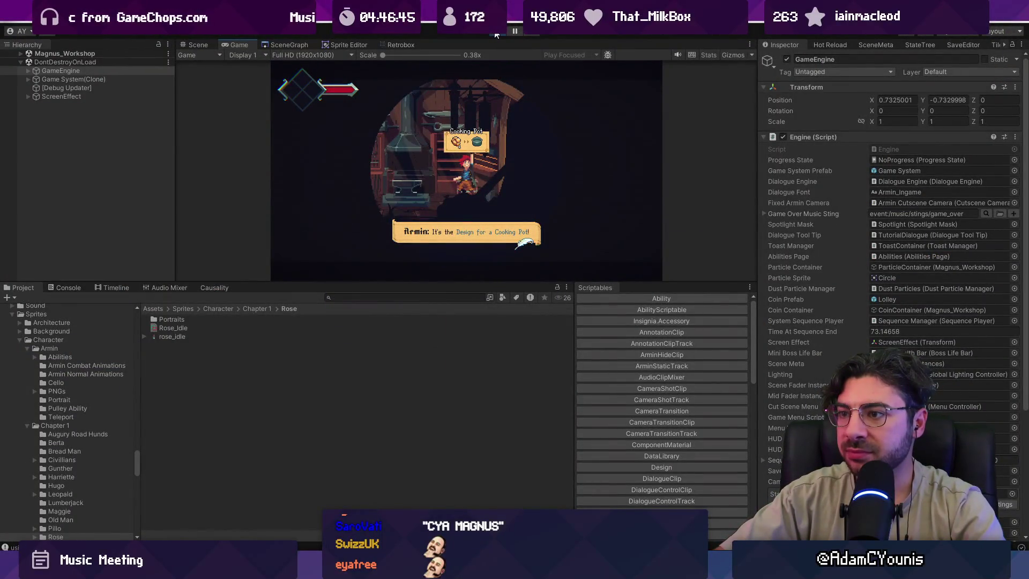
{"action": "left_click", "coordinate": [496, 32]}
{"action": "scroll", "coordinate": [474, 181], "scroll_direction": "up", "scroll_amount": 3}
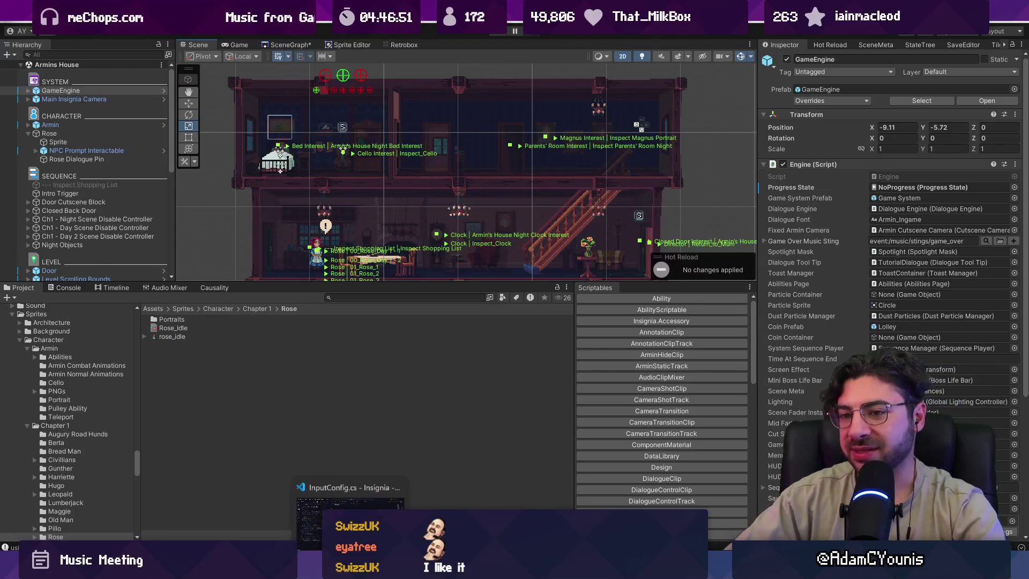
{"action": "key", "text": "alt+Tab"}
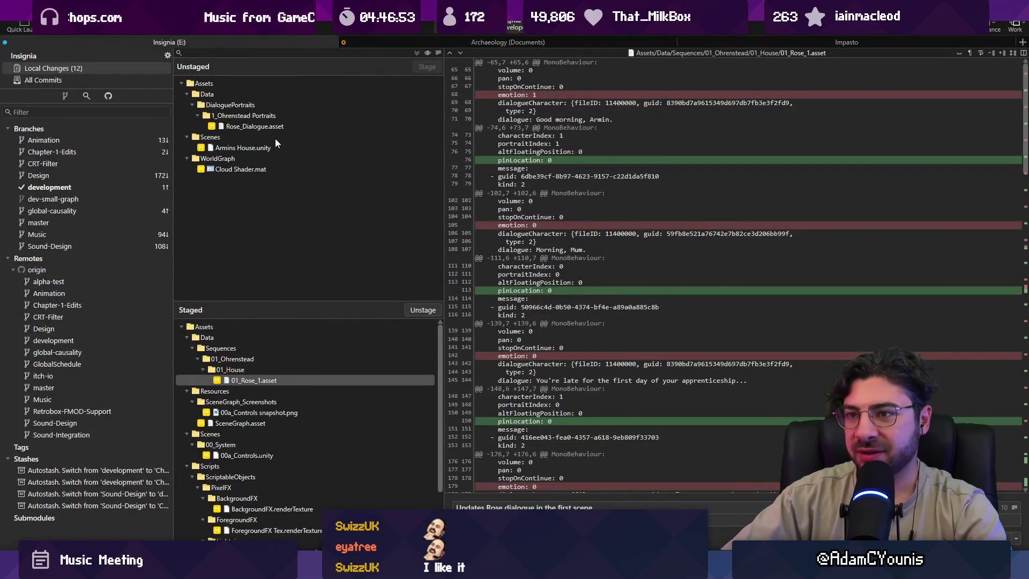
Stage all changes and commit as 'Updates Rose dialogue in the first scene, changes name to Rosemary'.
{"action": "left_click", "coordinate": [299, 125]}
{"action": "left_click", "coordinate": [416, 52]}
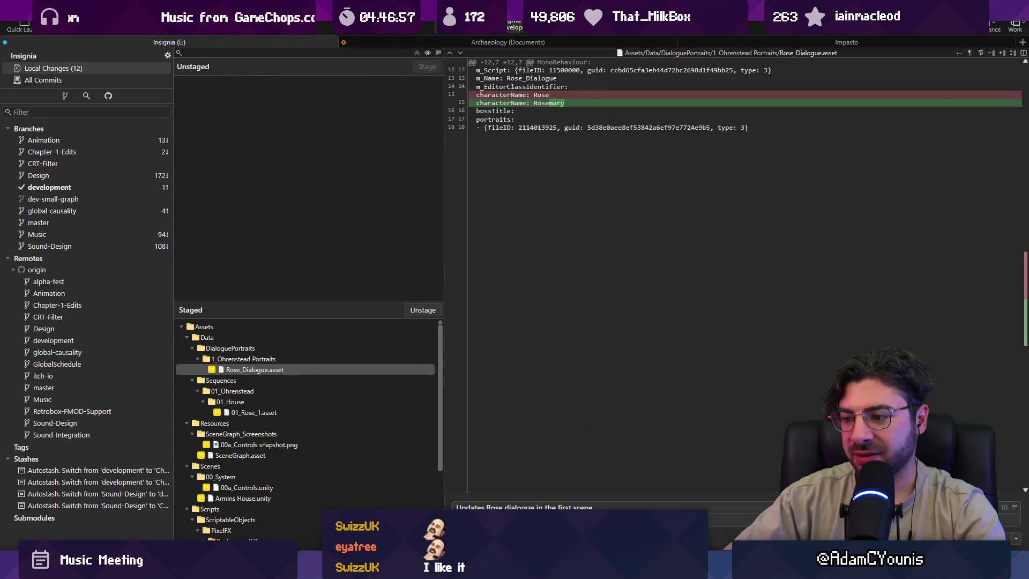
{"action": "left_click", "coordinate": [597, 505]}
{"action": "type", "text": ", changes her name to"}
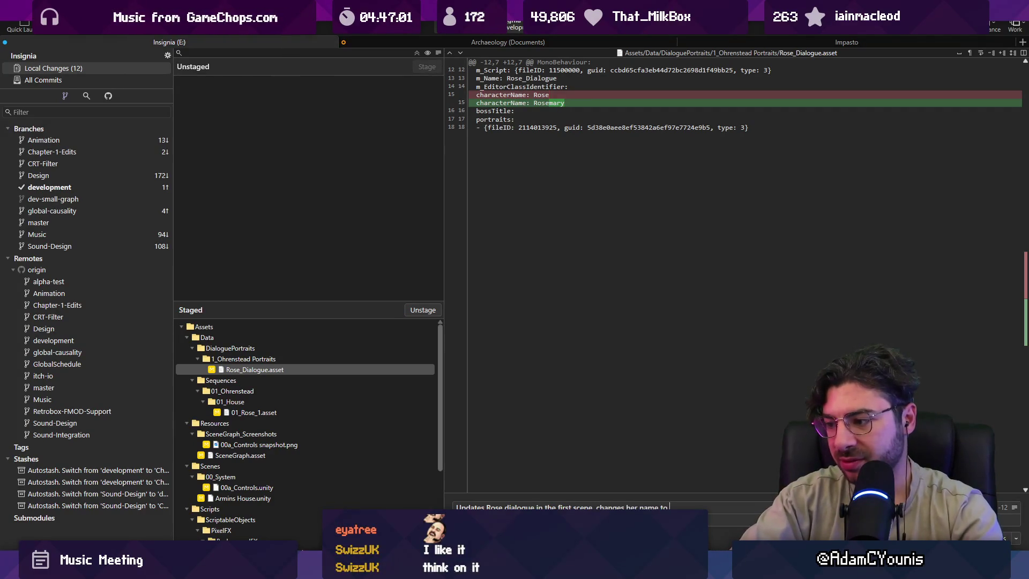
{"action": "type", "text": "\"Rosem"}
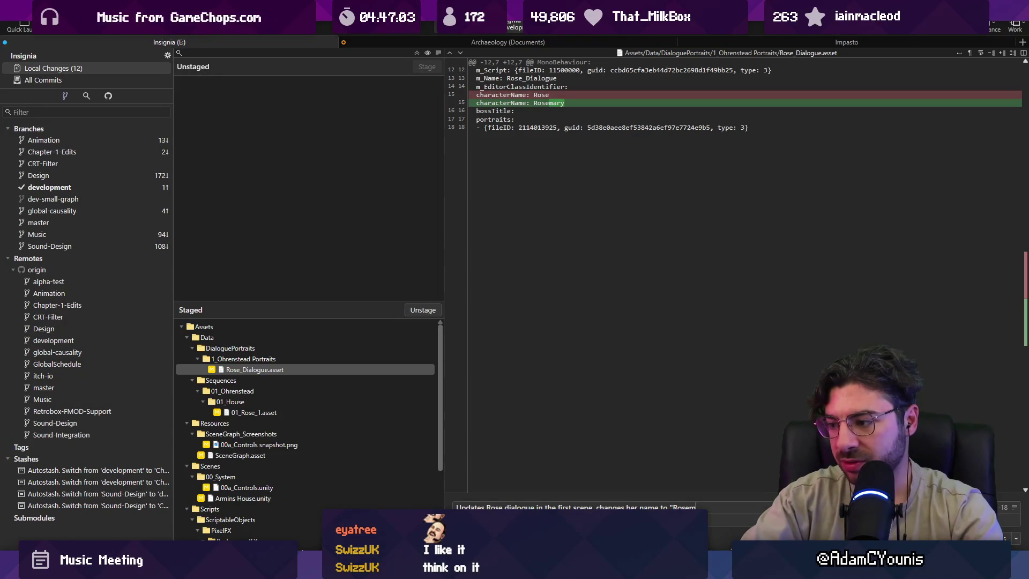
{"action": "type", "text": "\""}
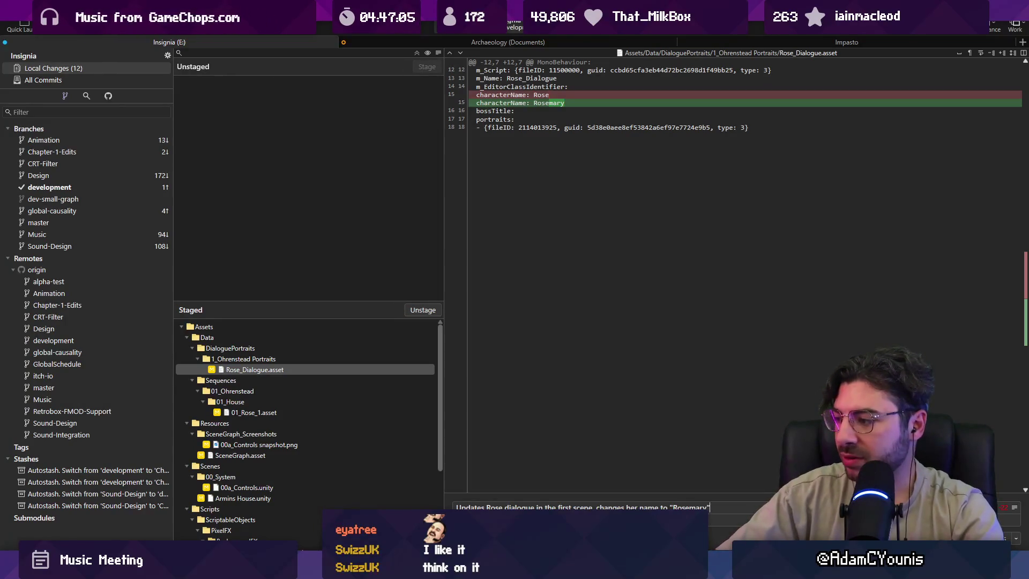
{"action": "key", "text": "BackSpace"}
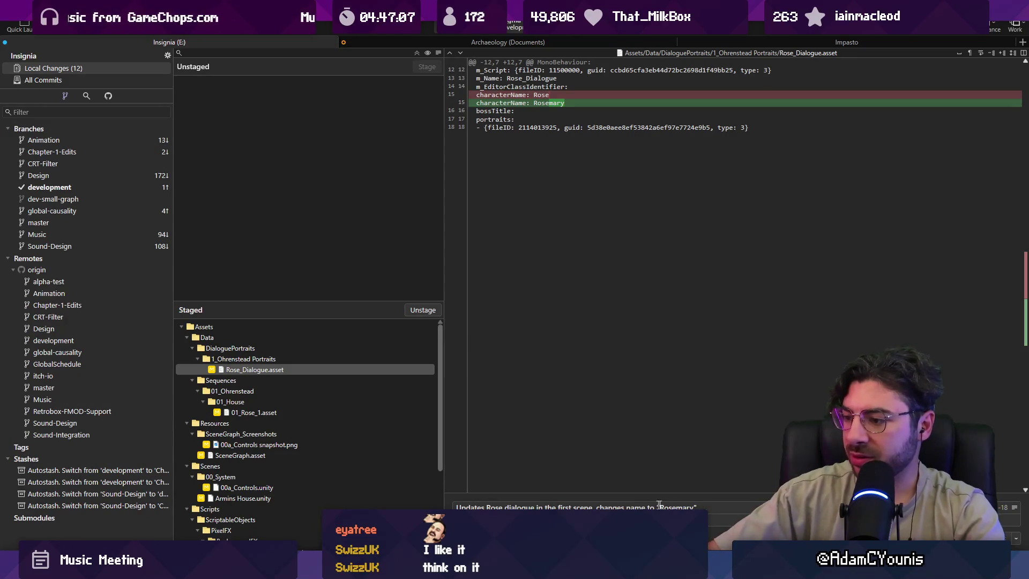
{"action": "key", "text": "ctrl+Return"}
Push the commit to origin/development.
{"action": "key", "text": "ctrl+shift+p"}
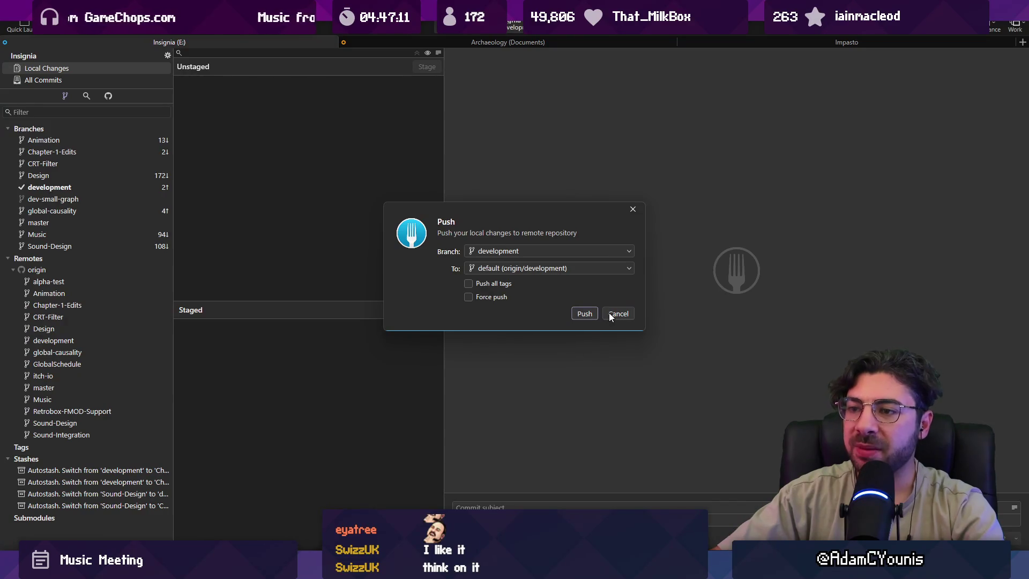
{"action": "left_click", "coordinate": [586, 314]}
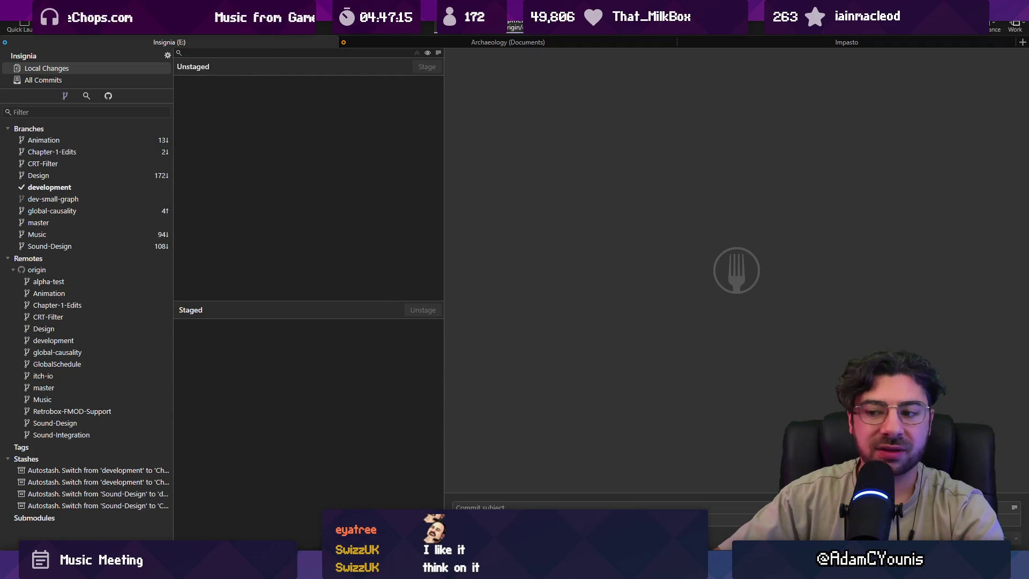
{"action": "key", "text": "alt+Tab"}
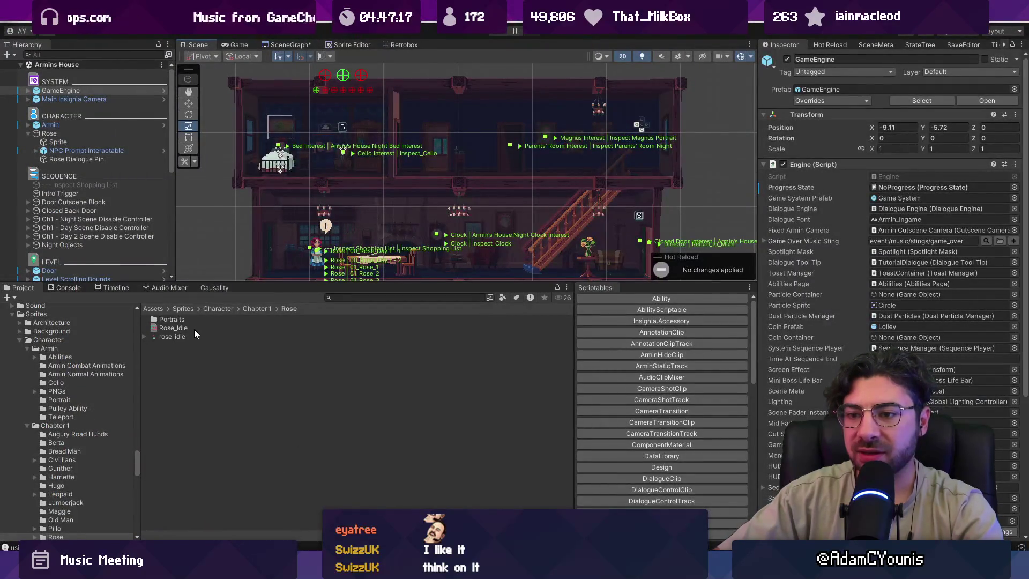
Find Rose_Dialogue and change its Character Name from Rosemary to Rosie.
{"action": "left_click", "coordinate": [195, 329]}
{"action": "left_click", "coordinate": [329, 298]}
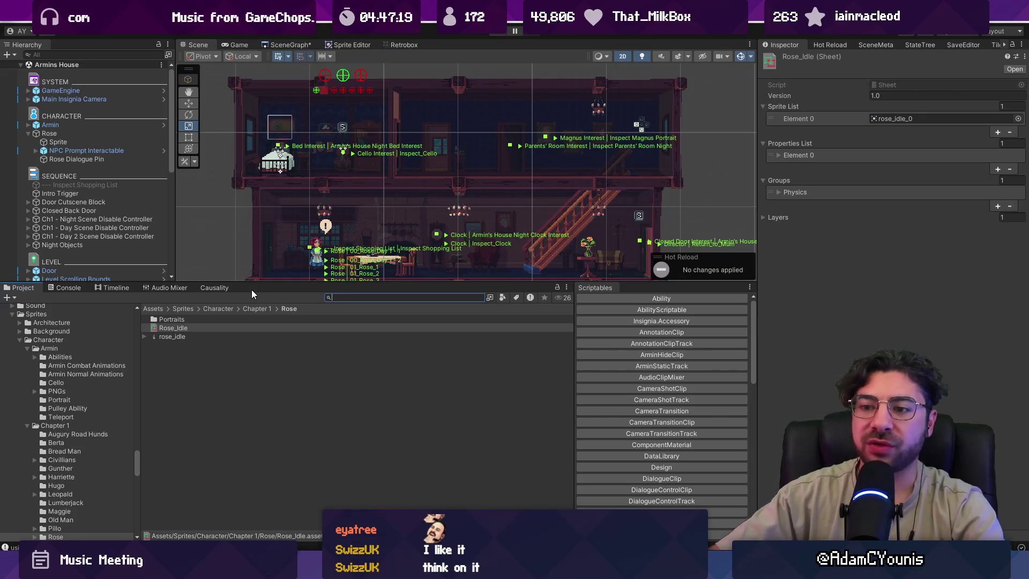
{"action": "type", "text": "rosem"}
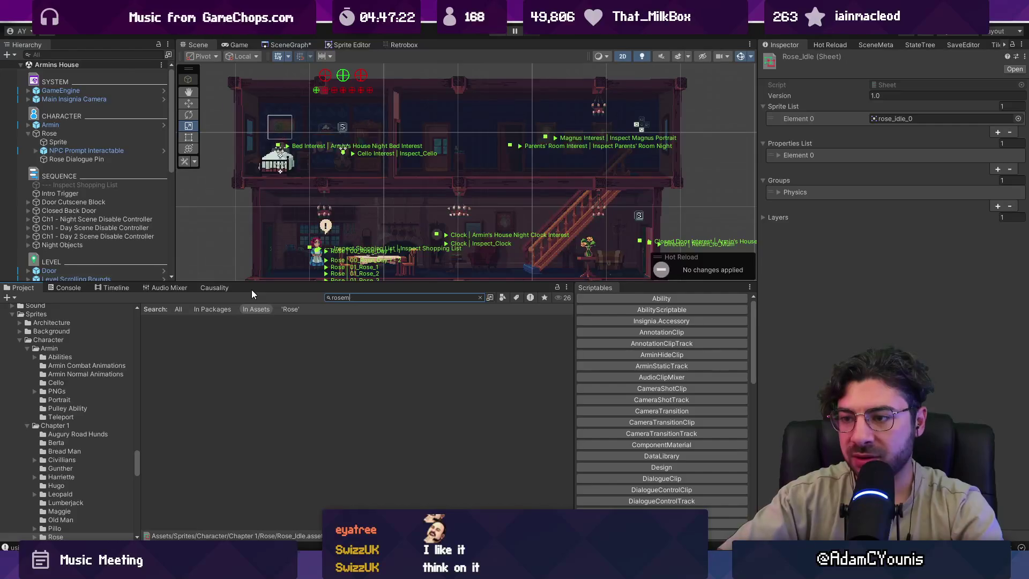
{"action": "key", "text": "BackSpace"}
{"action": "scroll", "coordinate": [221, 387], "scroll_direction": "down", "scroll_amount": 5}
{"action": "left_click", "coordinate": [177, 456]}
{"action": "left_click", "coordinate": [904, 167]}
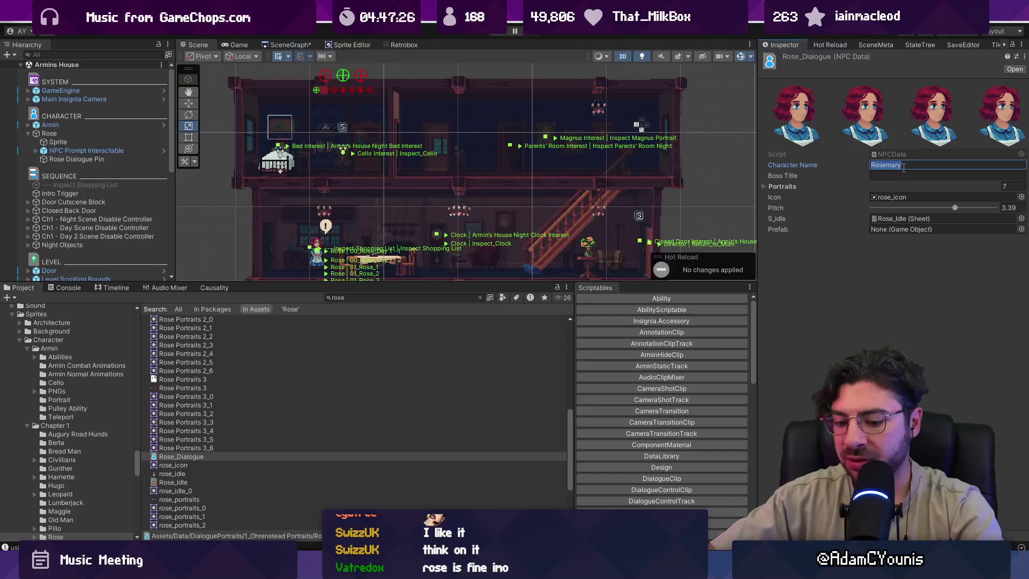
{"action": "type", "text": "Rosie"}
{"action": "left_click", "coordinate": [877, 265]}
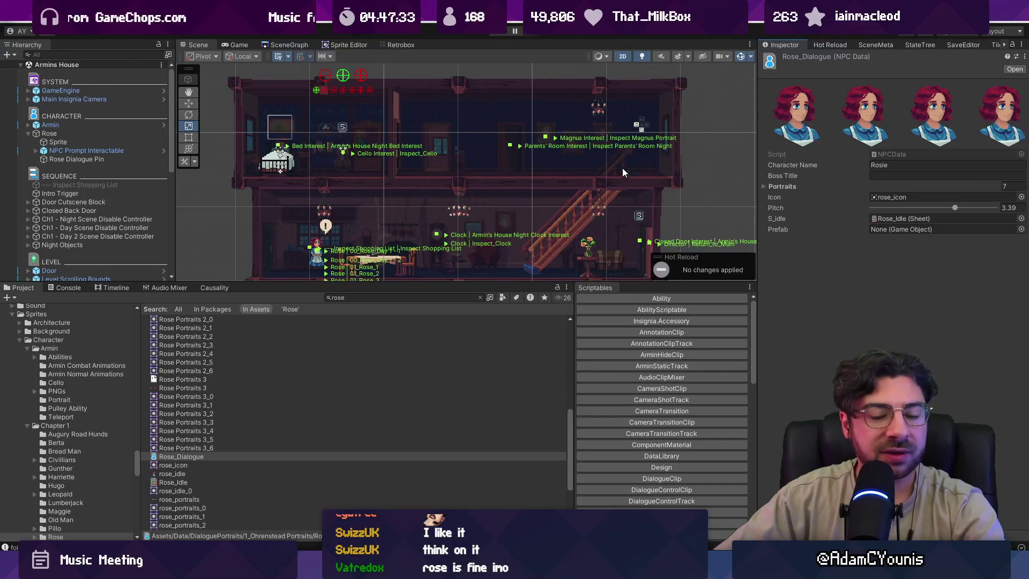
Play-test the game briefly to check the Rosie name, then stop.
{"action": "left_click", "coordinate": [493, 35]}
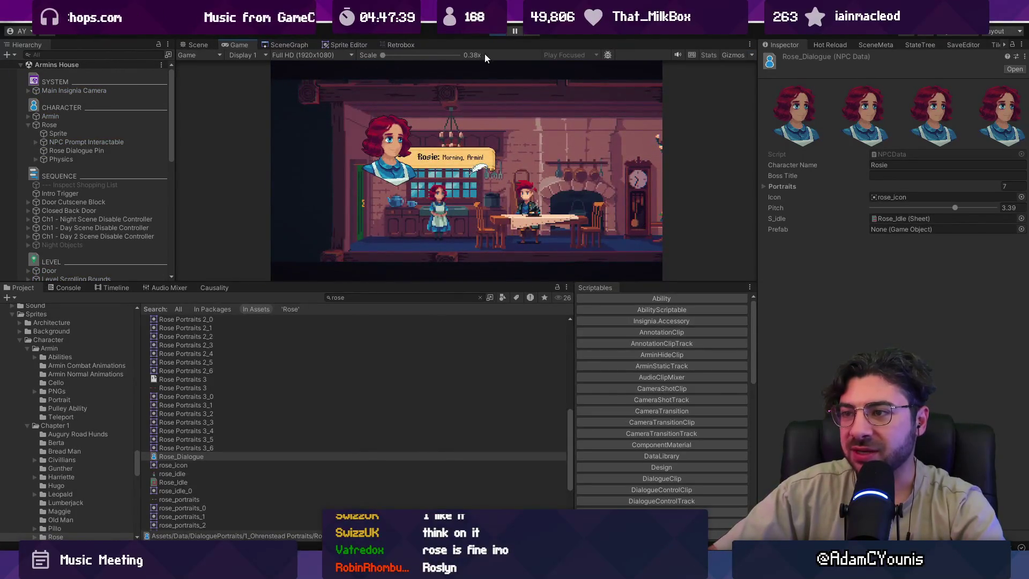
{"action": "left_click", "coordinate": [499, 33]}
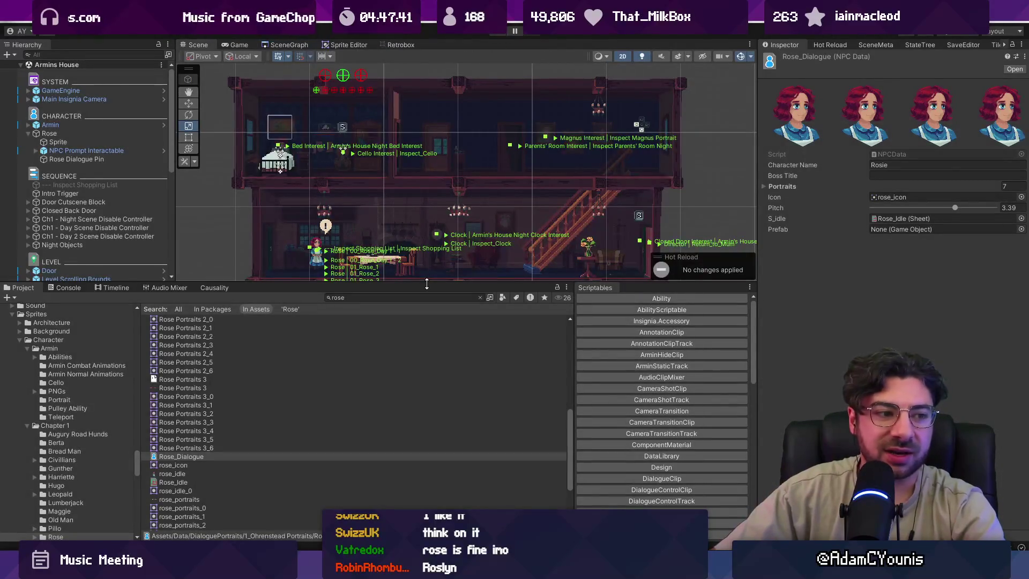
{"action": "key", "text": "alt+Tab"}
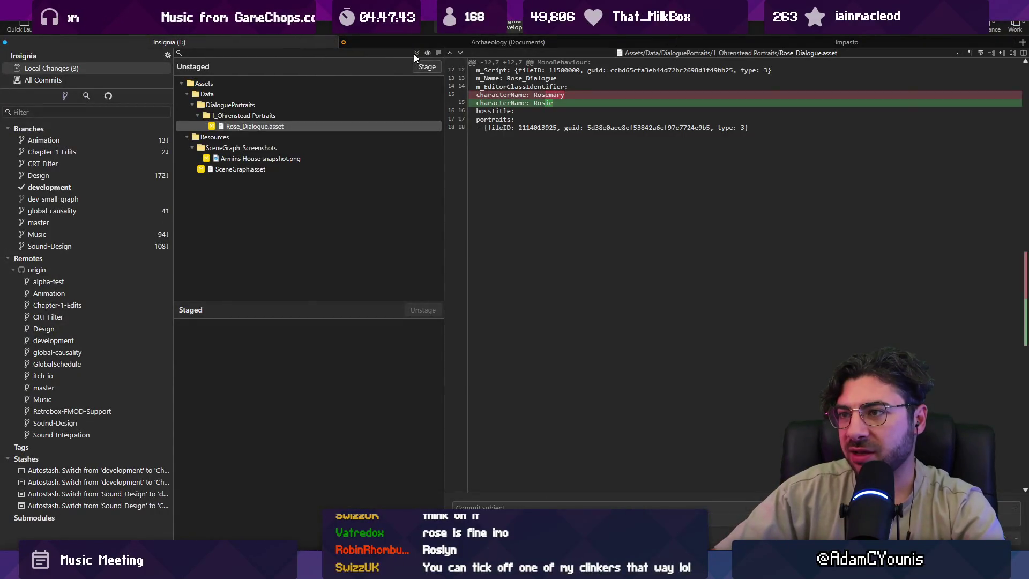
Stage all files and commit them as 'Changes Rose name to Rosie'.
{"action": "left_click", "coordinate": [417, 53]}
{"action": "left_click", "coordinate": [483, 506]}
{"action": "type", "text": "Changes Rose name to Rosie"}
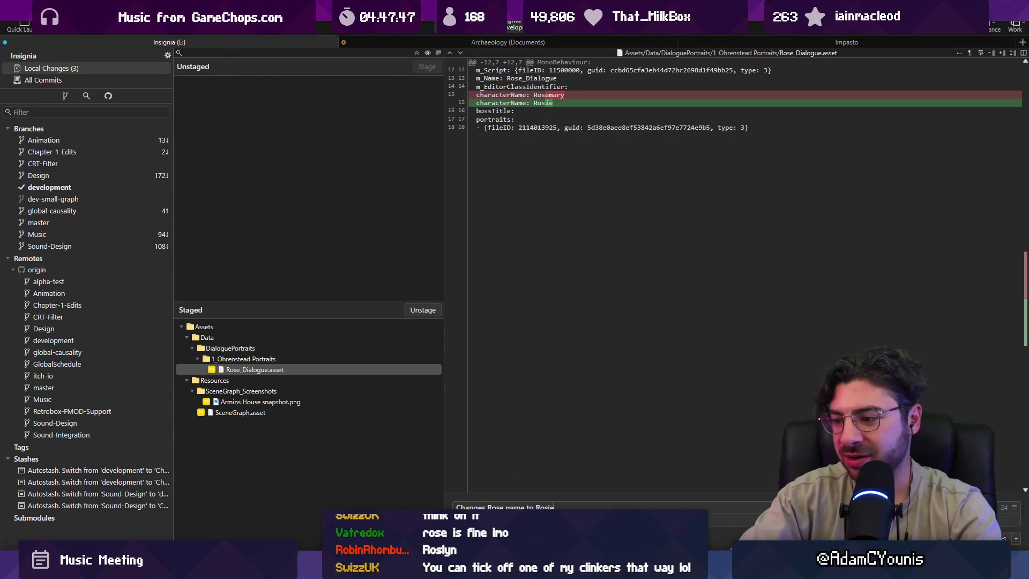
{"action": "key", "text": "ctrl+Return"}
Push the commit to origin development.
{"action": "key", "text": "ctrl+shift+p"}
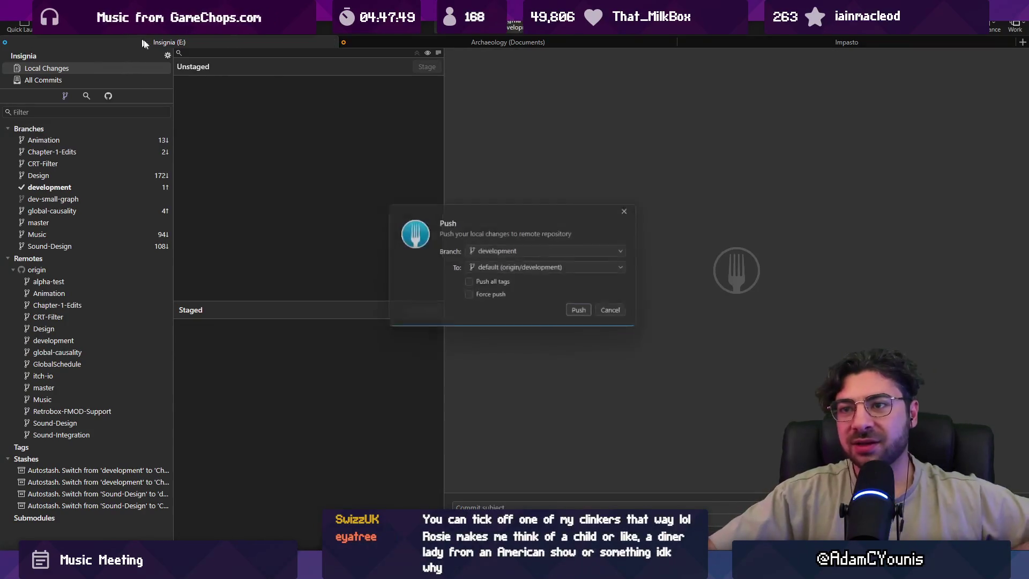
{"action": "left_click", "coordinate": [580, 316]}
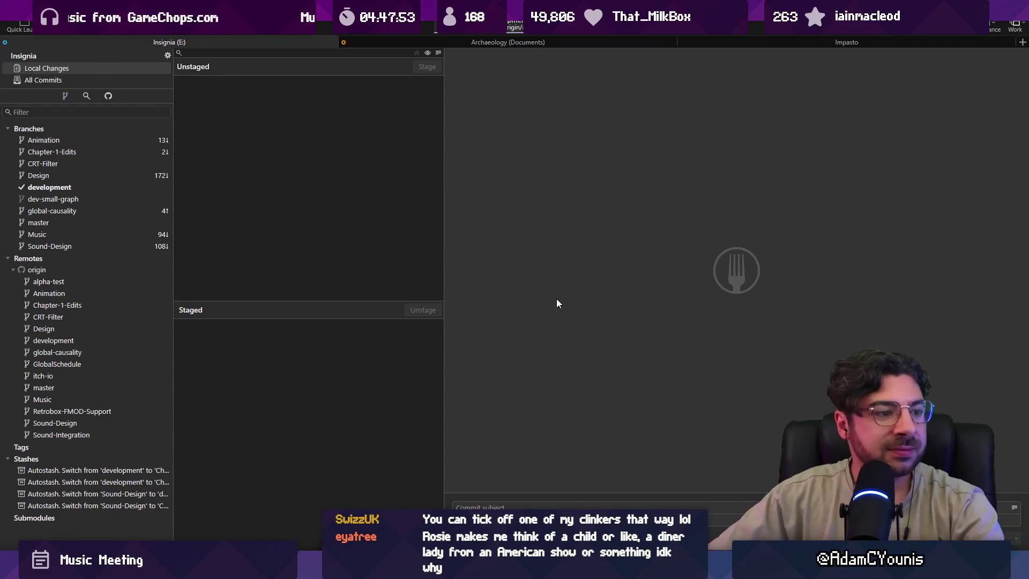
{"action": "key", "text": "alt+Tab"}
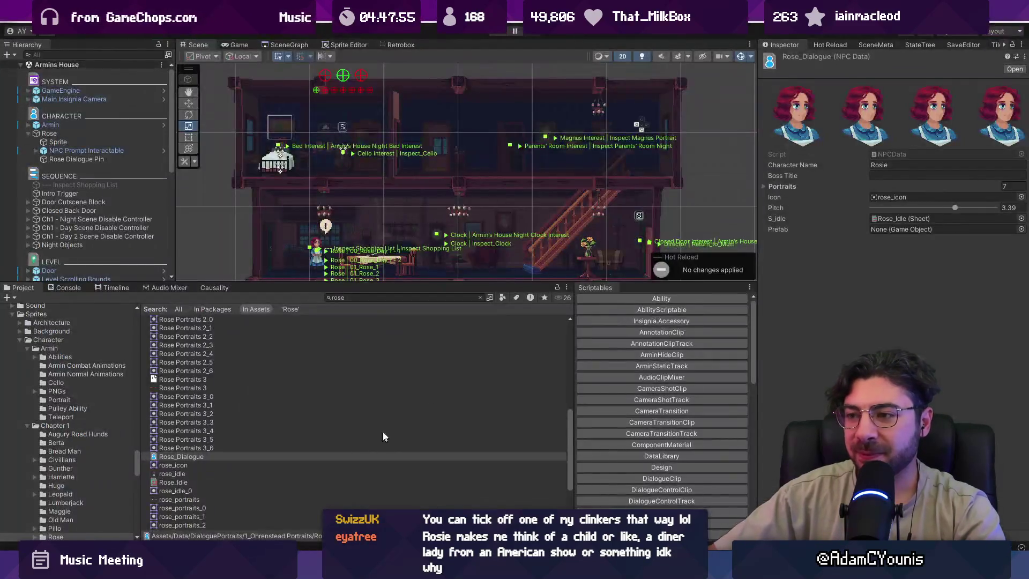
Enlarge the Scene view, clear the 'rose' asset search, and deselect Rose_Dialogue.
{"action": "left_click_drag", "start_coordinate": [458, 279], "coordinate": [523, 366]}
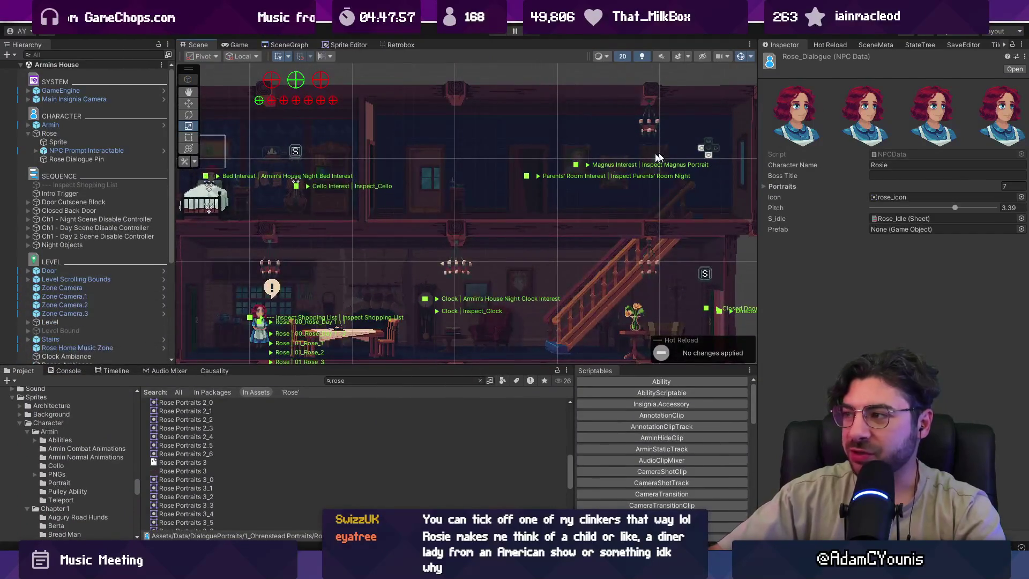
{"action": "left_click_drag", "start_coordinate": [394, 231], "coordinate": [425, 215]}
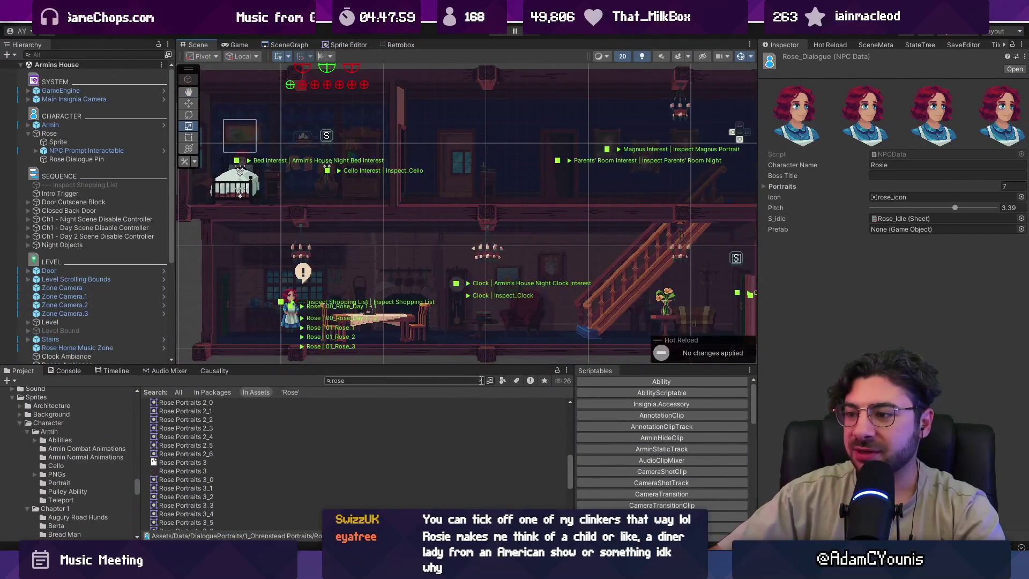
{"action": "left_click", "coordinate": [481, 381]}
{"action": "scroll", "coordinate": [438, 333], "scroll_direction": "down", "scroll_amount": 3}
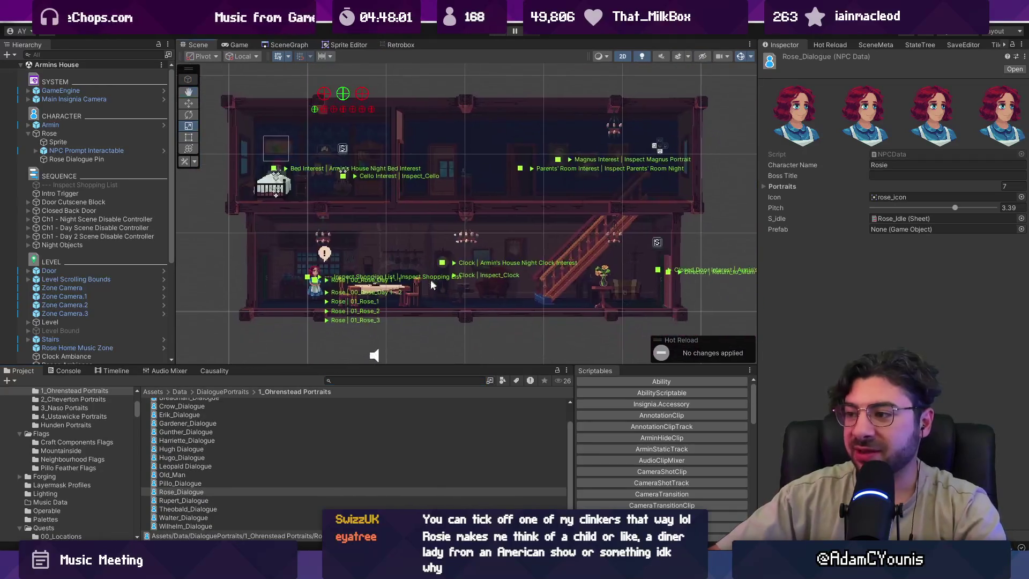
{"action": "left_click", "coordinate": [436, 346]}
{"action": "left_click", "coordinate": [383, 380]}
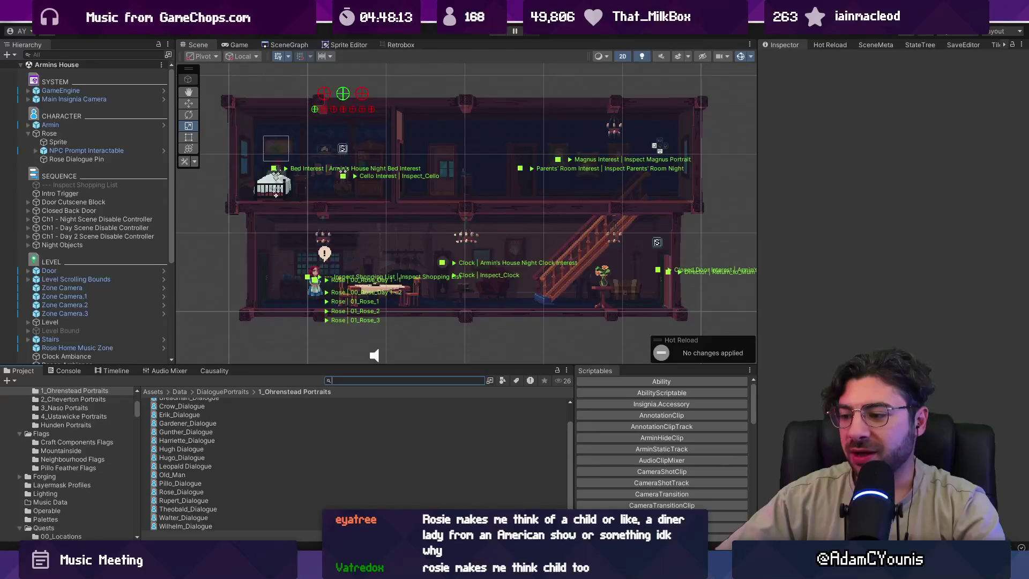
{"action": "key", "text": "alt+Tab"}
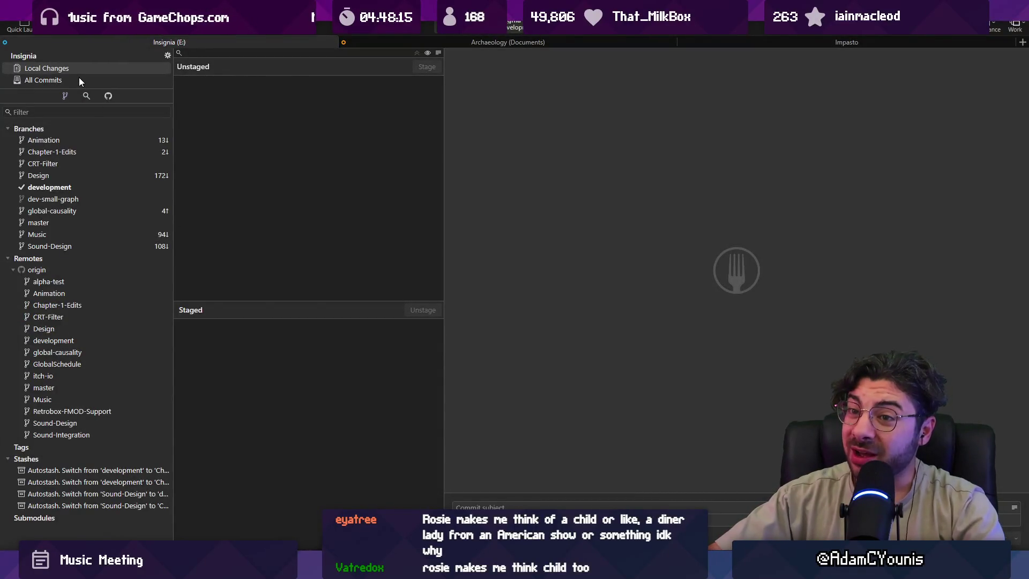
Verify 'Changes Rose name to Rosie' tops Fork's commit history with no local changes, then switch to Discord.
{"action": "left_click", "coordinate": [78, 78]}
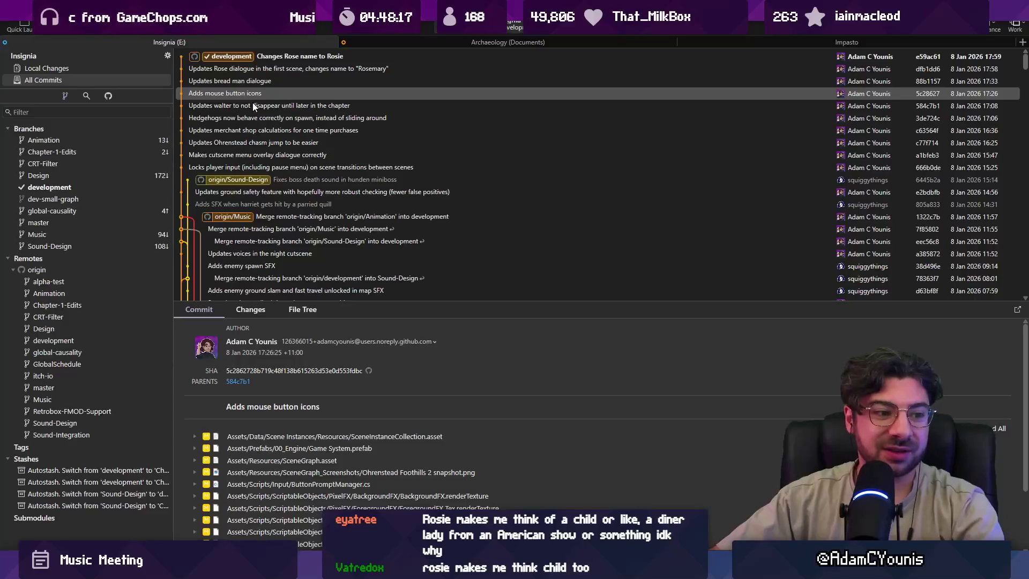
{"action": "left_click", "coordinate": [296, 57]}
{"action": "left_click", "coordinate": [120, 71]}
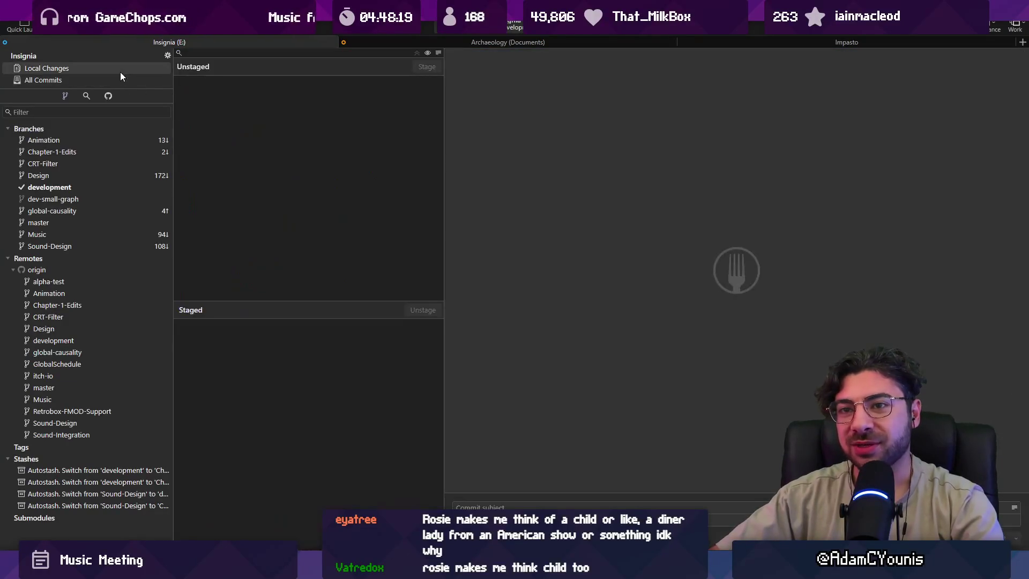
{"action": "key", "text": "alt+Tab"}
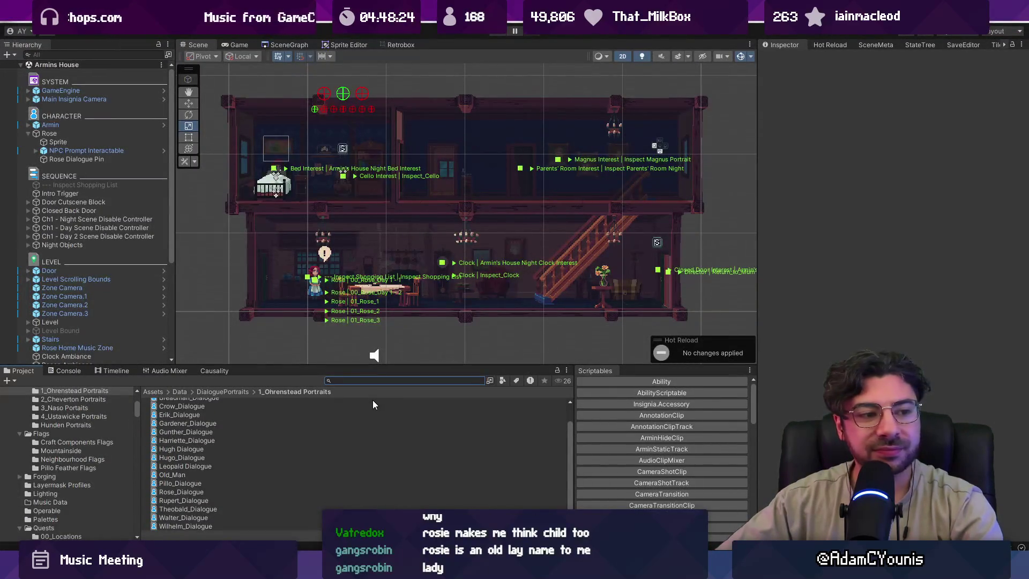
{"action": "key", "text": "alt+Tab"}
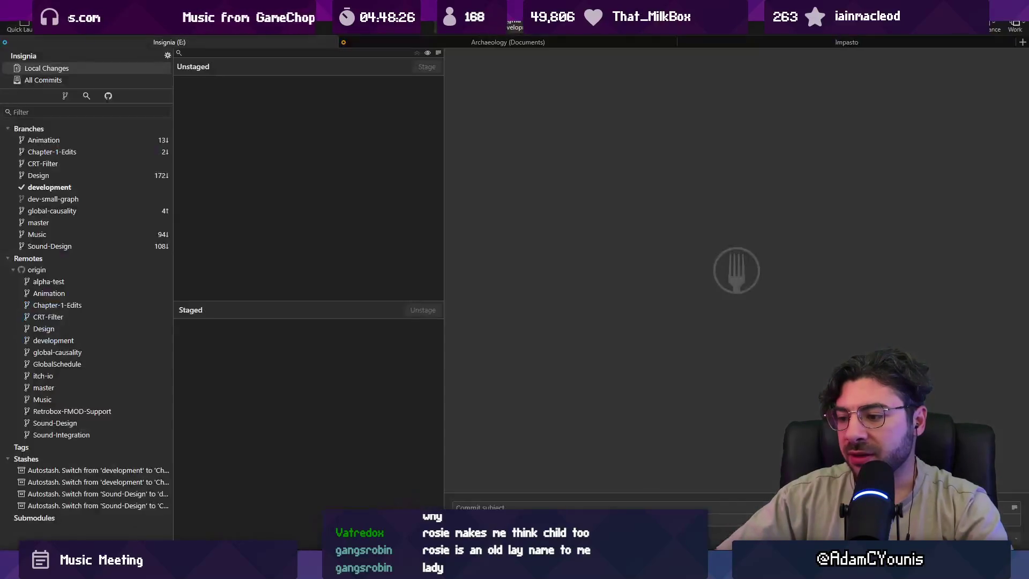
{"action": "key", "text": "alt+Tab"}
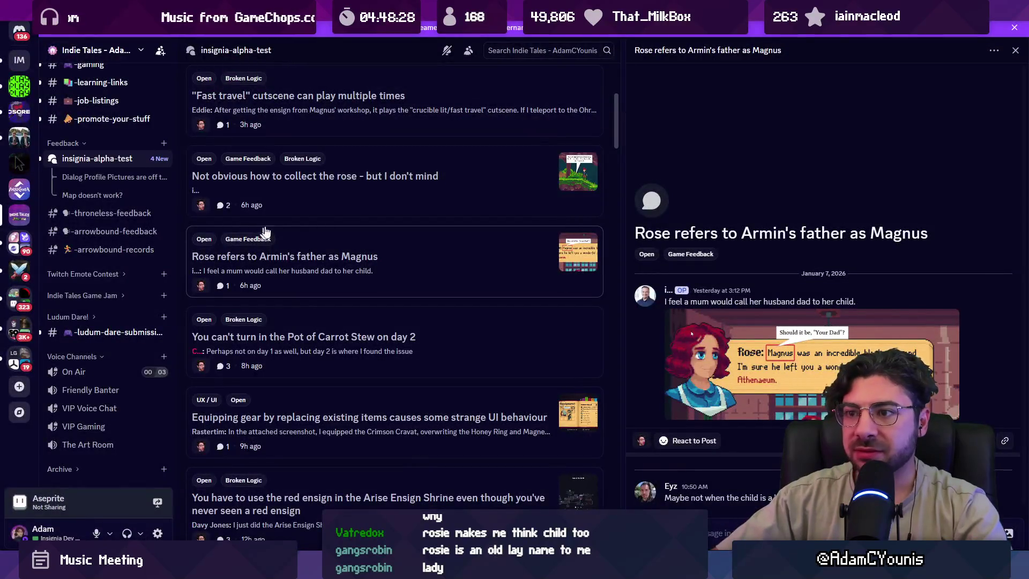
Remove the Open tag from the rose-collecting feedback post.
{"action": "left_click", "coordinate": [450, 182]}
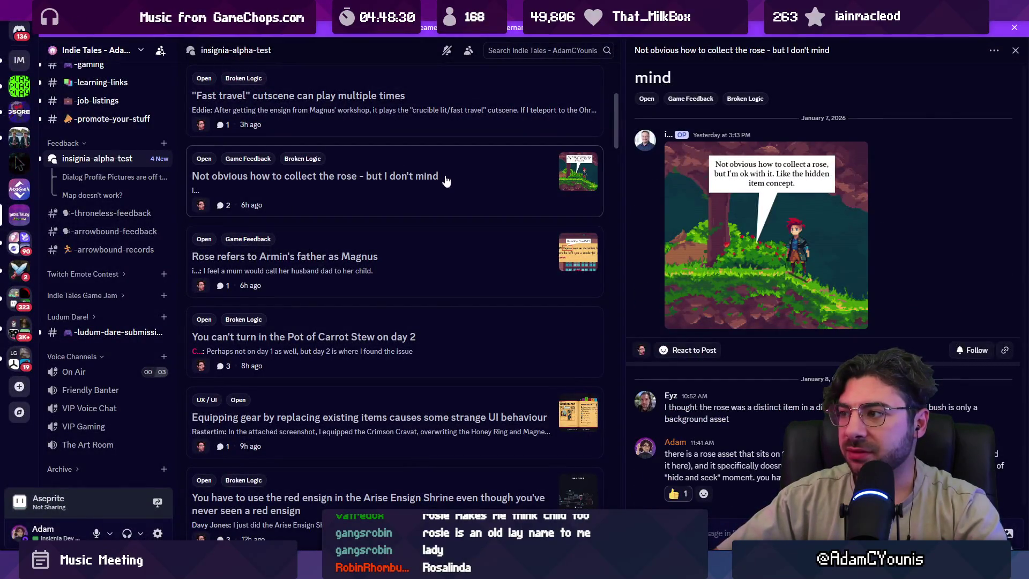
{"action": "right_click", "coordinate": [438, 177]}
{"action": "mouse_move", "coordinate": [480, 289]}
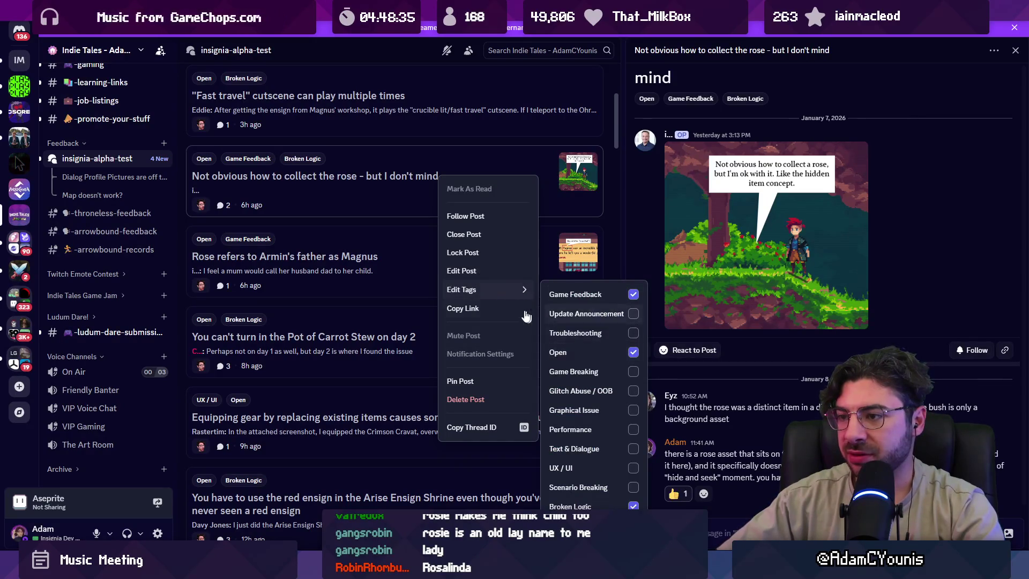
{"action": "left_click", "coordinate": [464, 234]}
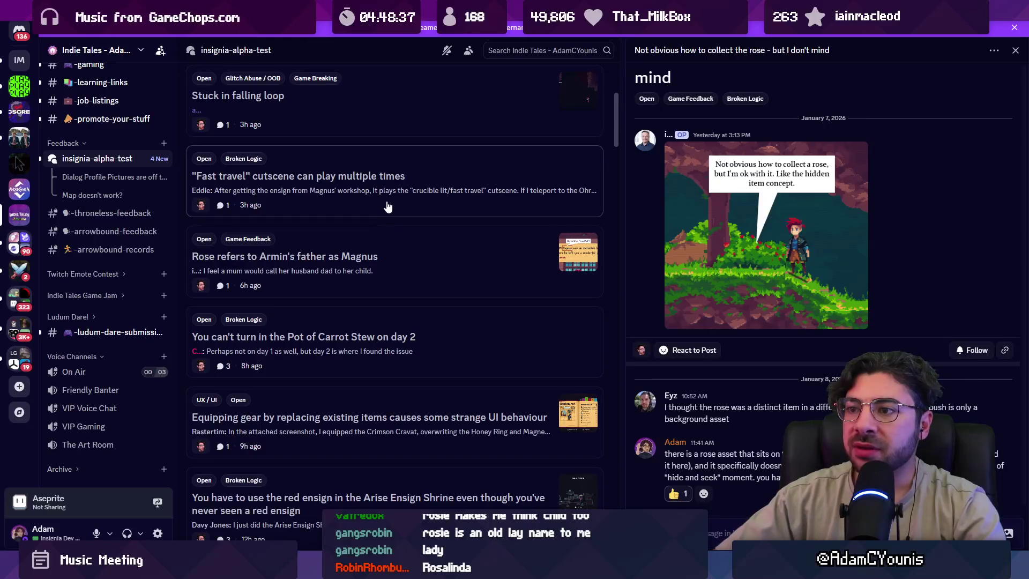
Review the Fast travel cutscene and Stuck in falling loop feedback posts.
{"action": "left_click", "coordinate": [387, 207]}
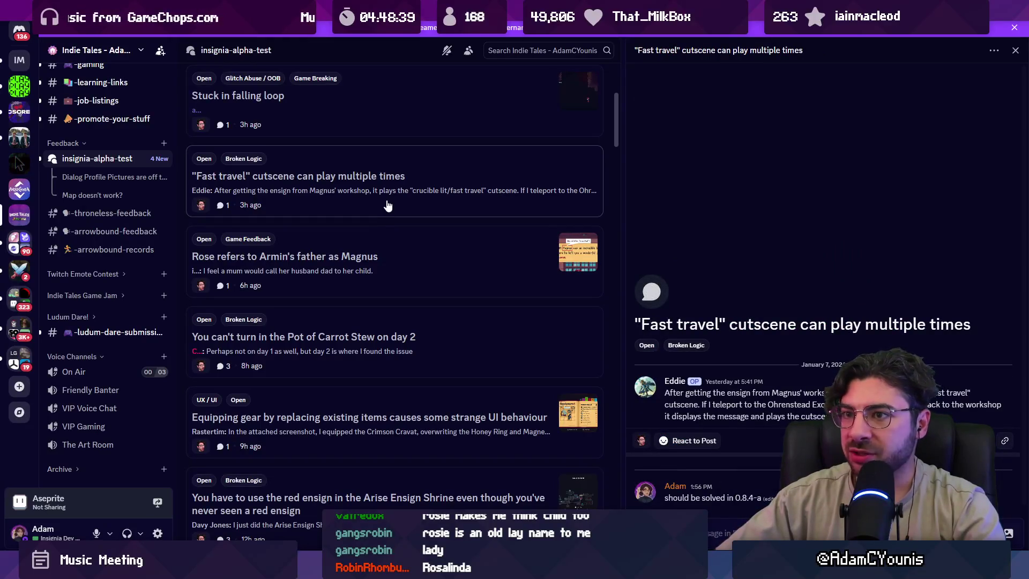
{"action": "scroll", "coordinate": [509, 171], "scroll_direction": "up", "scroll_amount": 5}
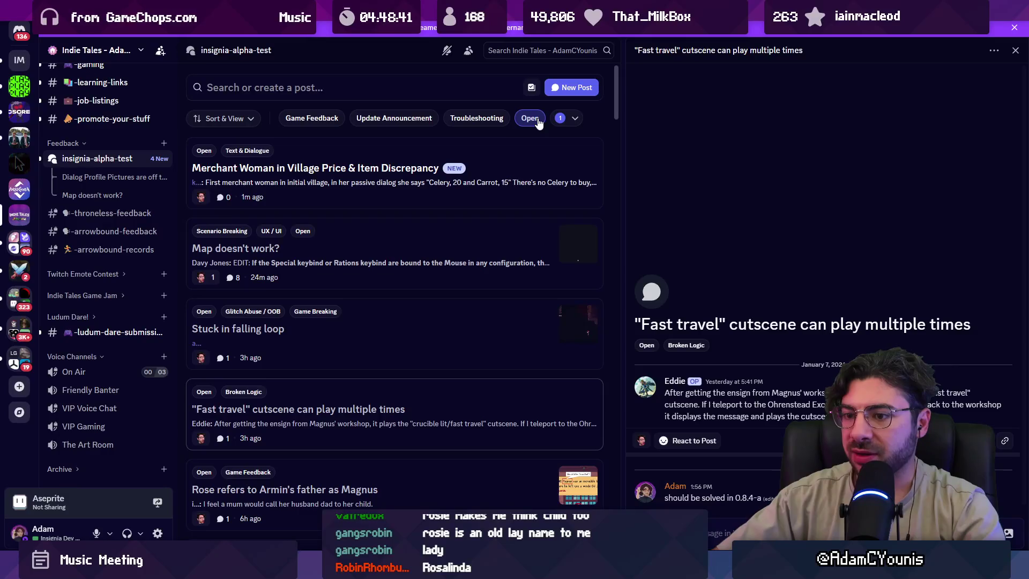
{"action": "scroll", "coordinate": [536, 343], "scroll_direction": "down", "scroll_amount": 2}
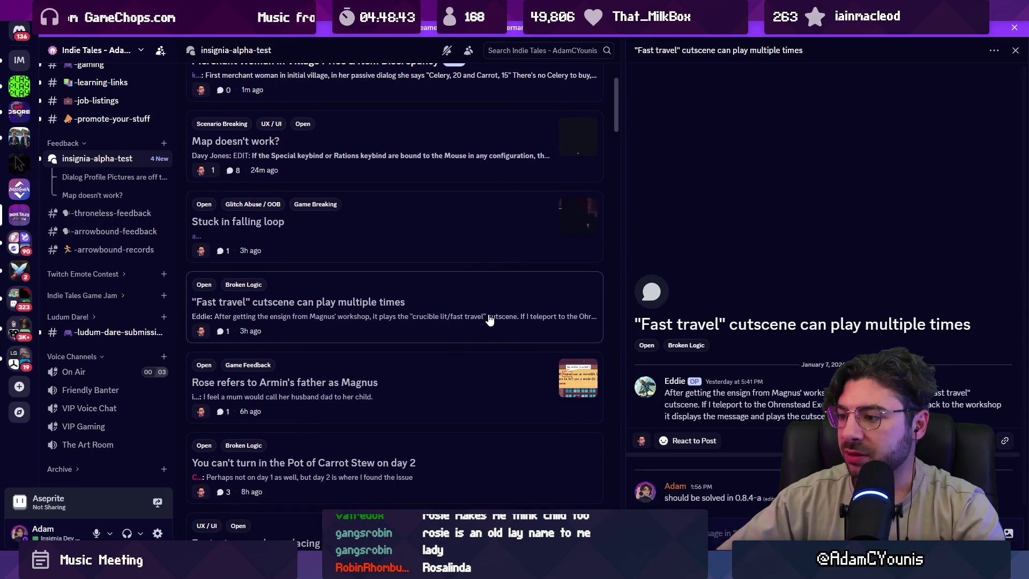
{"action": "left_click", "coordinate": [404, 223]}
{"action": "scroll", "coordinate": [483, 176], "scroll_direction": "up", "scroll_amount": 2}
Filter the forum to Text & Dialogue posts and open the 'In Memoriam quest missing text' report.
{"action": "left_click", "coordinate": [569, 117]}
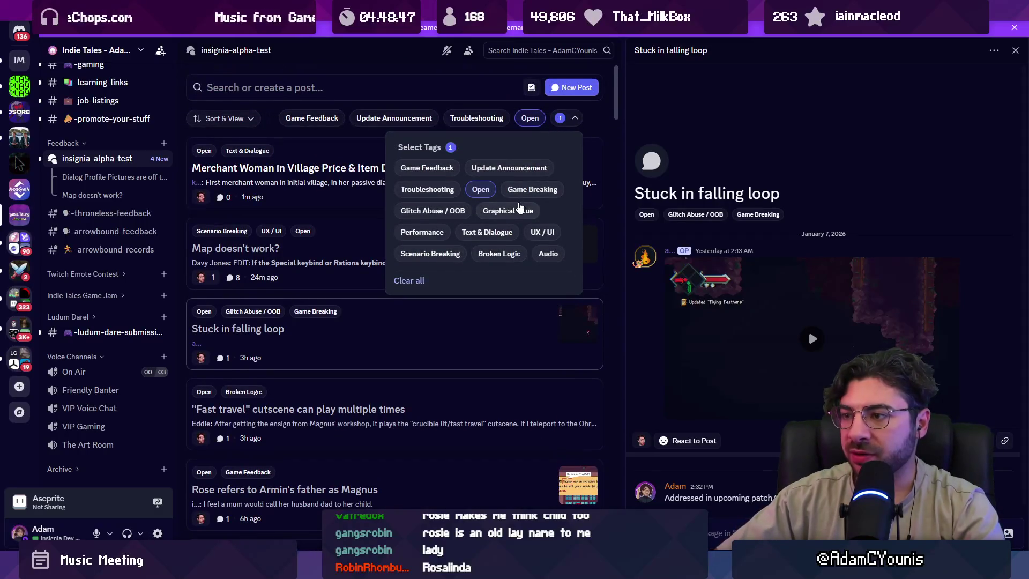
{"action": "left_click", "coordinate": [486, 232]}
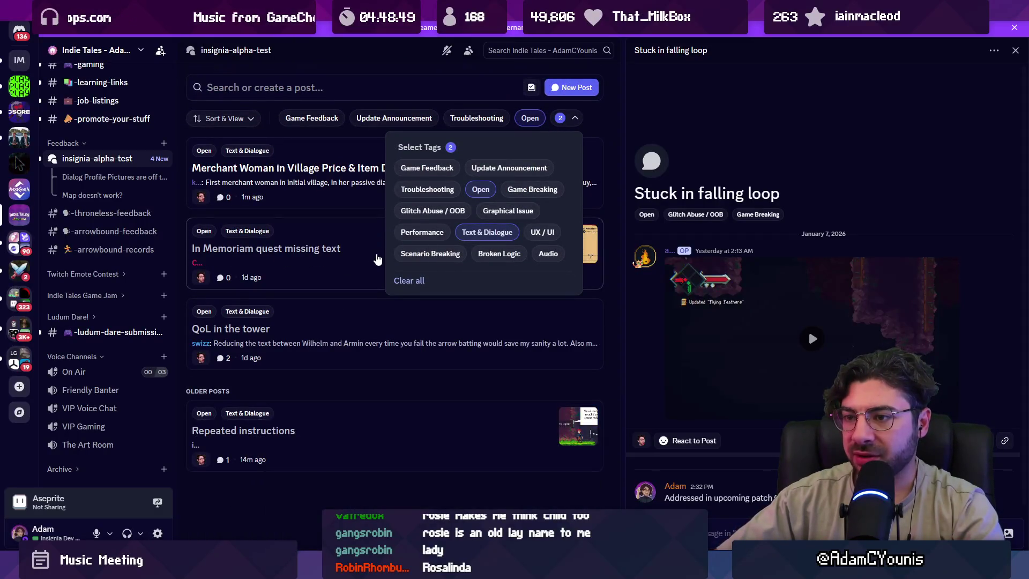
{"action": "left_click", "coordinate": [362, 256]}
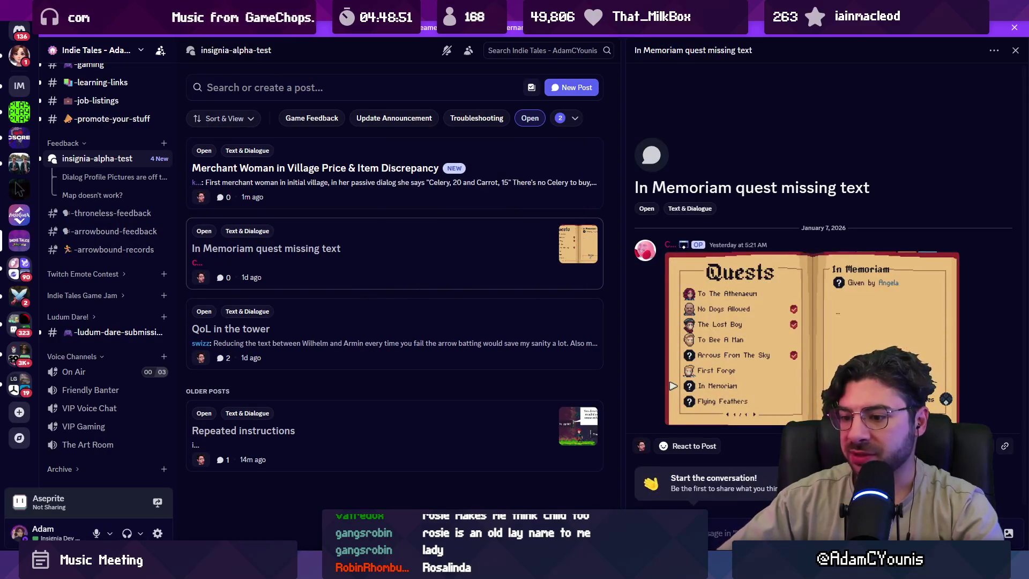
{"action": "left_click", "coordinate": [348, 568]}
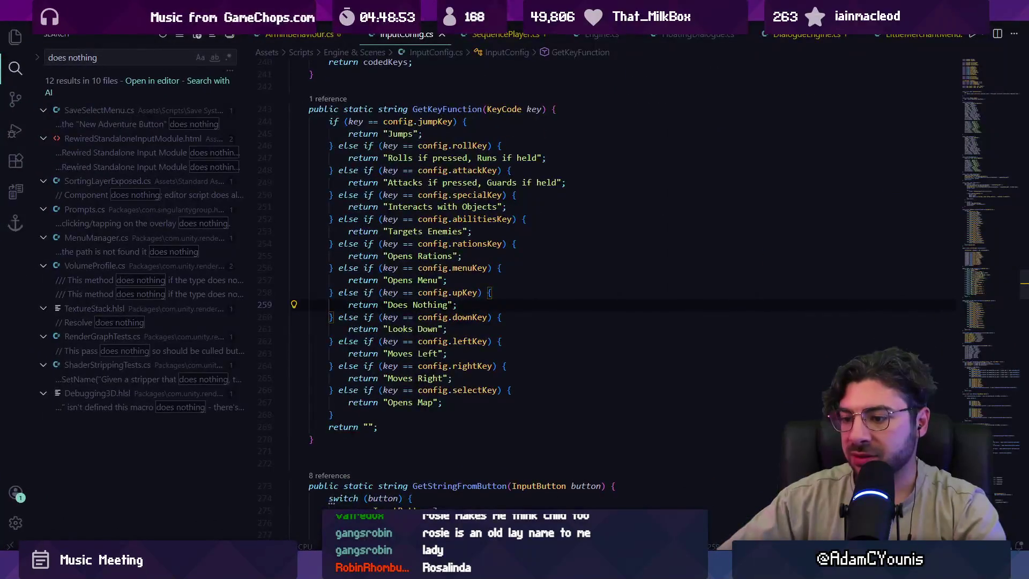
Search the Project for 'in memor' and copy the 01 Meet Elderly Couple flag's hint sentence.
{"action": "left_click", "coordinate": [348, 569]}
{"action": "left_click", "coordinate": [351, 568]}
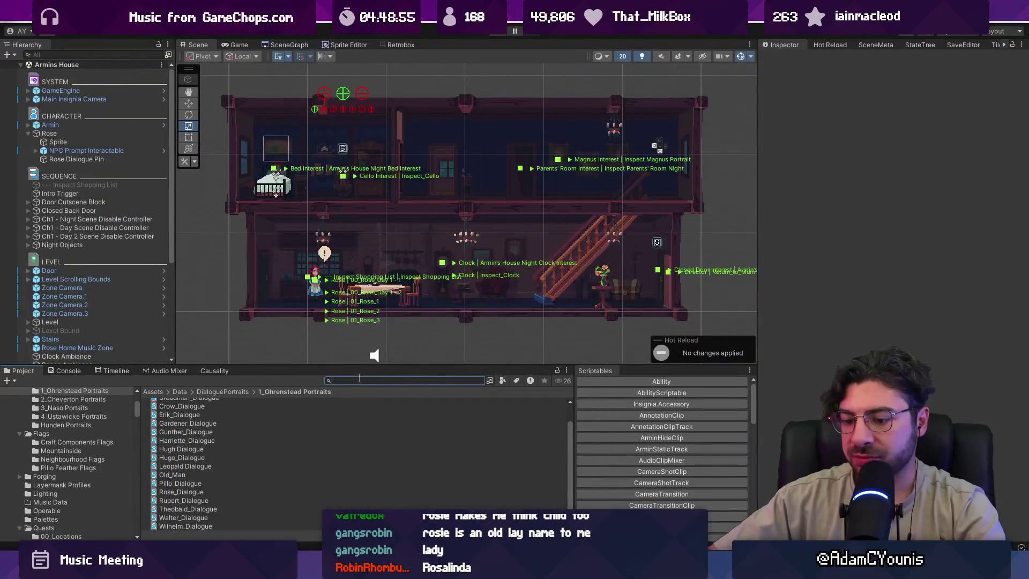
{"action": "type", "text": "in memor"}
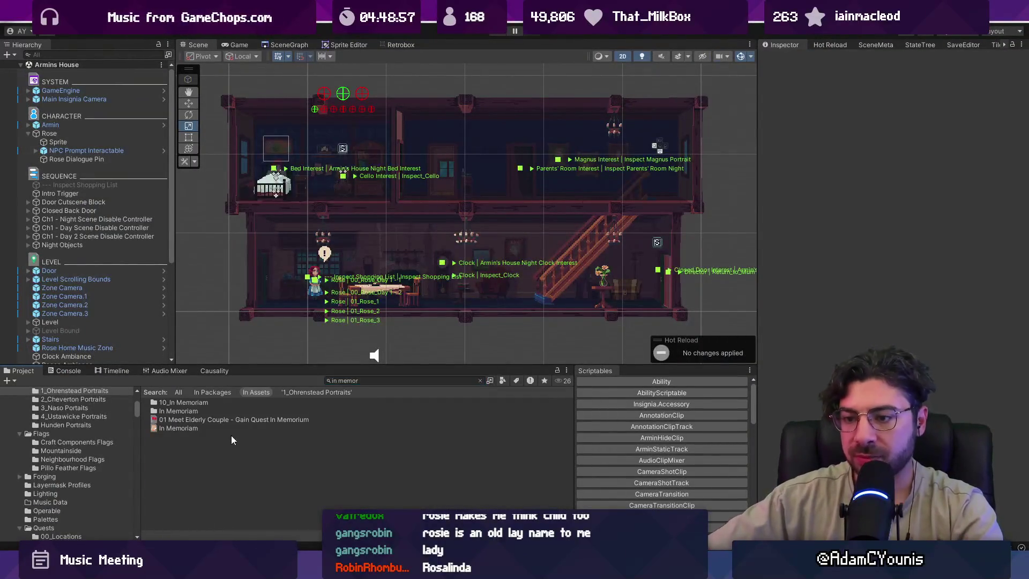
{"action": "left_click", "coordinate": [232, 428]}
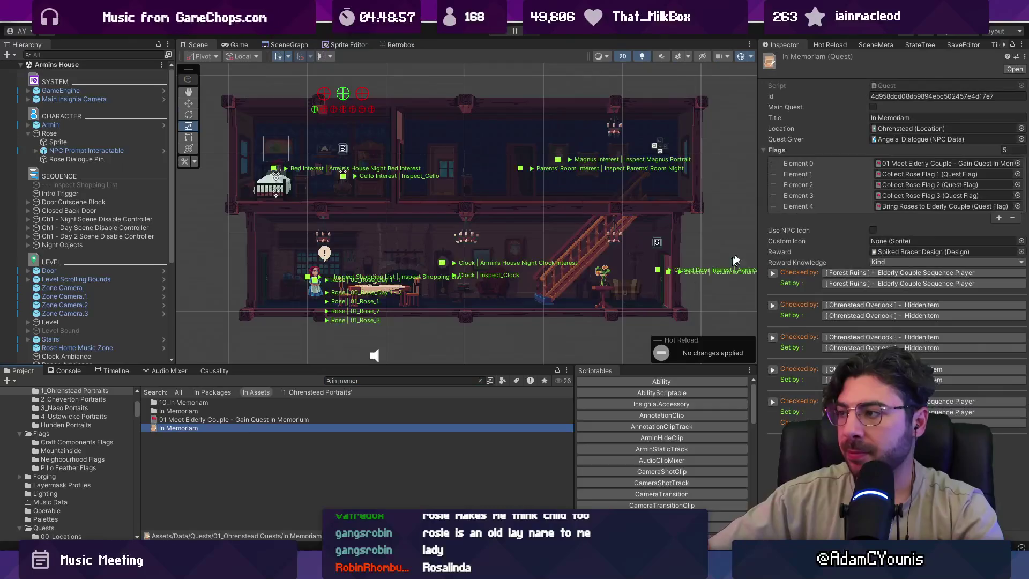
{"action": "double_click", "coordinate": [885, 167]}
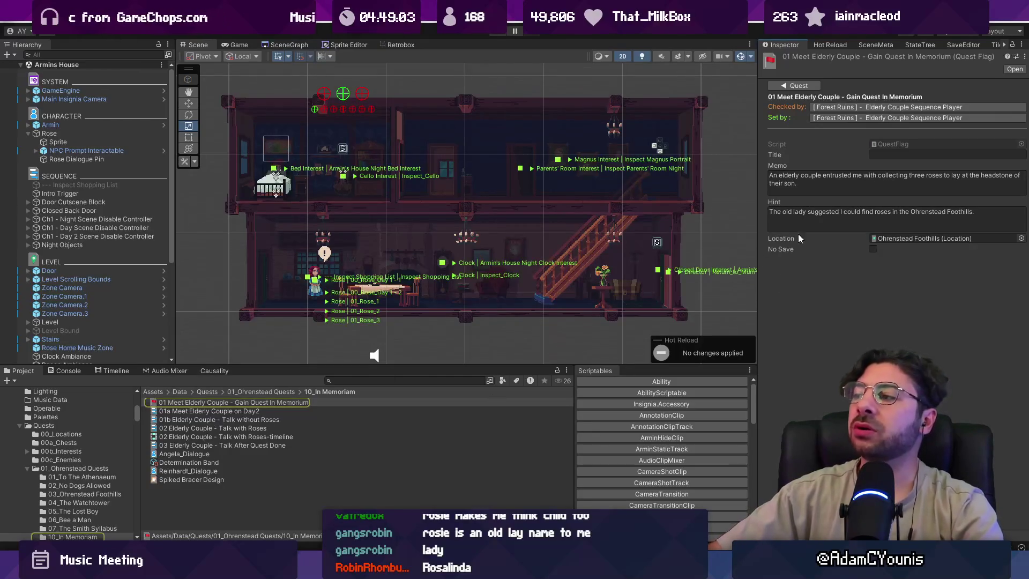
{"action": "left_click", "coordinate": [814, 217]}
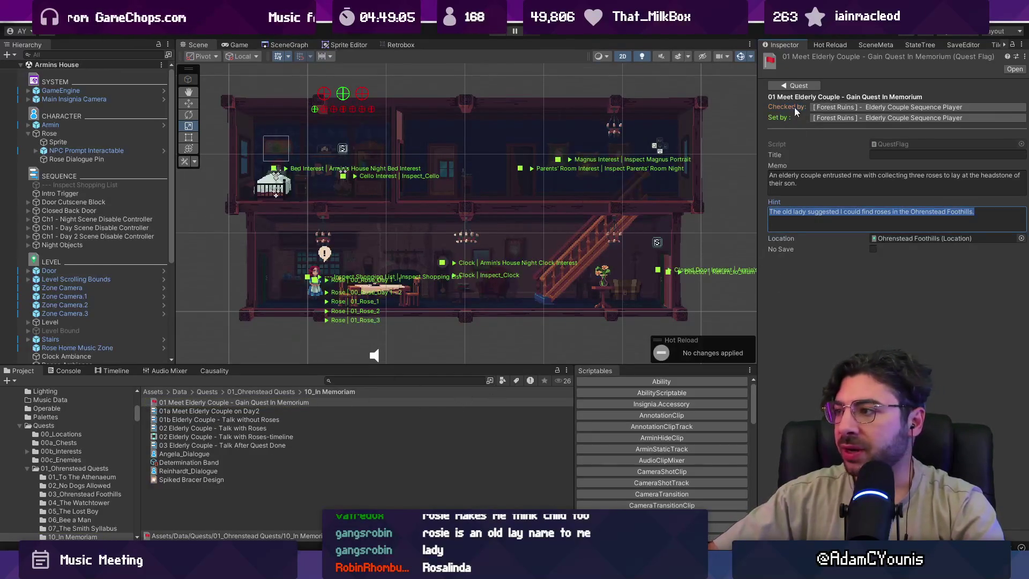
Paste the old lady sentence into Collect Rose Flag 1's hint and memo fields.
{"action": "left_click", "coordinate": [798, 86]}
{"action": "double_click", "coordinate": [883, 174]}
{"action": "left_click", "coordinate": [882, 177]}
{"action": "key", "text": "Tab"}
{"action": "type", "text": "The old lady suggested I could find roses in the Ohrenstead Foothills."}
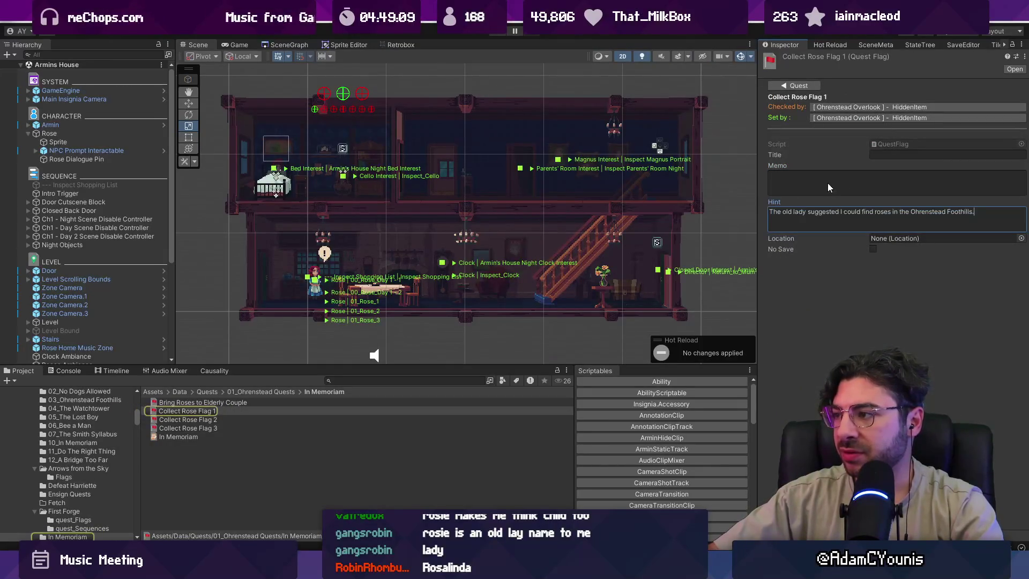
{"action": "left_click", "coordinate": [829, 182]}
{"action": "type", "text": "The old lady suggested I could find roses in the Ohrenstead Foothills."}
Clear Collect Rose Flag 1's hint and memo fields again.
{"action": "left_click", "coordinate": [815, 213]}
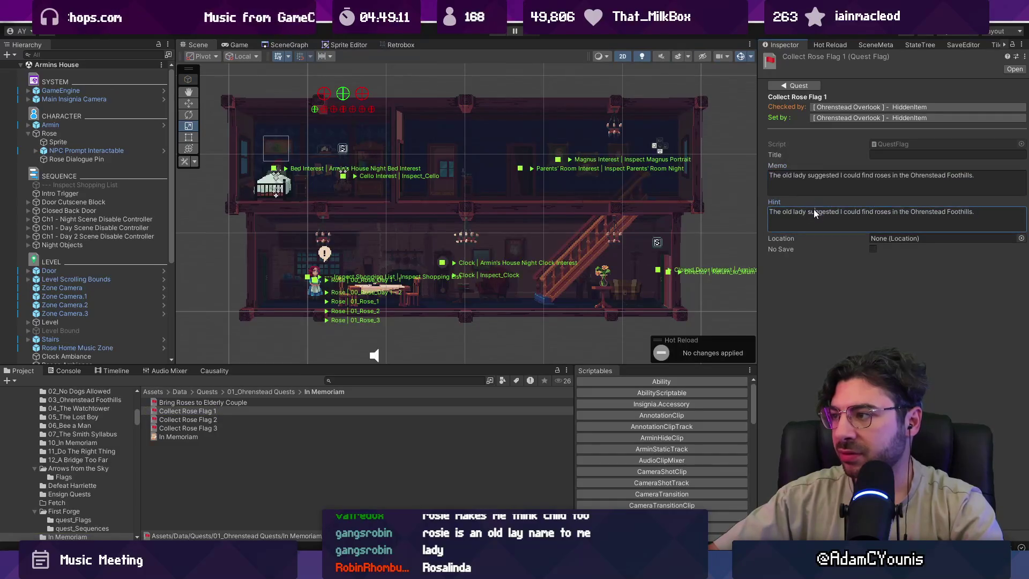
{"action": "triple_click", "coordinate": [814, 211]}
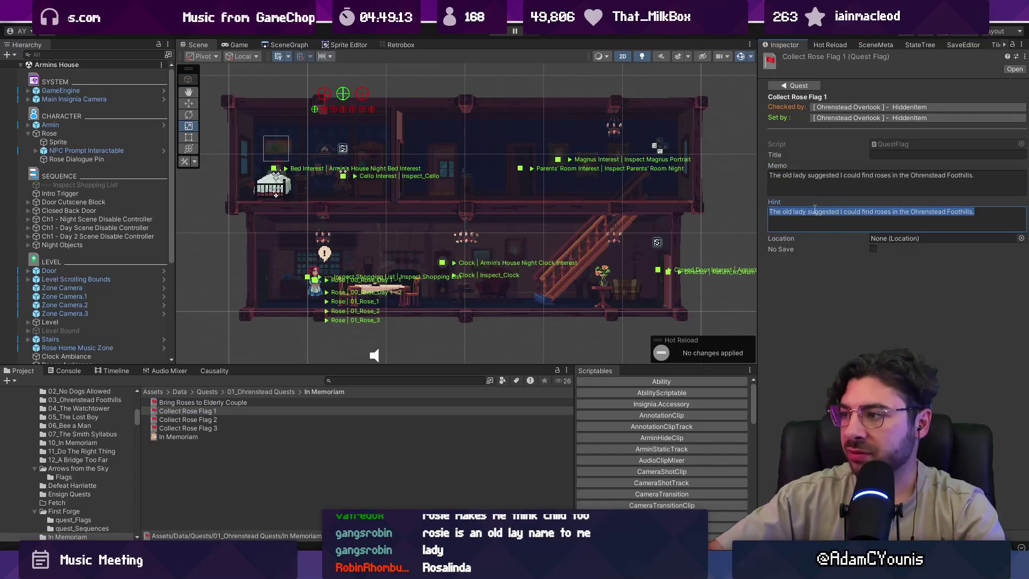
{"action": "key", "text": "BackSpace"}
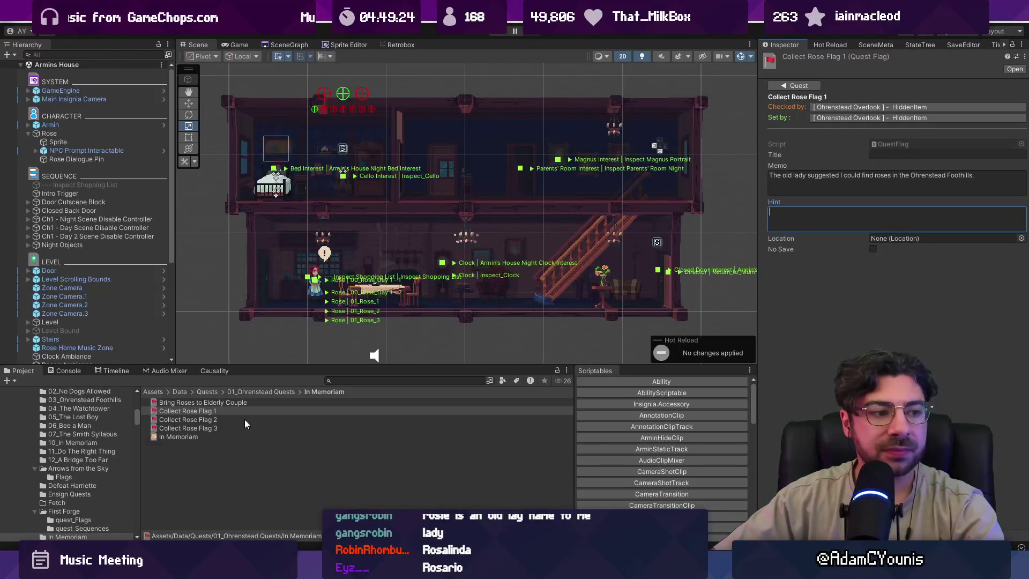
{"action": "key", "text": "shift+Tab"}
{"action": "key", "text": "BackSpace"}
Compare the memos of Bring Roses to Elderly Couple and Collect Rose Flags 1–3.
{"action": "left_click", "coordinate": [234, 402]}
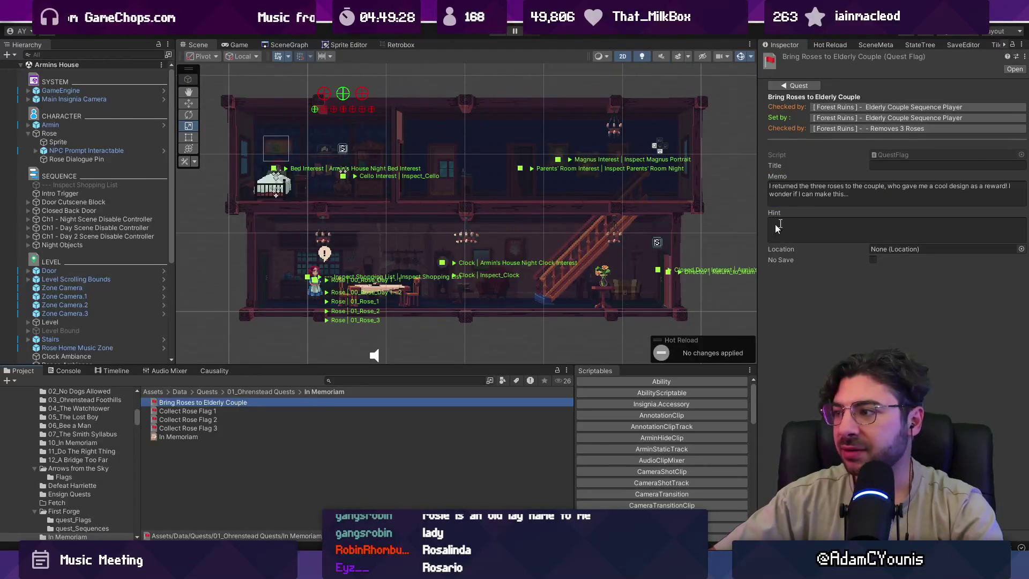
{"action": "left_click", "coordinate": [209, 410]}
{"action": "left_click", "coordinate": [216, 419]}
{"action": "left_click", "coordinate": [218, 427]}
{"action": "left_click", "coordinate": [214, 402]}
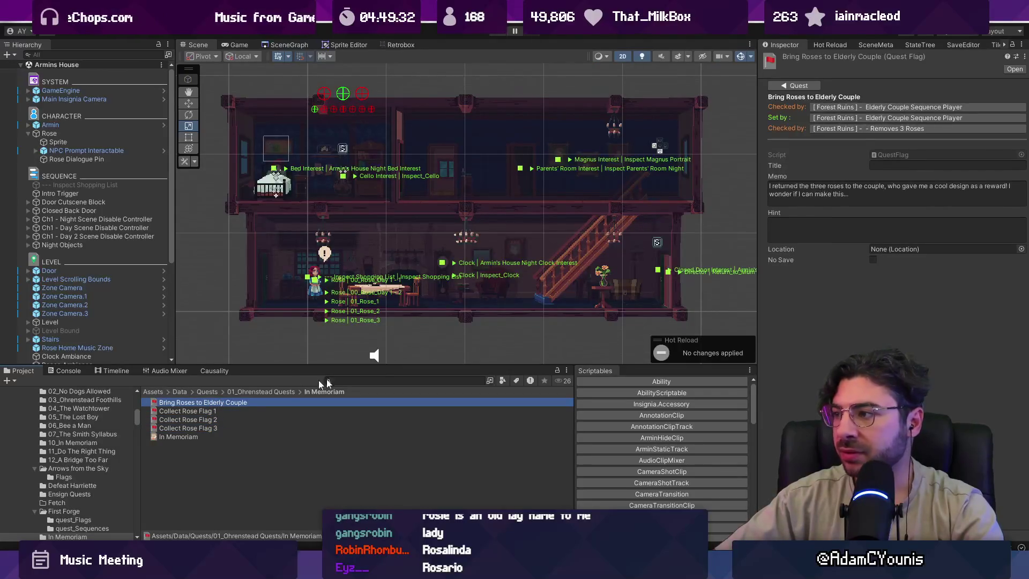
{"action": "left_click", "coordinate": [227, 427]}
{"action": "left_click", "coordinate": [226, 411]}
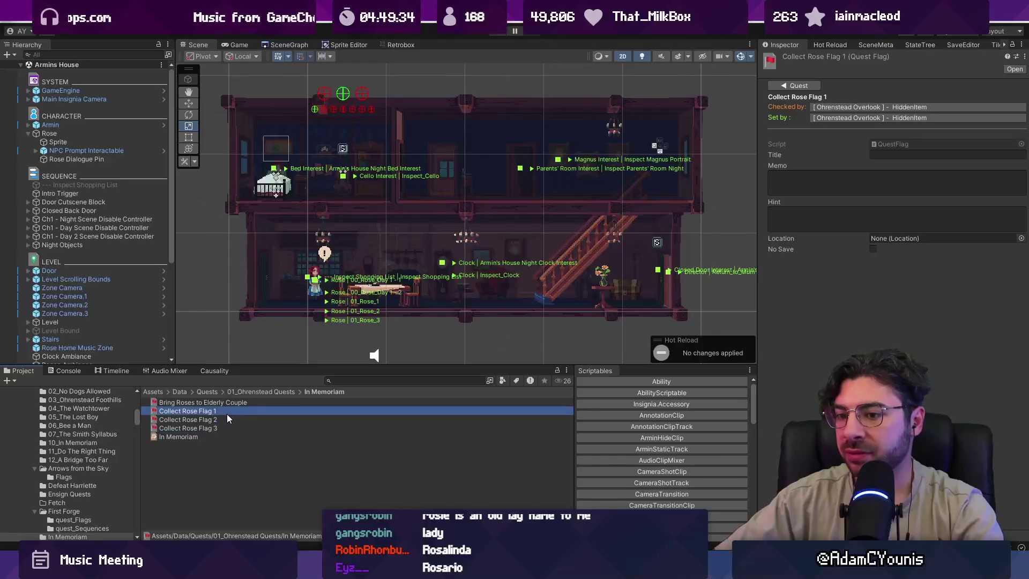
Reopen the In Memoriam quest's 01 Meet Elderly Couple flag, then return to the code editor.
{"action": "left_click", "coordinate": [221, 436]}
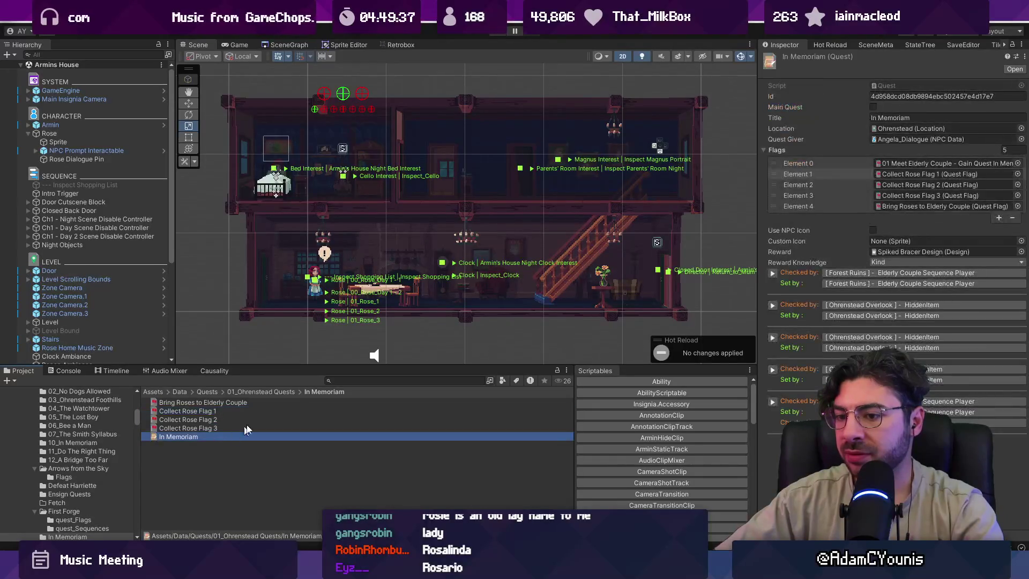
{"action": "double_click", "coordinate": [893, 169]}
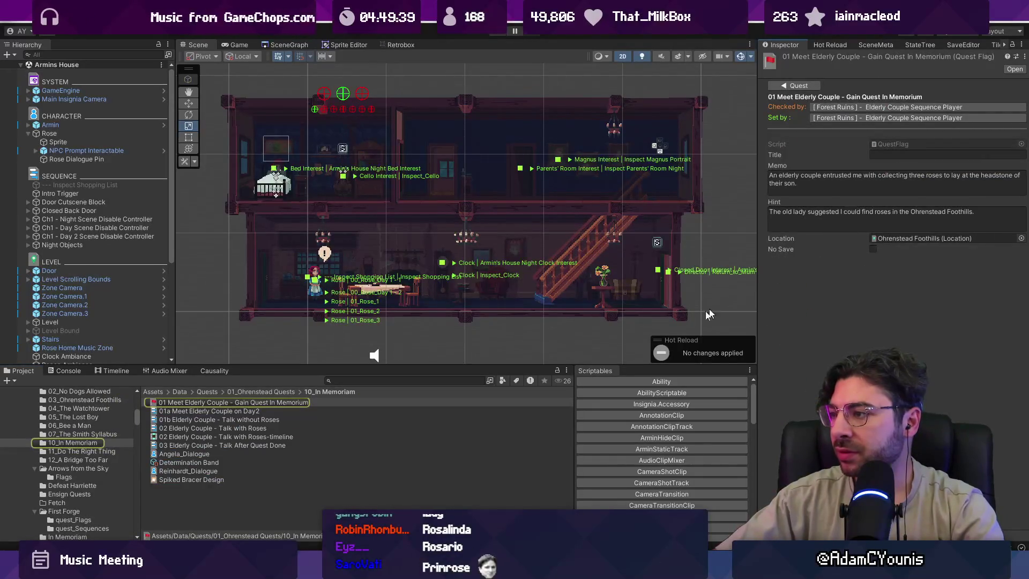
{"action": "key", "text": "alt+Tab"}
{"action": "key", "text": "ctrl+p"}
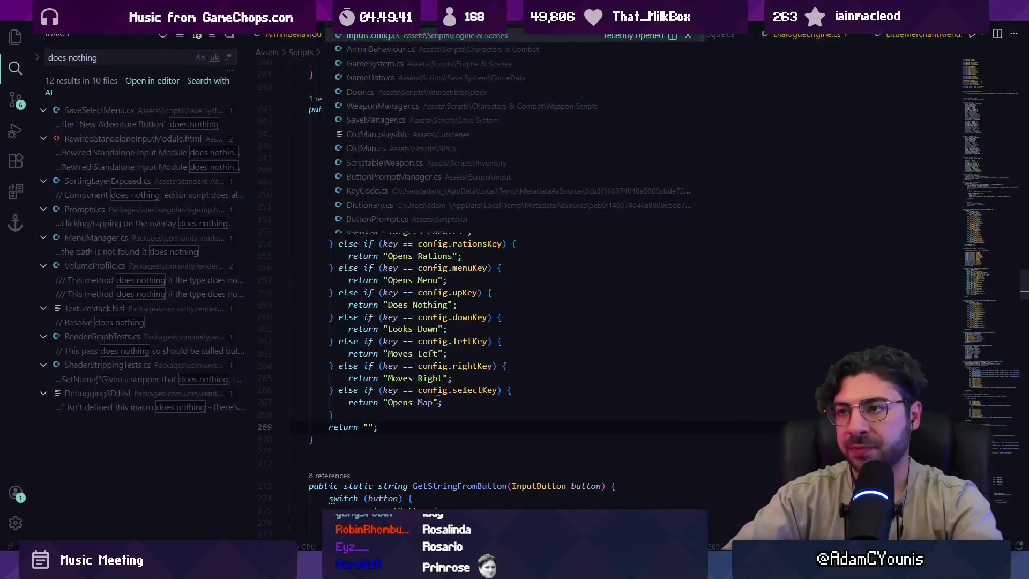
Open QuestManager.cs and search it for 'memo'.
{"action": "key", "text": "Escape"}
{"action": "key", "text": "ctrl+p"}
{"action": "type", "text": "quest"}
{"action": "key", "text": "Return"}
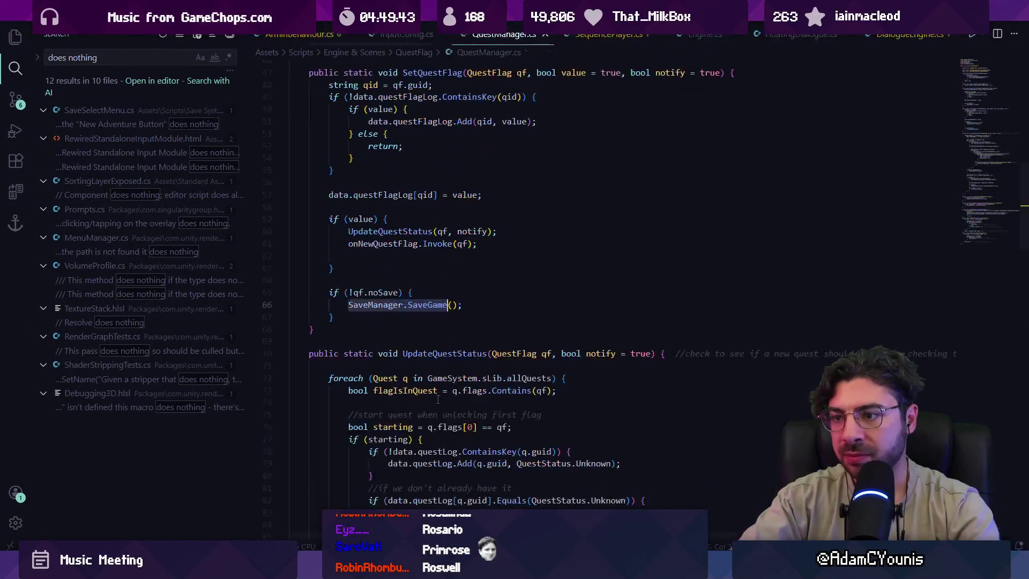
{"action": "key", "text": "ctrl+f"}
{"action": "type", "text": "memo"}
Search the whole project for 'memo.', then clear the query.
{"action": "key", "text": "ctrl+shift+f"}
{"action": "type", "text": "memo"}
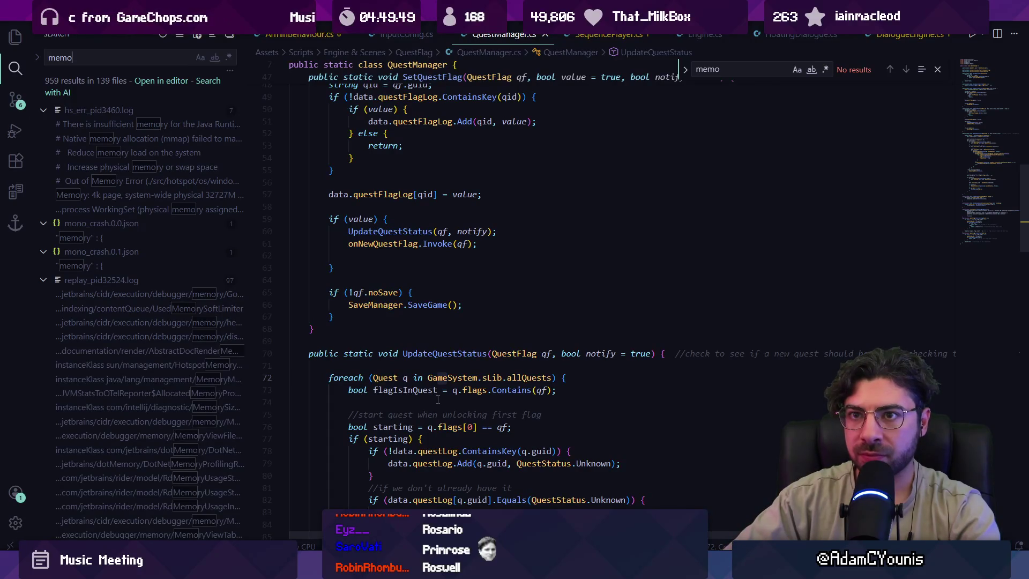
{"action": "type", "text": "."}
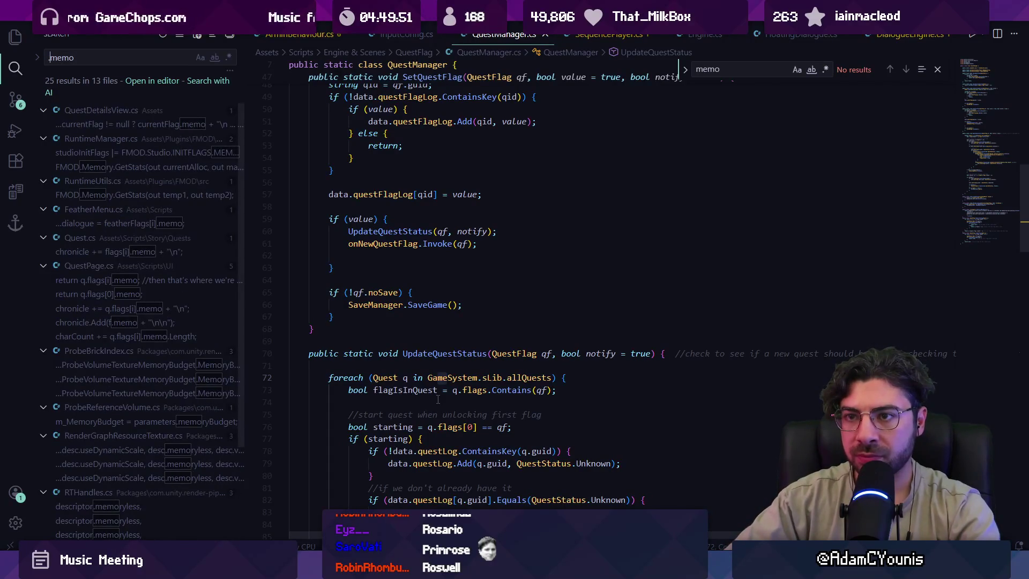
{"action": "key", "text": "ctrl+a"}
{"action": "key", "text": "BackSpace"}
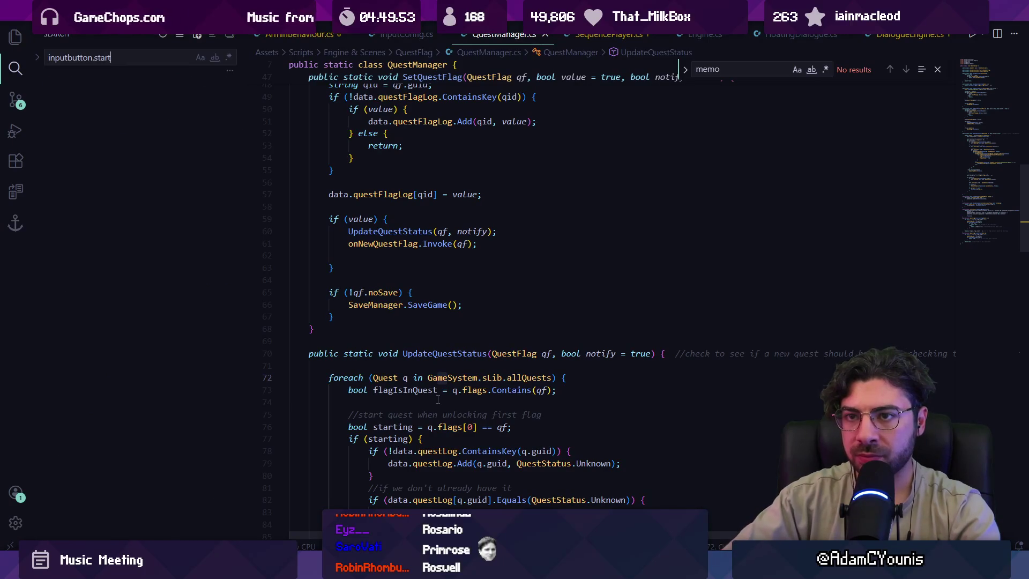
Open QuestDetailsView.cs and search it for 'memo' and 'getmem'.
{"action": "key", "text": "ctrl+p"}
{"action": "type", "text": "questflagquestdetails"}
{"action": "key", "text": "Return"}
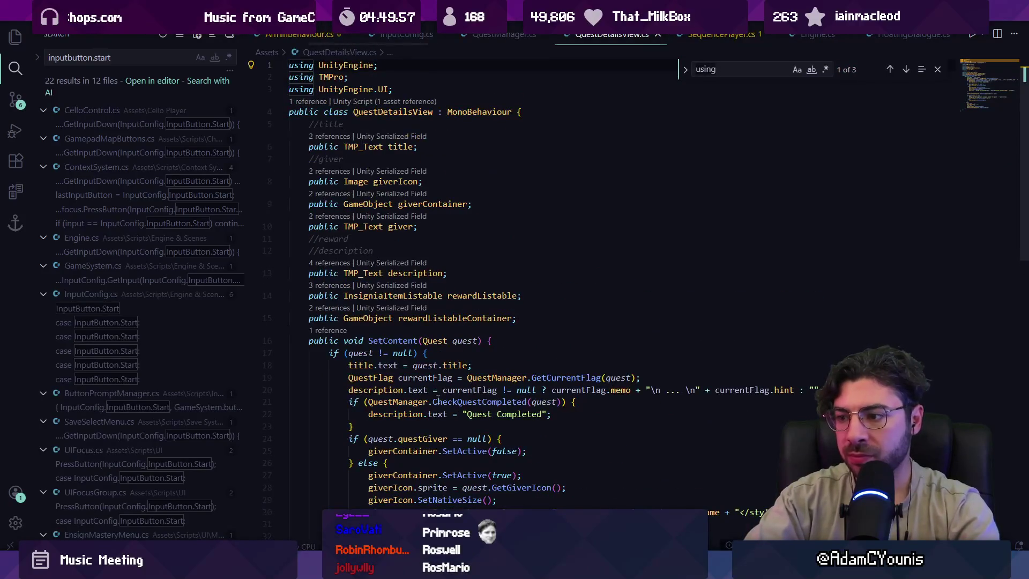
{"action": "key", "text": "ctrl+f"}
{"action": "type", "text": "memo"}
{"action": "key", "text": "BackSpace"}
{"action": "key", "text": "BackSpace"}
{"action": "key", "text": "BackSpace"}
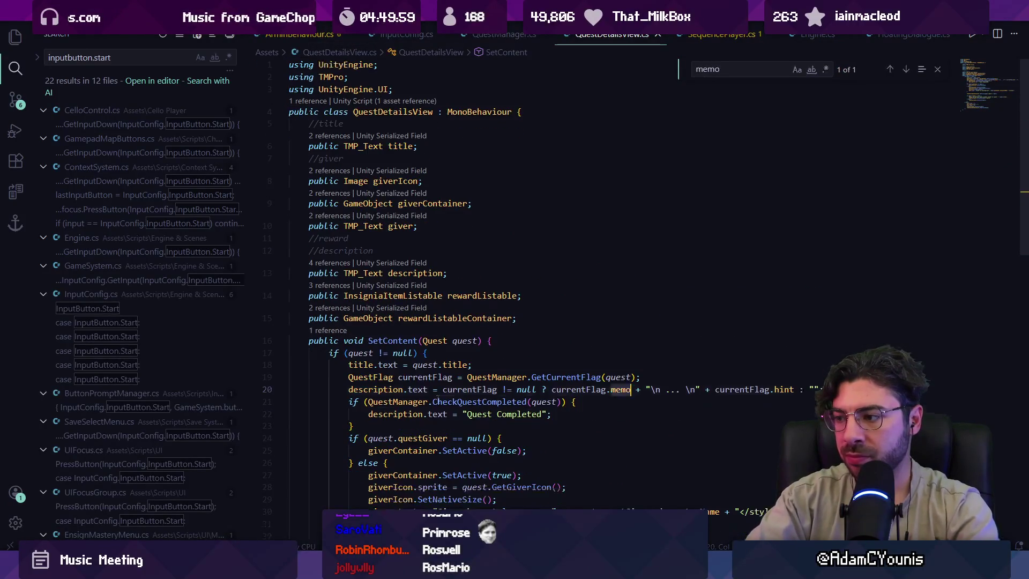
{"action": "scroll", "coordinate": [438, 399], "scroll_direction": "down", "scroll_amount": 5}
{"action": "type", "text": "getmem"}
{"action": "key", "text": "Escape"}
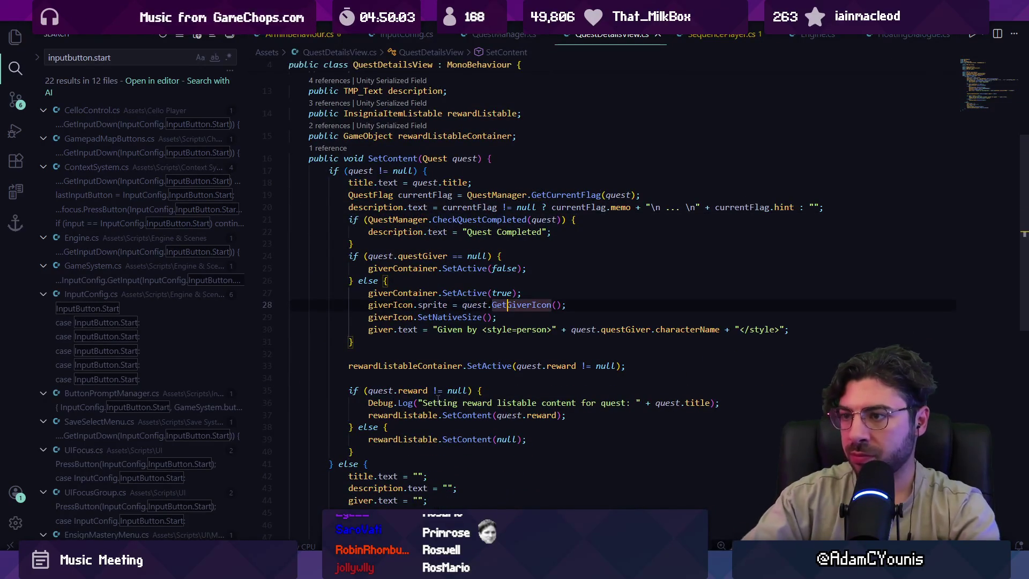
Inspect the currentFlag.memo line and GetCurrentFlag(quest) call, peeking at its definition in QuestManager.
{"action": "left_click", "coordinate": [543, 207]}
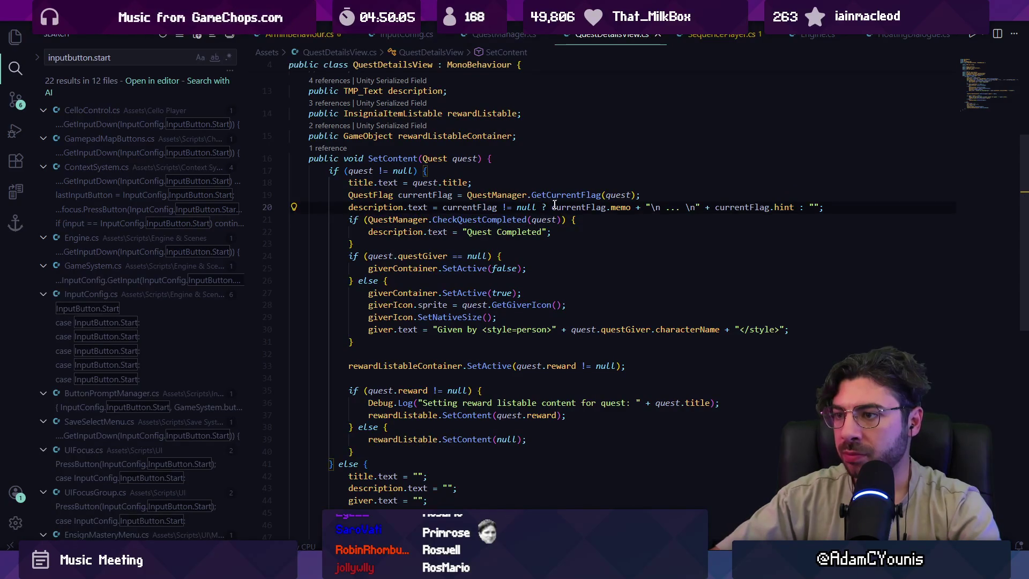
{"action": "left_click", "coordinate": [615, 207]}
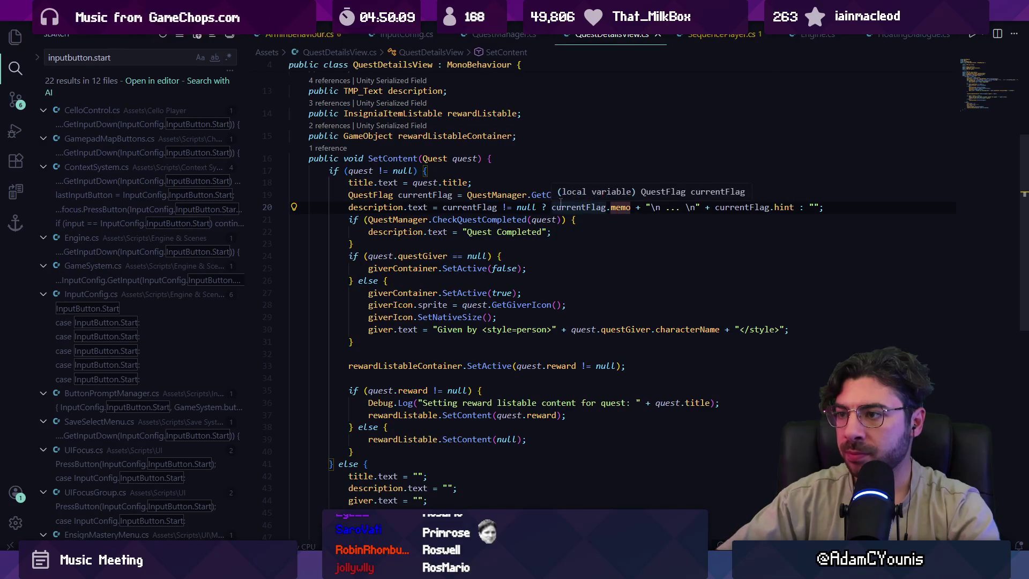
{"action": "left_click", "coordinate": [569, 194]}
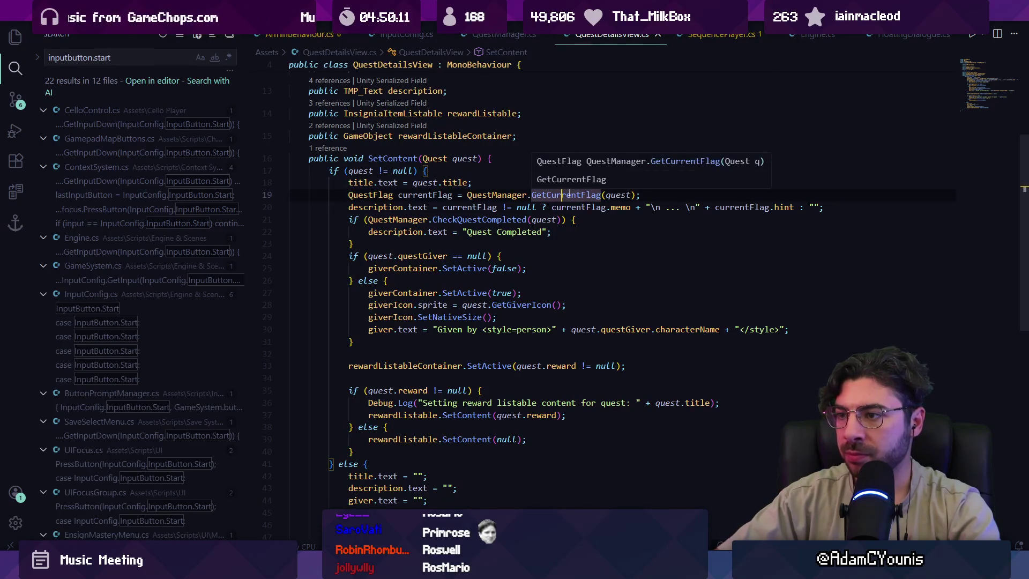
{"action": "left_click", "coordinate": [632, 195]}
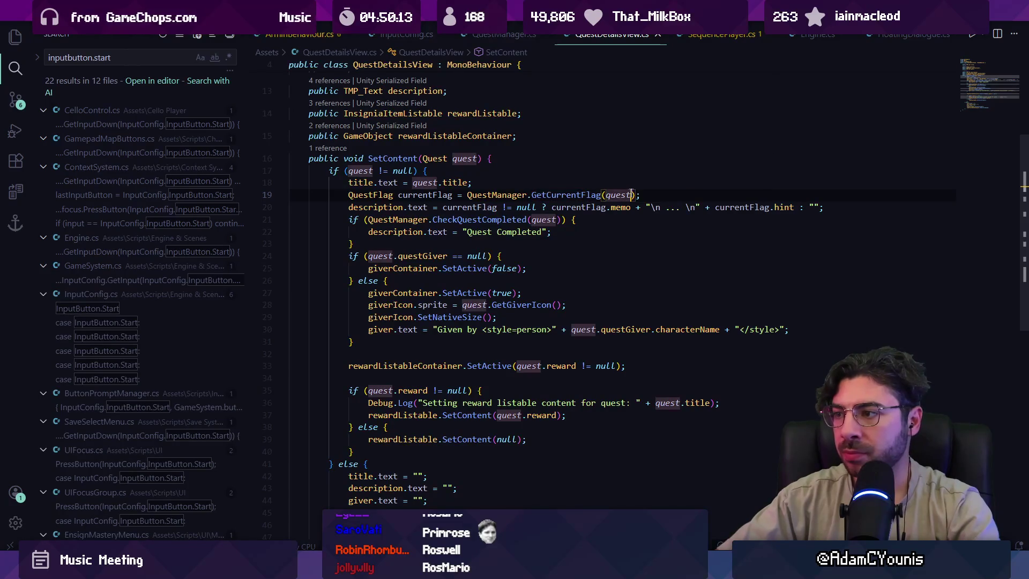
{"action": "left_click", "coordinate": [595, 194], "text": "ctrl"}
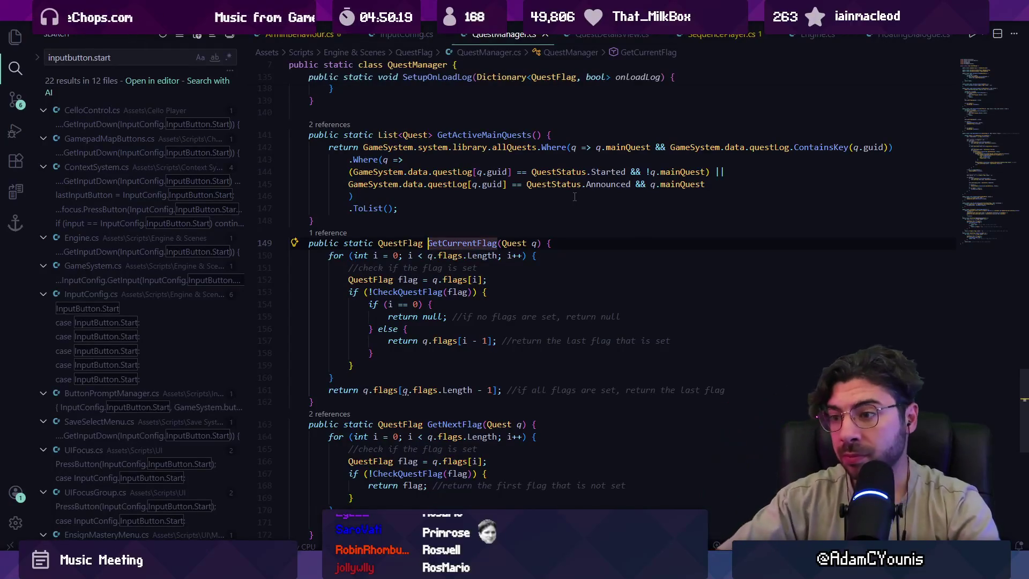
{"action": "key", "text": "alt+Left"}
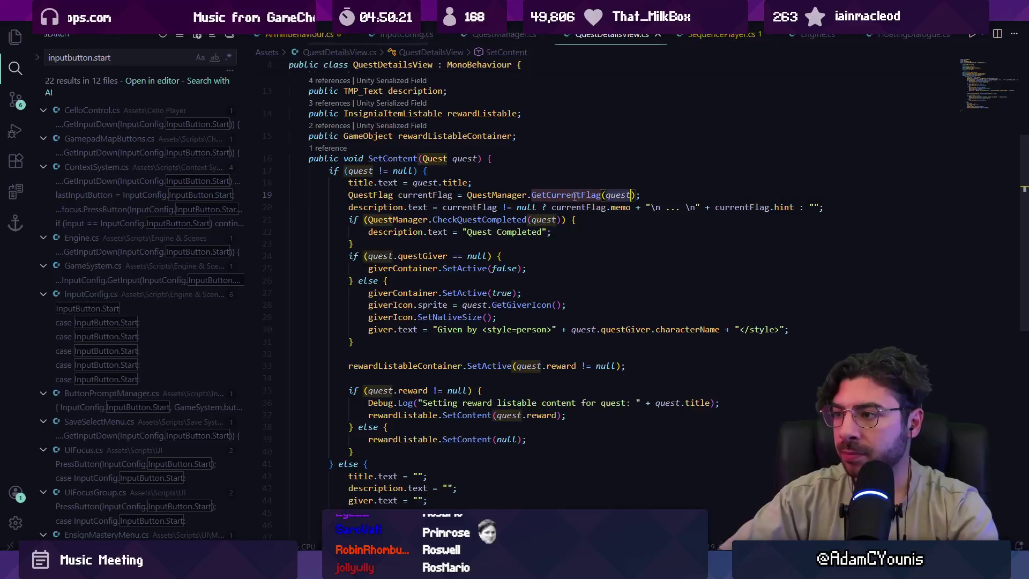
Discard the trial ', bool' argument and add an empty line 20 below the currentFlag assignment.
{"action": "type", "text": ", bool"}
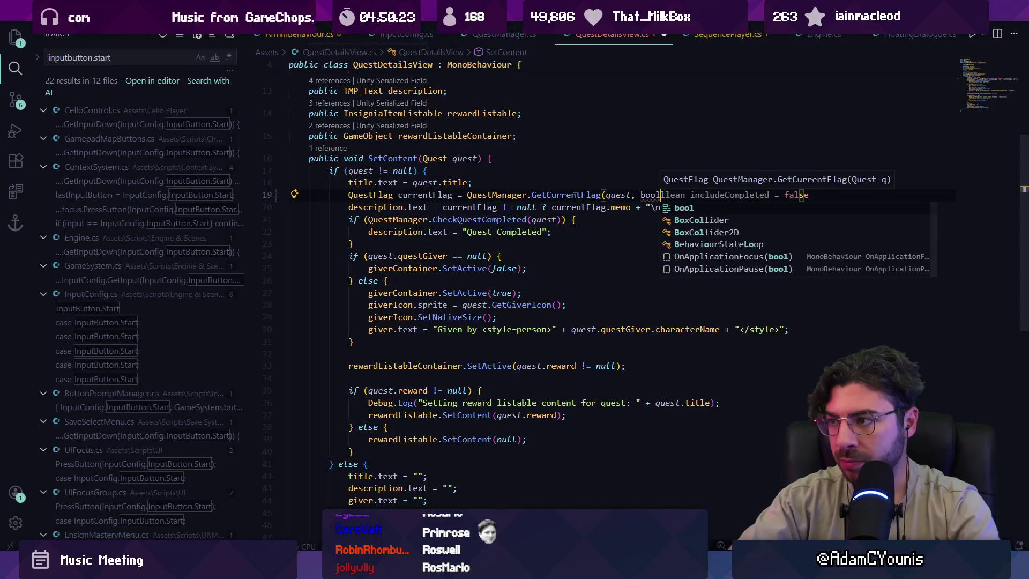
{"action": "key", "text": "Escape"}
{"action": "key", "text": "BackSpace"}
{"action": "key", "text": "BackSpace"}
{"action": "key", "text": "BackSpace"}
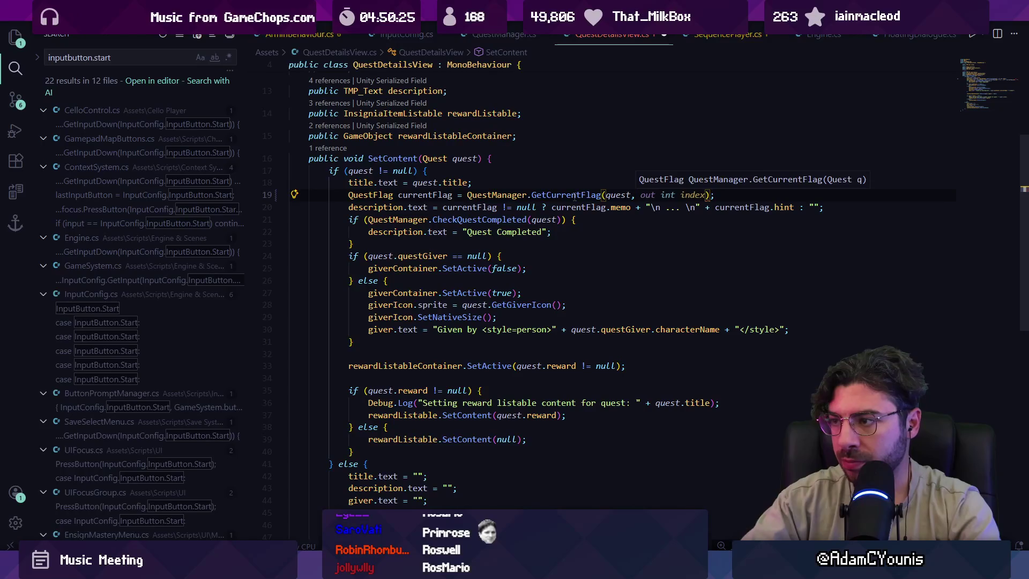
{"action": "key", "text": "End"}
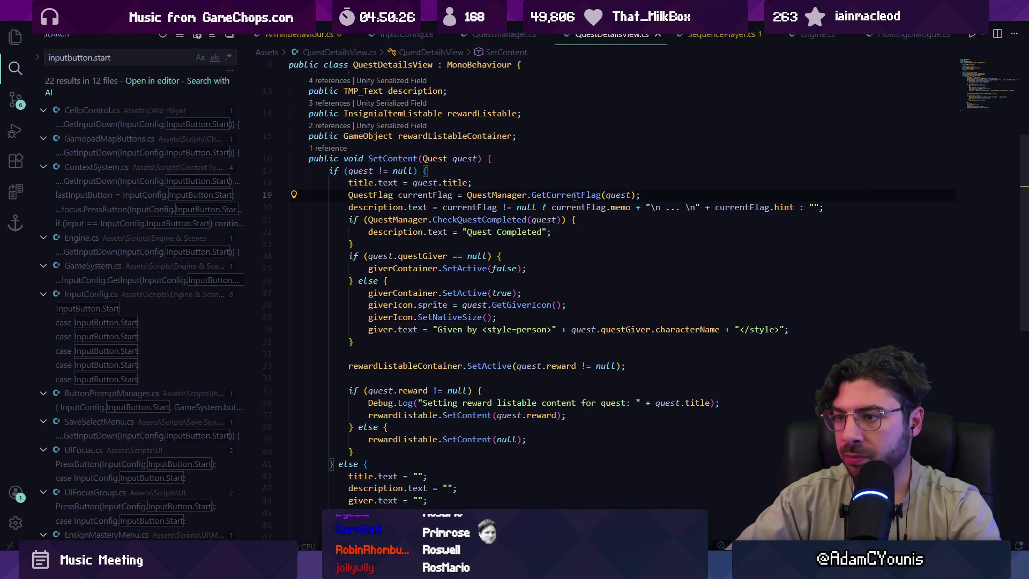
{"action": "key", "text": "Return"}
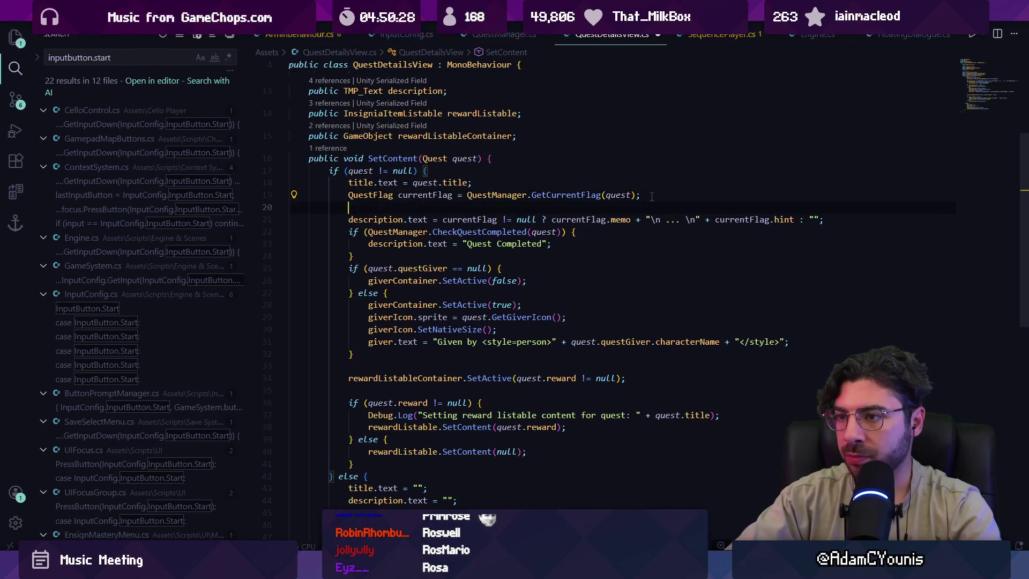
Write 'string latestMemo = QuestManager.GetLatestMemo(quest);' on line 20 of SetContent.
{"action": "type", "text": "strog "}
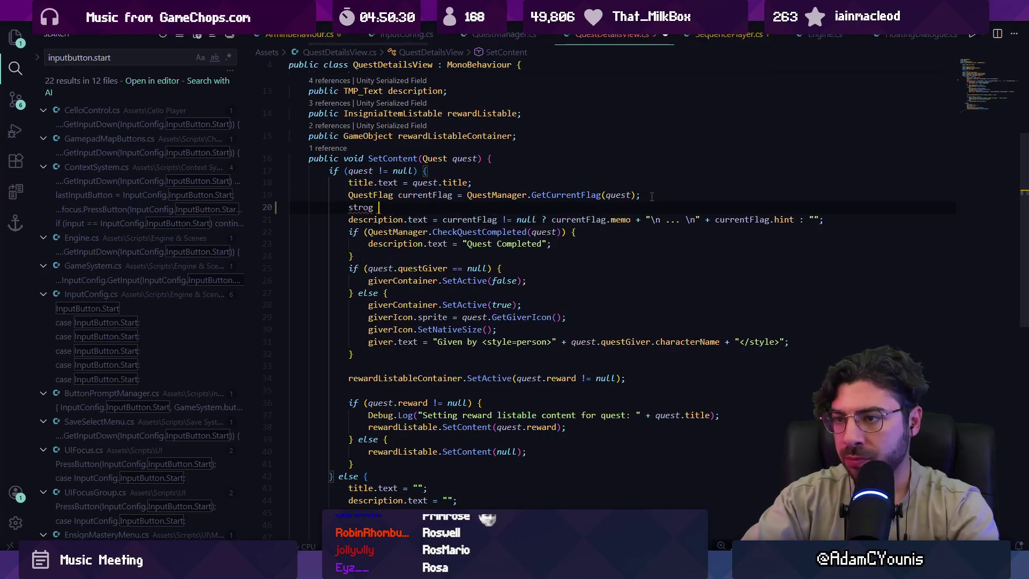
{"action": "key", "text": "BackSpace"}
{"action": "key", "text": "BackSpace"}
{"action": "key", "text": "BackSpace"}
{"action": "type", "text": "ing "}
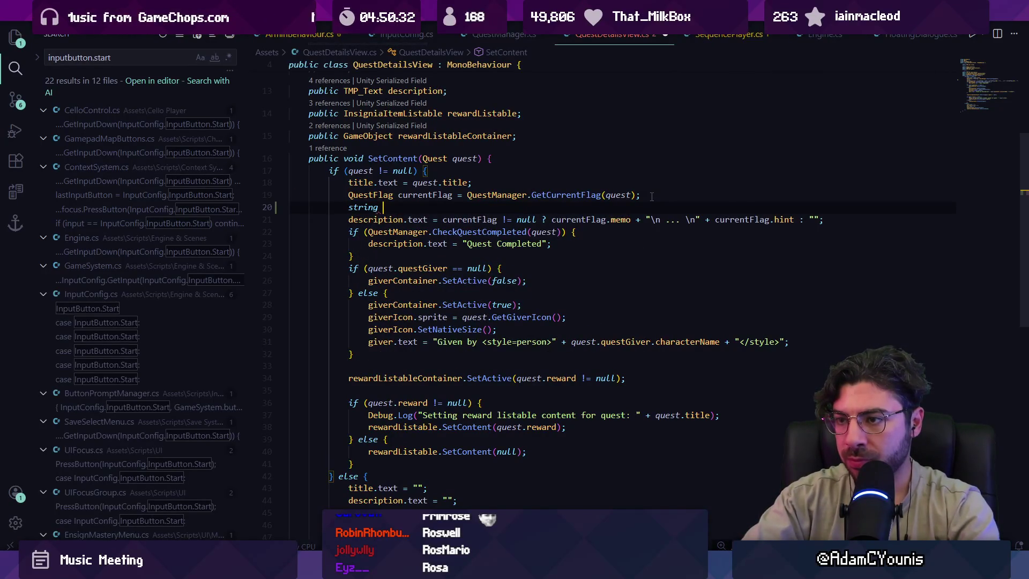
{"action": "type", "text": "m"}
{"action": "key", "text": "BackSpace"}
{"action": "type", "text": "latest"}
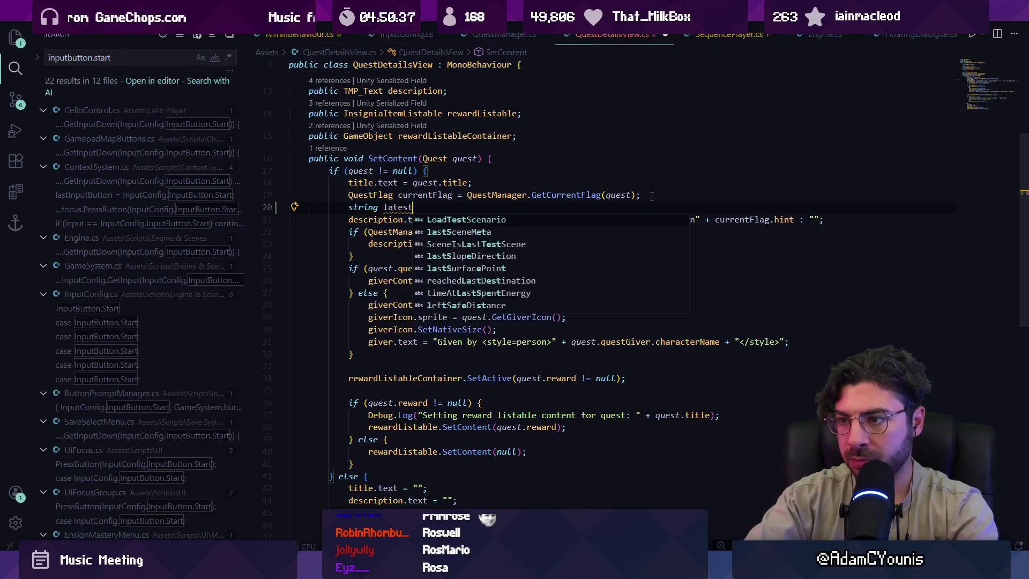
{"action": "type", "text": "Memo = "}
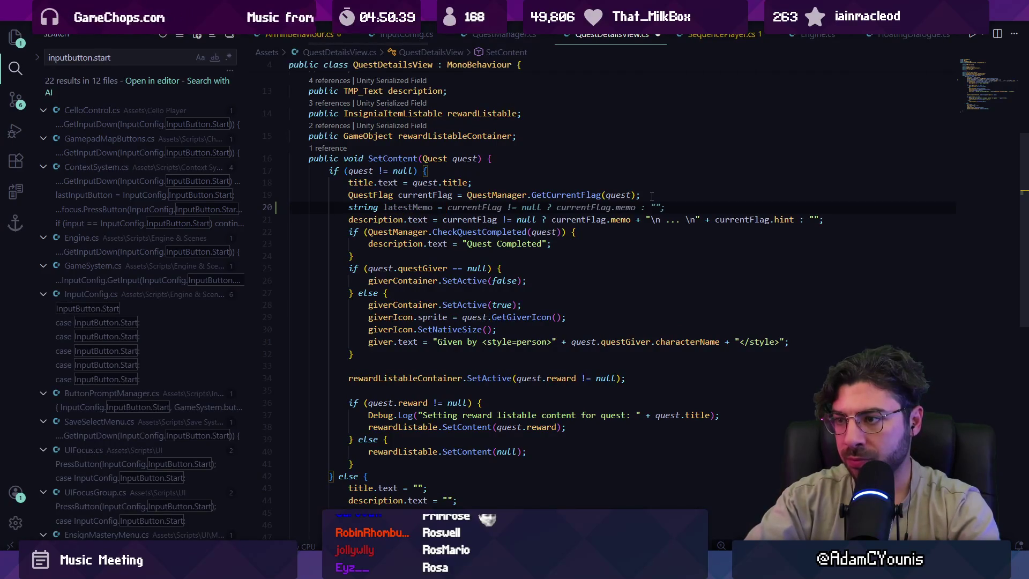
{"action": "type", "text": "QuestManaghe"}
{"action": "key", "text": "BackSpace"}
{"action": "key", "text": "BackSpace"}
{"action": "type", "text": "er.GetLatestM"}
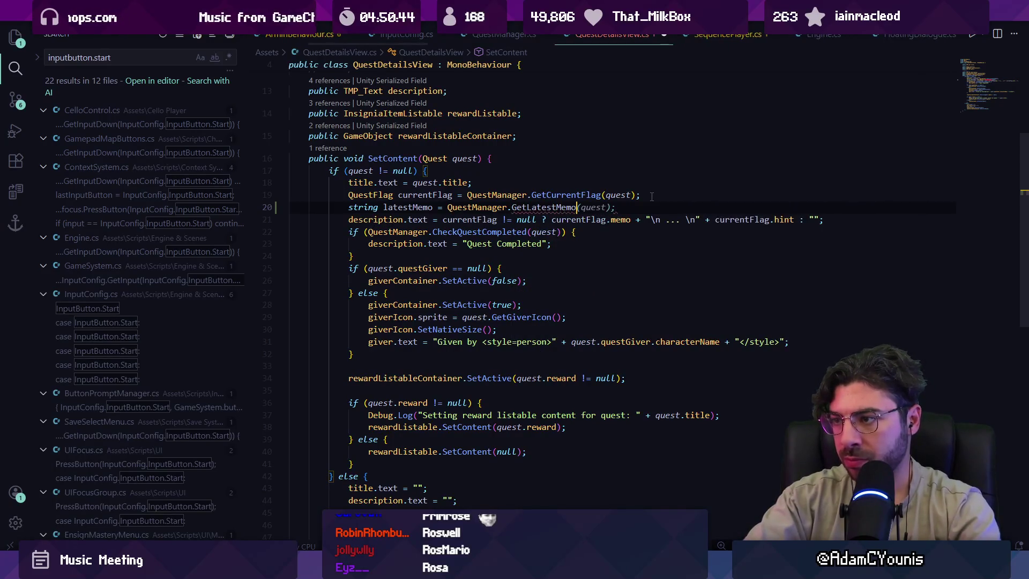
{"action": "key", "text": "Tab"}
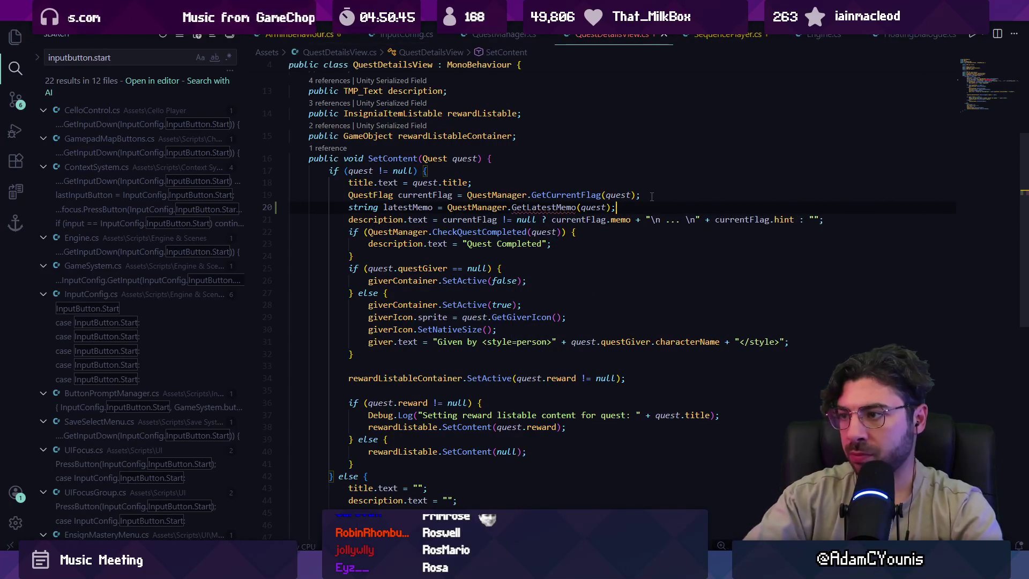
Jump to GetCurrentFlag's definition in QuestManager.cs and open blank lines below it.
{"action": "left_click", "coordinate": [562, 195], "text": "ctrl"}
{"action": "left_click", "coordinate": [371, 353]}
{"action": "left_click", "coordinate": [388, 401]}
{"action": "key", "text": "Return"}
{"action": "key", "text": "Return"}
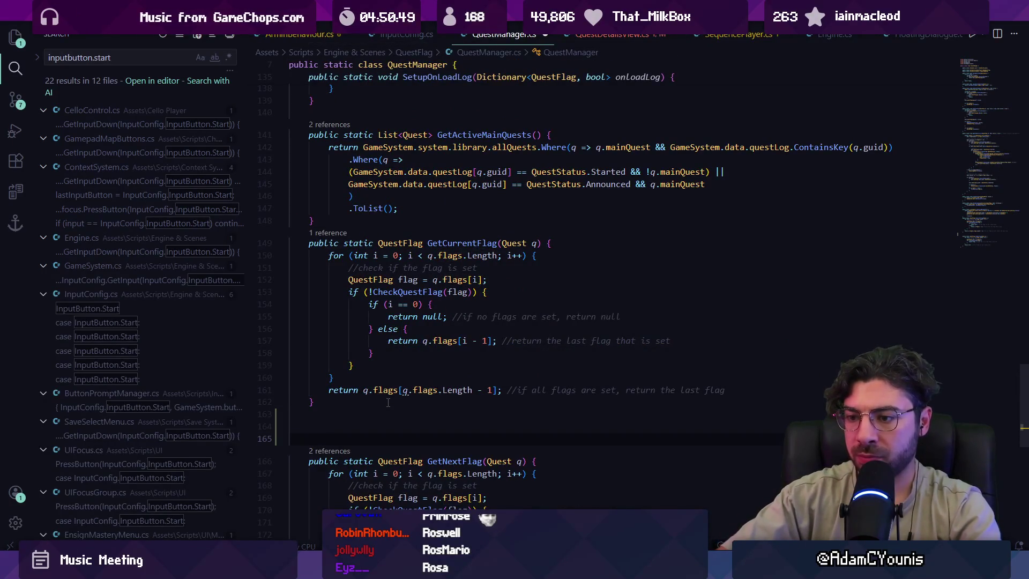
Insert a public static string GetLatestMemo(Quest q) method with its generated body removed.
{"action": "type", "text": "public st"}
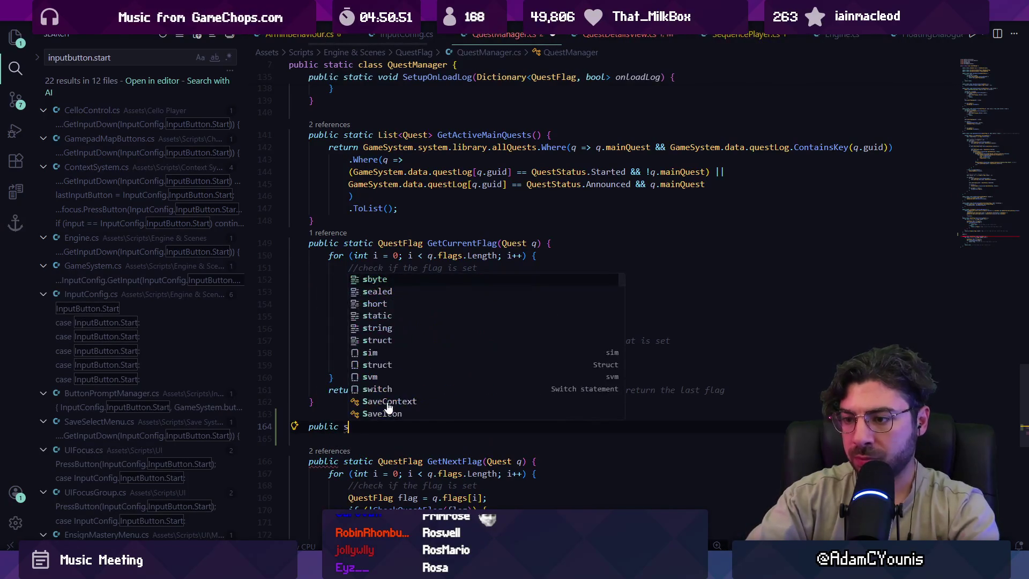
{"action": "key", "text": "Tab"}
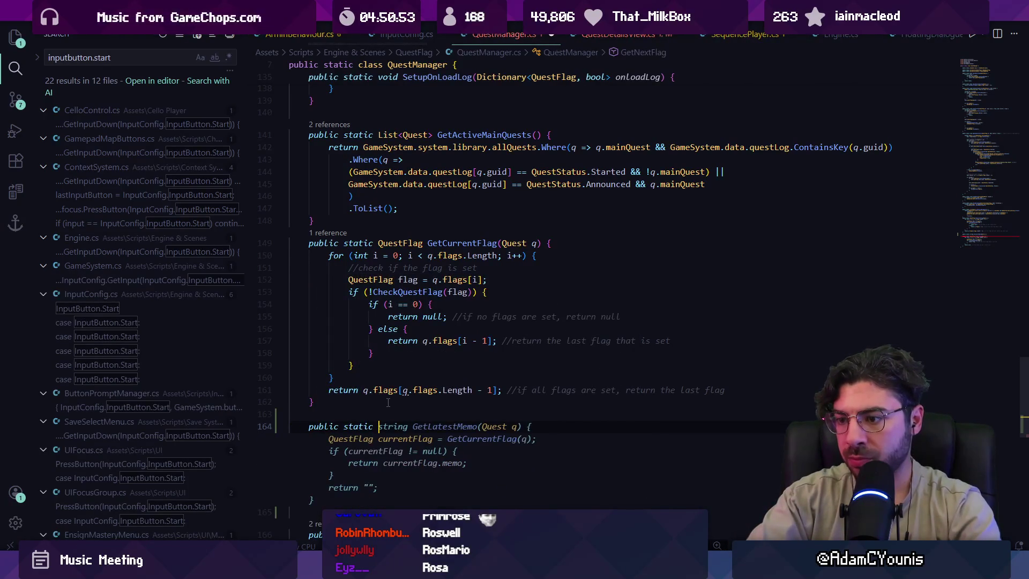
{"action": "key", "text": "Tab"}
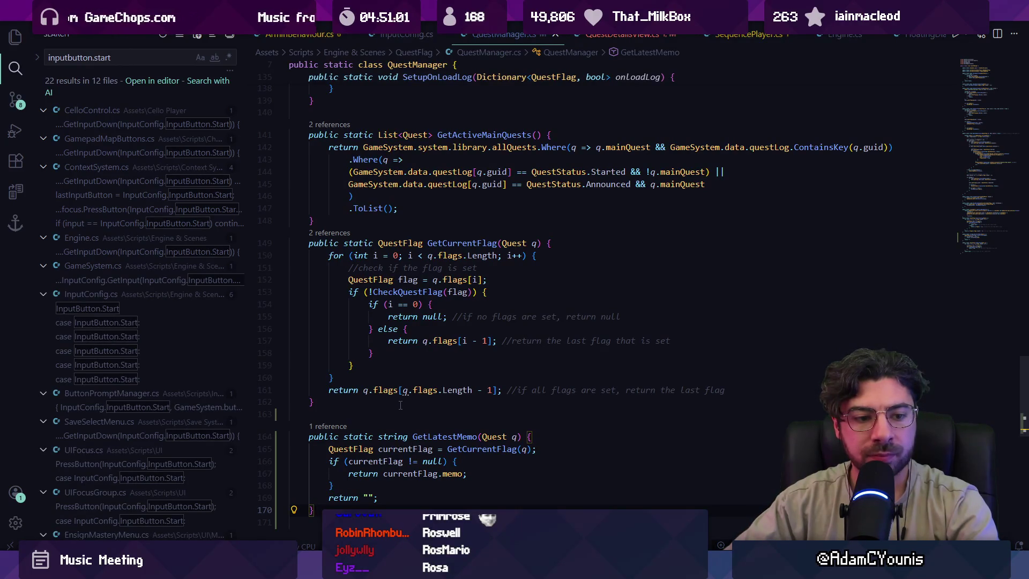
{"action": "scroll", "coordinate": [433, 358], "scroll_direction": "down", "scroll_amount": 3}
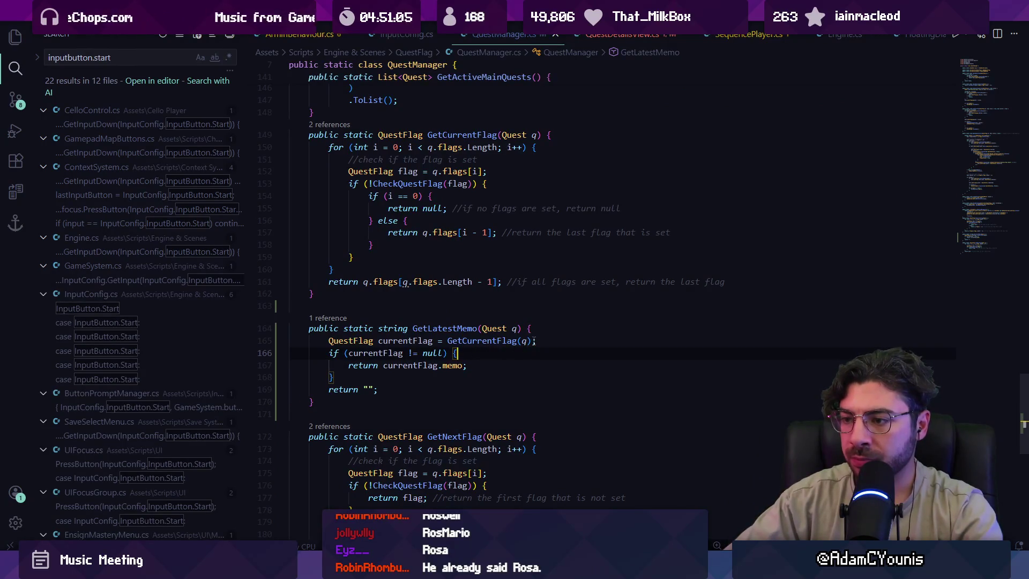
{"action": "key", "text": "shift+Down"}
{"action": "key", "text": "shift+Down"}
{"action": "key", "text": "shift+Down"}
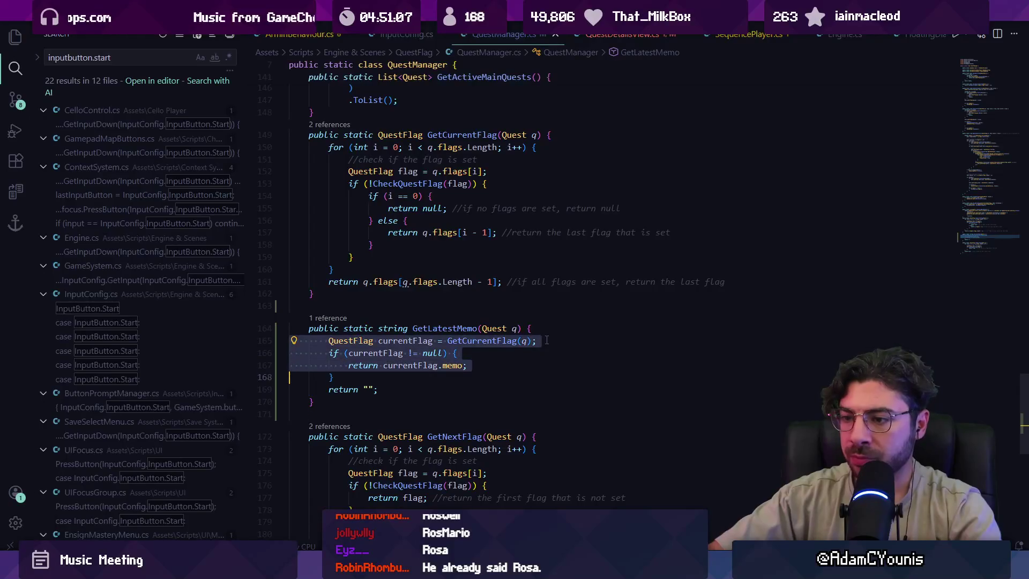
{"action": "key", "text": "BackSpace"}
{"action": "key", "text": "Return"}
{"action": "key", "text": "Up"}
{"action": "key", "text": "Tab"}
{"action": "key", "text": "Tab"}
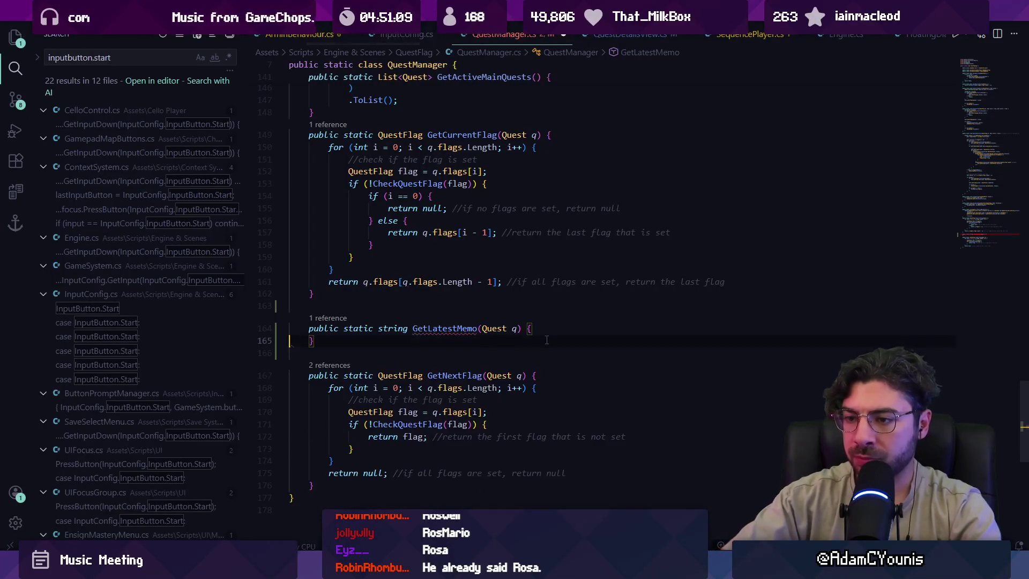
Add a comment and a reverse for-loop returning the latest set flag's non-empty memo.
{"action": "type", "text": "//if"}
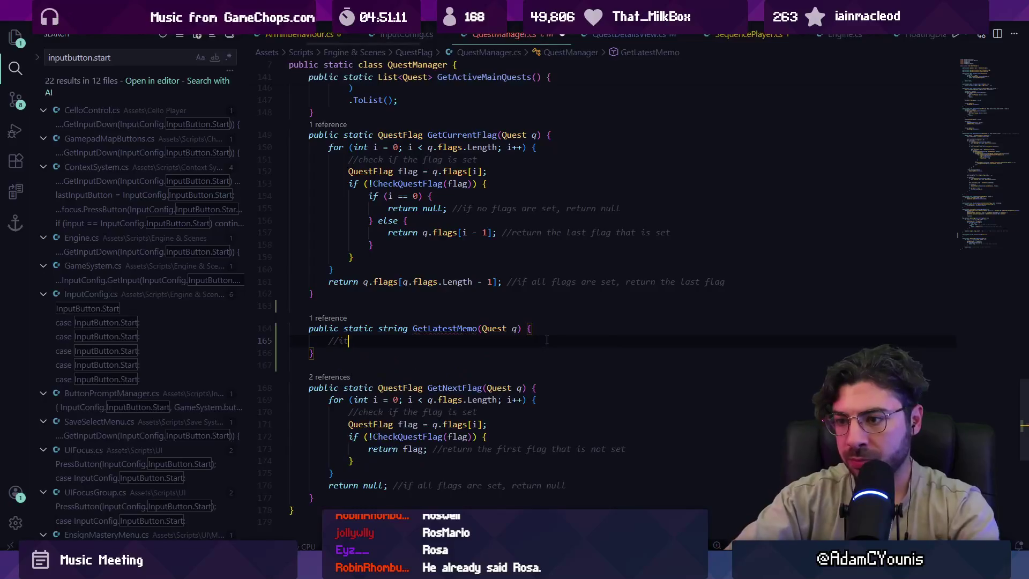
{"action": "type", "text": "te tghrougfh"}
{"action": "key", "text": "ctrl+BackSpace"}
{"action": "type", "text": "through all the flags that"}
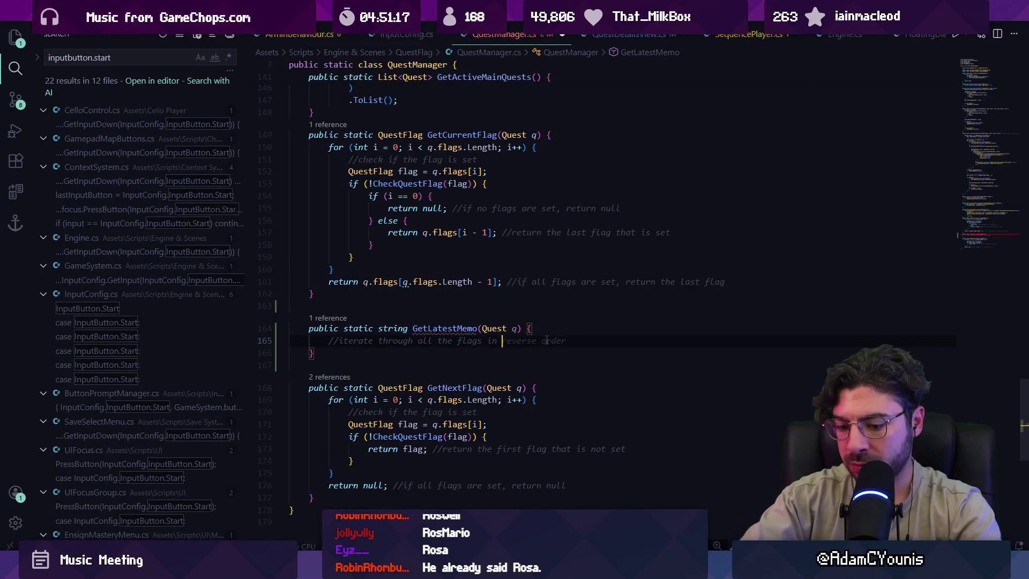
{"action": "key", "text": "Tab"}
{"action": "type", "text": "that ha"}
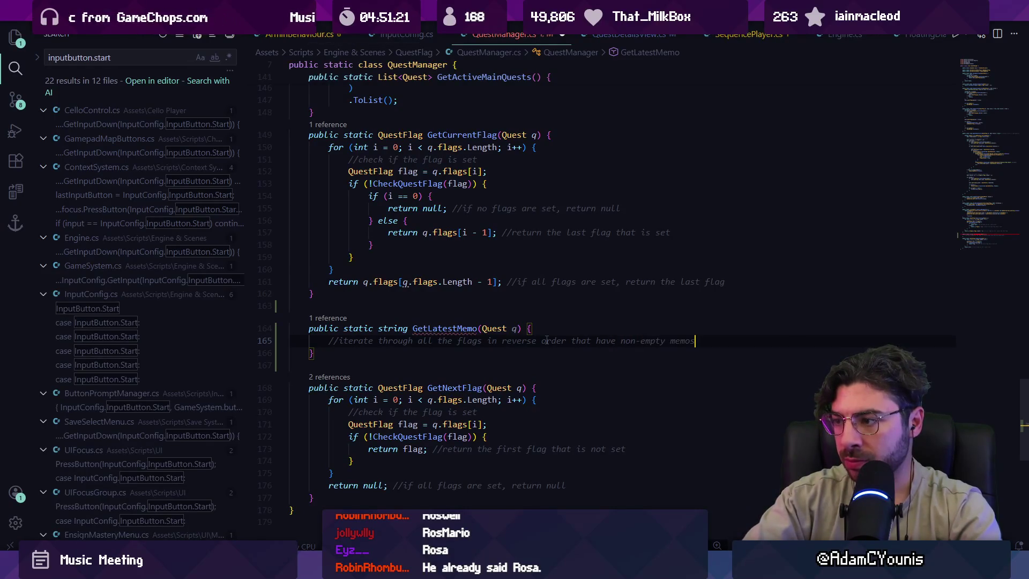
{"action": "key", "text": "Return"}
{"action": "key", "text": "Tab"}
{"action": "type", "text": "m, "}
{"action": "type", "text": ", for which"}
{"action": "type", "text": " we have the flag set"}
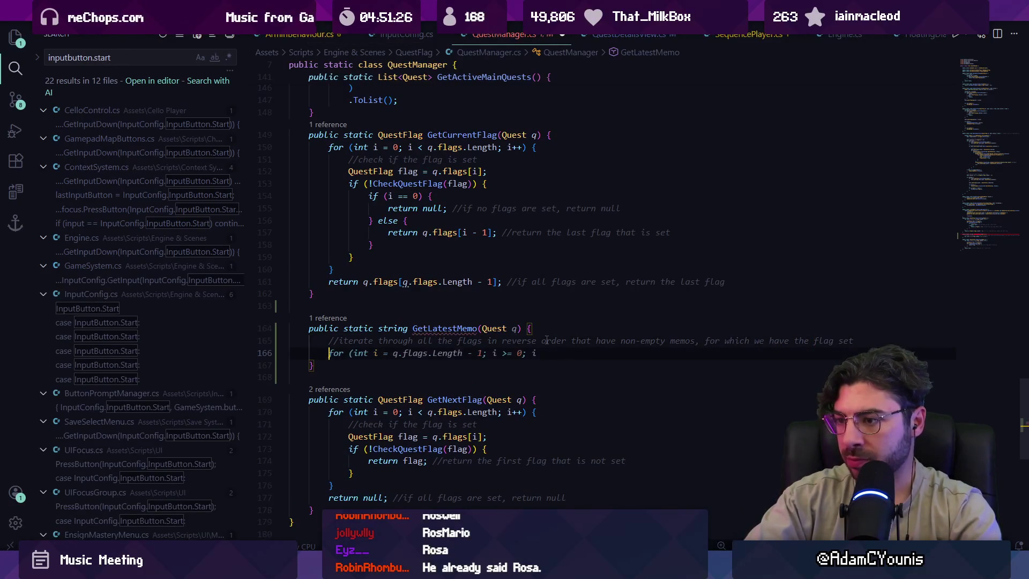
{"action": "key", "text": "Tab"}
{"action": "key", "text": "Tab"}
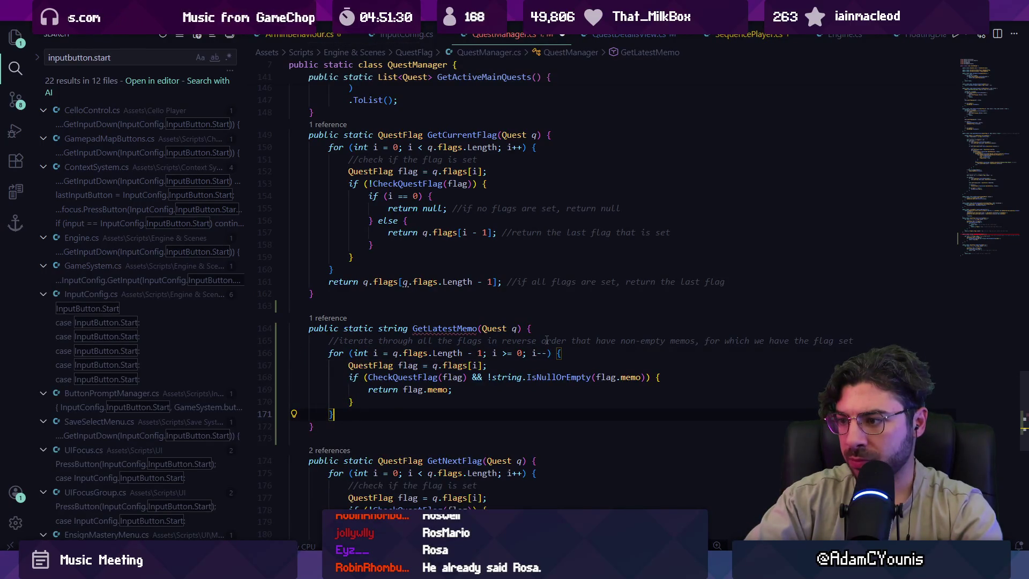
Finish GetLatestMemo with a 'return "";' fallback and switch back to Unity.
{"action": "key", "text": "Return"}
{"action": "type", "text": "return \"\";"}
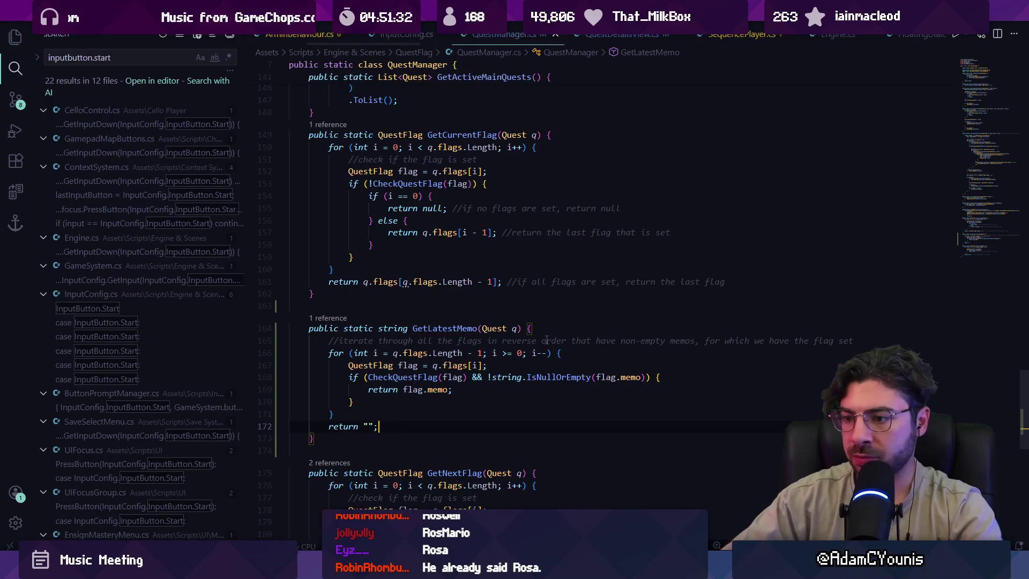
{"action": "mouse_move", "coordinate": [328, 568]}
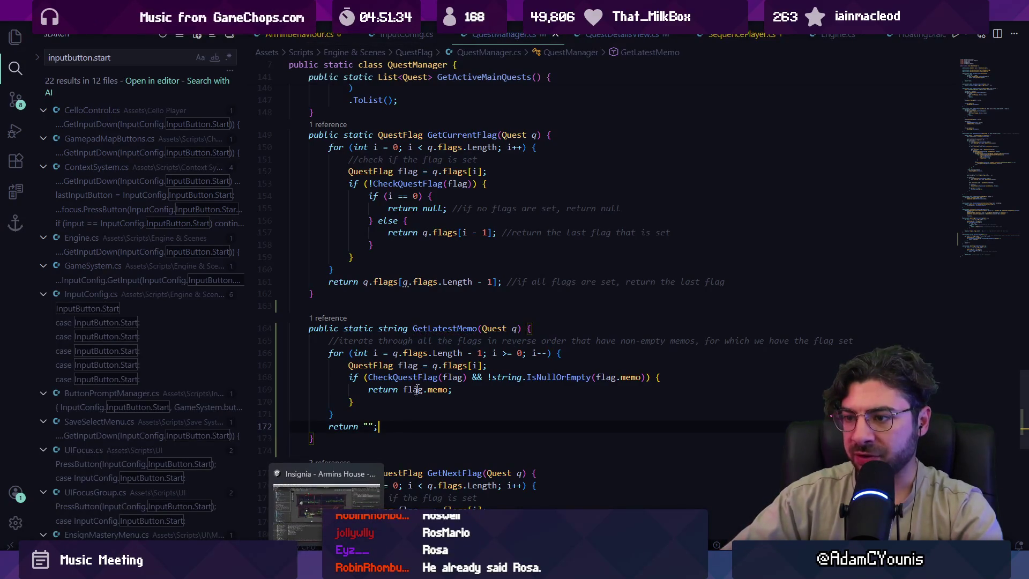
{"action": "key", "text": "alt+Tab"}
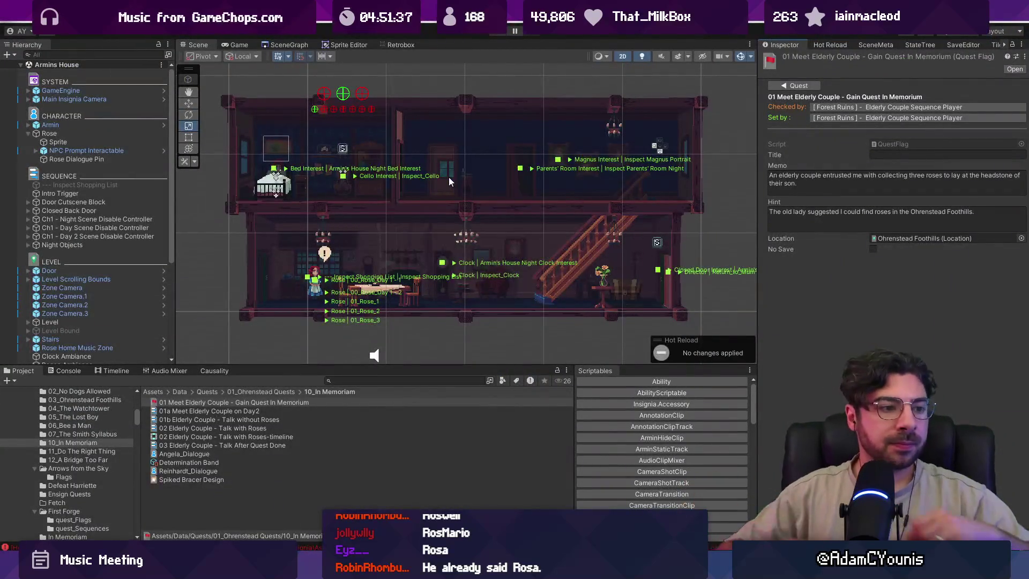
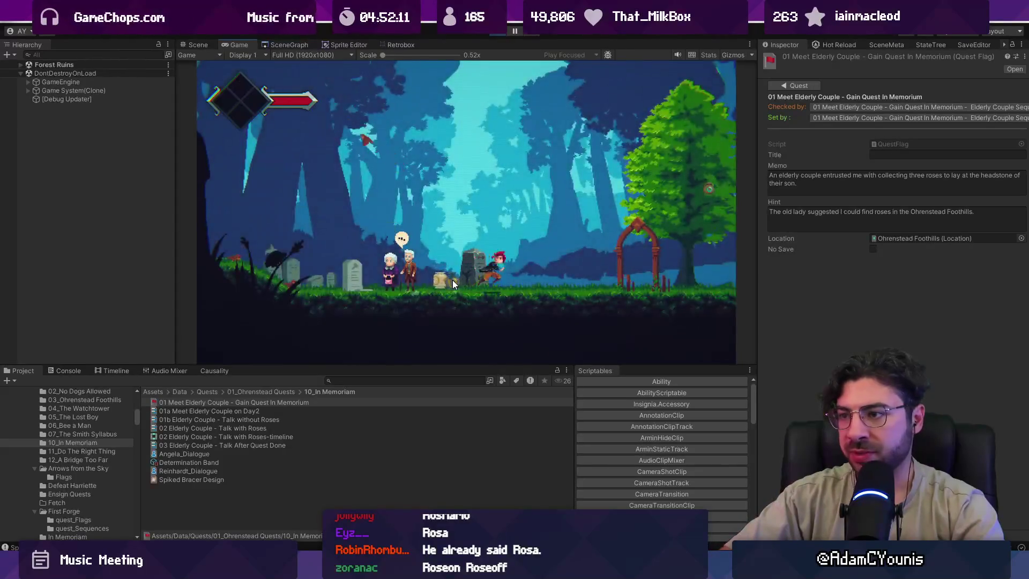
Check the journal's Quests page for In Memoriam's description and hint, then close it.
{"action": "key", "text": "Escape"}
{"action": "key", "text": "Right"}
{"action": "key", "text": "z"}
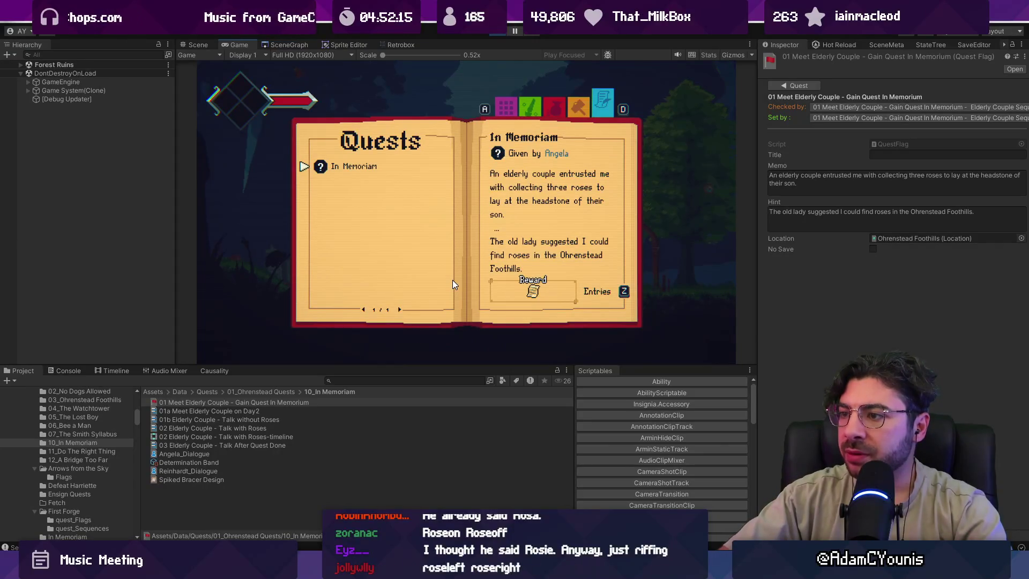
{"action": "key", "text": "Escape"}
{"action": "key", "text": "Escape"}
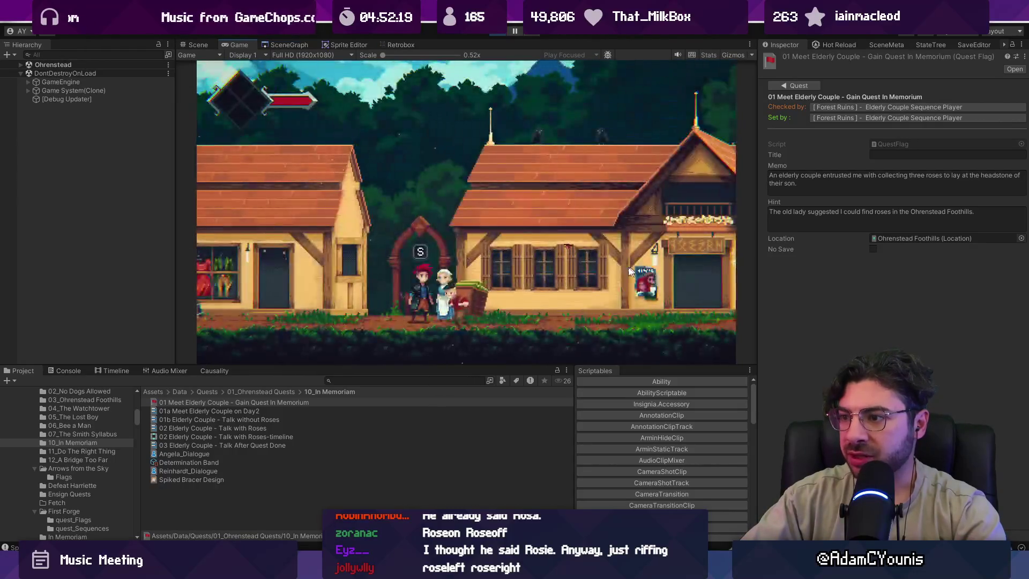
Move through town, reopen the journal to review In Memoriam's entries, then resume playing.
{"action": "key", "text": "Left"}
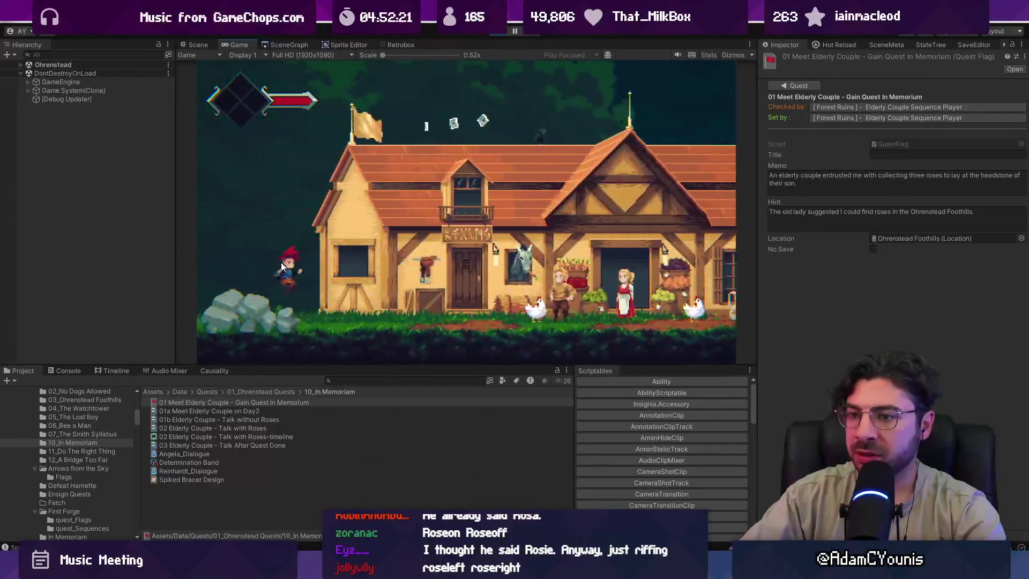
{"action": "key", "text": "Right"}
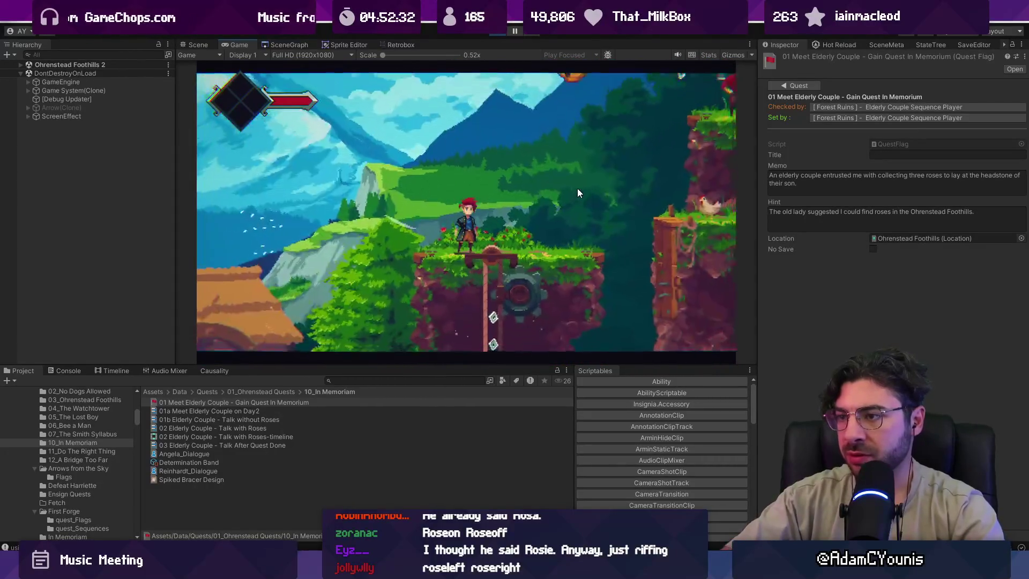
{"action": "key", "text": "Tab"}
{"action": "key", "text": "z"}
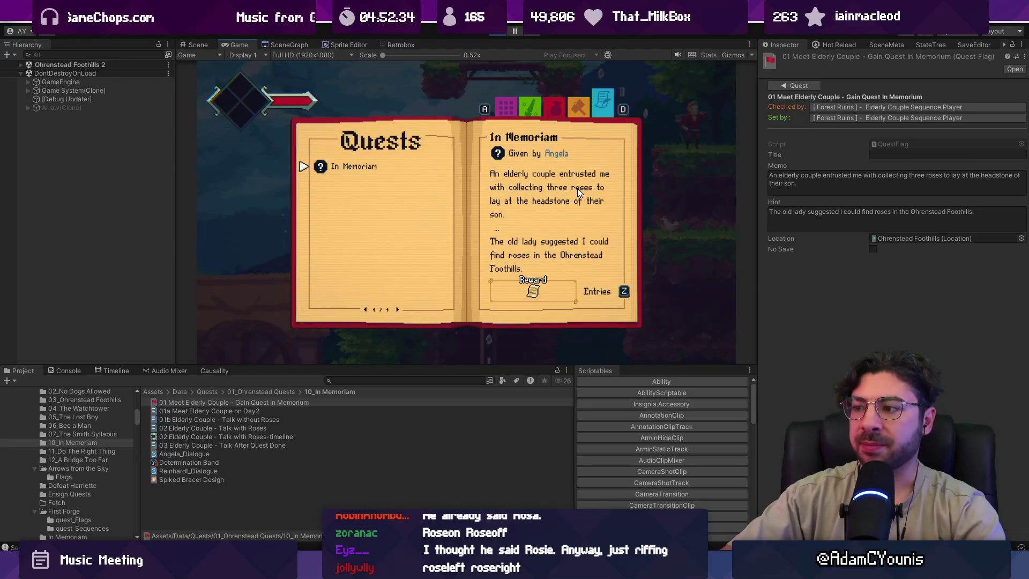
{"action": "key", "text": "z"}
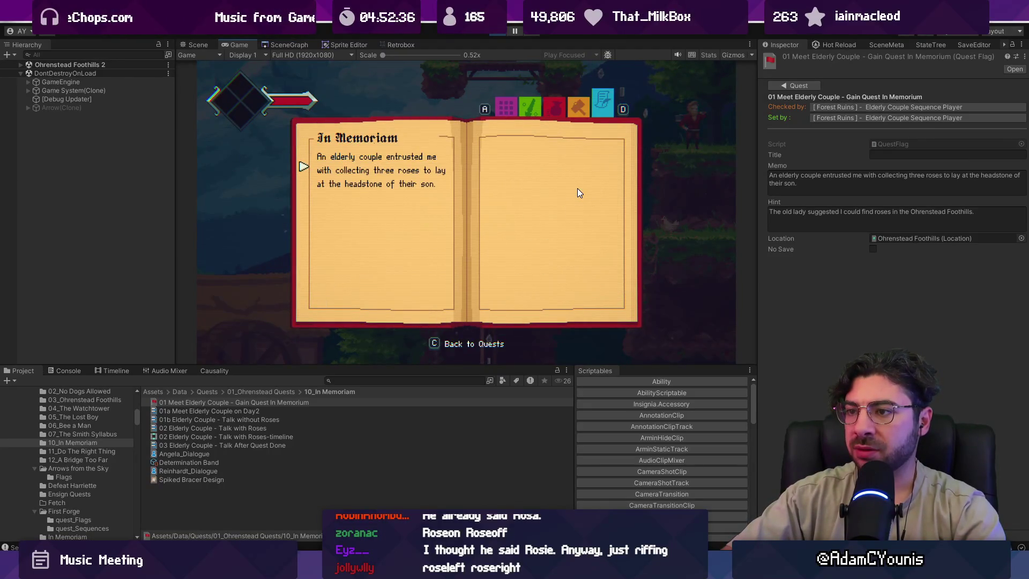
{"action": "key", "text": "c"}
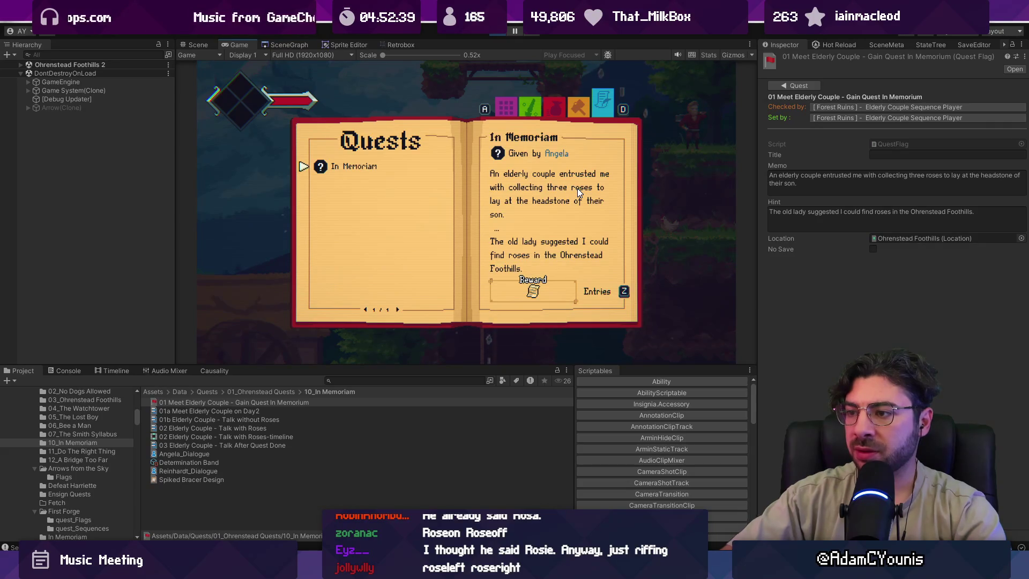
{"action": "key", "text": "d"}
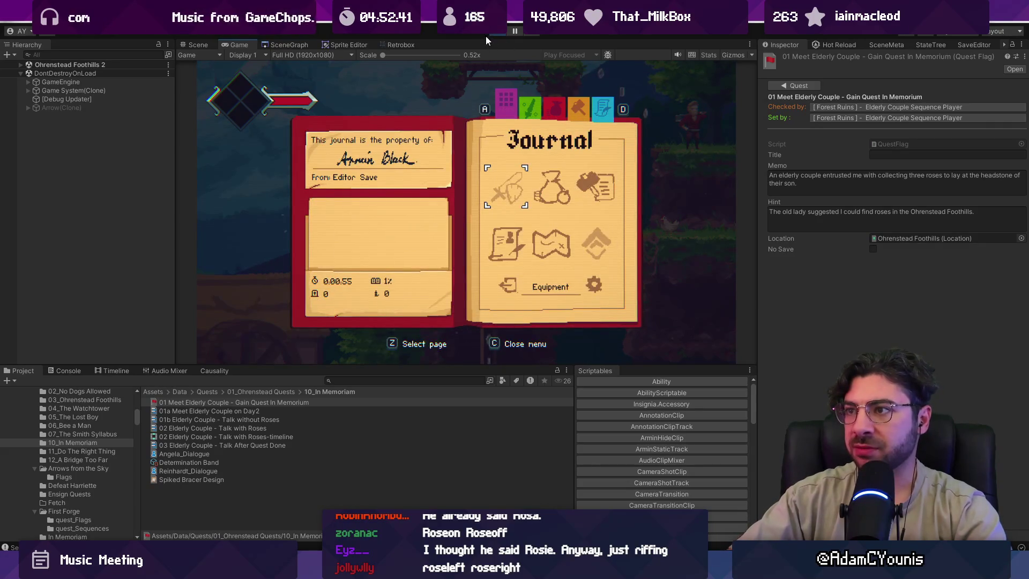
{"action": "key", "text": "c"}
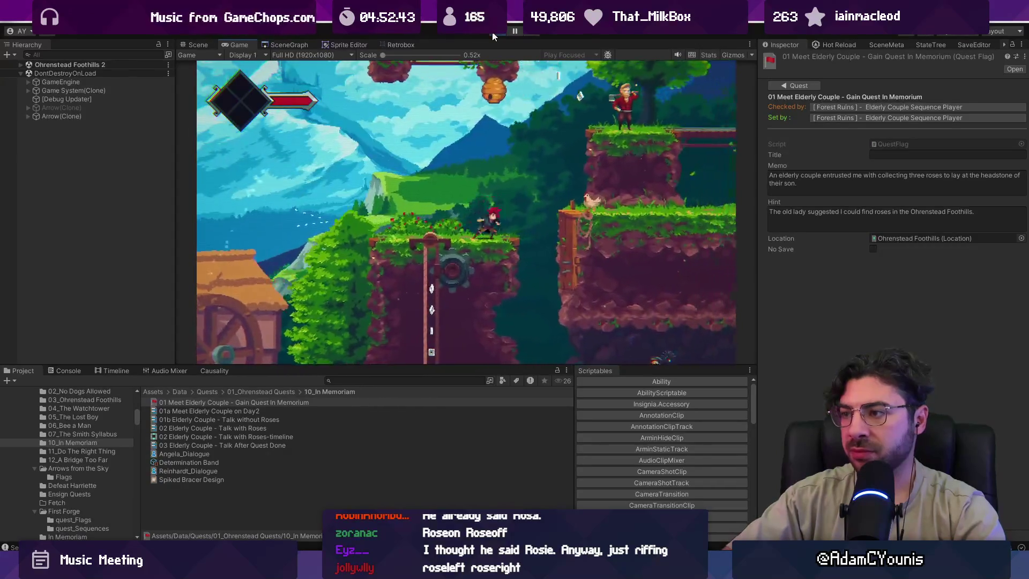
{"action": "key", "text": "a"}
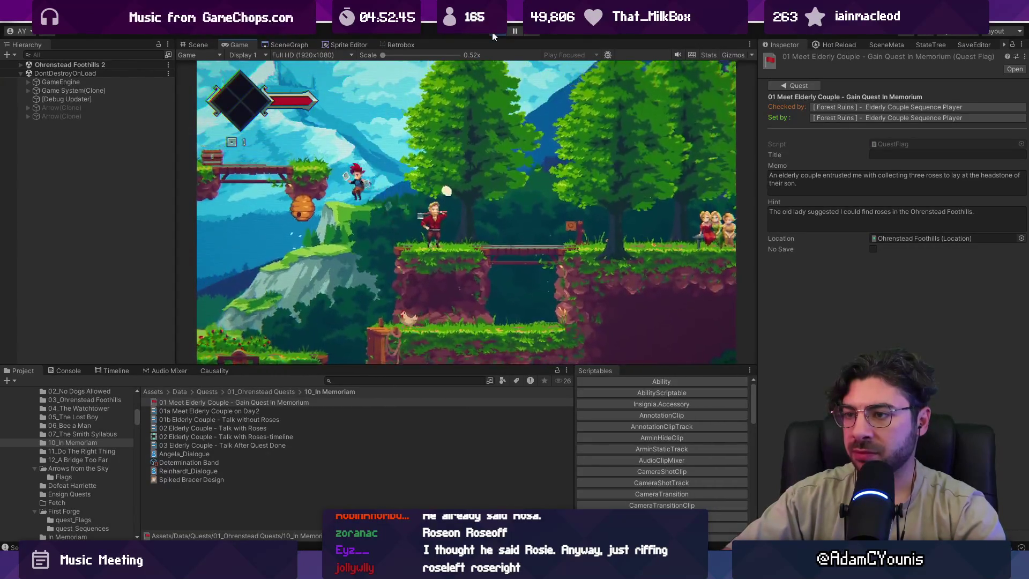
{"action": "key", "text": "d"}
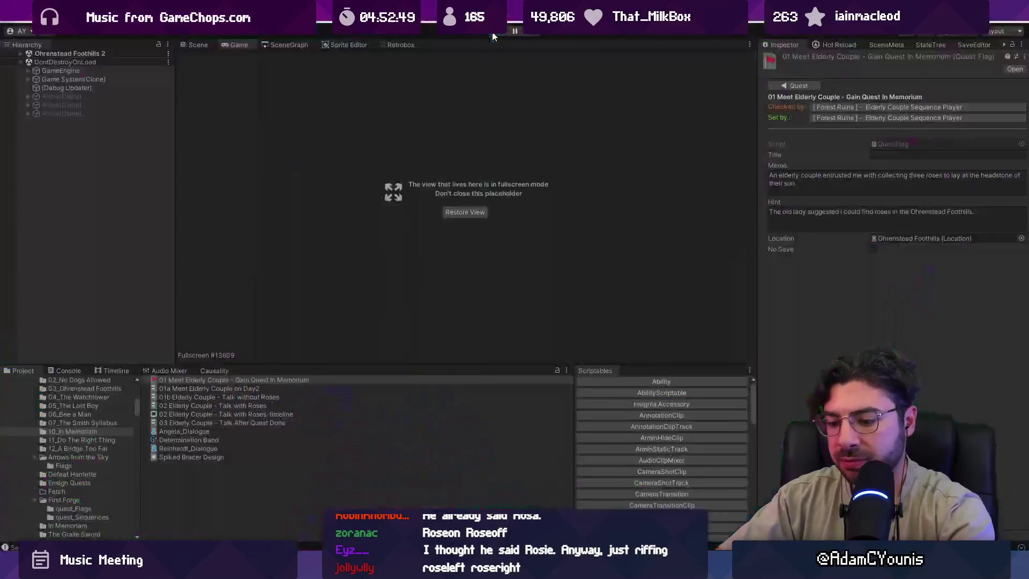
Stop playtesting and write the Fork commit summary about using the most recent non-null memo in the quest.
{"action": "key", "text": "ctrl+p"}
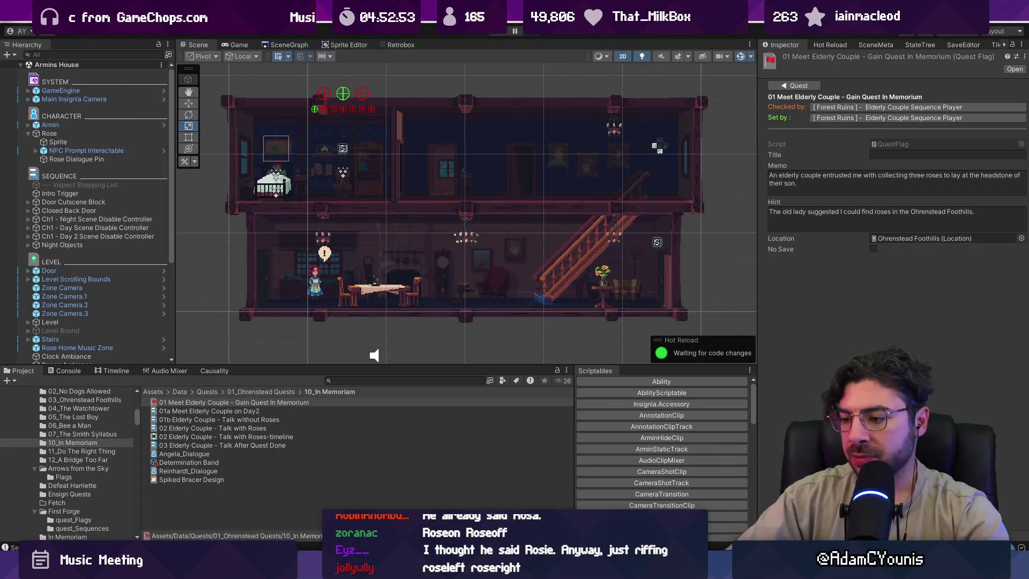
{"action": "key", "text": "alt+Tab"}
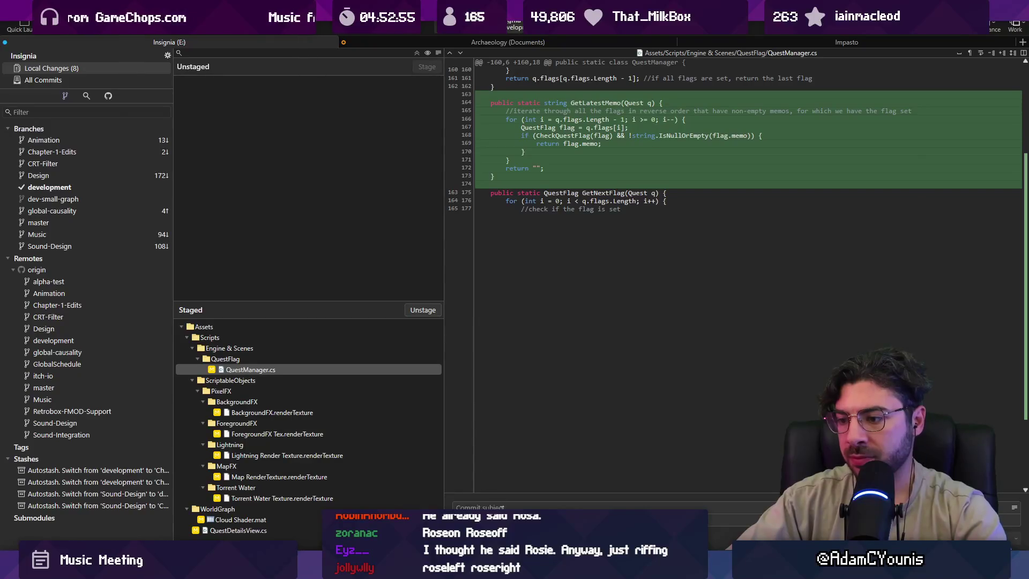
{"action": "left_click", "coordinate": [471, 507]}
{"action": "type", "text": "Updates memo system to use the most rec"}
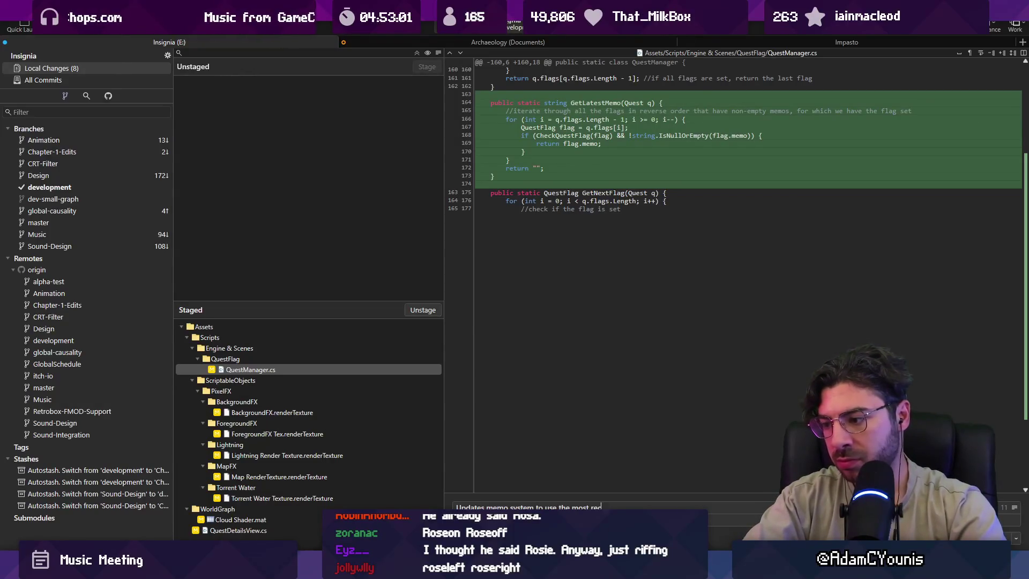
{"action": "type", "text": "o in the quiest"}
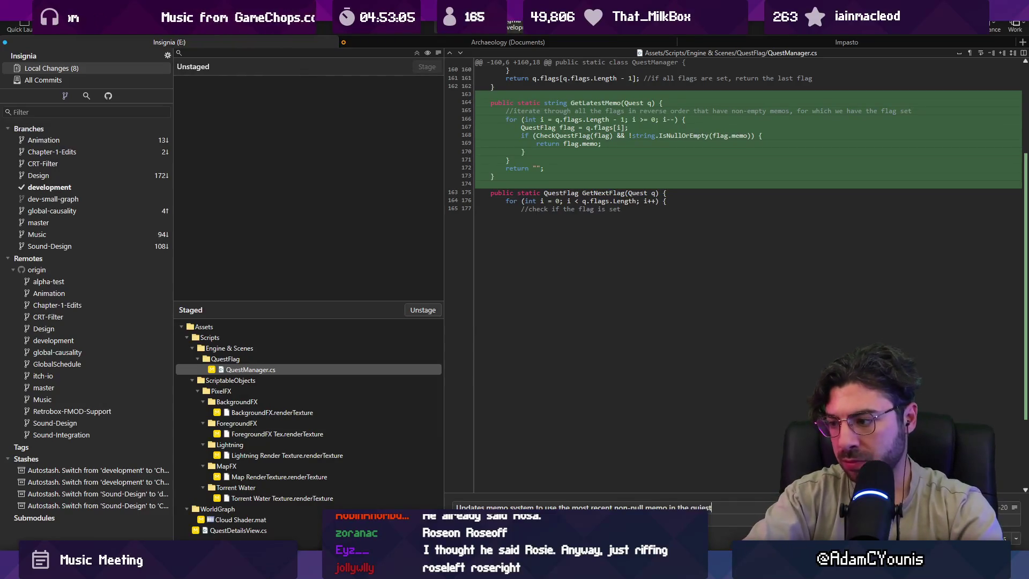
{"action": "key", "text": "BackSpace"}
{"action": "key", "text": "BackSpace"}
{"action": "key", "text": "BackSpace"}
{"action": "key", "text": "BackSpace"}
{"action": "type", "text": "est"}
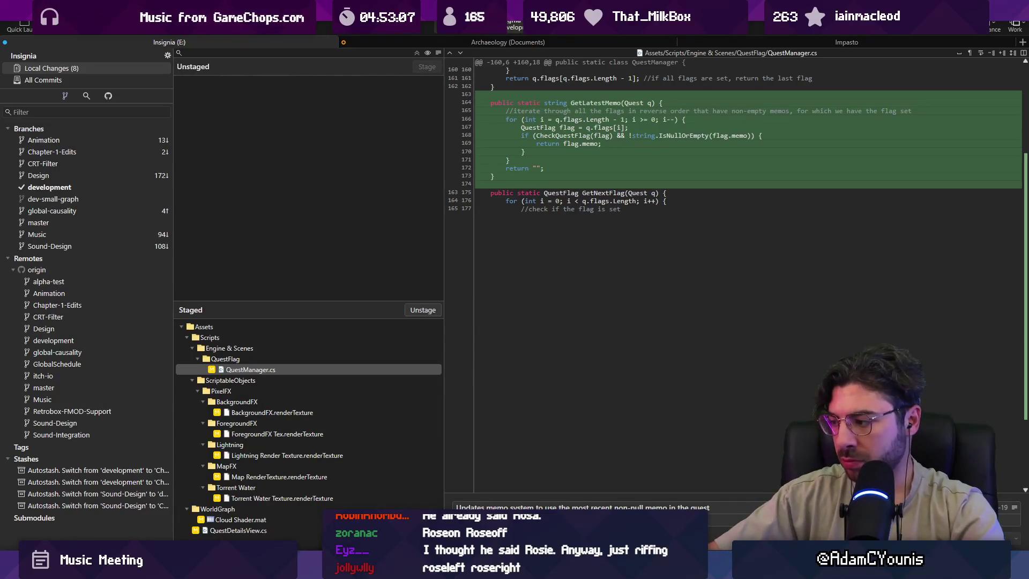
Commit the memo changes and push development to origin.
{"action": "key", "text": "ctrl+Return"}
{"action": "left_click", "coordinate": [111, 34]}
{"action": "key", "text": "Return"}
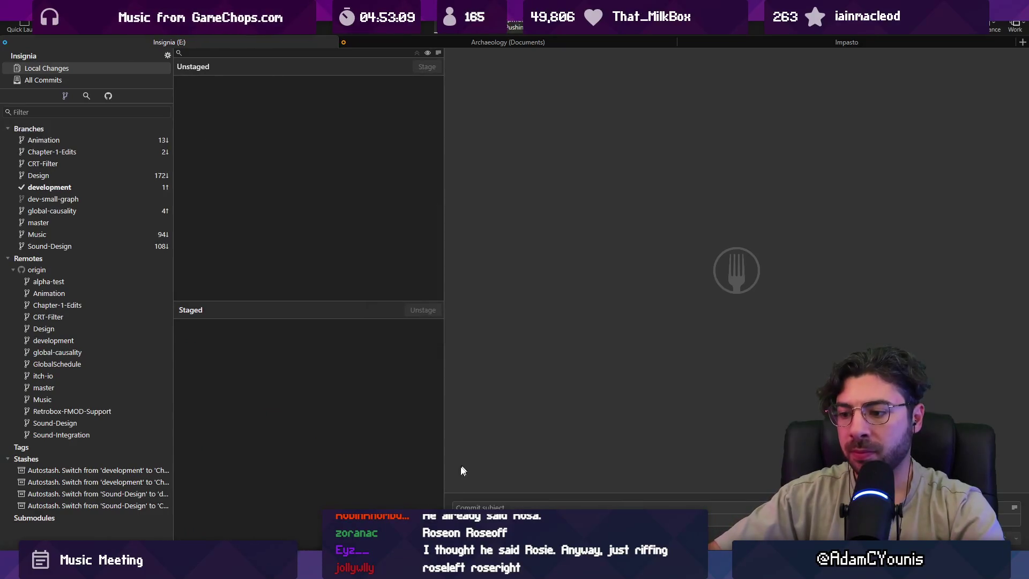
{"action": "key", "text": "alt+Tab"}
Reply on the In Memoriam report that it should be resolved in 0.8.4-a.
{"action": "left_click", "coordinate": [733, 521]}
{"action": "type", "text": "esolve"}
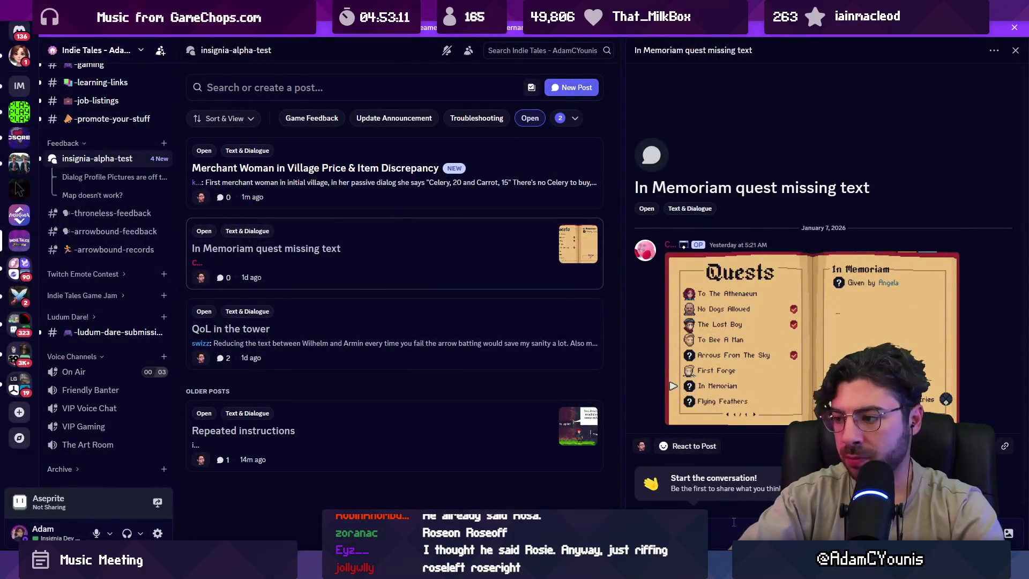
{"action": "type", "text": "d in O"}
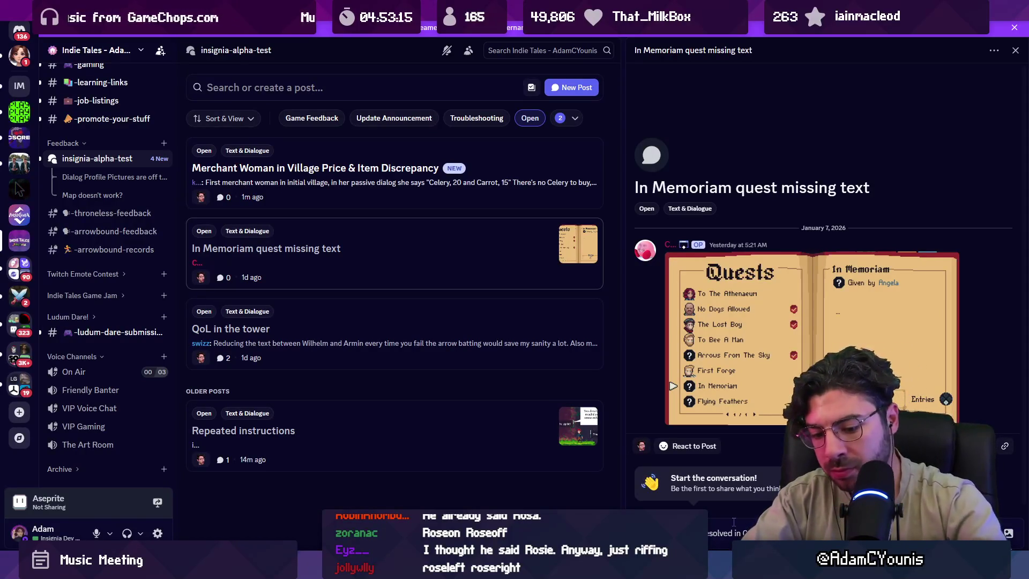
{"action": "key", "text": "Return"}
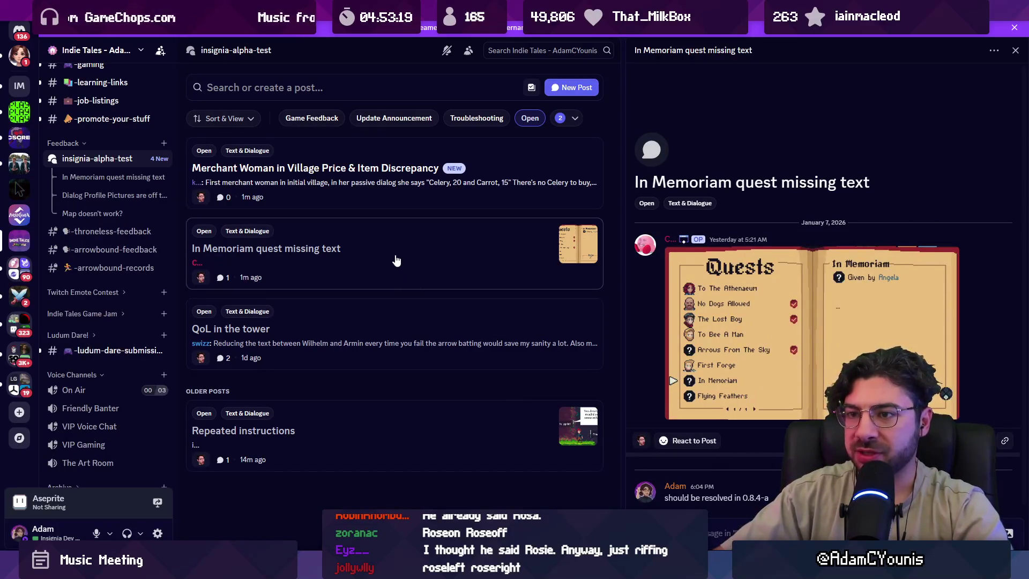
Remove the Open tag from the In Memoriam bug post.
{"action": "right_click", "coordinate": [362, 242]}
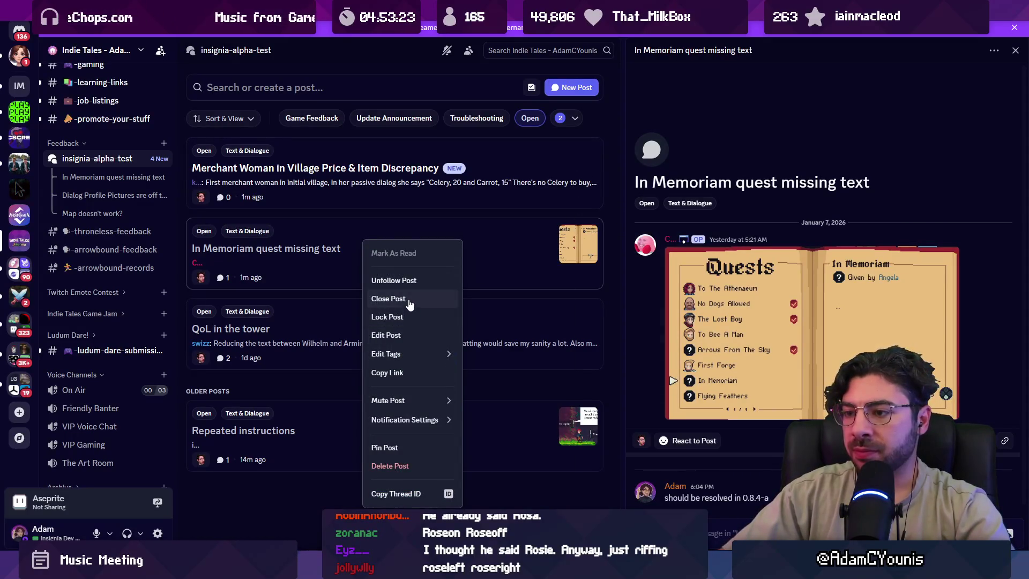
{"action": "mouse_move", "coordinate": [413, 354]}
{"action": "left_click", "coordinate": [500, 358]}
{"action": "left_click", "coordinate": [466, 451]}
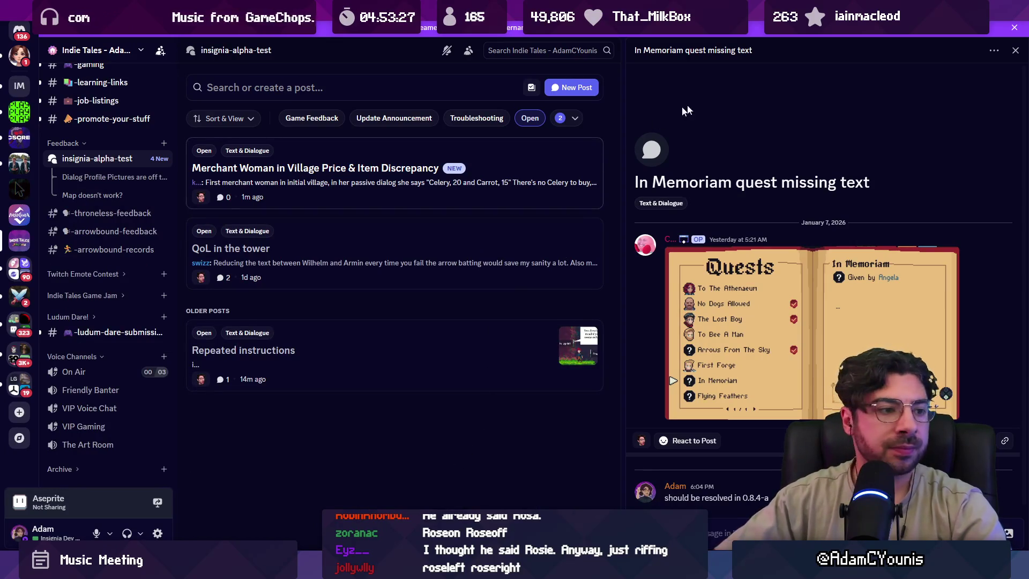
{"action": "key", "text": "alt+Tab"}
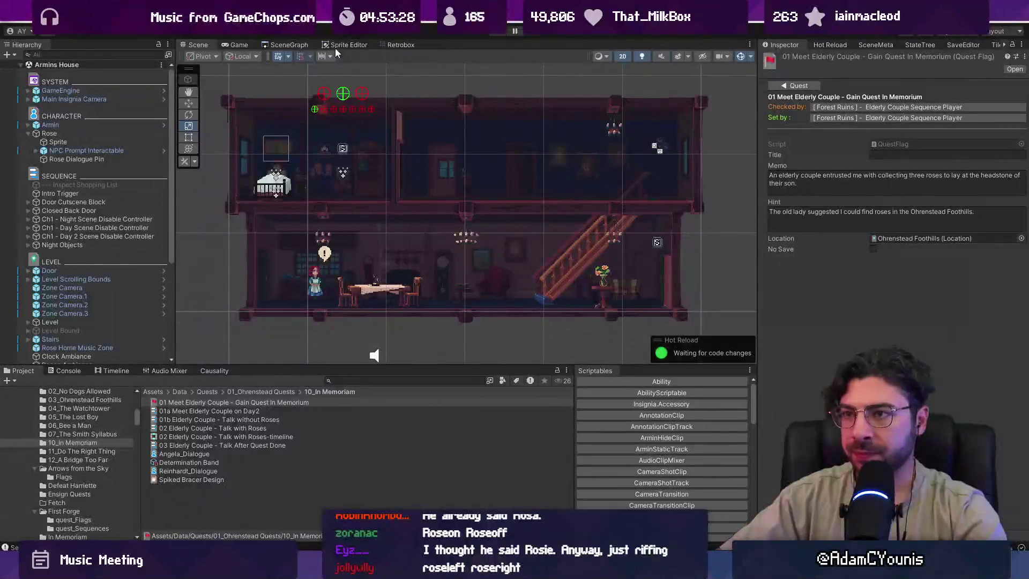
In the SceneGraph window, use a scene node's Add All To Build option to add every level scene.
{"action": "left_click", "coordinate": [289, 44]}
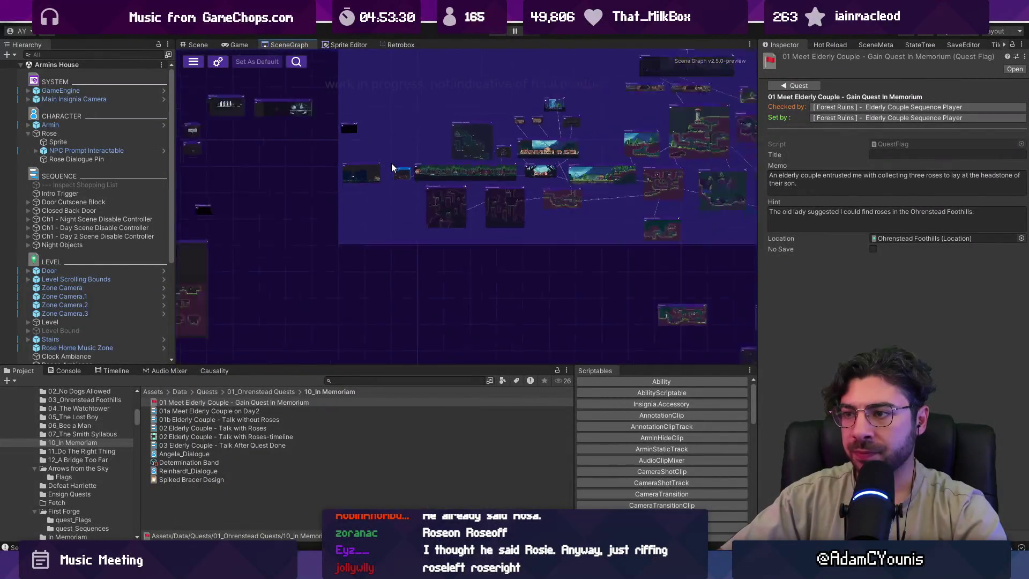
{"action": "scroll", "coordinate": [399, 169], "scroll_direction": "up", "scroll_amount": 6}
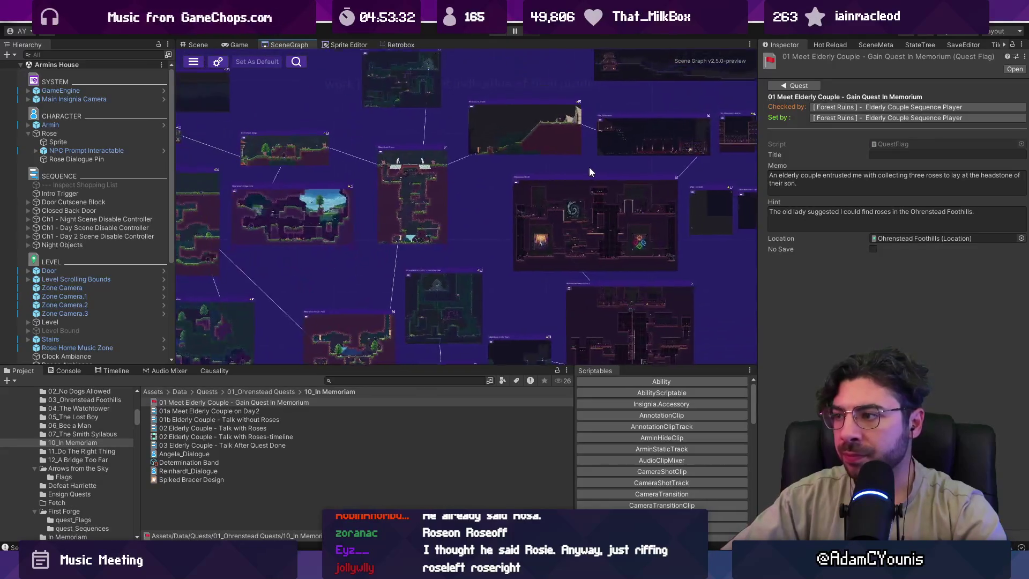
{"action": "right_click", "coordinate": [547, 198]}
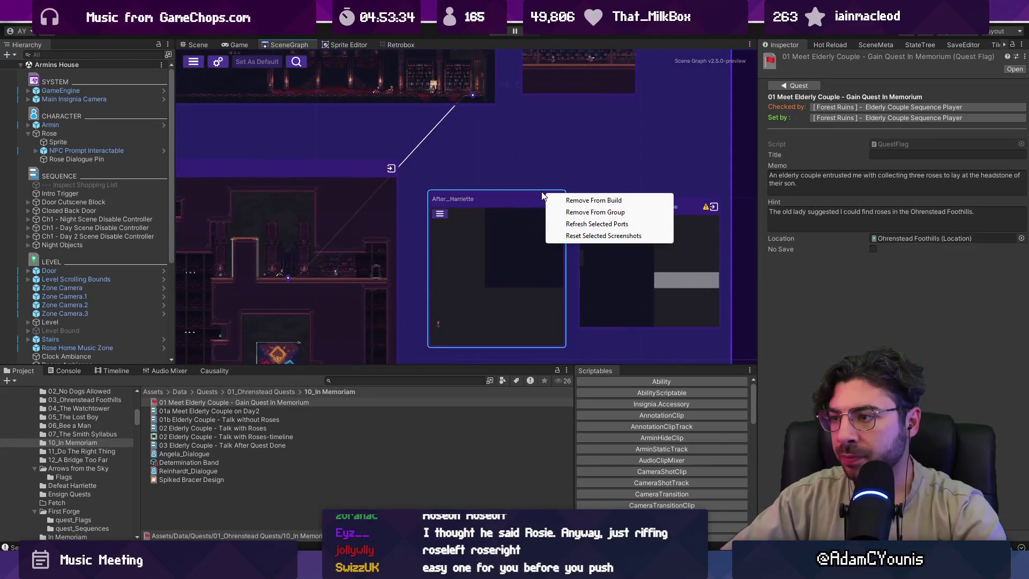
{"action": "left_click", "coordinate": [538, 177]}
{"action": "scroll", "coordinate": [583, 168], "scroll_direction": "down", "scroll_amount": 10}
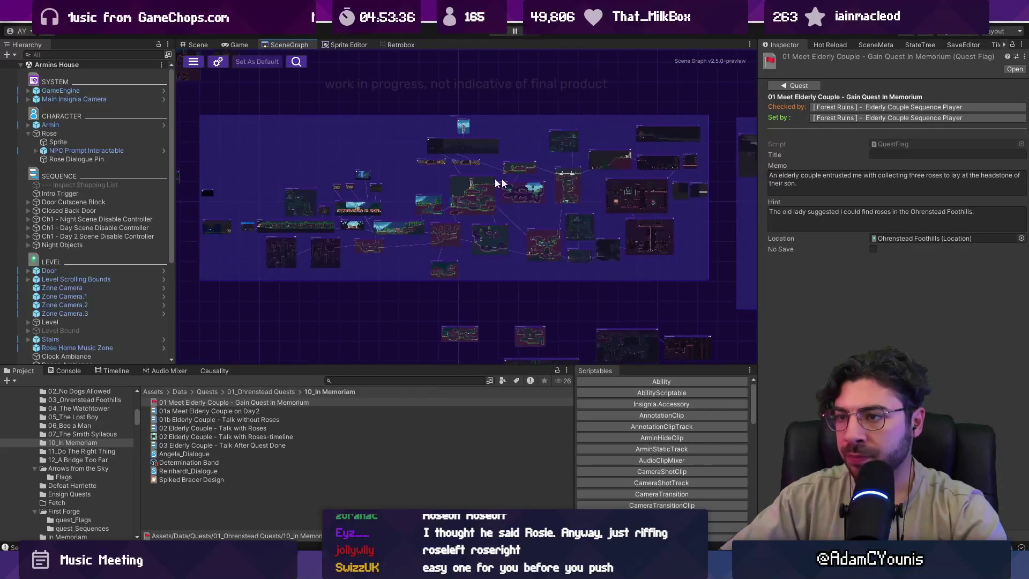
{"action": "scroll", "coordinate": [418, 166], "scroll_direction": "down", "scroll_amount": 3}
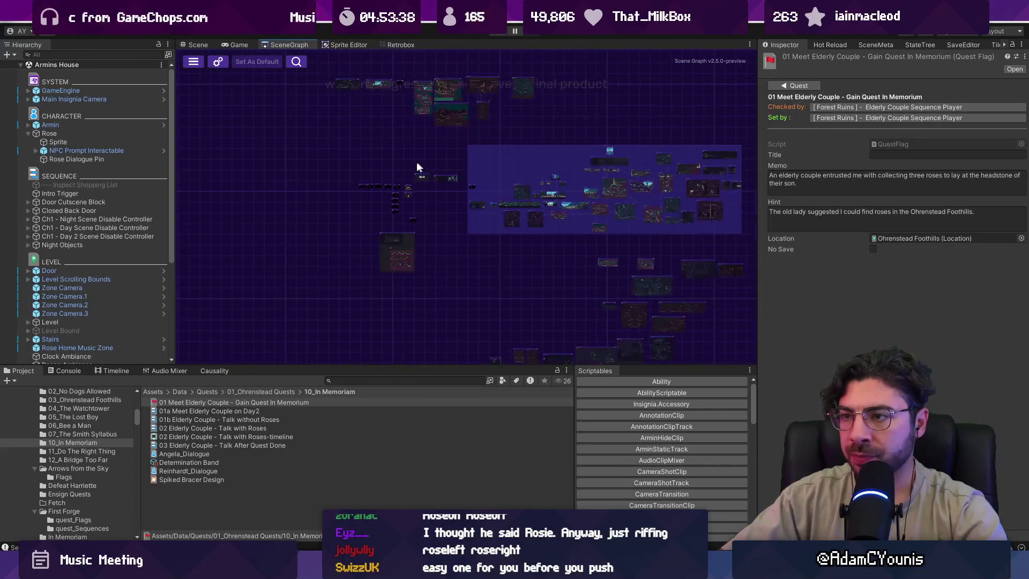
{"action": "left_click_drag", "start_coordinate": [656, 259], "coordinate": [660, 261]}
{"action": "scroll", "coordinate": [660, 262], "scroll_direction": "up", "scroll_amount": 10}
{"action": "right_click", "coordinate": [499, 211]}
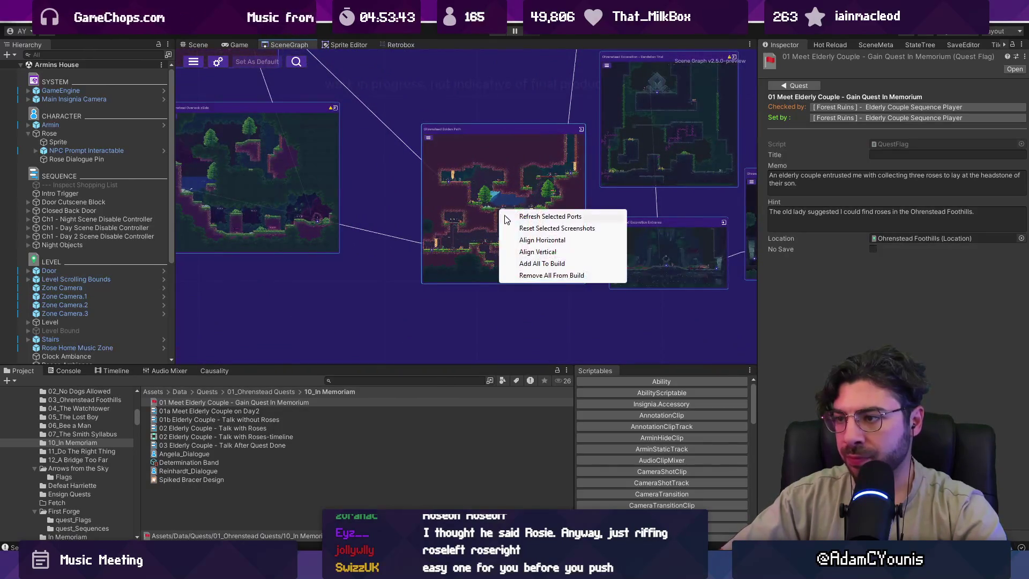
{"action": "left_click", "coordinate": [530, 265]}
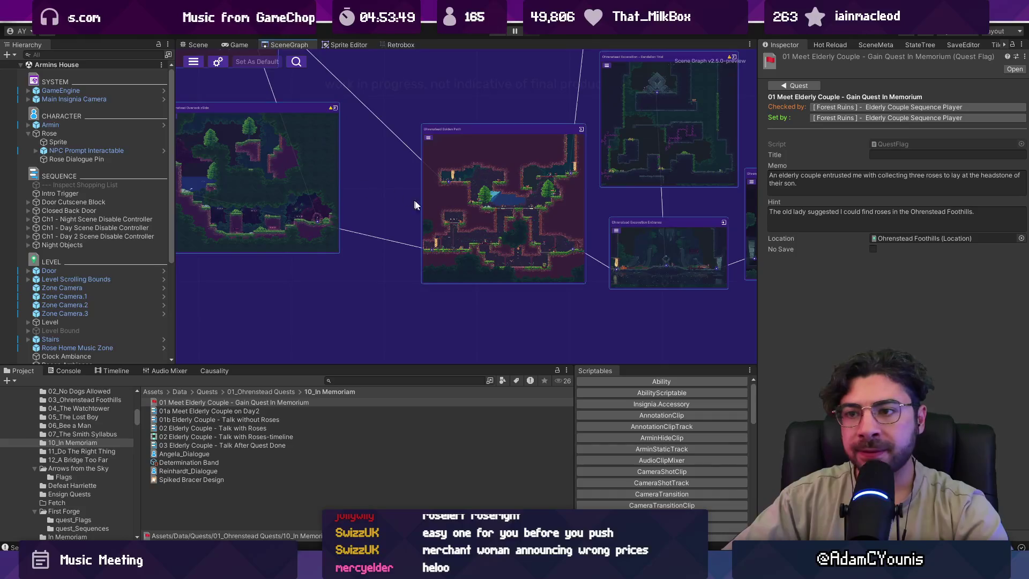
{"action": "left_click", "coordinate": [411, 379]}
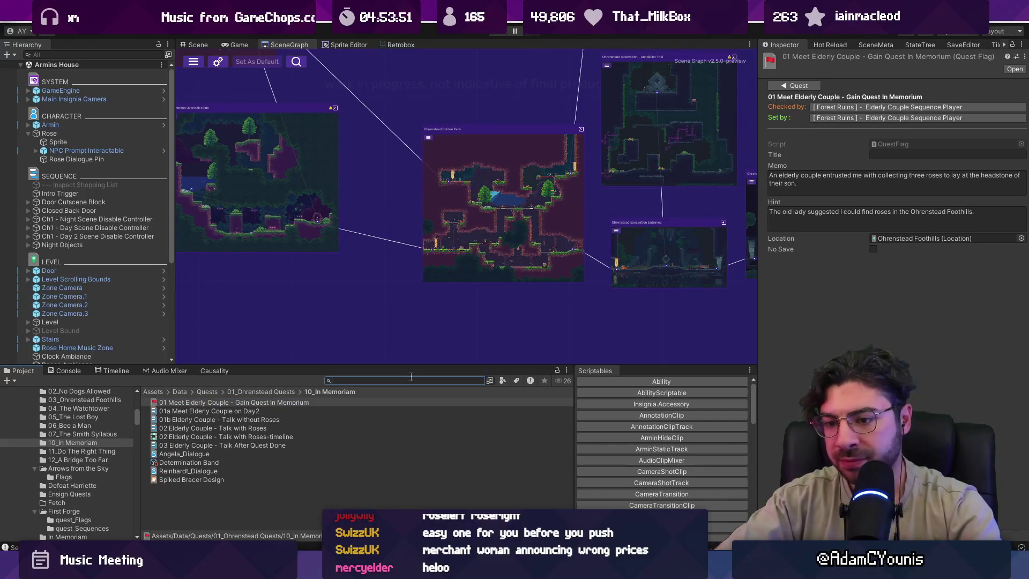
Search the Project for merchant dialogues and inspect the Merchant Pre Menu and Hermit Marten Merchant sequences.
{"action": "type", "text": "woman"}
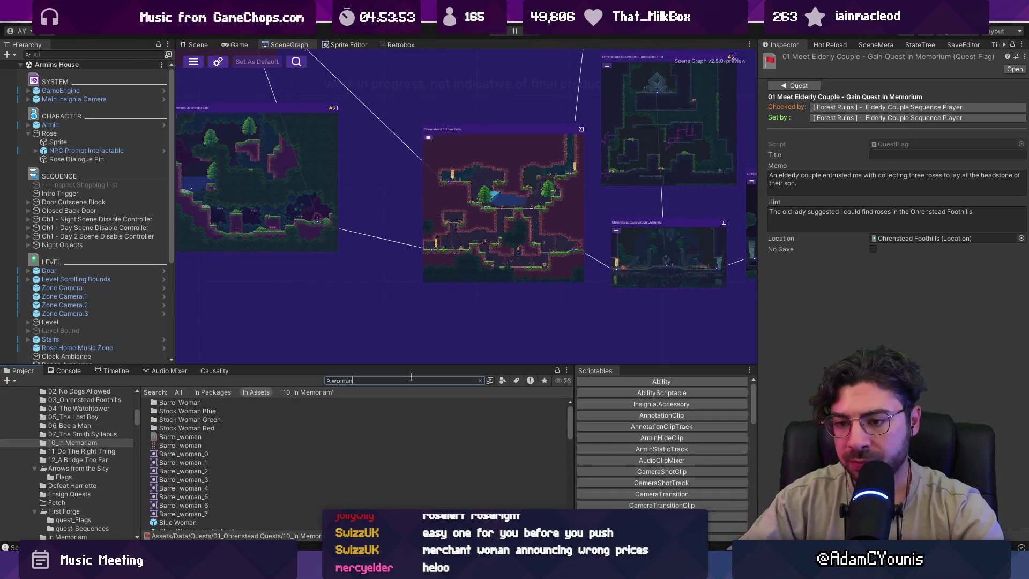
{"action": "scroll", "coordinate": [285, 440], "scroll_direction": "down", "scroll_amount": 10}
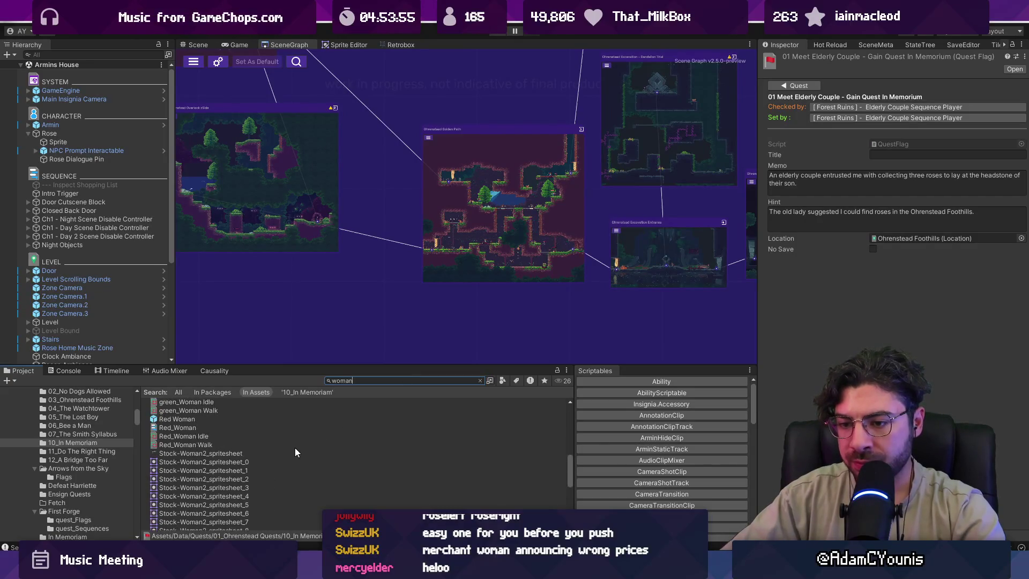
{"action": "scroll", "coordinate": [291, 448], "scroll_direction": "up", "scroll_amount": 5}
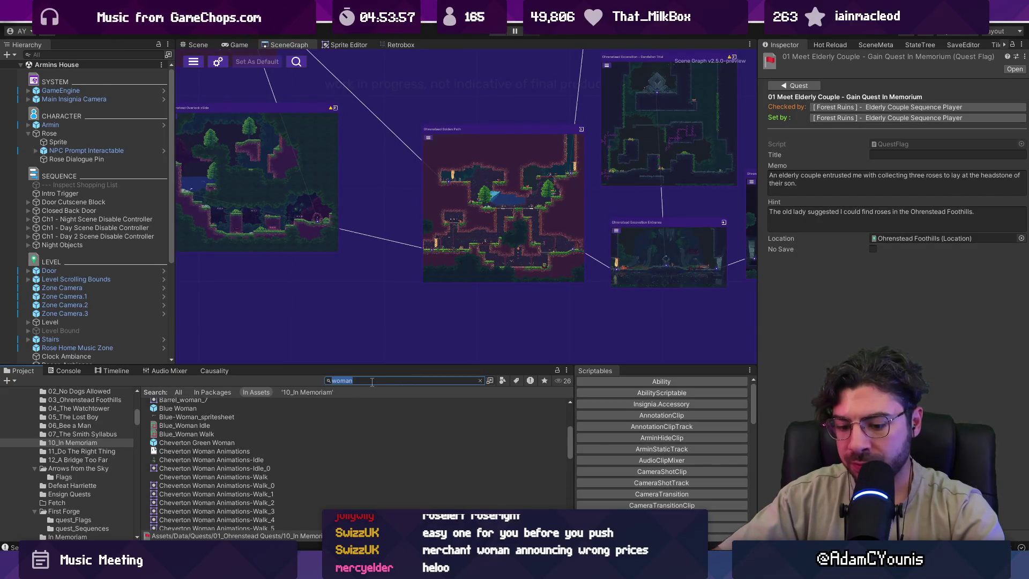
{"action": "type", "text": "farm"}
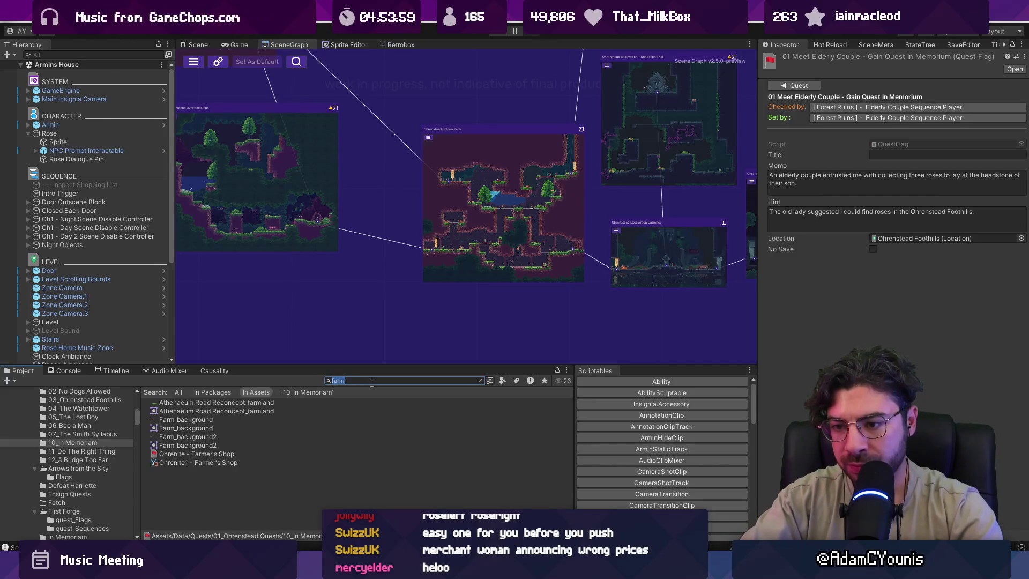
{"action": "type", "text": "merchant"}
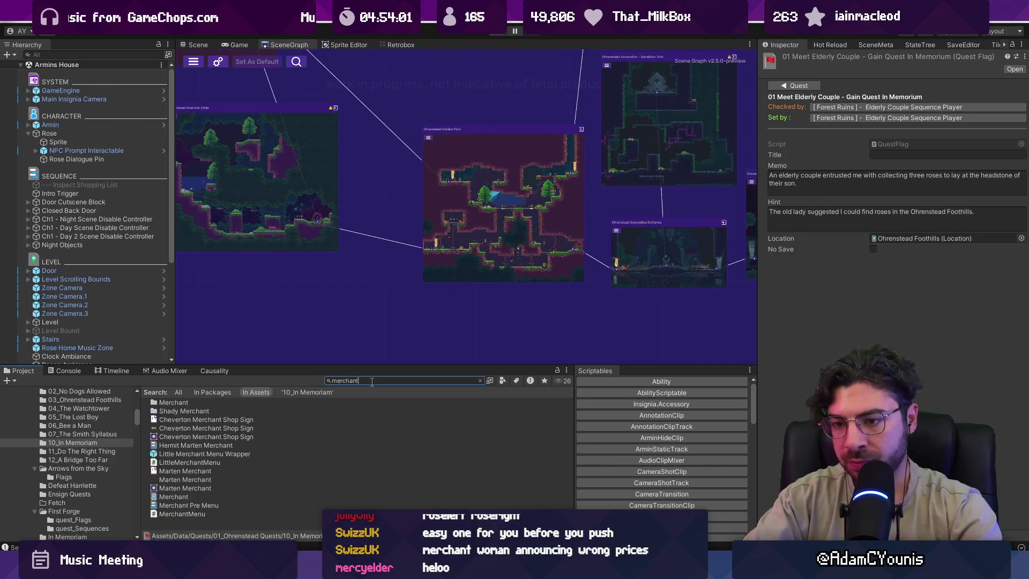
{"action": "left_click", "coordinate": [200, 504]}
{"action": "scroll", "coordinate": [828, 320], "scroll_direction": "down", "scroll_amount": 2}
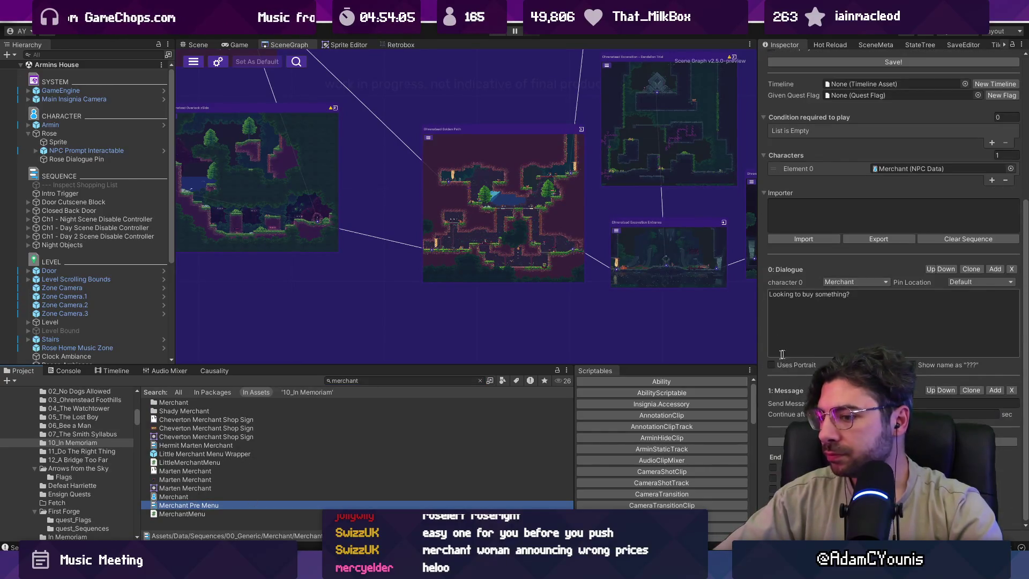
{"action": "left_click", "coordinate": [245, 445]}
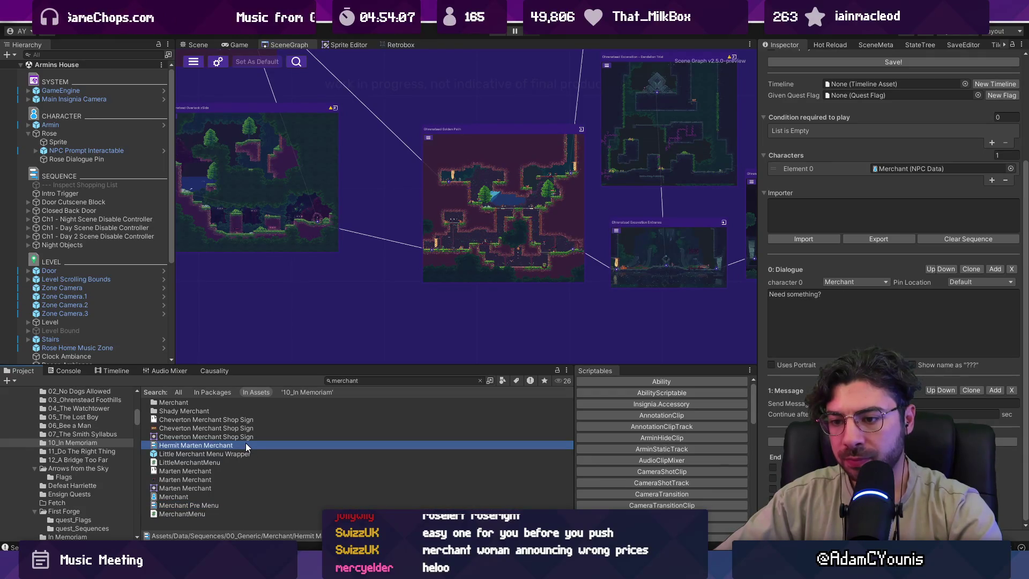
{"action": "scroll", "coordinate": [340, 222], "scroll_direction": "down", "scroll_amount": 5}
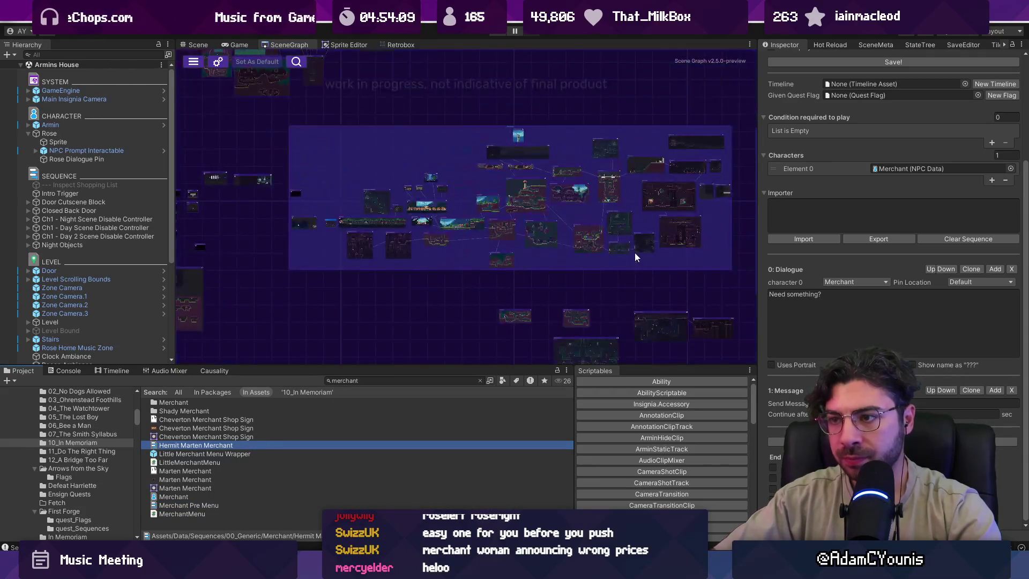
{"action": "scroll", "coordinate": [356, 220], "scroll_direction": "up", "scroll_amount": 5}
{"action": "left_click", "coordinate": [574, 174]}
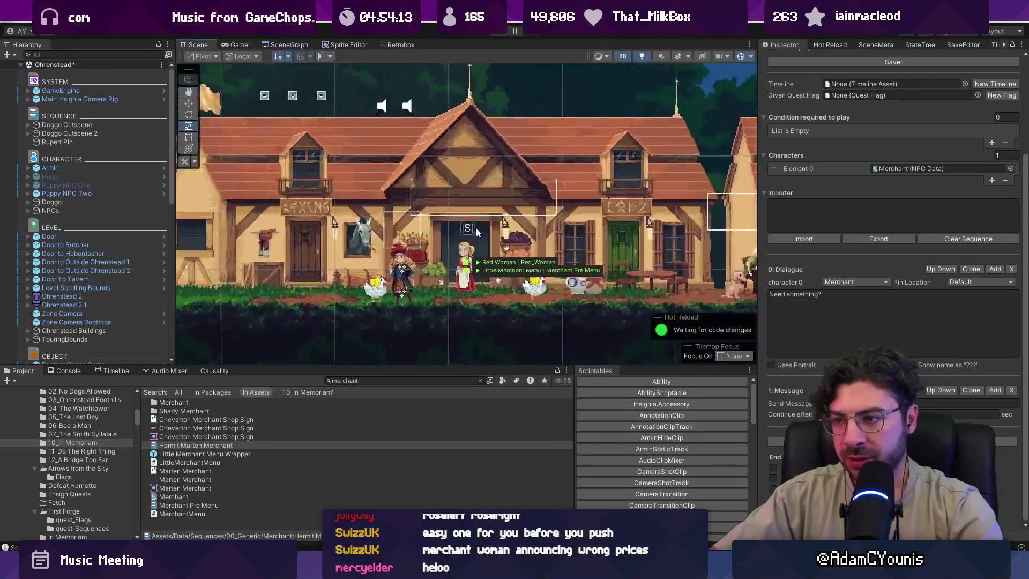
Select the Red Woman in Ohrenstead and open her Red_Woman popup sequence in the Inspector.
{"action": "left_click", "coordinate": [464, 256]}
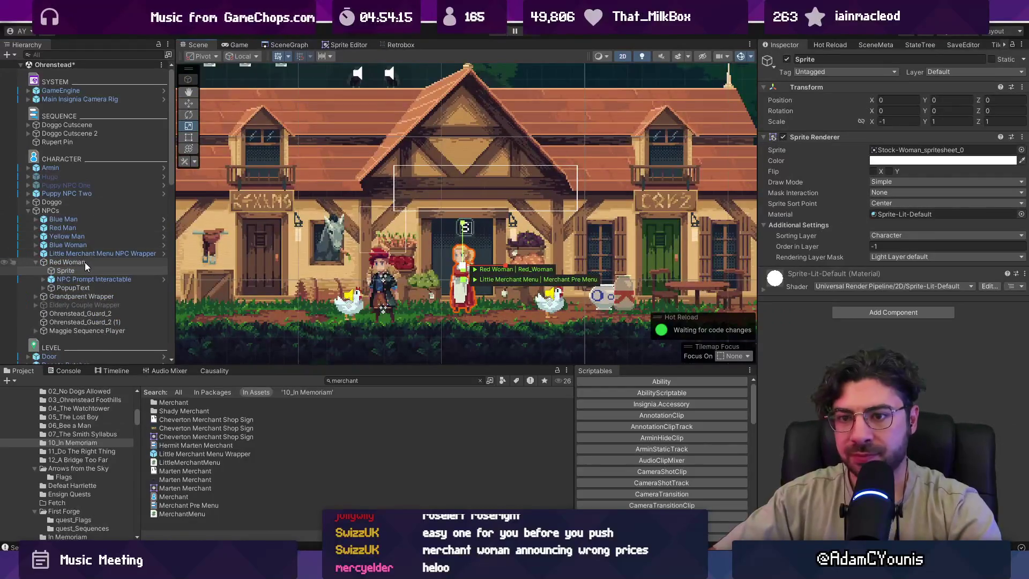
{"action": "double_click", "coordinate": [943, 182]}
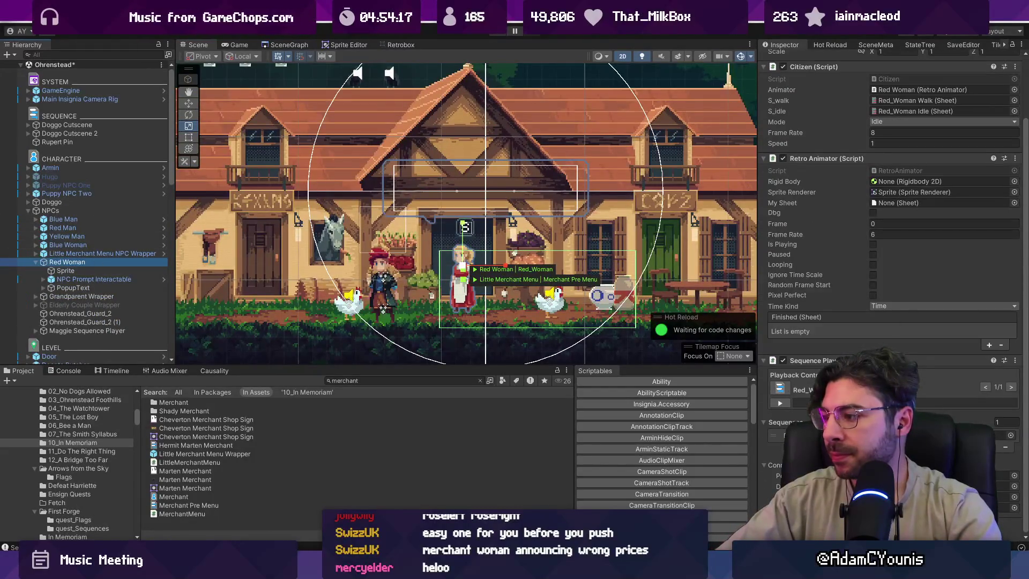
{"action": "scroll", "coordinate": [867, 279], "scroll_direction": "down", "scroll_amount": 3}
{"action": "left_click", "coordinate": [867, 299]}
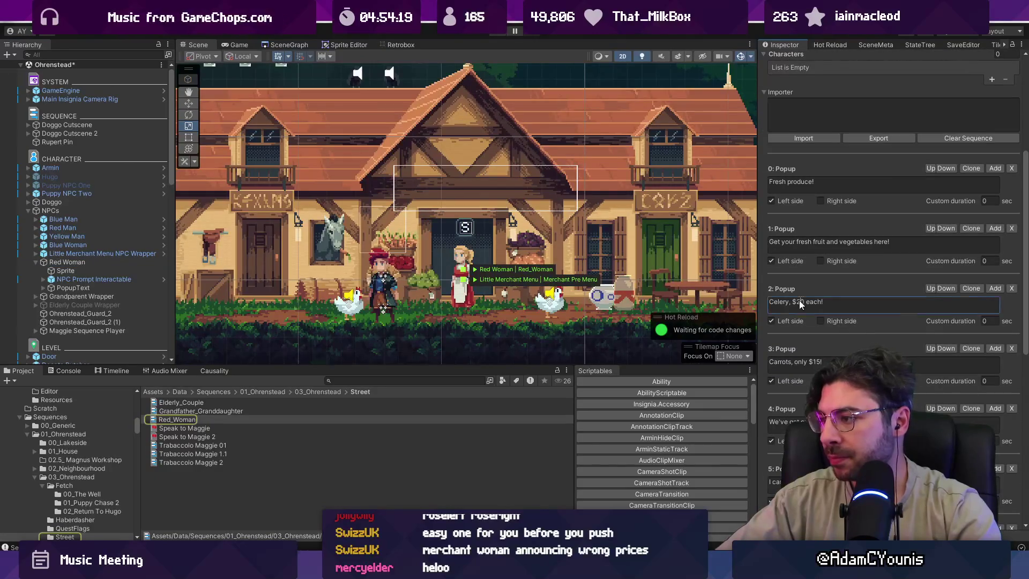
Delete the carrots and celery price popups from the Red_Woman sequence.
{"action": "key", "text": "End"}
{"action": "key", "text": "ctrl+shift+Left"}
{"action": "key", "text": "ctrl+shift+Left"}
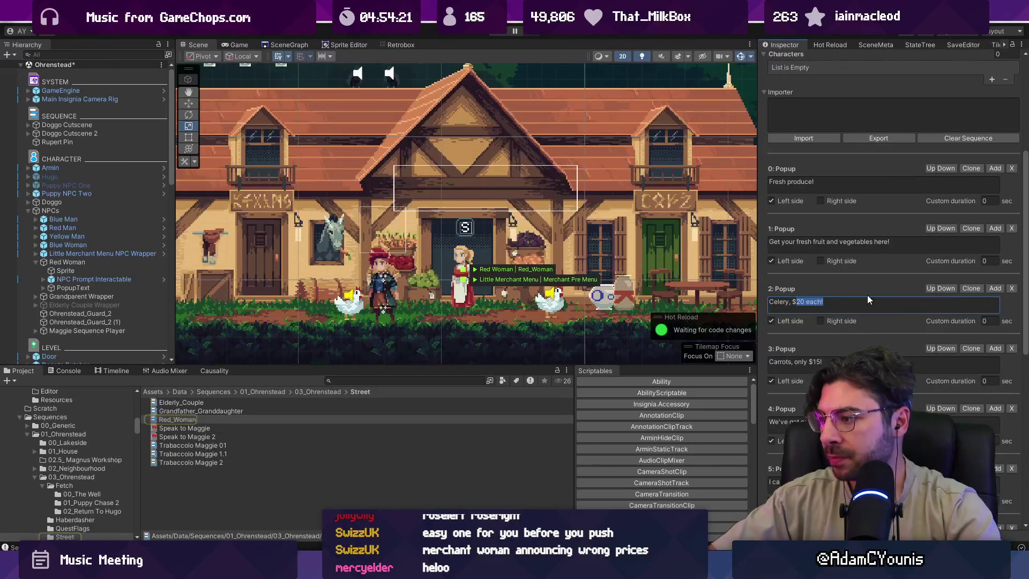
{"action": "key", "text": "Left"}
{"action": "key", "text": "shift+Left"}
{"action": "key", "text": "shift+Right"}
{"action": "key", "text": "shift+Right"}
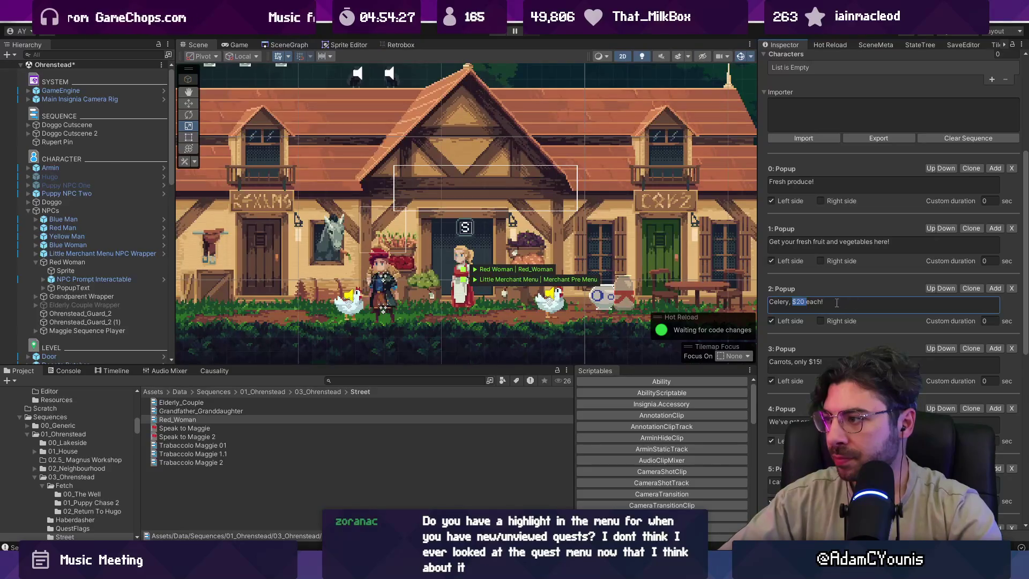
{"action": "scroll", "coordinate": [836, 303], "scroll_direction": "down", "scroll_amount": 1}
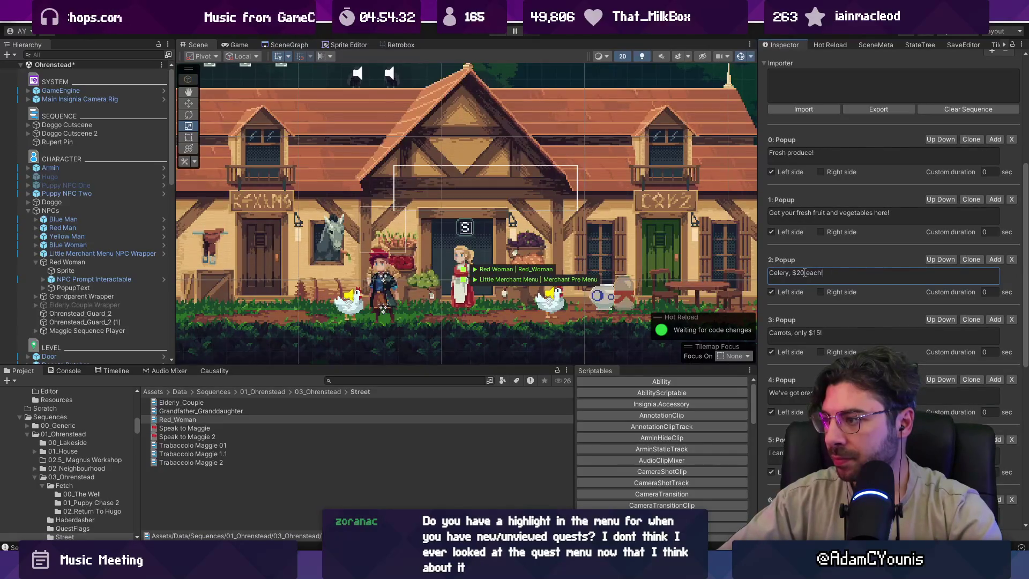
{"action": "left_click", "coordinate": [1011, 260]}
{"action": "left_click", "coordinate": [1011, 260]}
Save the Red_Woman sequence and stage Red_Woman.asset and SceneGraph.asset in Fork.
{"action": "left_click", "coordinate": [850, 333]}
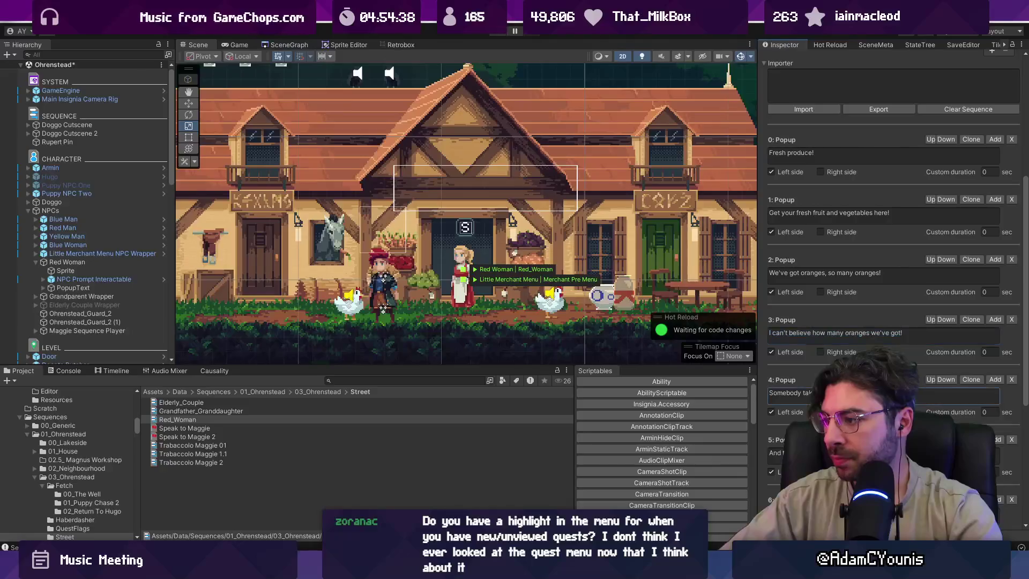
{"action": "key", "text": "Tab"}
{"action": "key", "text": "Tab"}
{"action": "scroll", "coordinate": [890, 284], "scroll_direction": "down", "scroll_amount": 3}
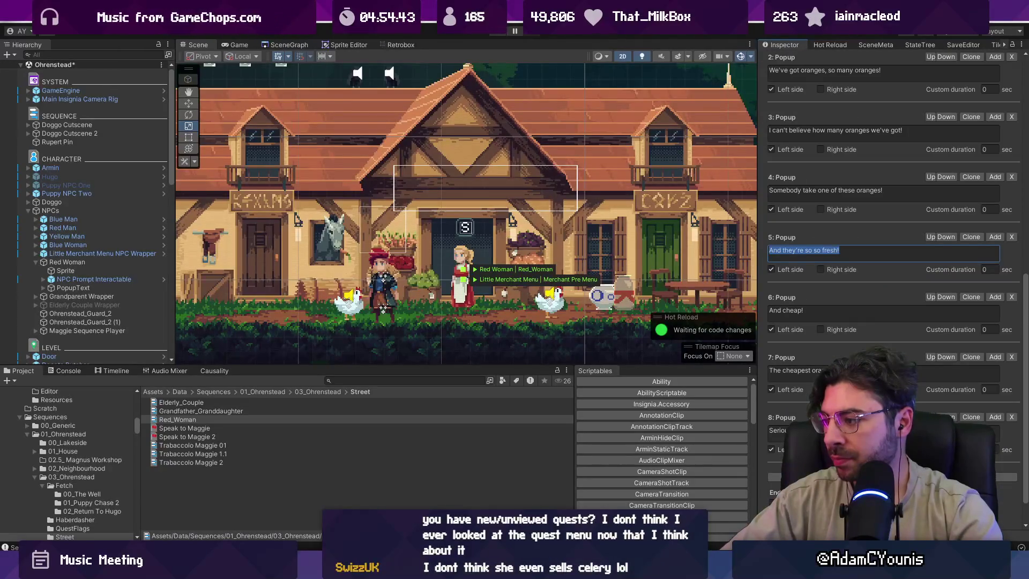
{"action": "scroll", "coordinate": [833, 182], "scroll_direction": "up", "scroll_amount": 20}
{"action": "left_click", "coordinate": [833, 177]}
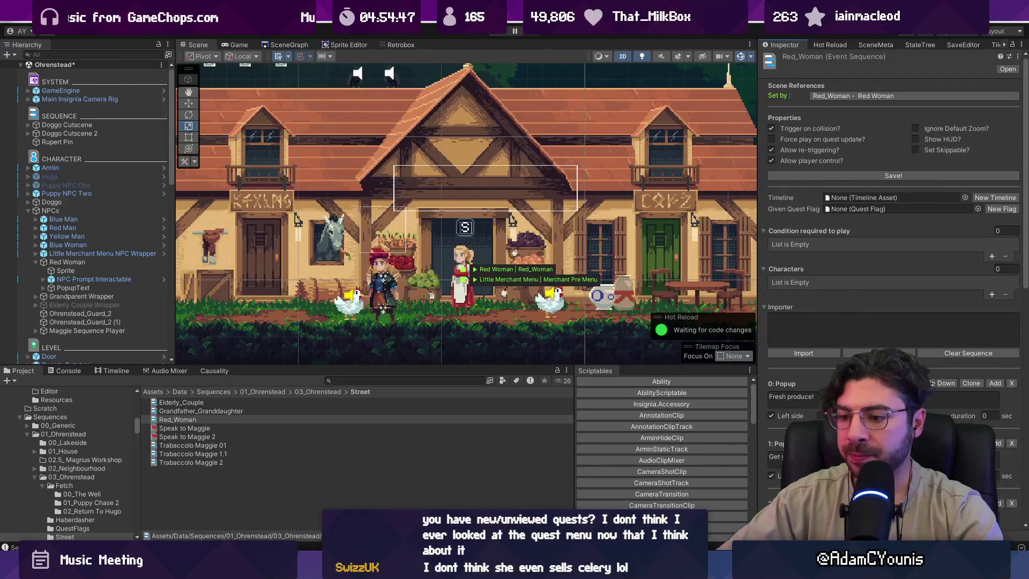
{"action": "key", "text": "alt+Tab"}
{"action": "left_click", "coordinate": [427, 67]}
Commit as 'updates red woman text to avoid saying prices' and push development to origin.
{"action": "type", "text": "uindates"}
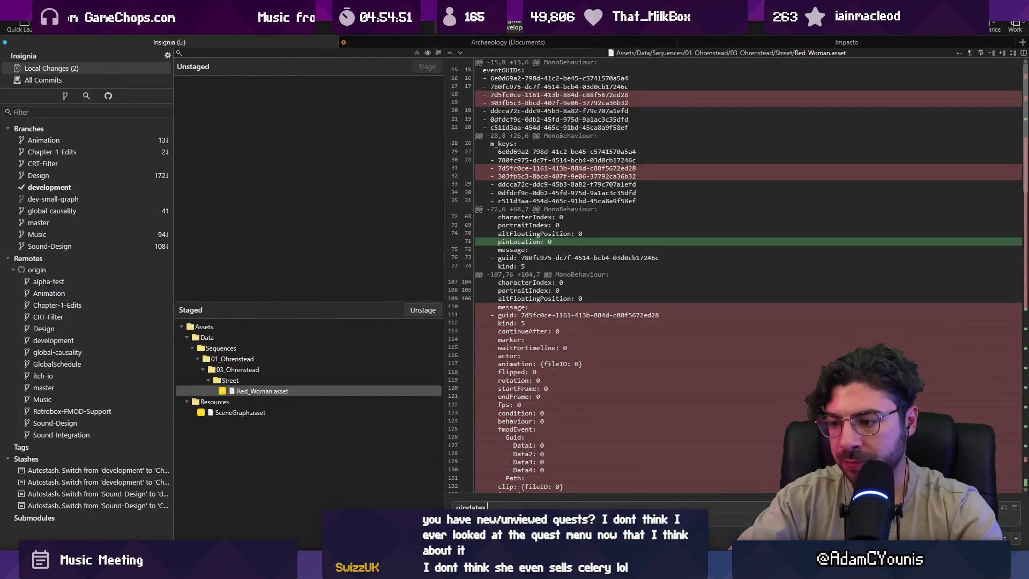
{"action": "type", "text": "up"}
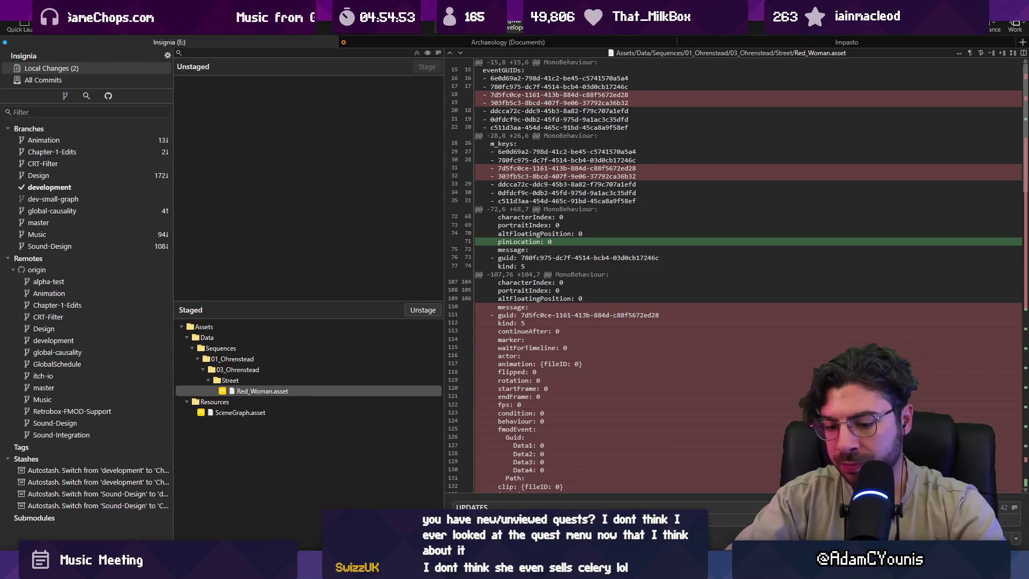
{"action": "type", "text": "updates red woman text to avoid saving prices"}
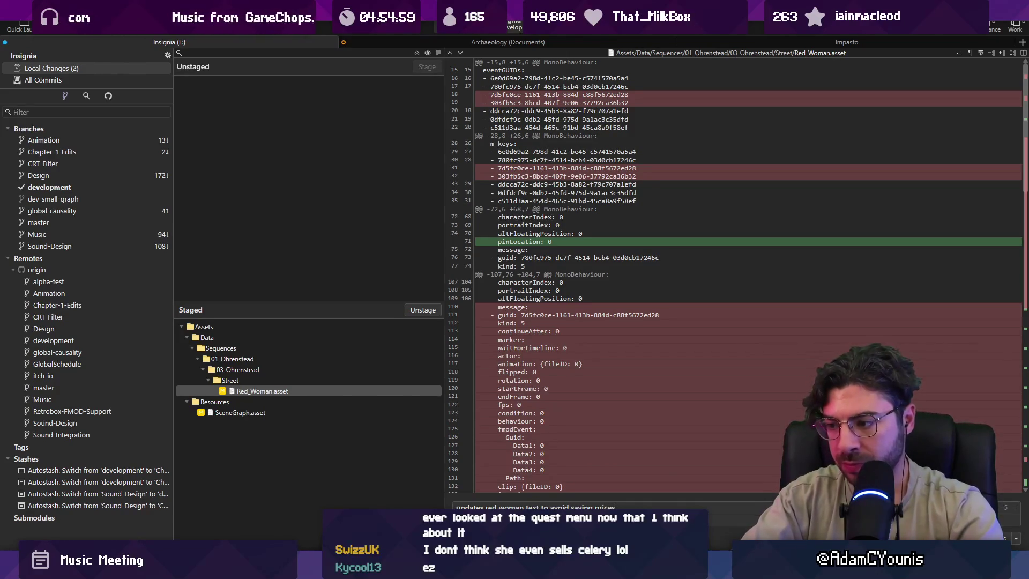
{"action": "key", "text": "ctrl+Return"}
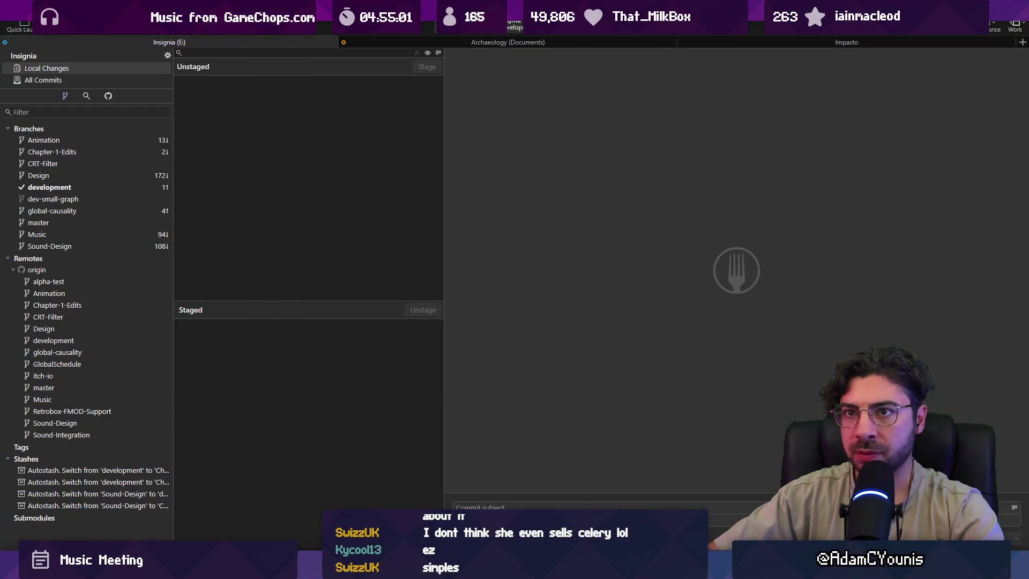
{"action": "left_click", "coordinate": [111, 30]}
{"action": "left_click", "coordinate": [585, 313]}
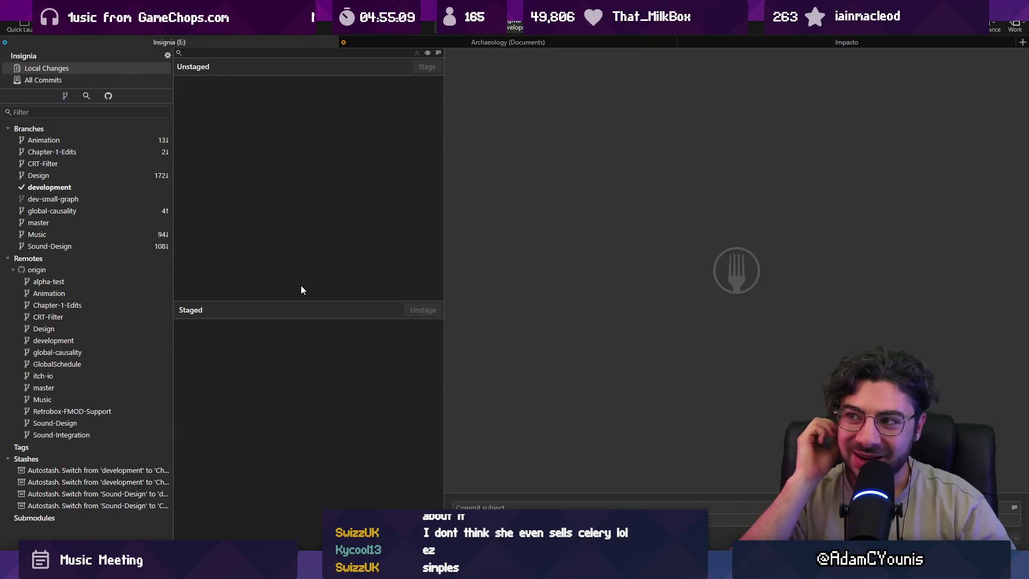
{"action": "key", "text": "alt+Tab"}
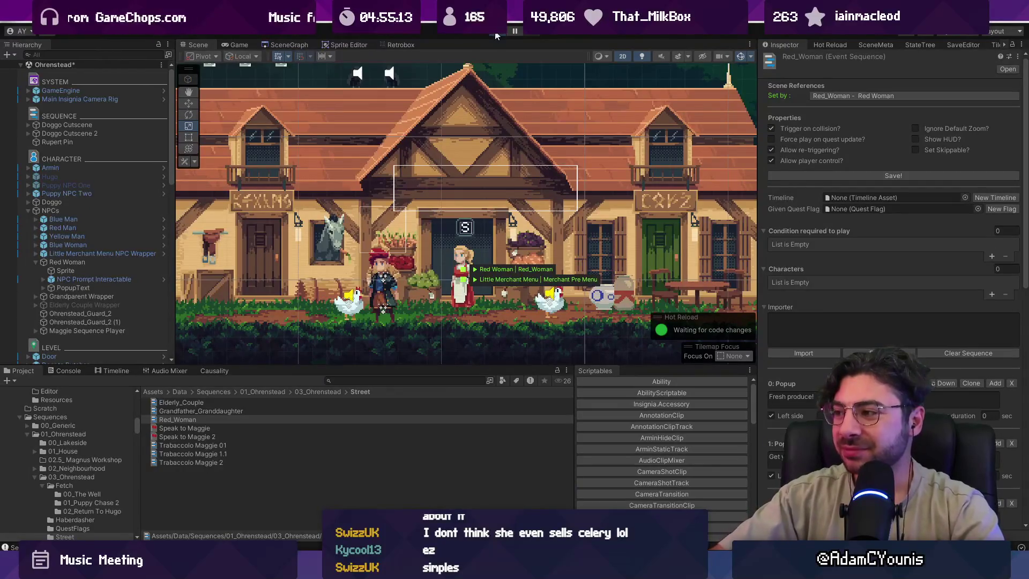
Test-walk past the Red Woman, then stage all changes in Fork except Ohrenstead.unity.
{"action": "key", "text": "Right"}
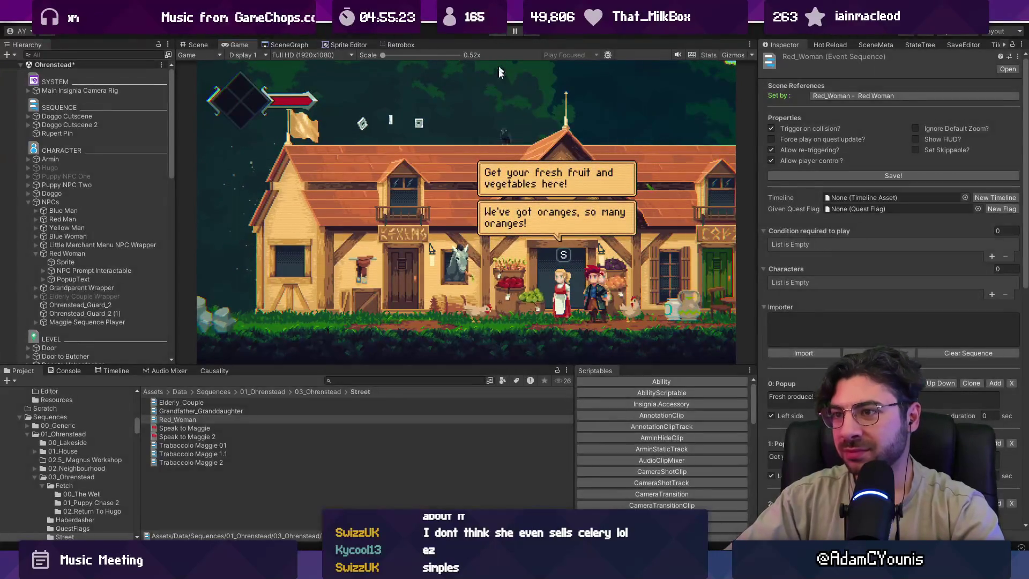
{"action": "key", "text": "ctrl+p"}
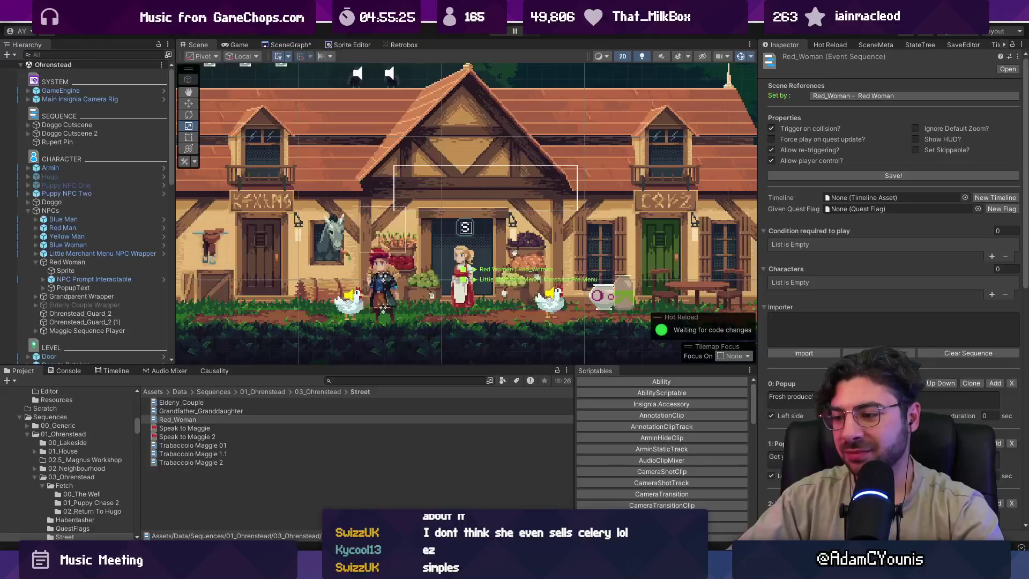
{"action": "key", "text": "alt+Tab"}
{"action": "left_click", "coordinate": [416, 51]}
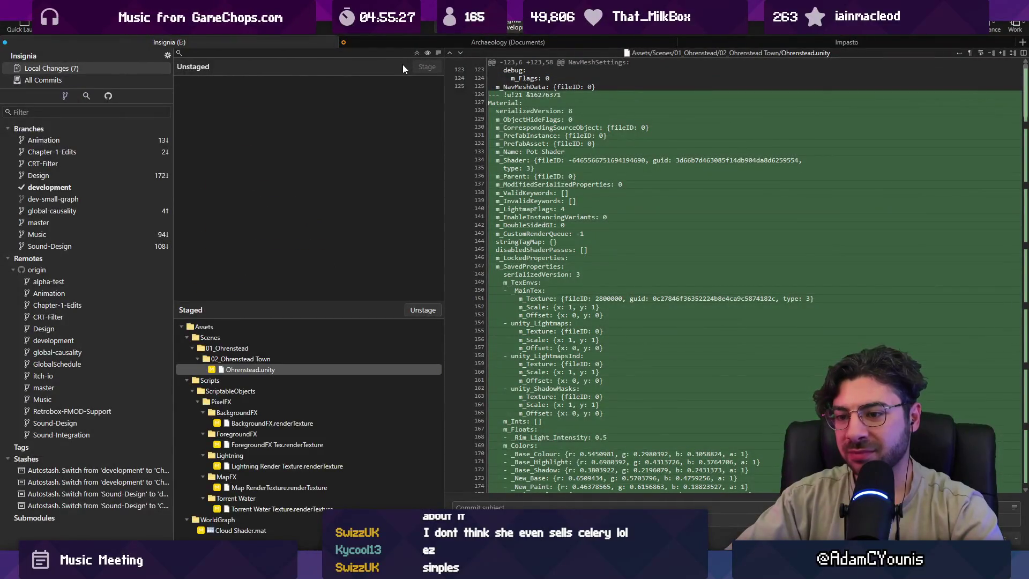
{"action": "left_click", "coordinate": [423, 309]}
{"action": "key", "text": "alt+Tab"}
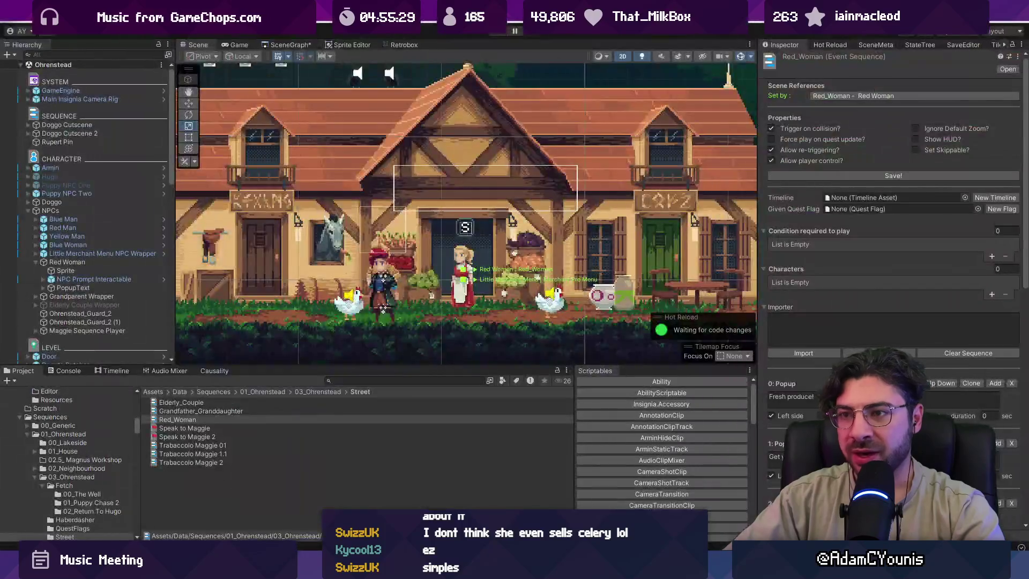
{"action": "left_click", "coordinate": [6, 21]}
Open Build Settings and start a Windows build, browsing to the old 0.8.3-alpha build folder.
{"action": "left_click", "coordinate": [12, 153]}
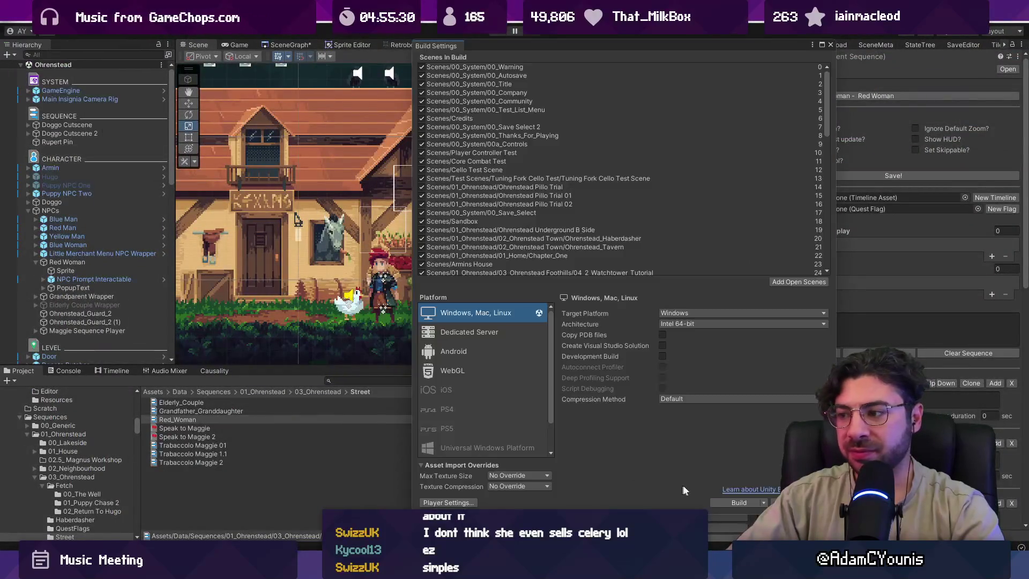
{"action": "scroll", "coordinate": [653, 177], "scroll_direction": "down", "scroll_amount": 15}
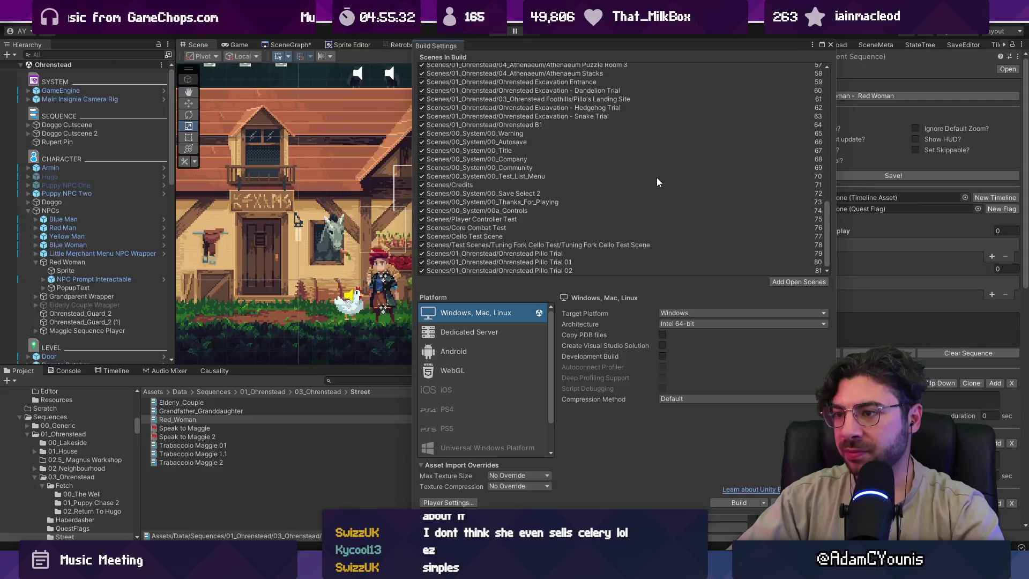
{"action": "scroll", "coordinate": [657, 182], "scroll_direction": "up", "scroll_amount": 15}
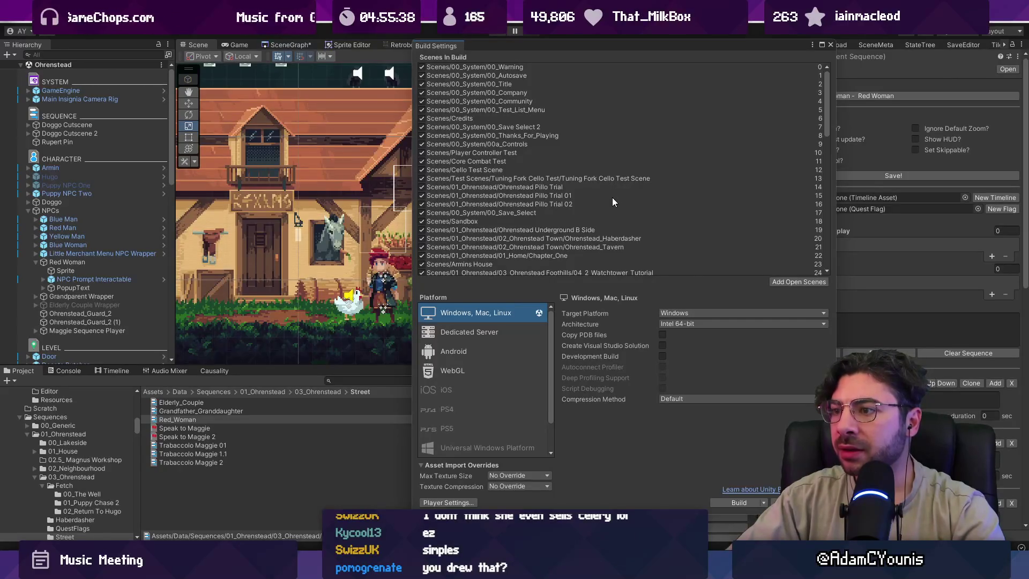
{"action": "scroll", "coordinate": [613, 200], "scroll_direction": "down", "scroll_amount": 3}
{"action": "scroll", "coordinate": [610, 196], "scroll_direction": "down", "scroll_amount": 12}
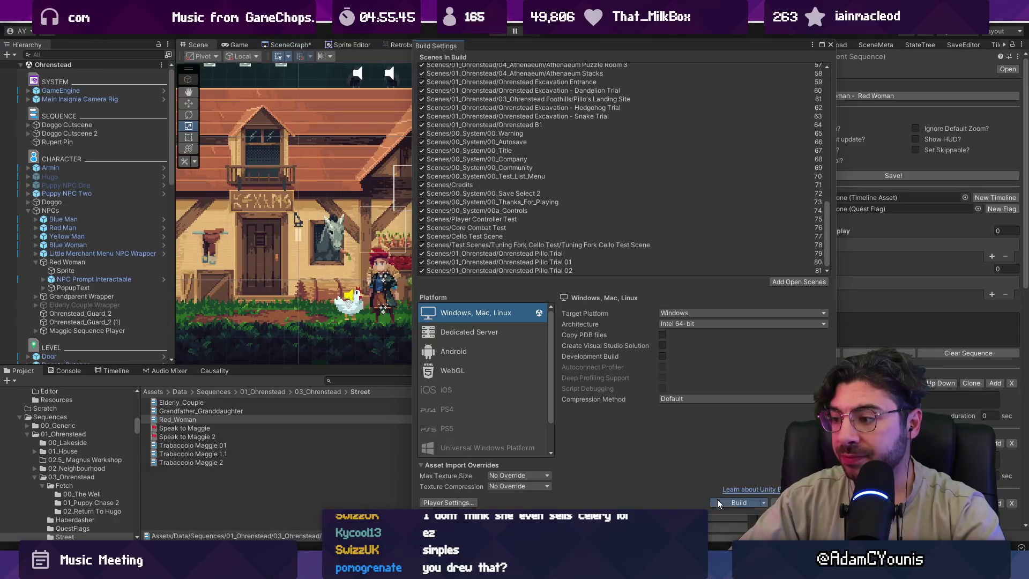
{"action": "left_click", "coordinate": [718, 502]}
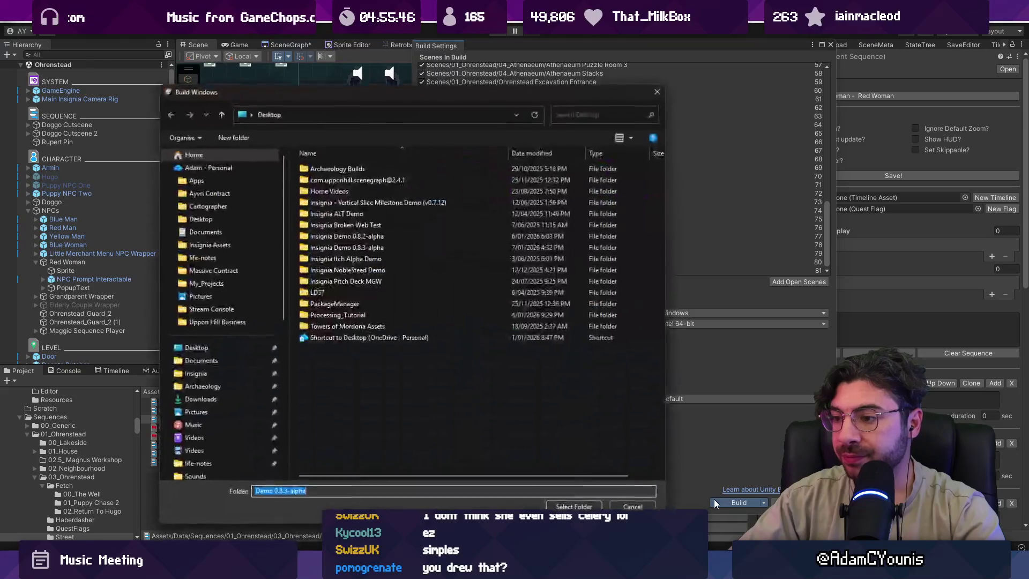
{"action": "left_click", "coordinate": [375, 247]}
Create a new Desktop folder named 'Insignia Demo 0.8.4-alpha' for the build.
{"action": "right_click", "coordinate": [363, 377]}
{"action": "mouse_move", "coordinate": [429, 499]}
{"action": "left_click", "coordinate": [503, 314]}
{"action": "type", "text": "Insignia Demo 0.8.34alpha"}
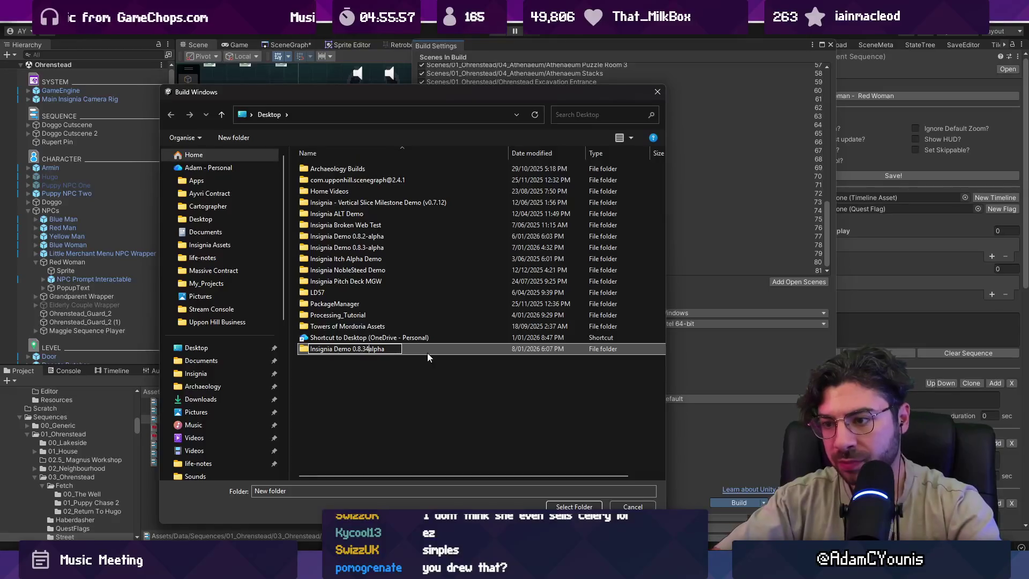
{"action": "key", "text": "Return"}
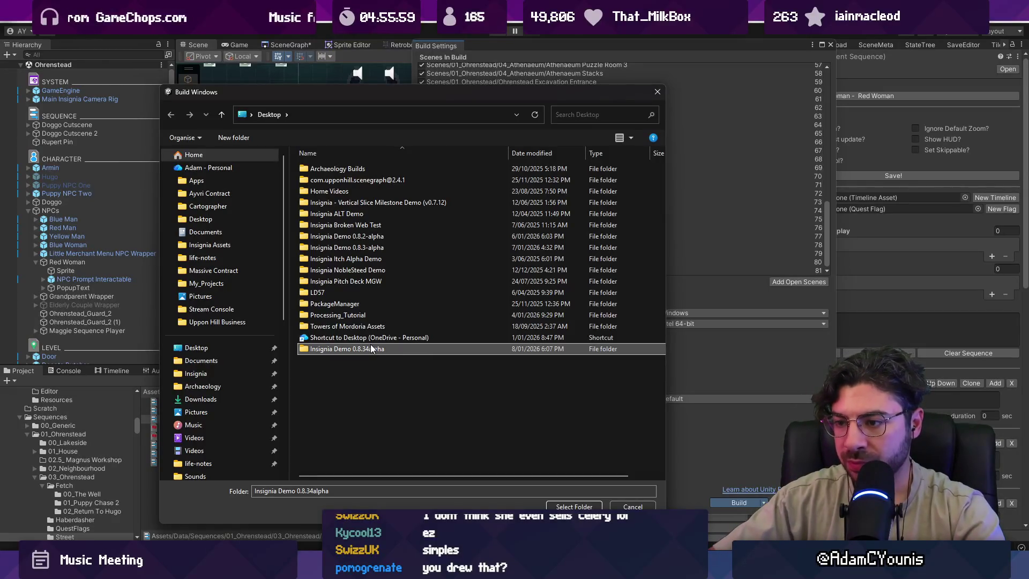
{"action": "left_click", "coordinate": [375, 349]}
{"action": "left_click", "coordinate": [387, 347]}
{"action": "key", "text": "Left"}
{"action": "key", "text": "Left"}
{"action": "key", "text": "Left"}
{"action": "key", "text": "BackSpace"}
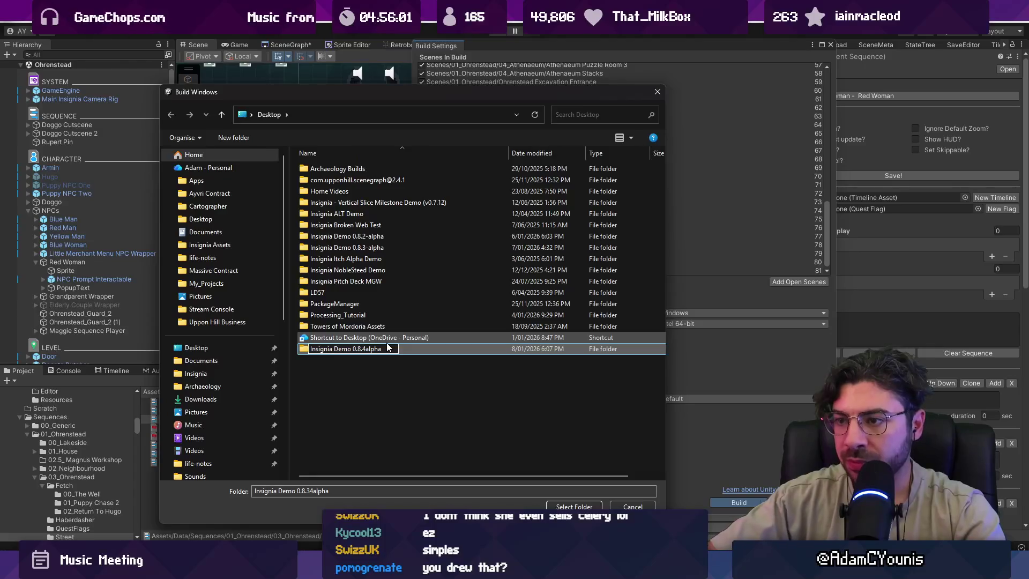
{"action": "key", "text": "Right"}
{"action": "type", "text": "-"}
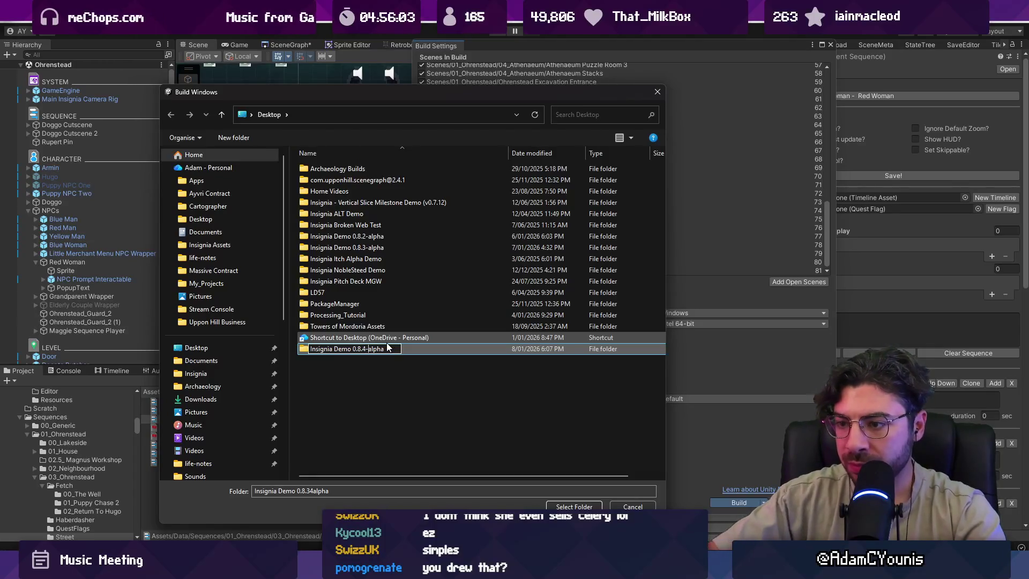
{"action": "key", "text": "Return"}
{"action": "key", "text": "Return"}
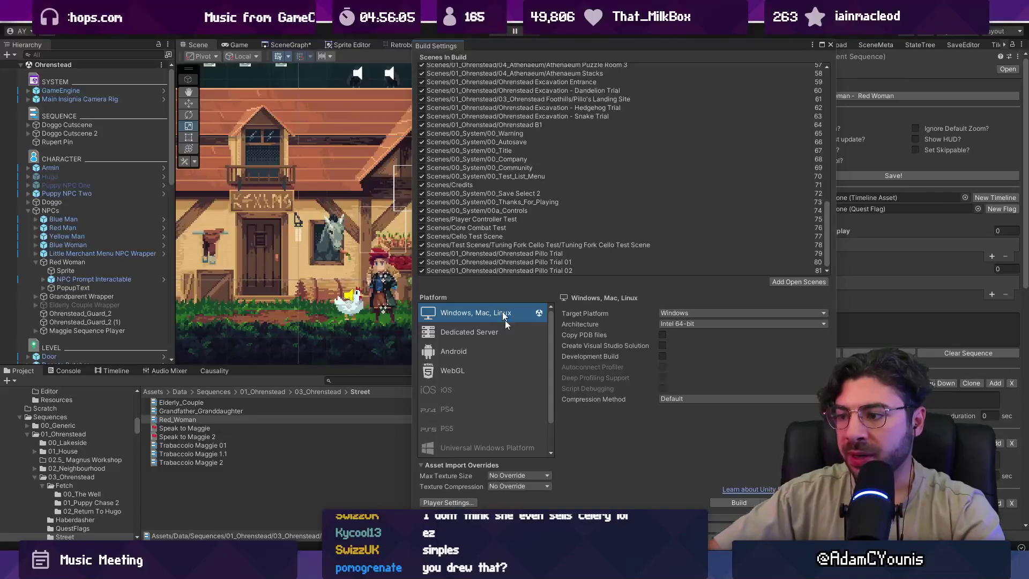
{"action": "left_click", "coordinate": [448, 502]}
Check the 0.8.3-alpha version number in Player Settings and return to Build Settings.
{"action": "double_click", "coordinate": [624, 126]}
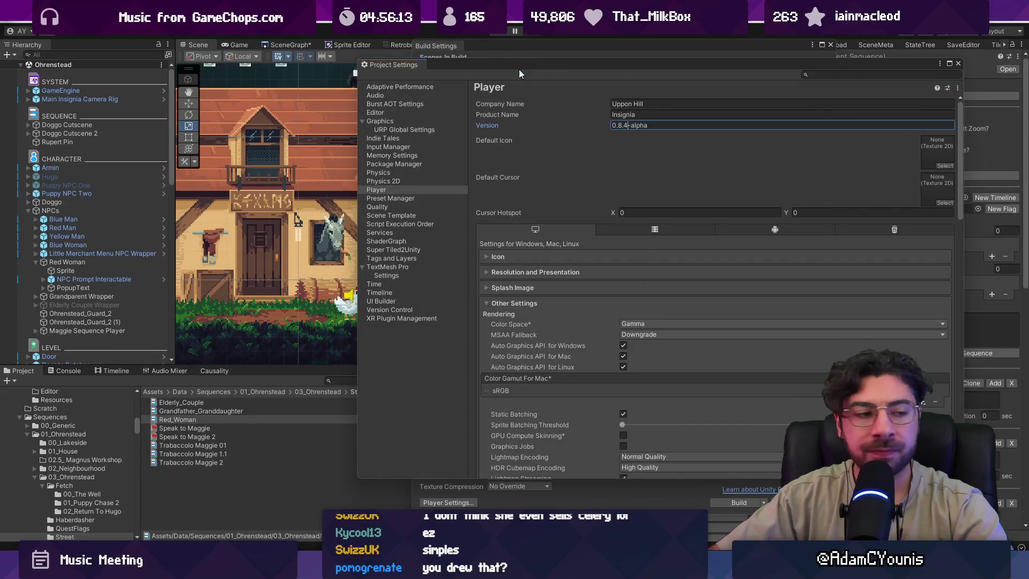
{"action": "left_click", "coordinate": [830, 45]}
{"action": "left_click", "coordinate": [10, 23]}
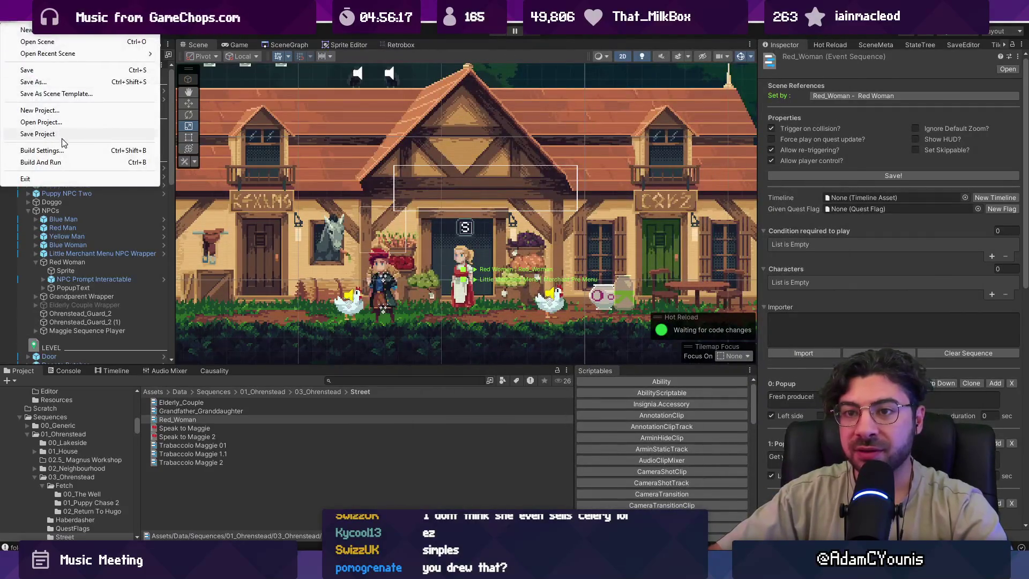
{"action": "left_click", "coordinate": [65, 152]}
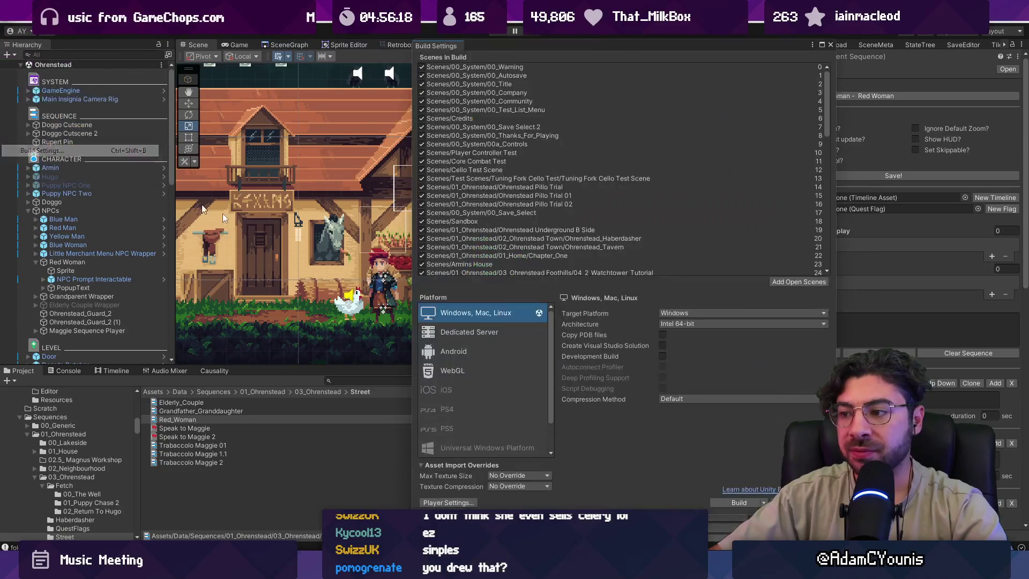
Build the Windows player into the Insignia Demo 0.8.4-alpha folder.
{"action": "left_click", "coordinate": [752, 508]}
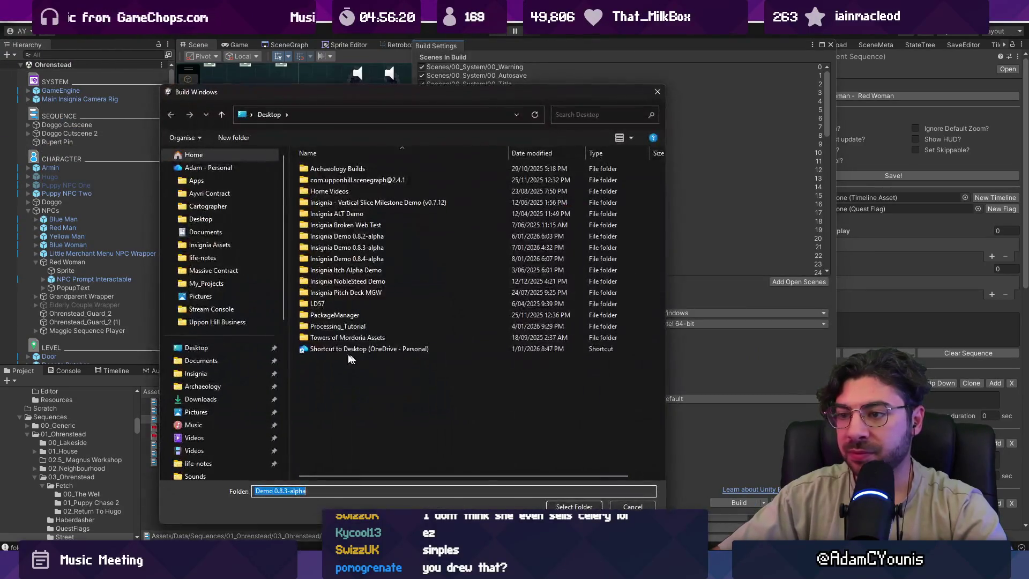
{"action": "double_click", "coordinate": [356, 258]}
{"action": "left_click", "coordinate": [572, 505]}
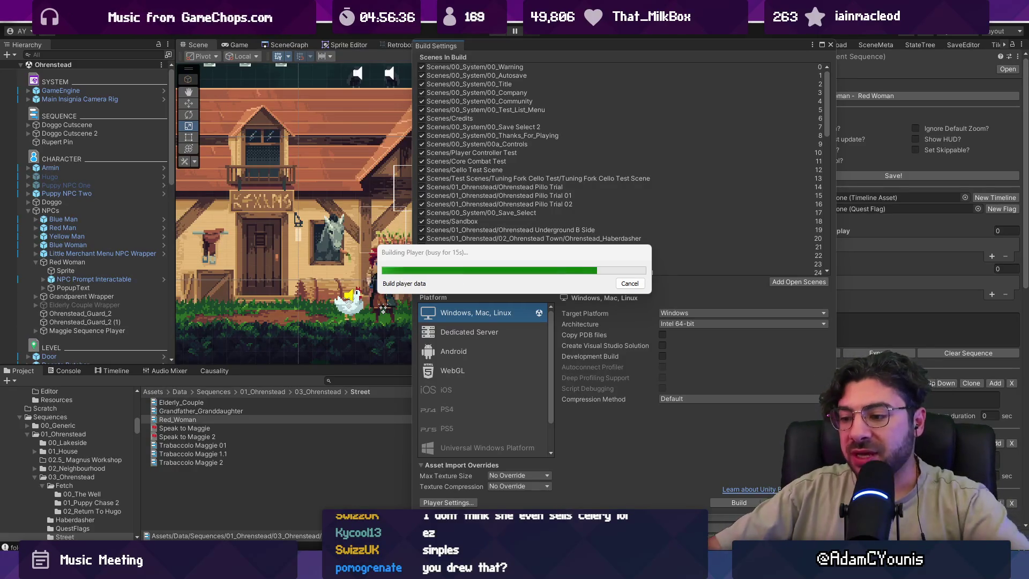
Bring up the Alpha Feedback form and read through the 7-response ratings summary.
{"action": "mouse_move", "coordinate": [678, 568]}
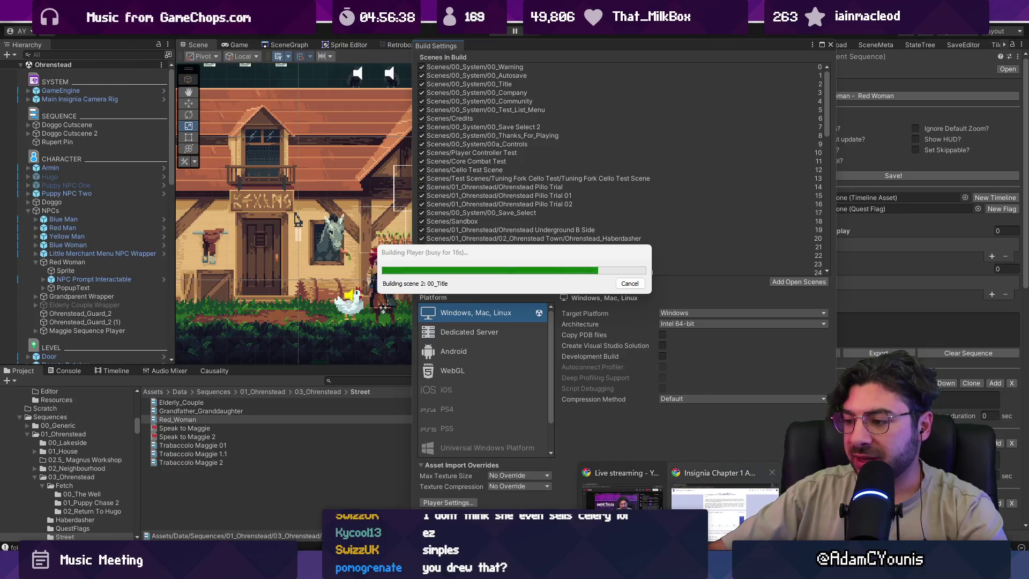
{"action": "left_click", "coordinate": [718, 498]}
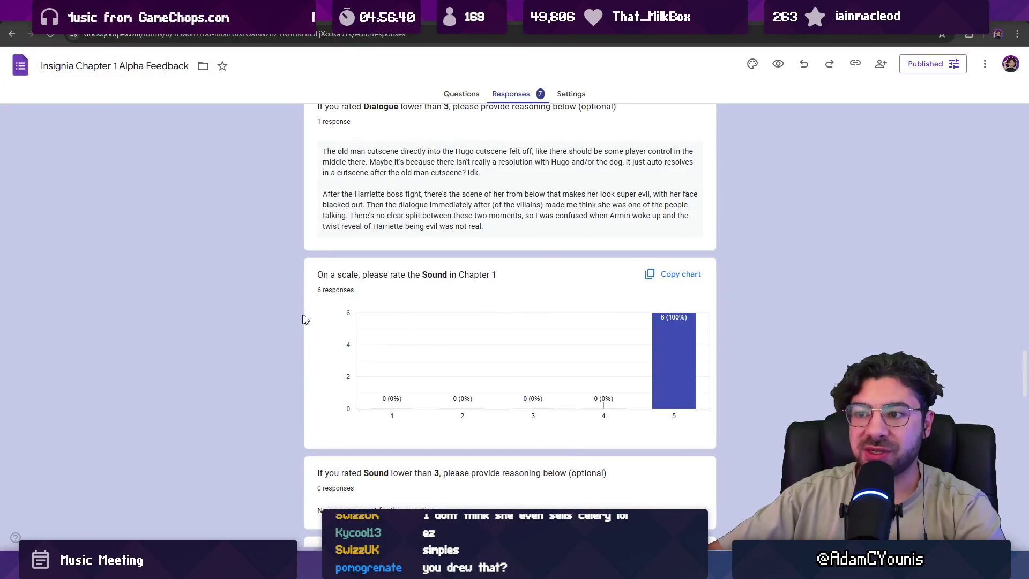
{"action": "scroll", "coordinate": [242, 337], "scroll_direction": "up", "scroll_amount": 10}
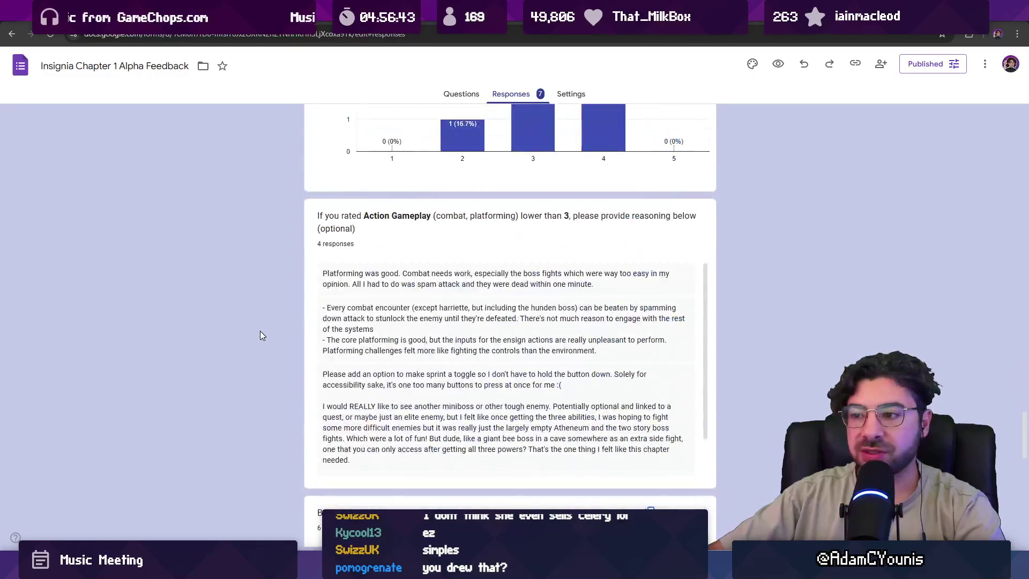
{"action": "scroll", "coordinate": [248, 305], "scroll_direction": "down", "scroll_amount": 5}
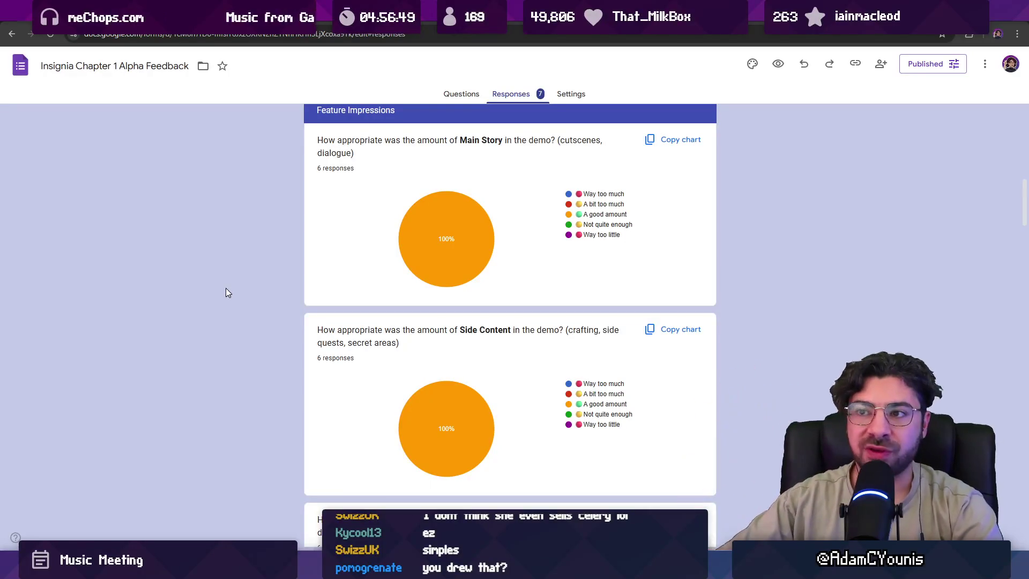
{"action": "mouse_move", "coordinate": [435, 207]}
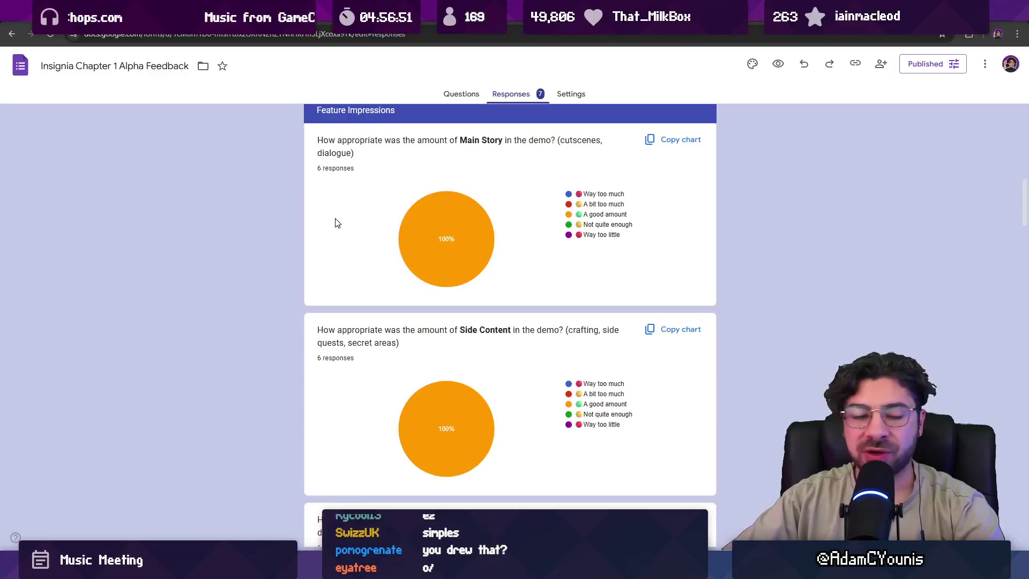
{"action": "scroll", "coordinate": [335, 223], "scroll_direction": "up", "scroll_amount": 10}
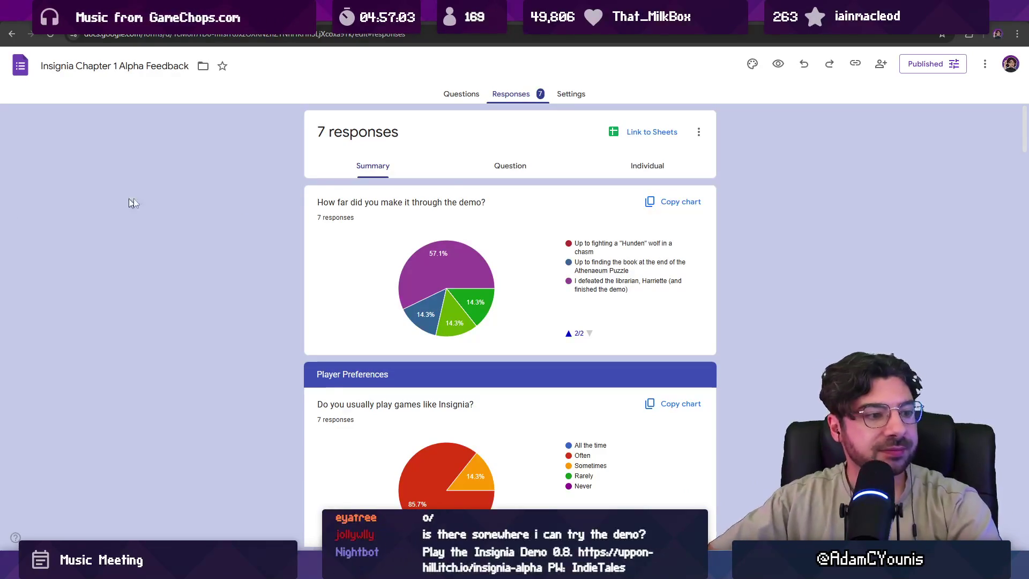
Select the form's web address and glance at the Discord insignia-alpha-test forum.
{"action": "key", "text": "ctrl+l"}
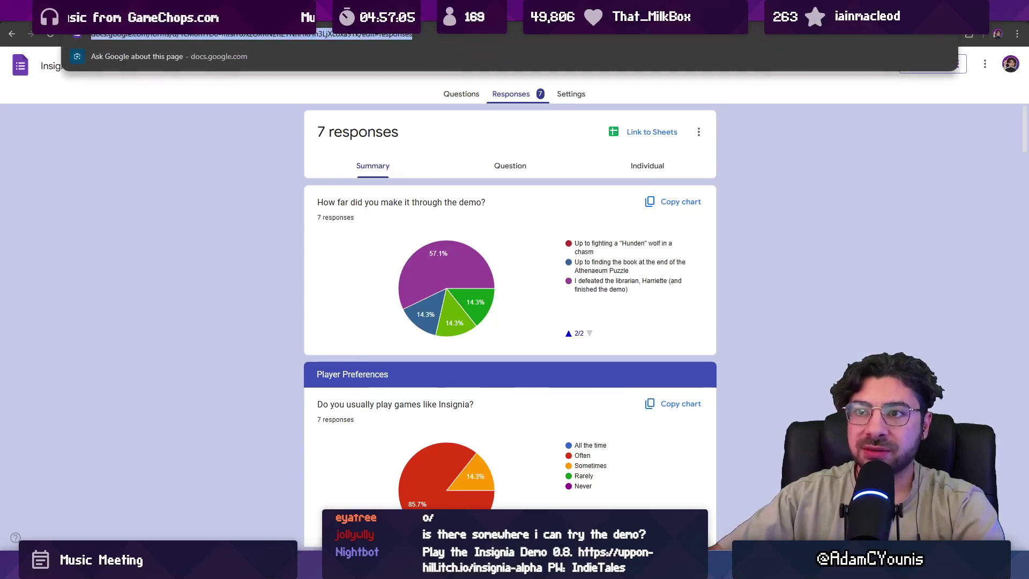
{"action": "left_click", "coordinate": [242, 202]}
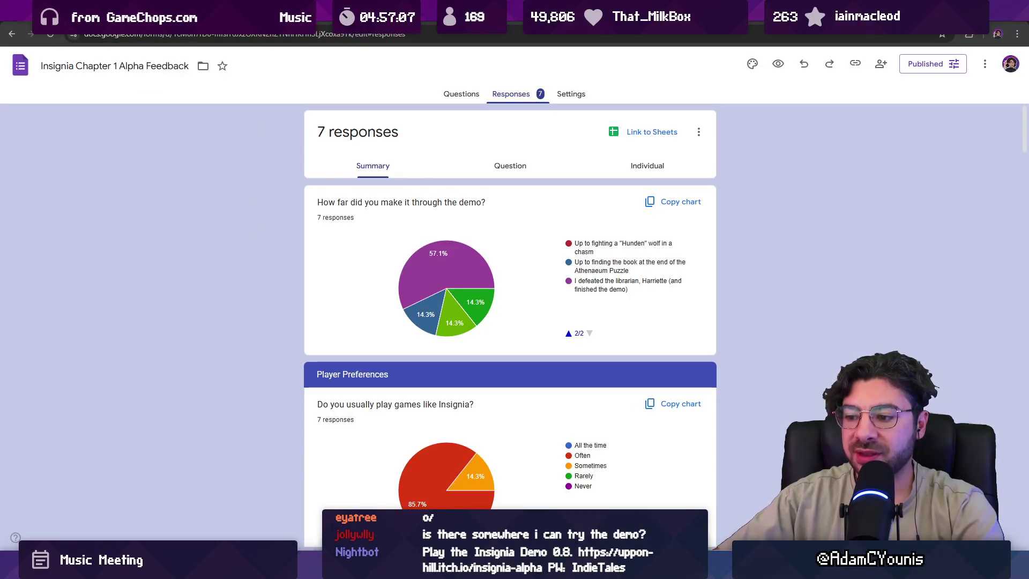
{"action": "key", "text": "alt+Tab"}
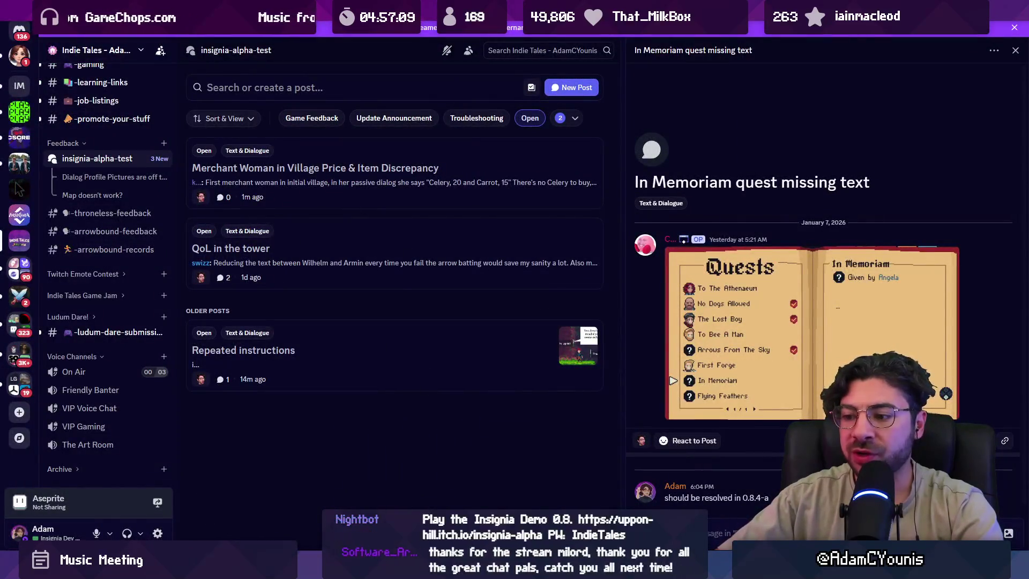
{"action": "key", "text": "alt+Tab"}
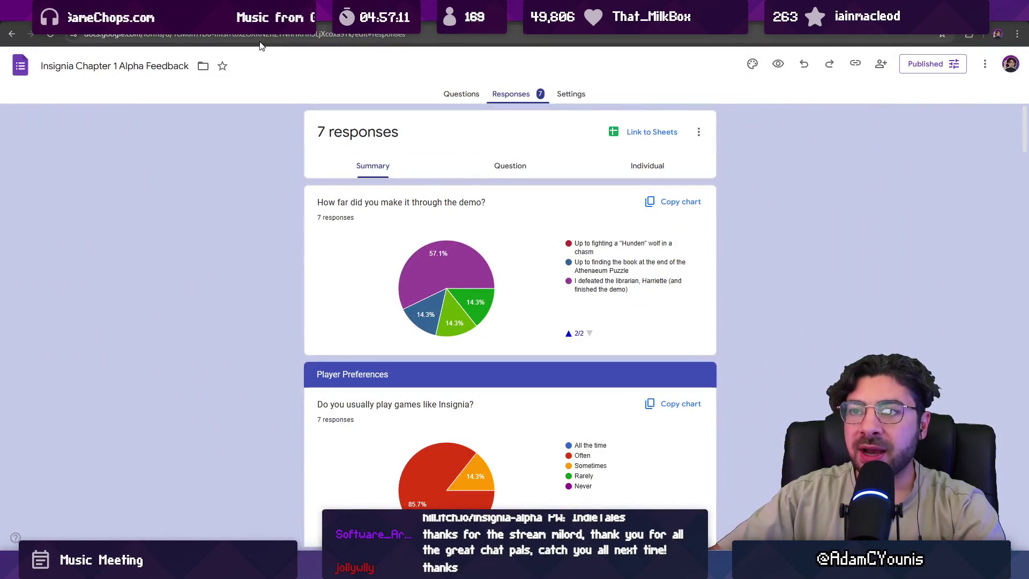